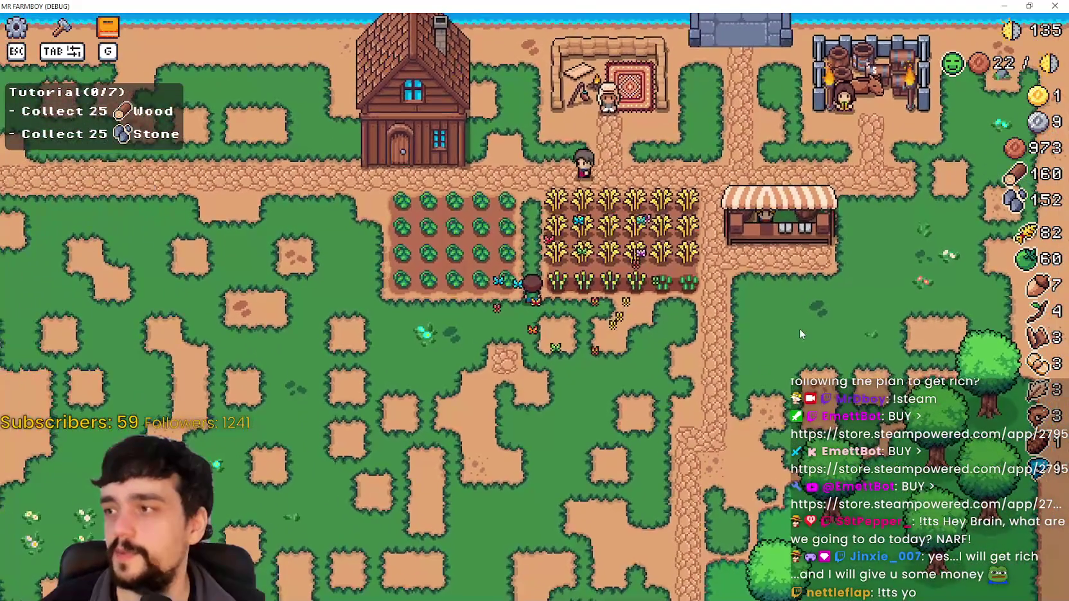
# Leave the fullscreen Mr Farmboy game and restore the Godot editor showing tutorial.gd
pyautogui.press('Tab')
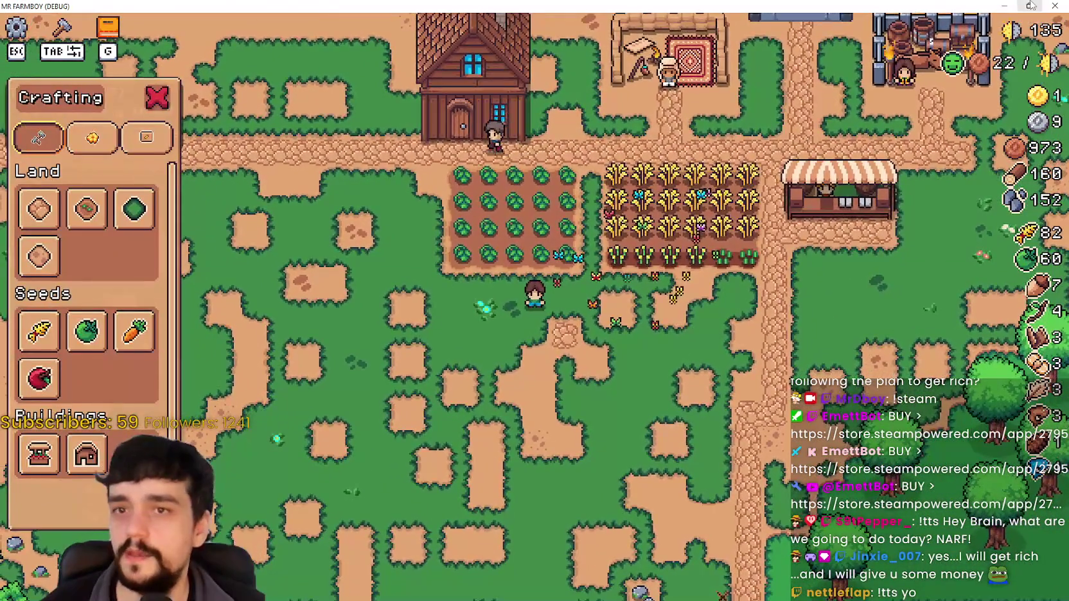
pyautogui.click(1030, 5)
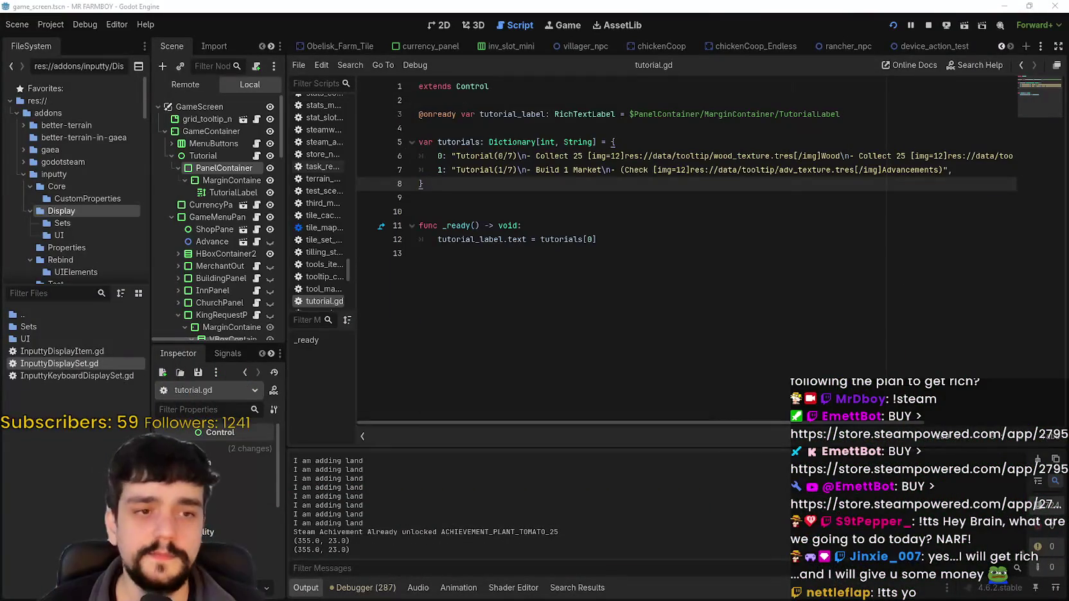
# In the 2D view, nudge the Tutorial PanelContainer to (3, 40) and save game_screen
pyautogui.click(436, 27)
pyautogui.scroll(6, 393, 171)
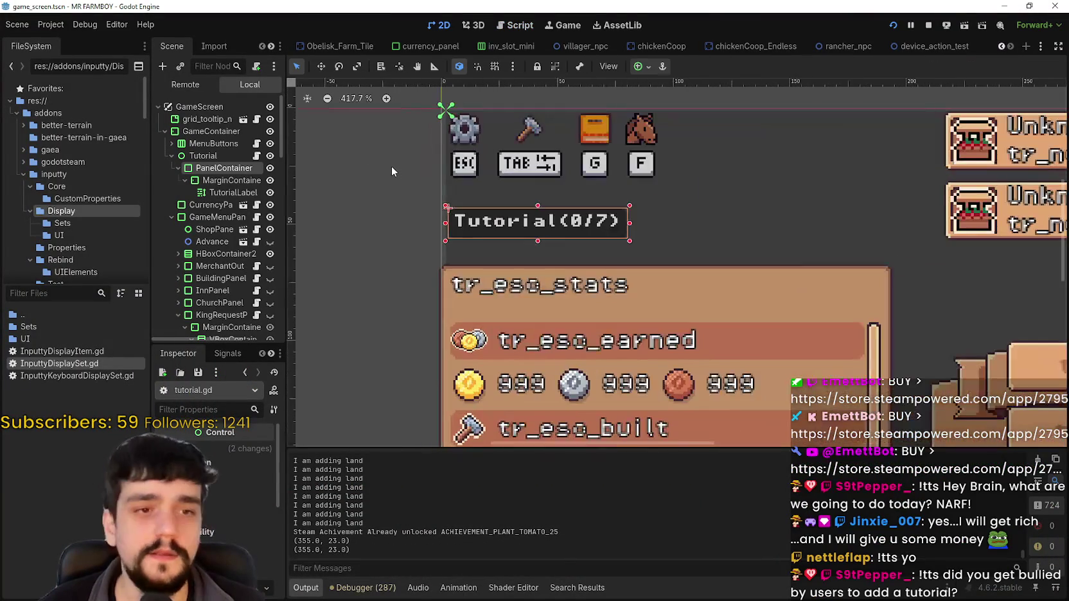
pyautogui.press('Right')
pyautogui.press('Up')
pyautogui.press('Up')
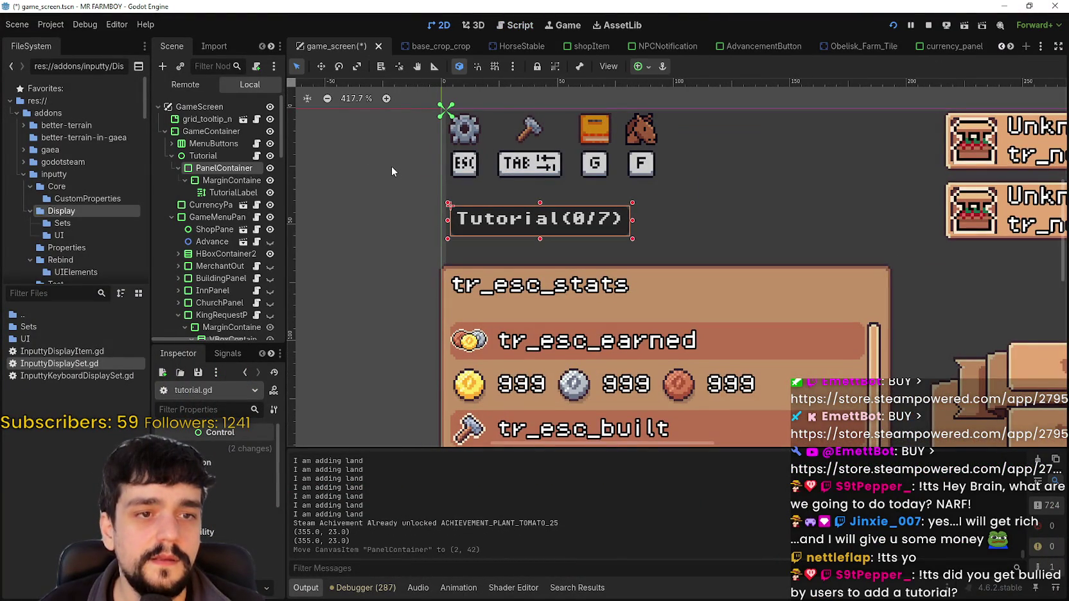
pyautogui.press('Up')
pyautogui.press('Up')
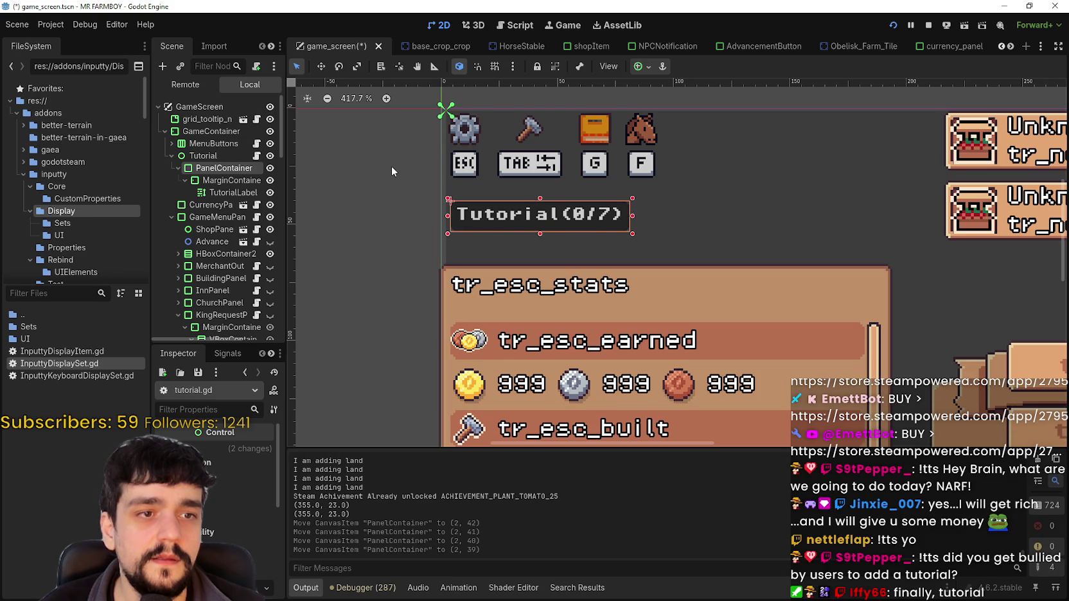
pyautogui.press('Down')
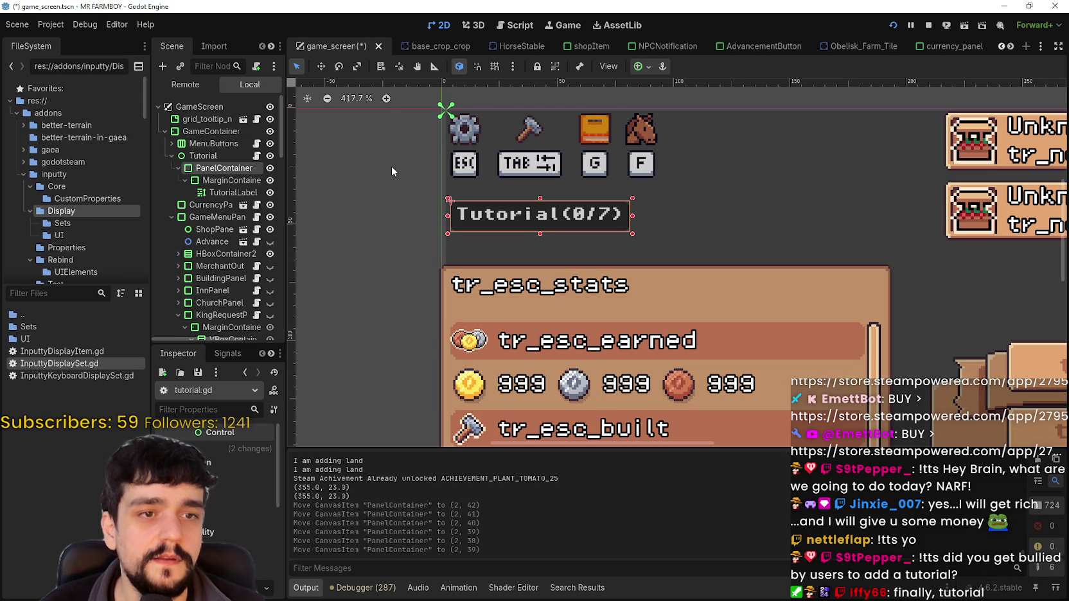
pyautogui.press('Right')
pyautogui.press('Down')
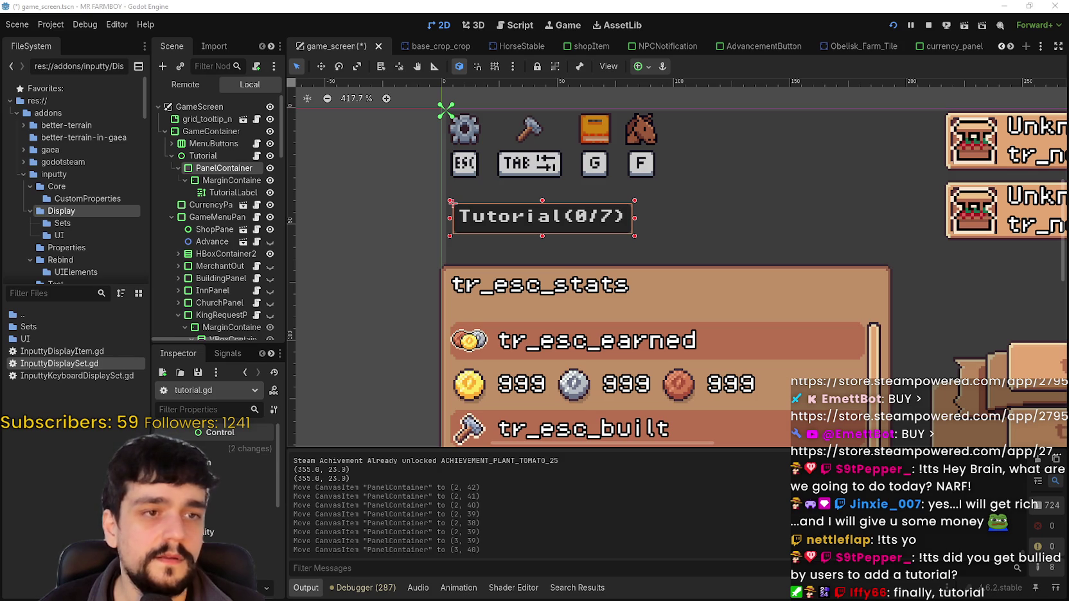
pyautogui.hotkey('ctrl', 's')
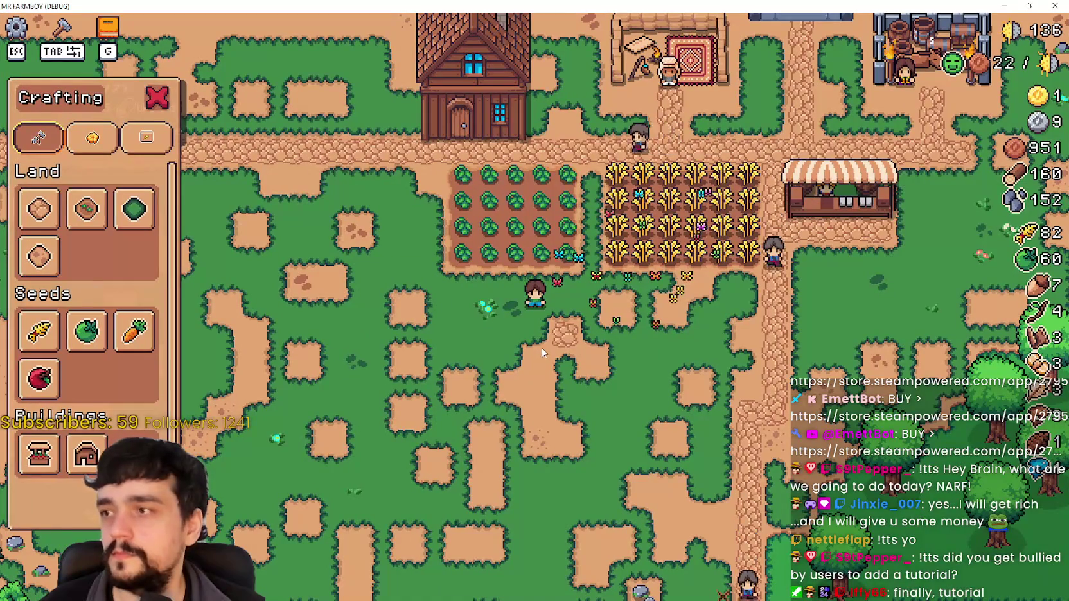
# Toggle the crafting panel in the running game to reveal the Tutorial(0/7) list
pyautogui.press('Tab')
pyautogui.press('s')
pyautogui.press('Tab')
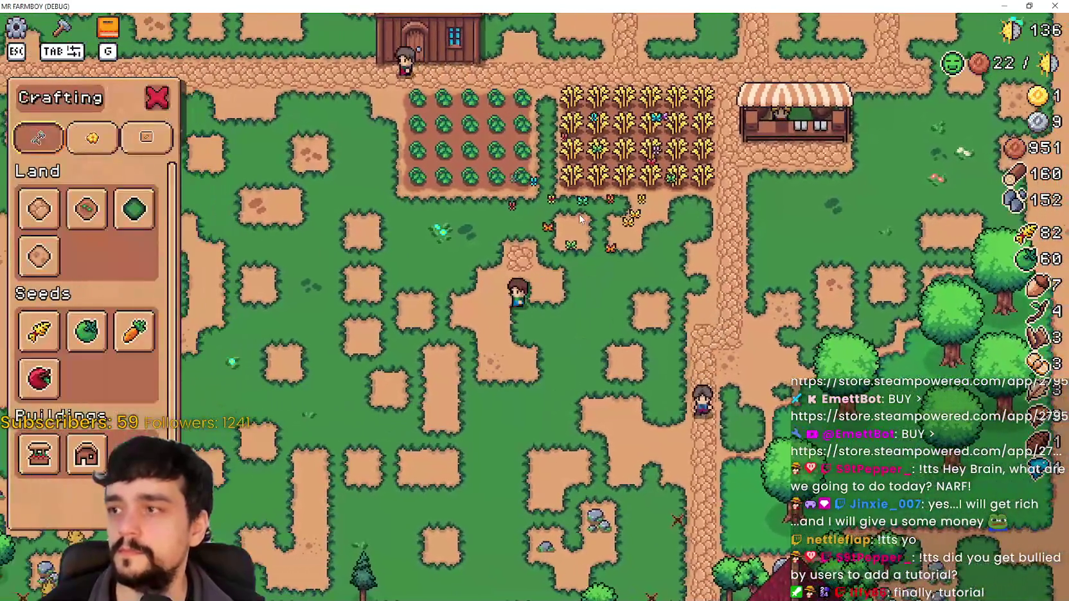
pyautogui.press('s')
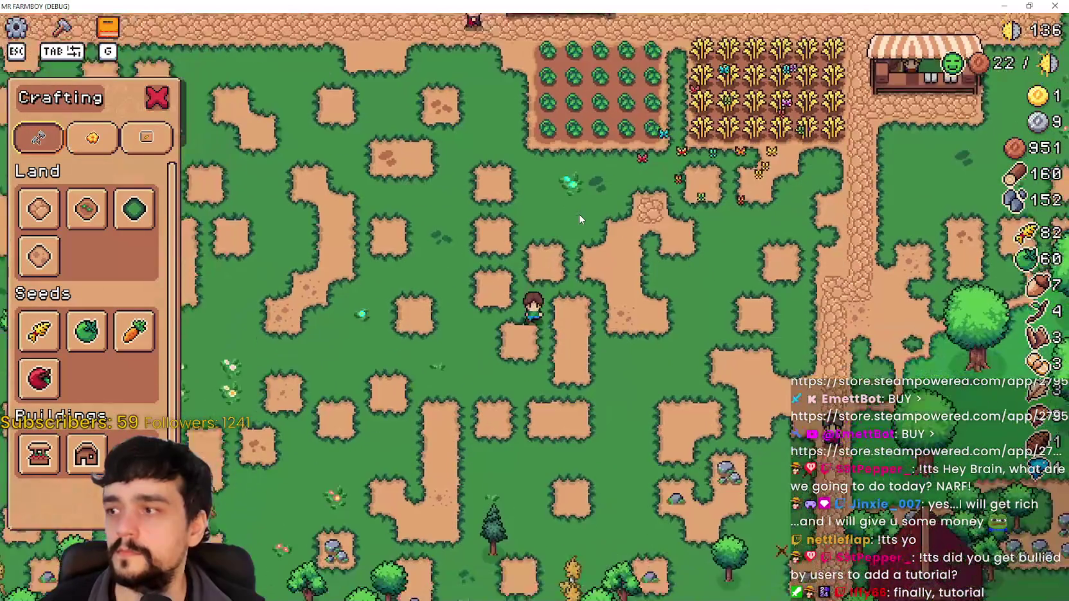
pyautogui.press('w')
pyautogui.press('Tab')
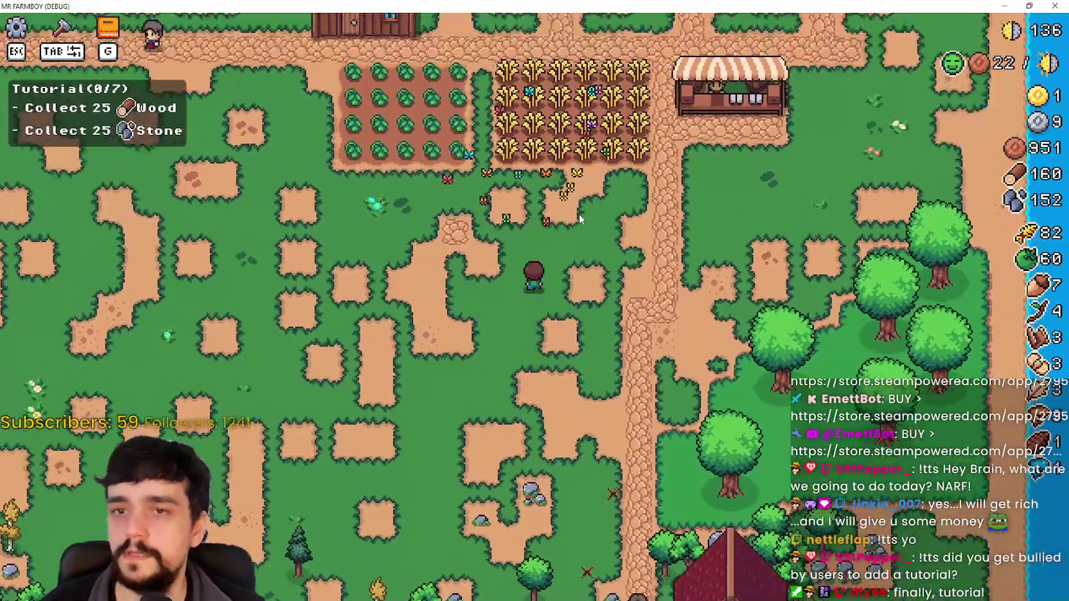
pyautogui.press('Tab')
# Walk the farmer around the crops, then shrink the game window over the editor
pyautogui.press('a')
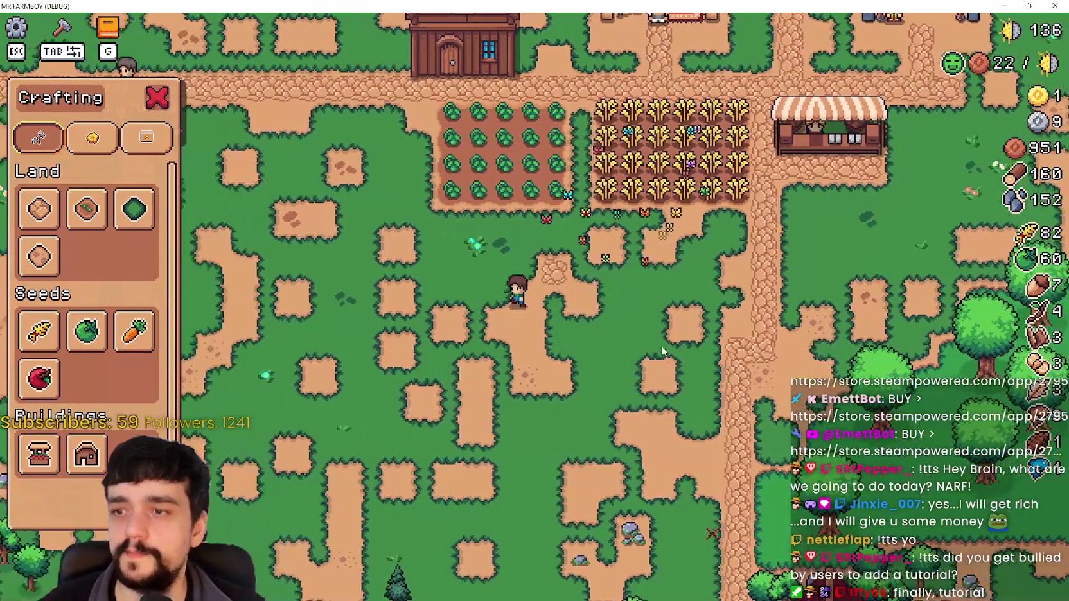
pyautogui.press('w')
pyautogui.press('s')
pyautogui.press('d')
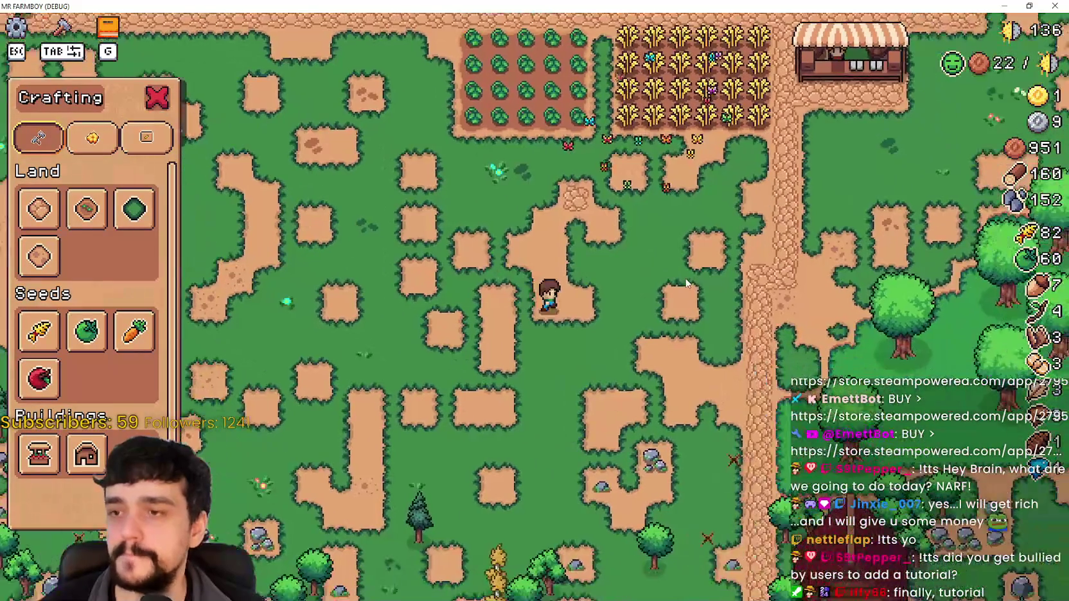
pyautogui.press('w')
pyautogui.press('a')
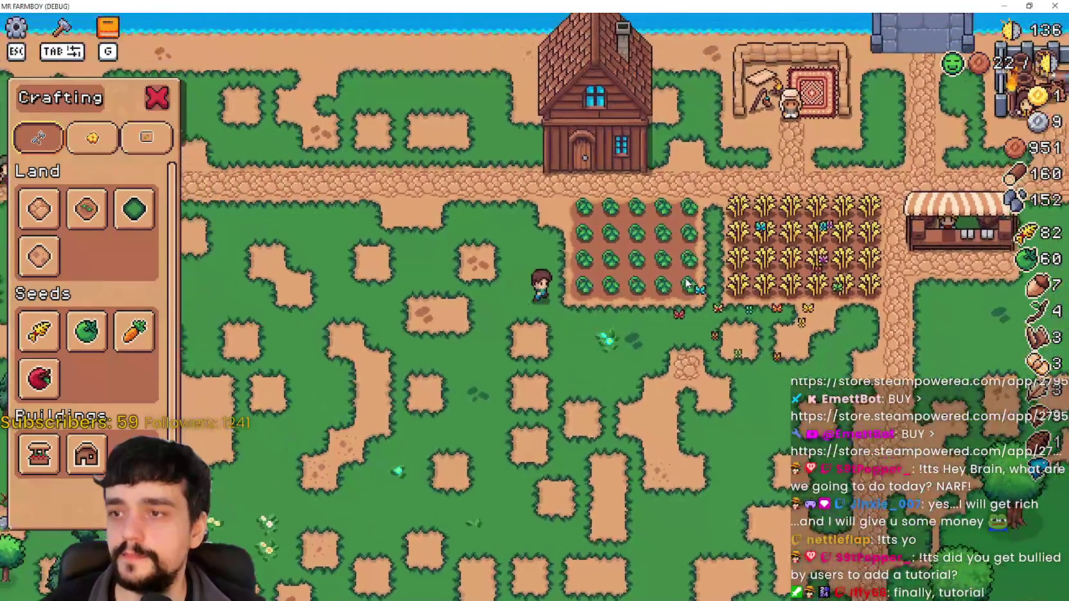
pyautogui.scroll(3, 684, 278)
pyautogui.press('Tab')
pyautogui.scroll(-3, 686, 283)
pyautogui.press('s')
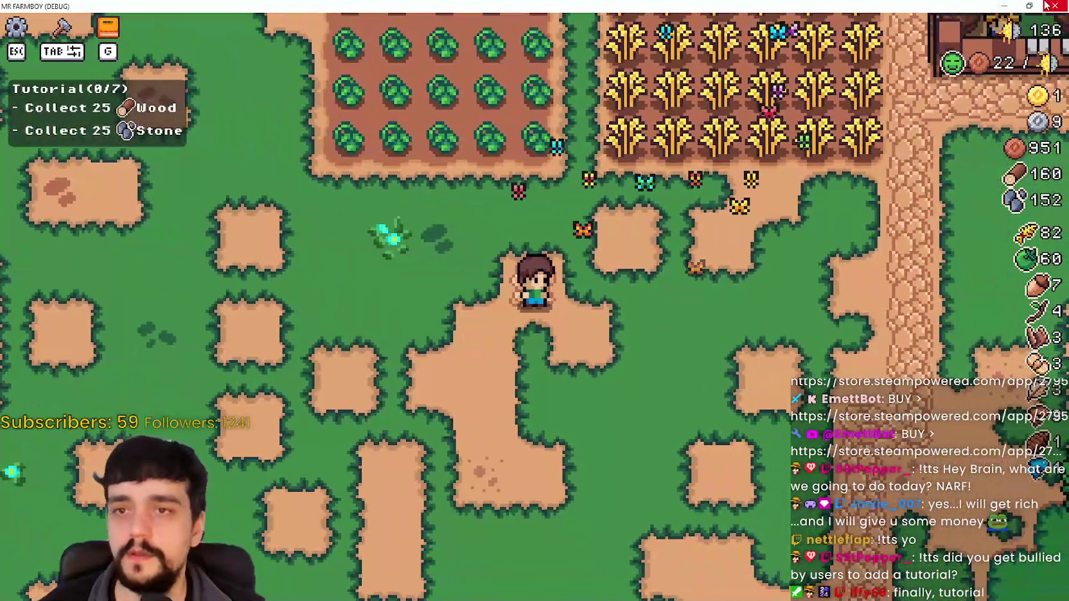
pyautogui.click(1029, 6)
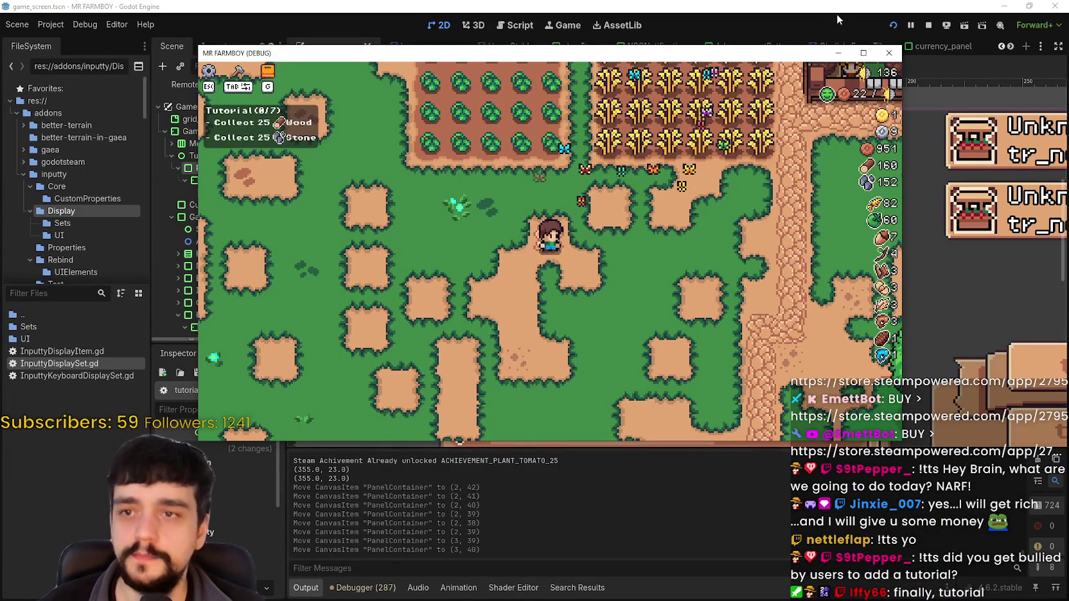
# Return to Godot, open tutorial.gd, and add a blank line after entry 1
pyautogui.hotkey('alt', 'Tab')
pyautogui.click(256, 155)
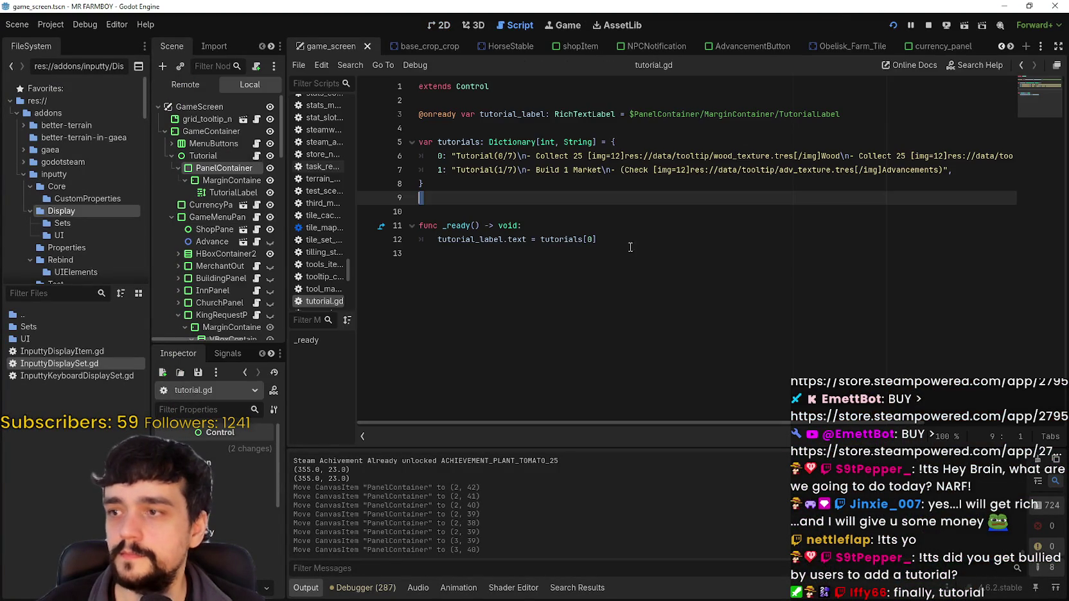
pyautogui.click(959, 168)
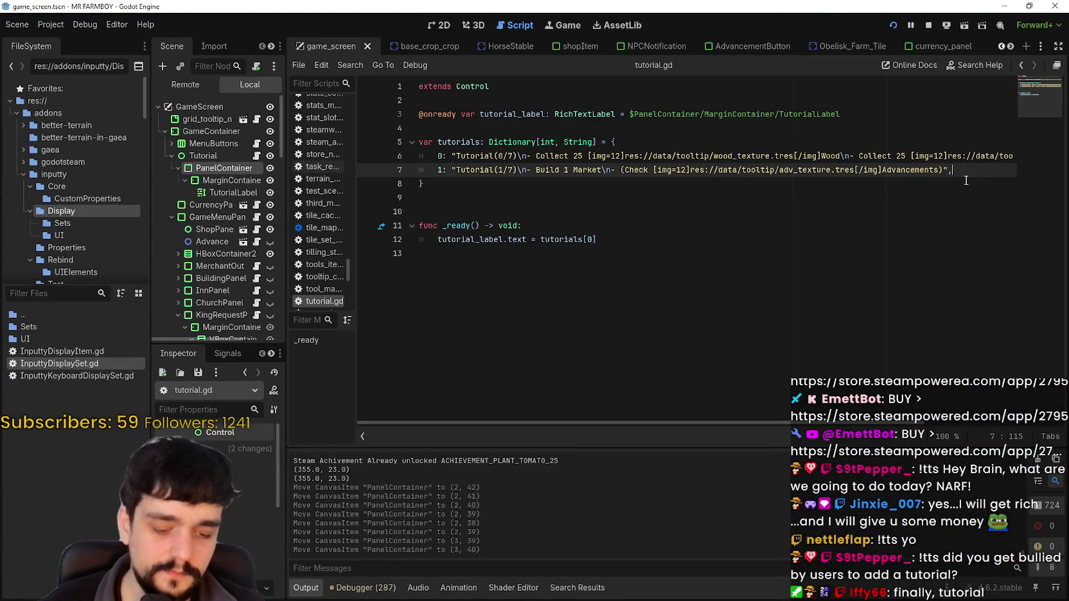
pyautogui.press('Return')
pyautogui.write('2:')
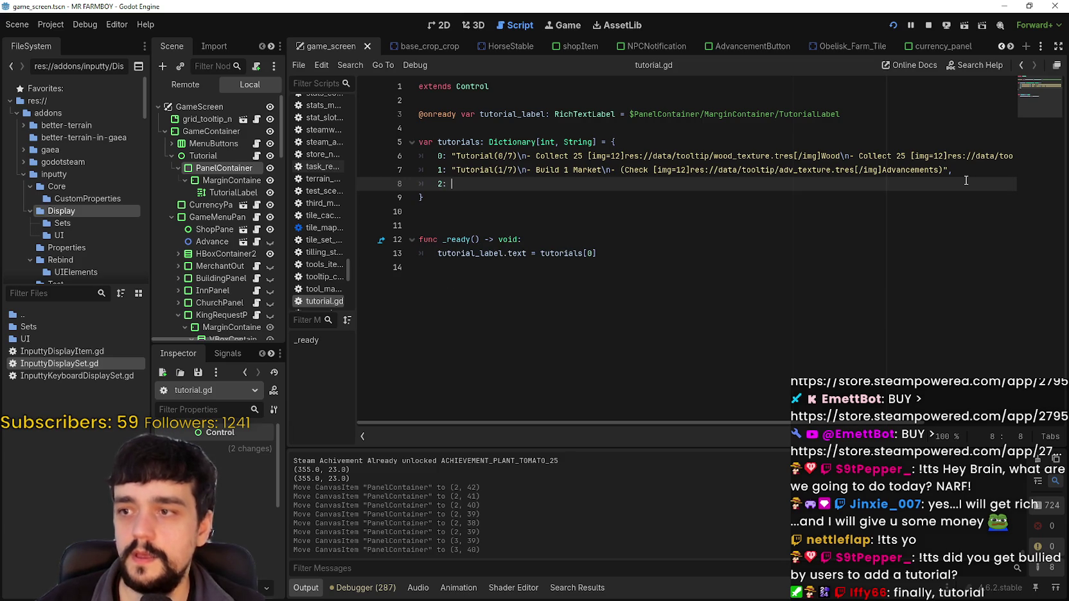
# Copy entry 1's tutorial text into the new entry 2 line
pyautogui.click(948, 169)
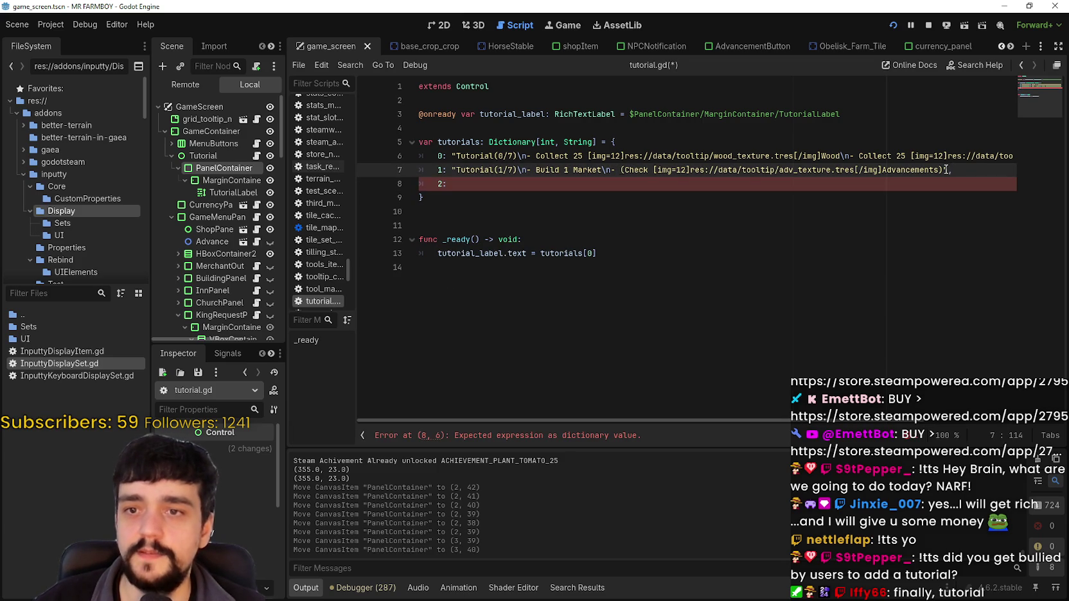
pyautogui.moveTo(945, 169); pyautogui.dragTo(489, 156)
pyautogui.moveTo(953, 169); pyautogui.dragTo(452, 169)
pyautogui.hotkey('ctrl', 'c')
pyautogui.click(461, 185)
pyautogui.hotkey('ctrl', 'v')
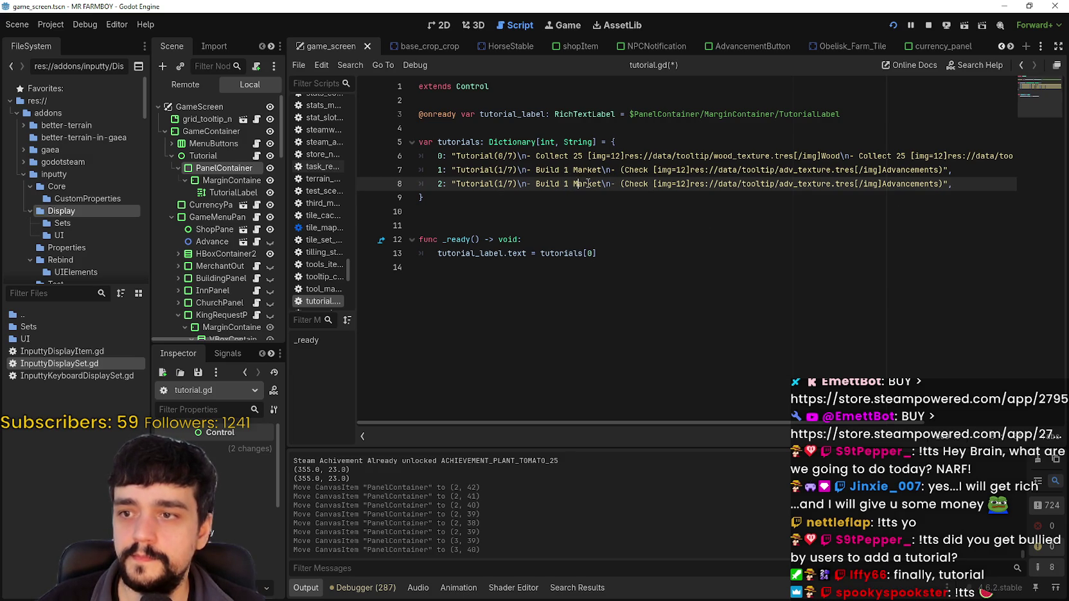
# Insert entry 0's wood_texture img tag before Market in entries 1 and 2
pyautogui.click(572, 170)
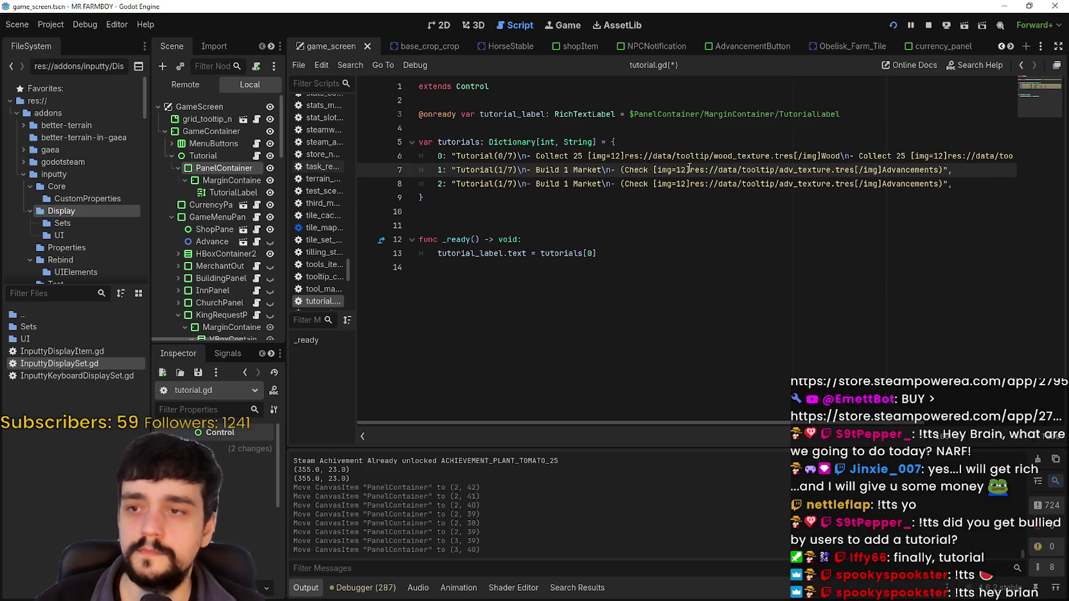
pyautogui.moveTo(822, 156)
pyautogui.mouseDown()
pyautogui.moveTo(598, 170)
pyautogui.moveTo(699, 155)
pyautogui.moveTo(588, 156)
pyautogui.mouseUp()
pyautogui.hotkey('ctrl', 'c')
pyautogui.click(573, 169)
pyautogui.hotkey('ctrl', 'v')
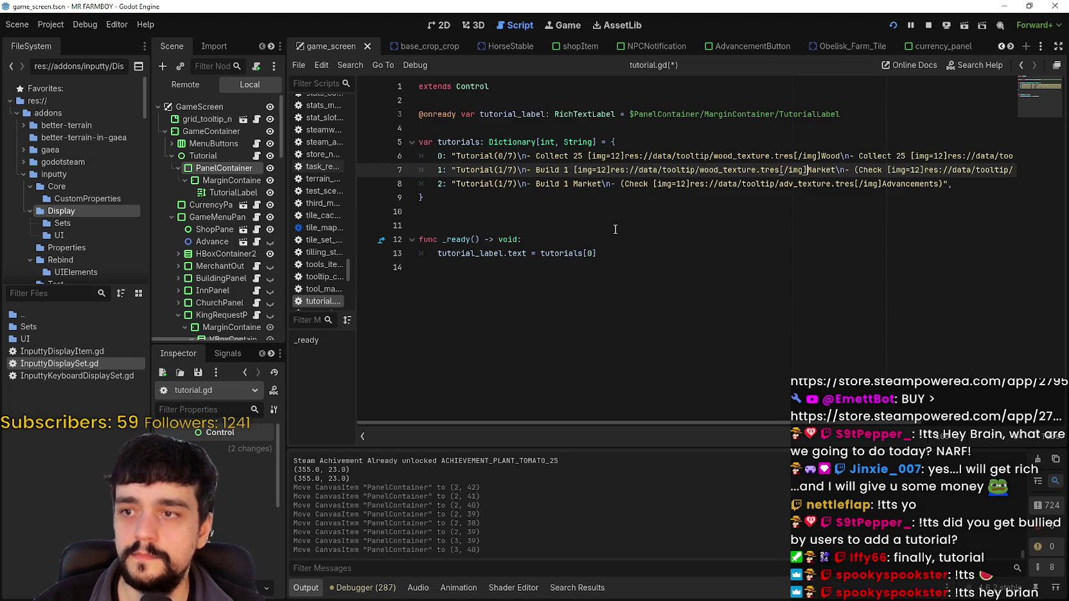
pyautogui.click(574, 183)
pyautogui.hotkey('ctrl', 'v')
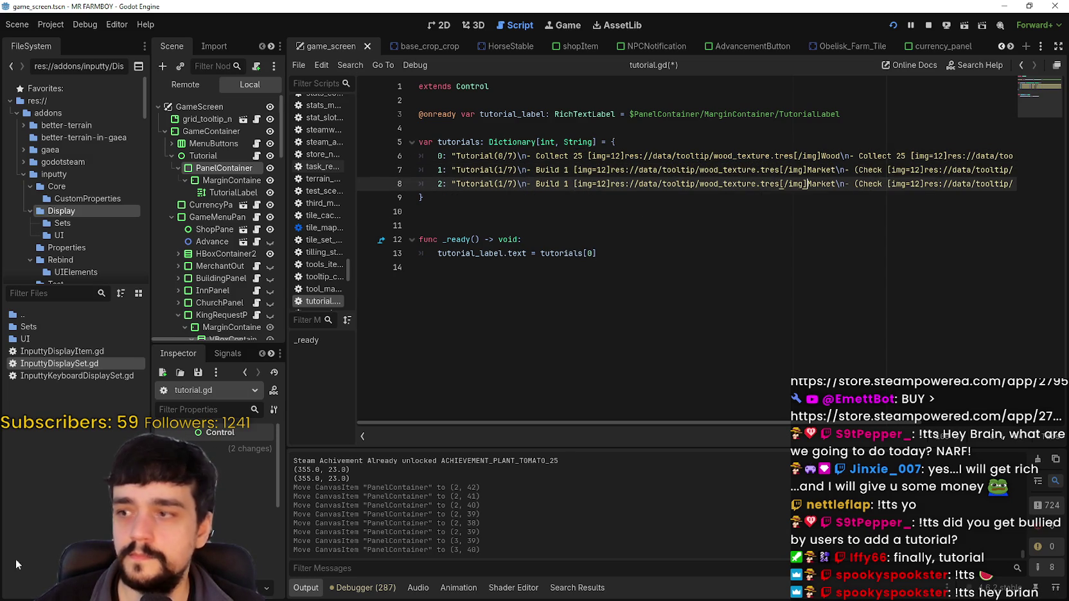
# Browse the Game, item_data, farms and tools folders in the FileSystem dock
pyautogui.scroll(-5, 69, 145)
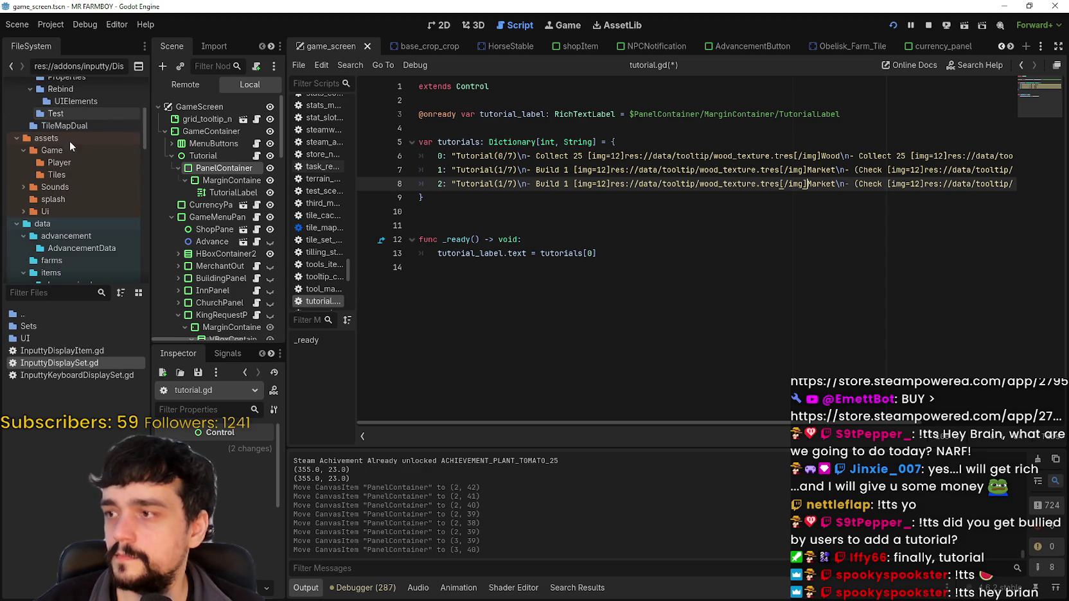
pyautogui.click(71, 150)
pyautogui.scroll(-2, 62, 193)
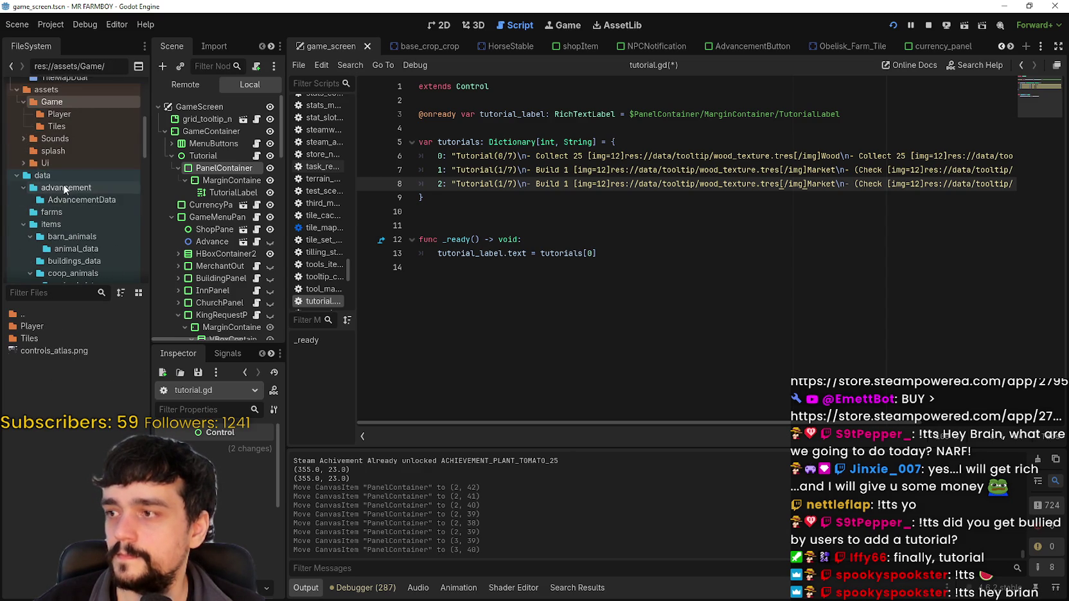
pyautogui.scroll(-5, 64, 199)
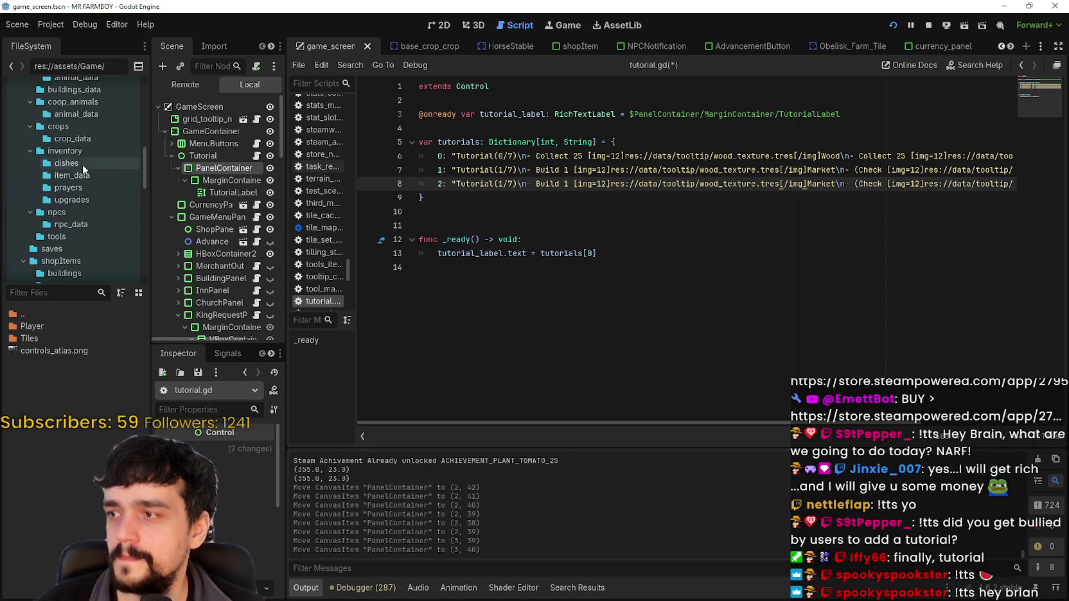
pyautogui.click(72, 175)
pyautogui.scroll(5, 78, 180)
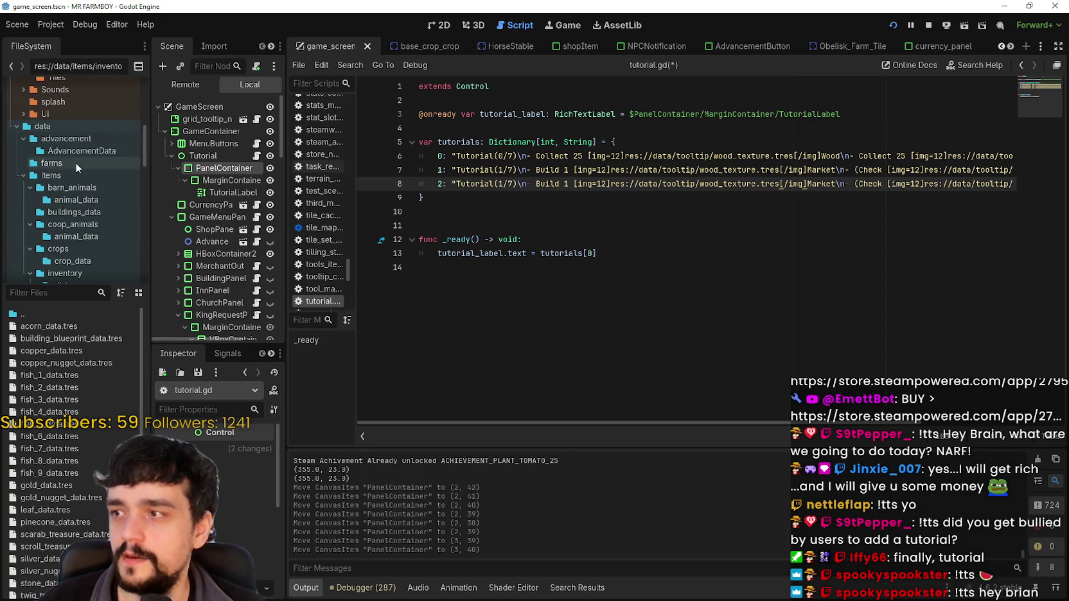
pyautogui.click(65, 164)
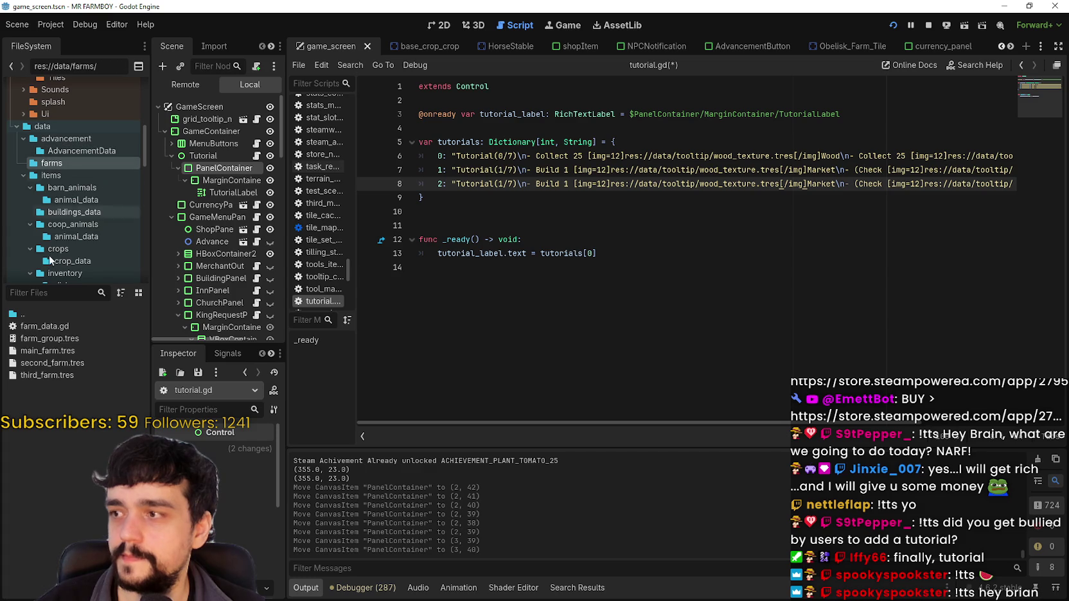
pyautogui.scroll(-5, 64, 257)
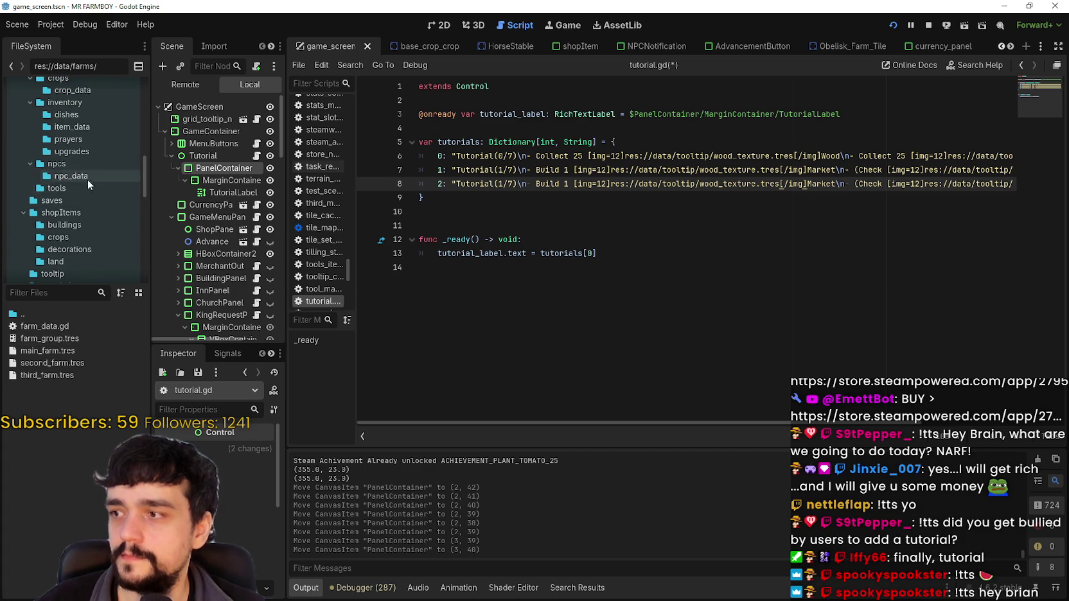
pyautogui.click(82, 187)
pyautogui.scroll(-1, 74, 212)
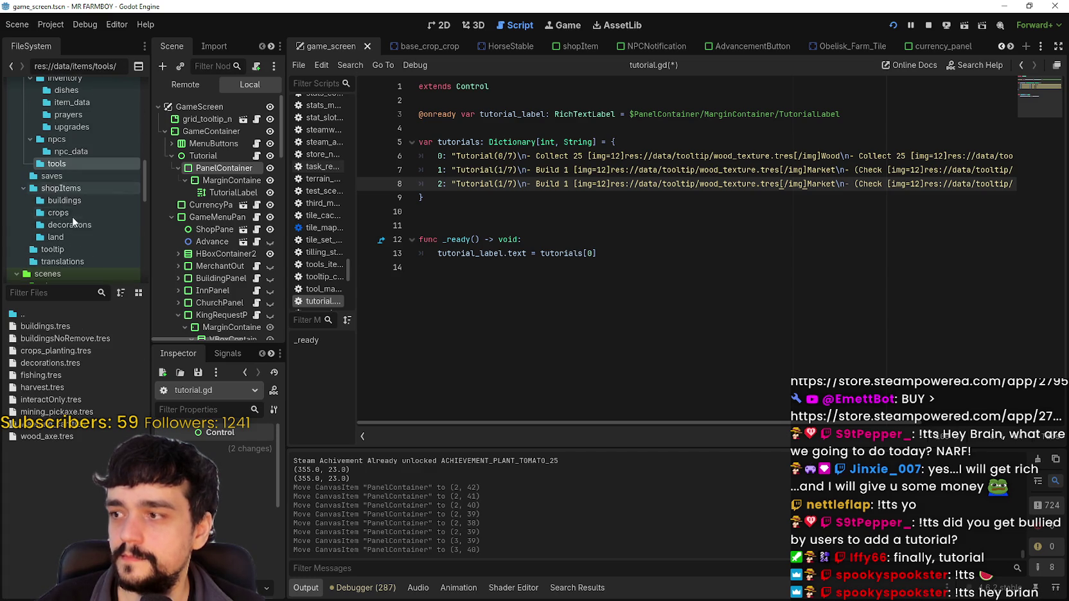
pyautogui.click(69, 261)
# Open the tooltip folder and scroll through textures like market_texture.tres and wood_texture.tres
pyautogui.click(65, 249)
pyautogui.scroll(-3, 62, 345)
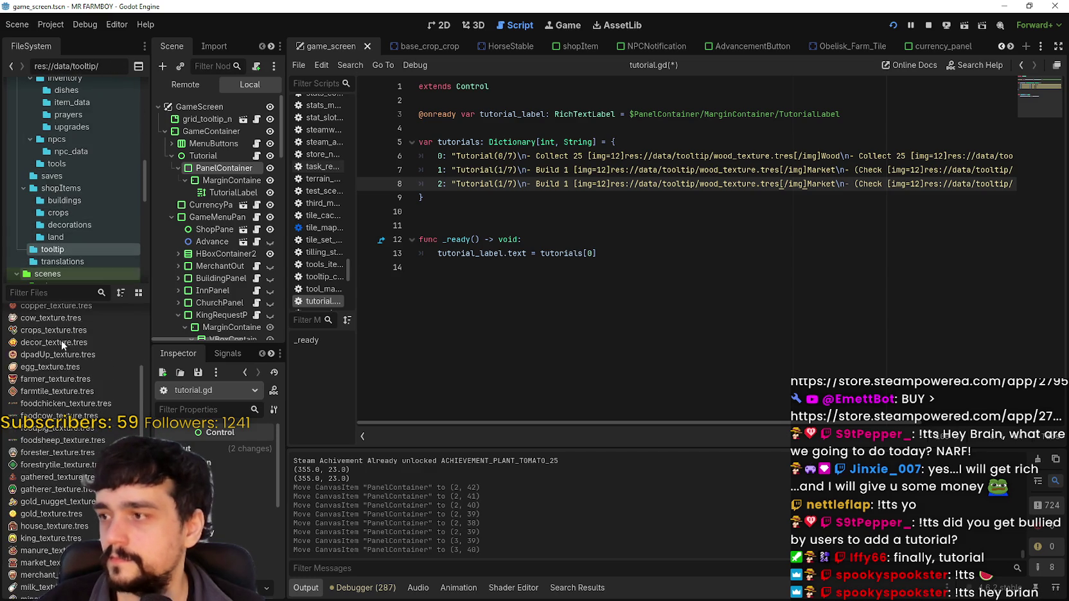
pyautogui.scroll(-1, 44, 501)
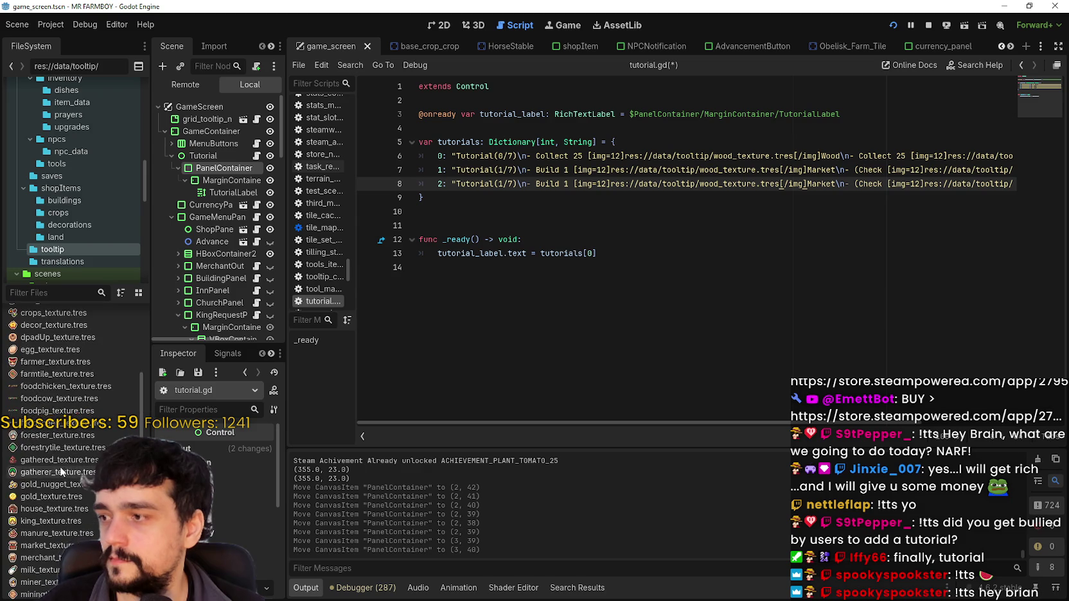
pyautogui.scroll(4, 58, 450)
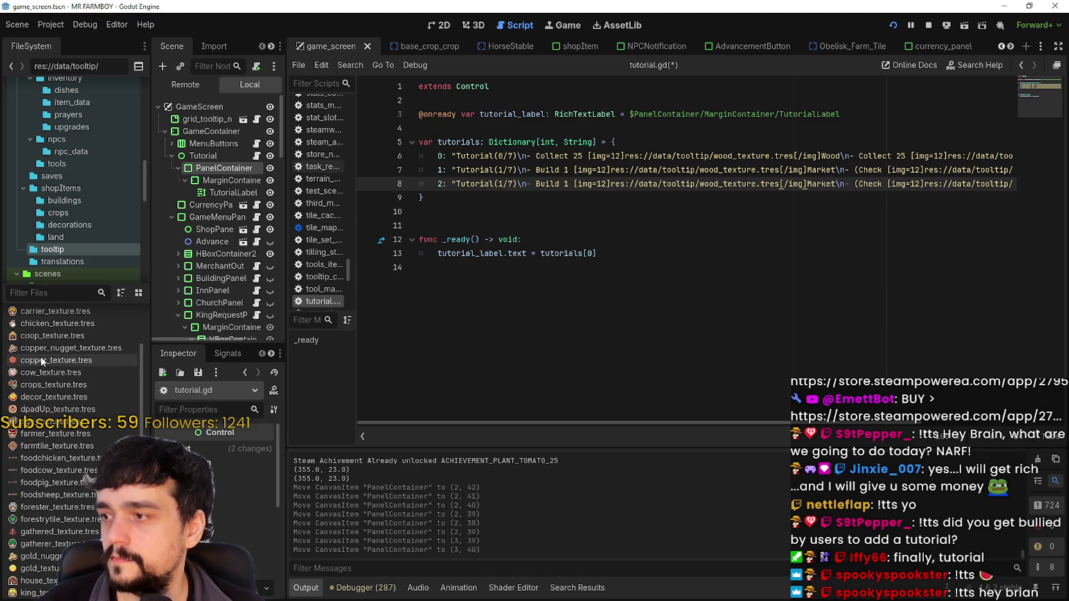
pyautogui.scroll(5, 45, 347)
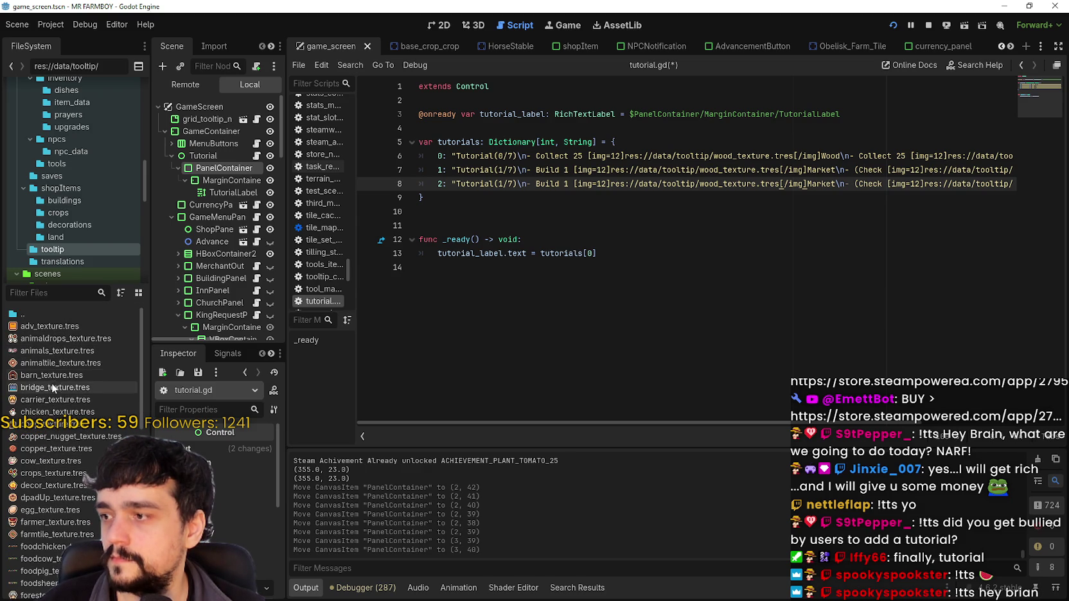
pyautogui.scroll(-10, 53, 370)
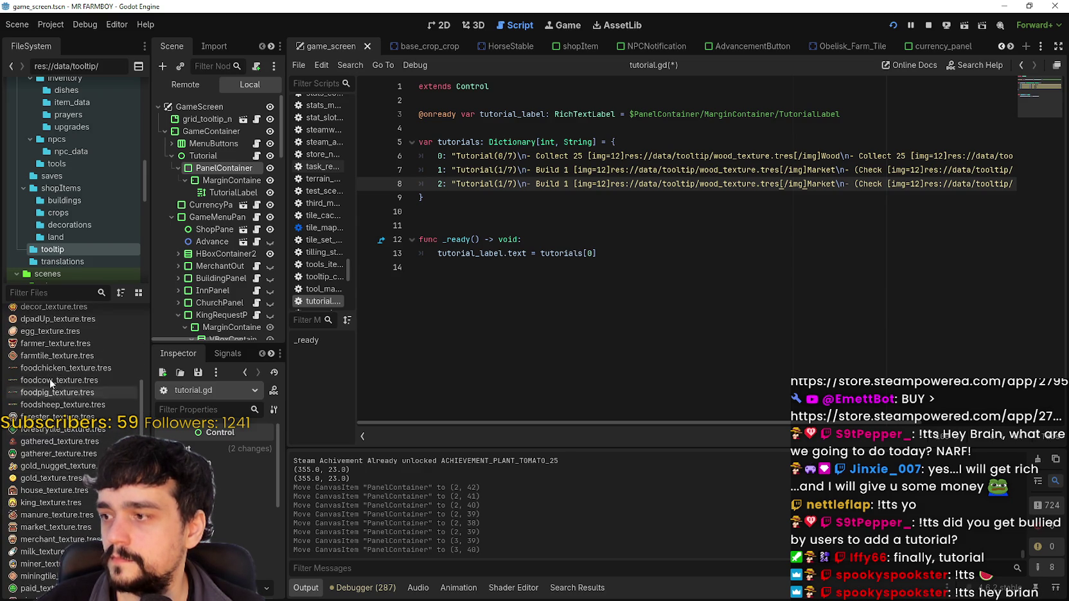
pyautogui.scroll(-6, 55, 412)
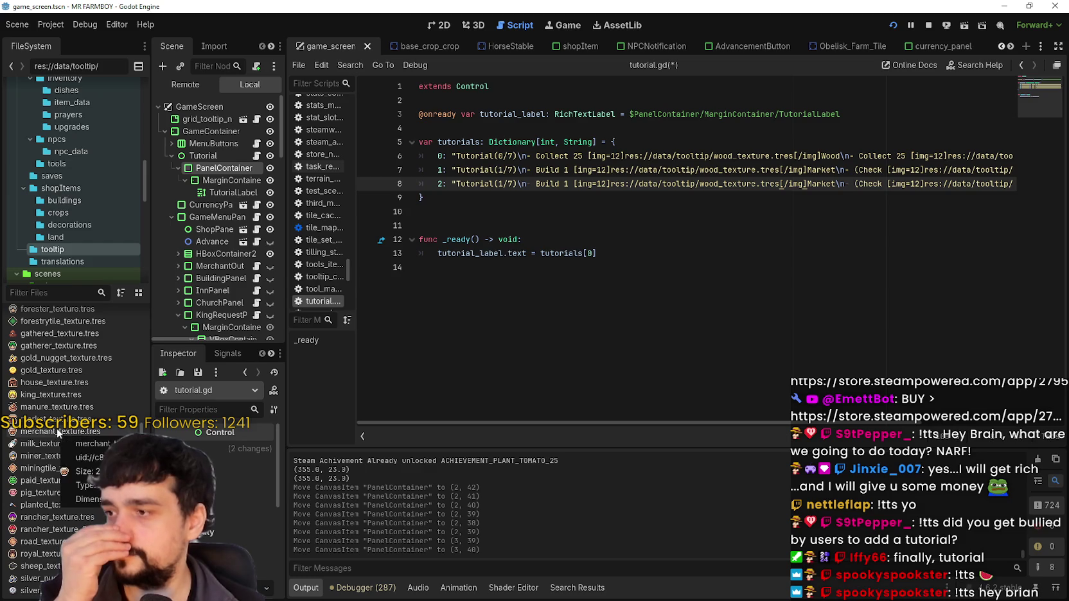
# Change entry 1's icon path from wood_texture to market_texture and save tutorial.gd
pyautogui.click(720, 169)
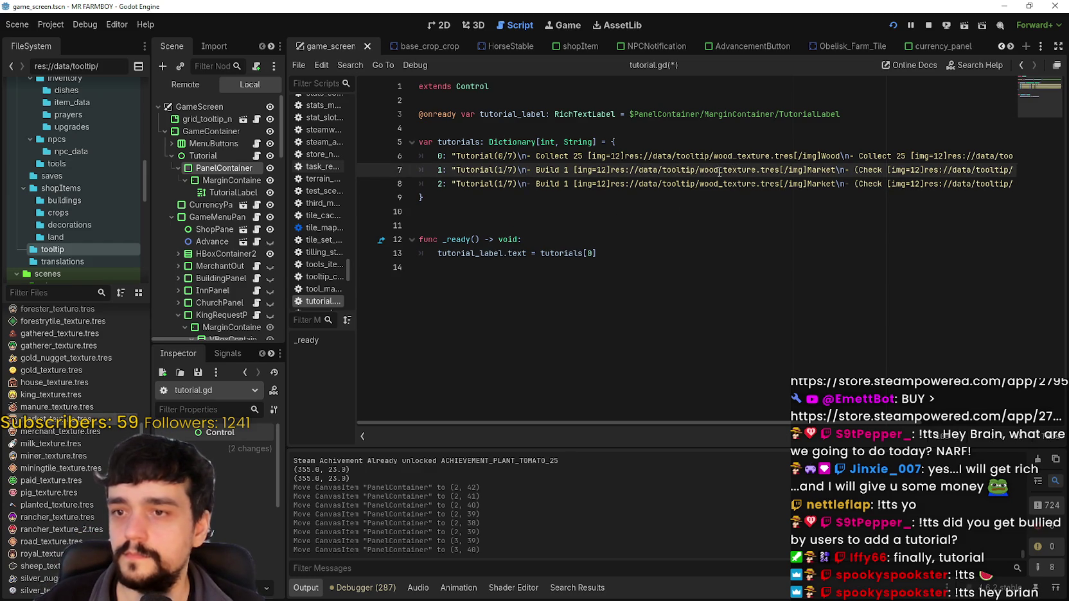
pyautogui.moveTo(720, 170); pyautogui.dragTo(710, 172)
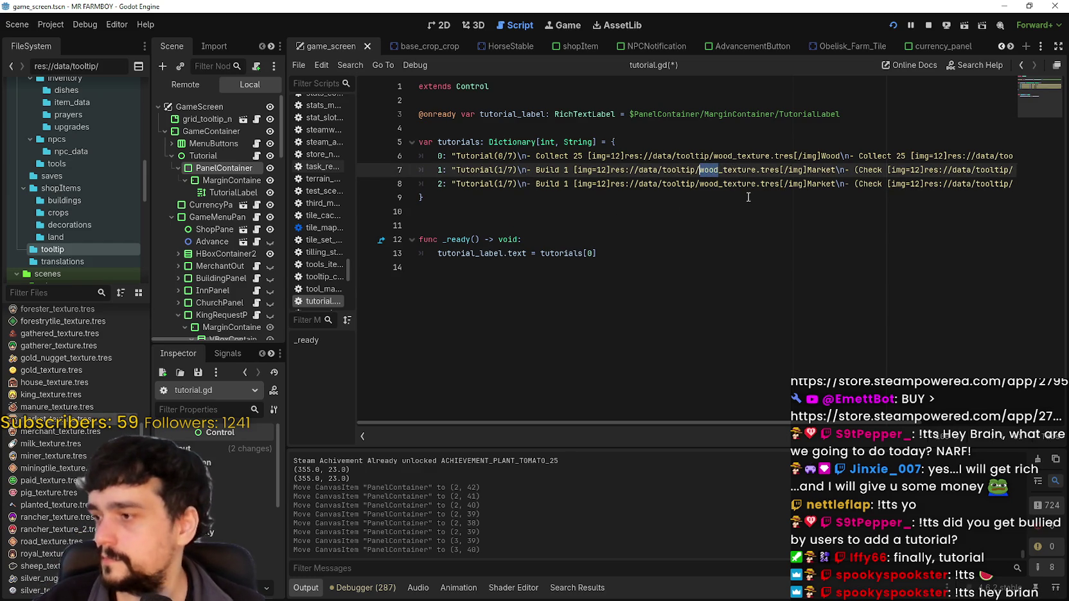
pyautogui.write('market')
pyautogui.hotkey('ctrl', 's')
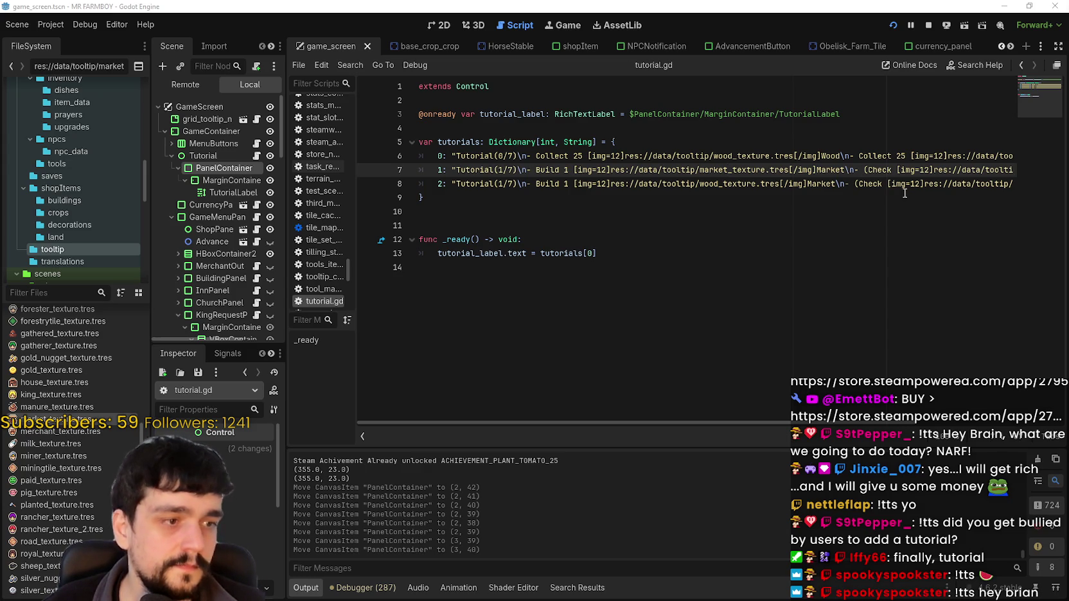
# Review the dictionary lines, leaving the caret after wood in line 8's texture path
pyautogui.click(799, 232)
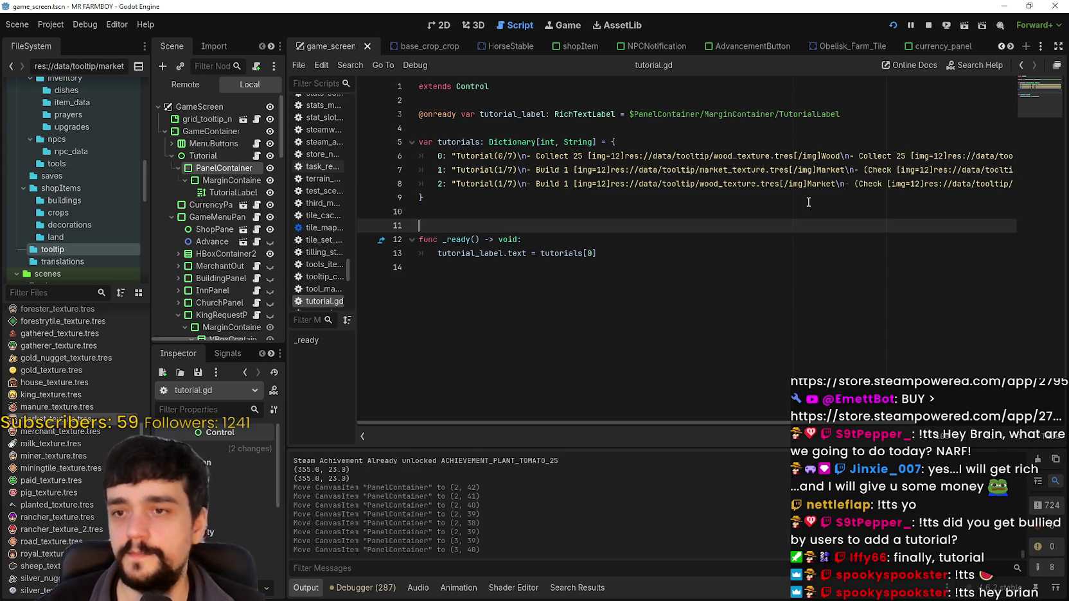
pyautogui.click(819, 196)
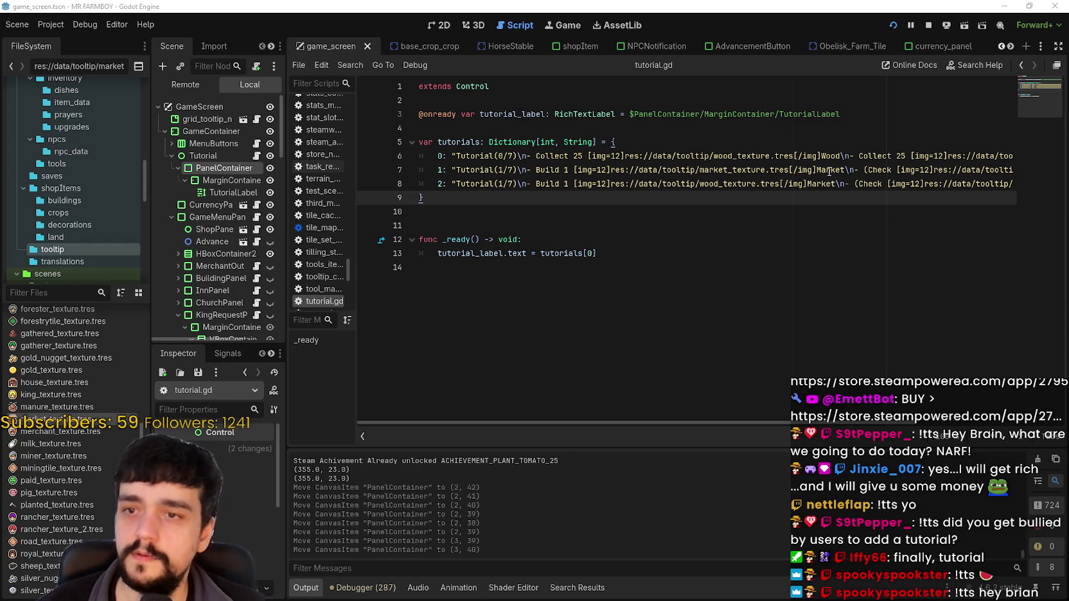
pyautogui.moveTo(896, 171); pyautogui.dragTo(1014, 162)
pyautogui.click(979, 170)
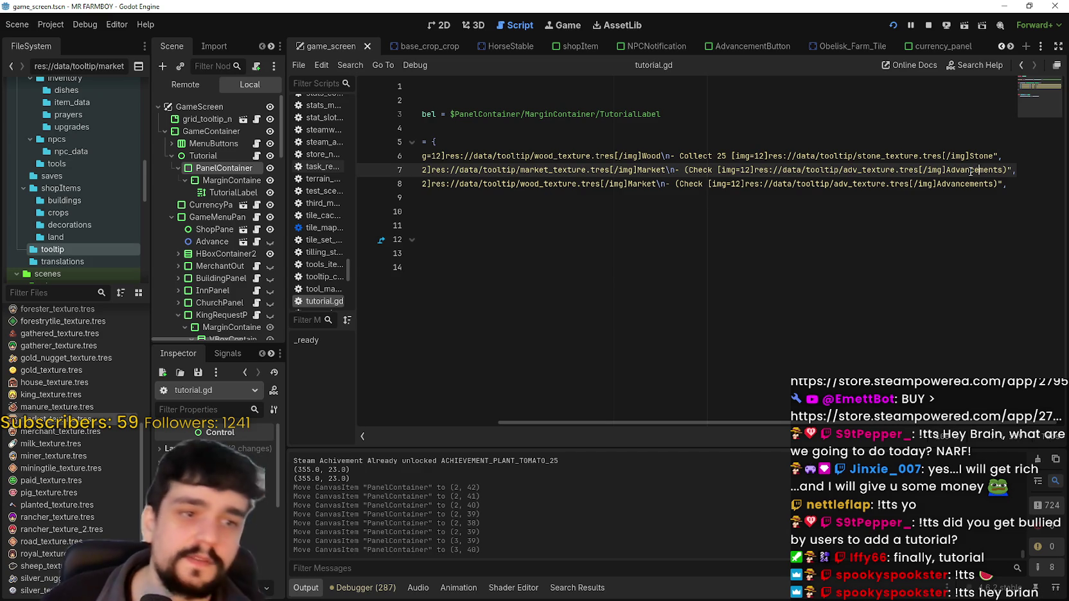
pyautogui.doubleClick(507, 170)
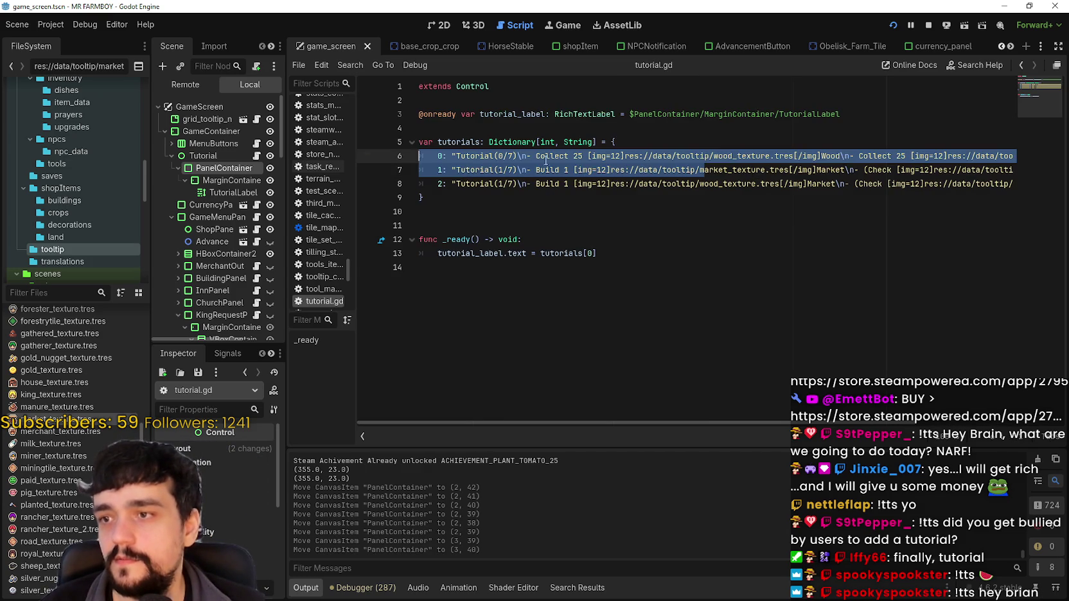
pyautogui.click(577, 157)
pyautogui.write('wood')
pyautogui.doubleClick(714, 184)
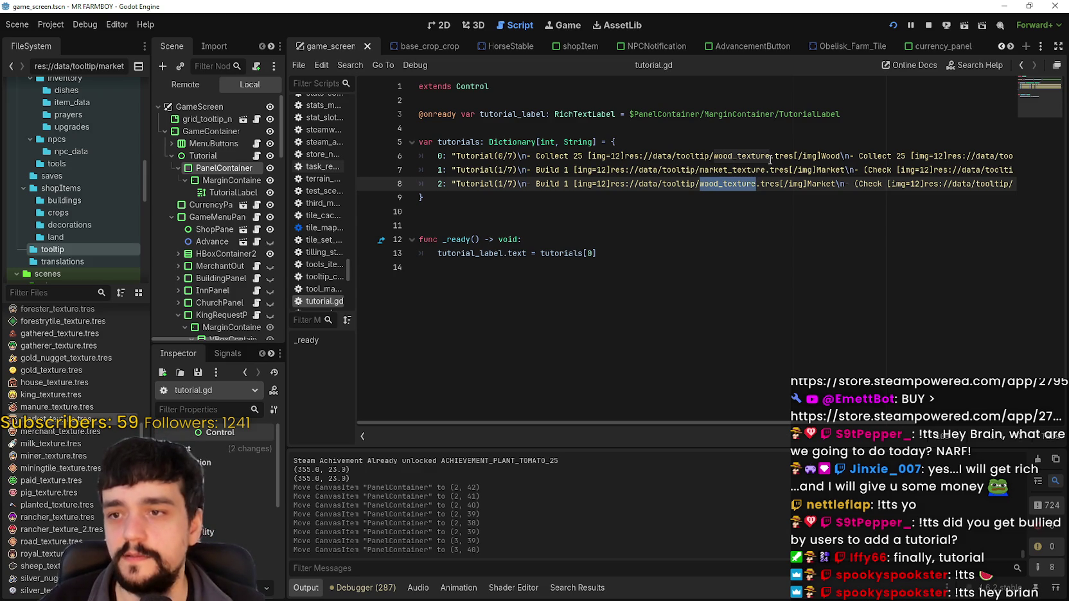
pyautogui.click(771, 157)
pyautogui.click(720, 184)
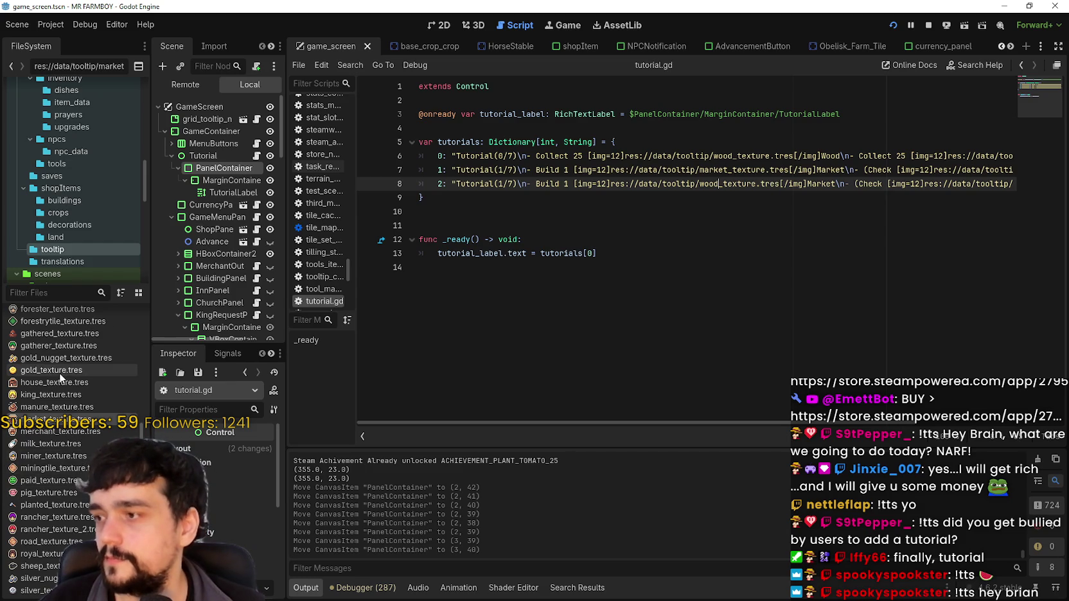
pyautogui.scroll(5, 55, 306)
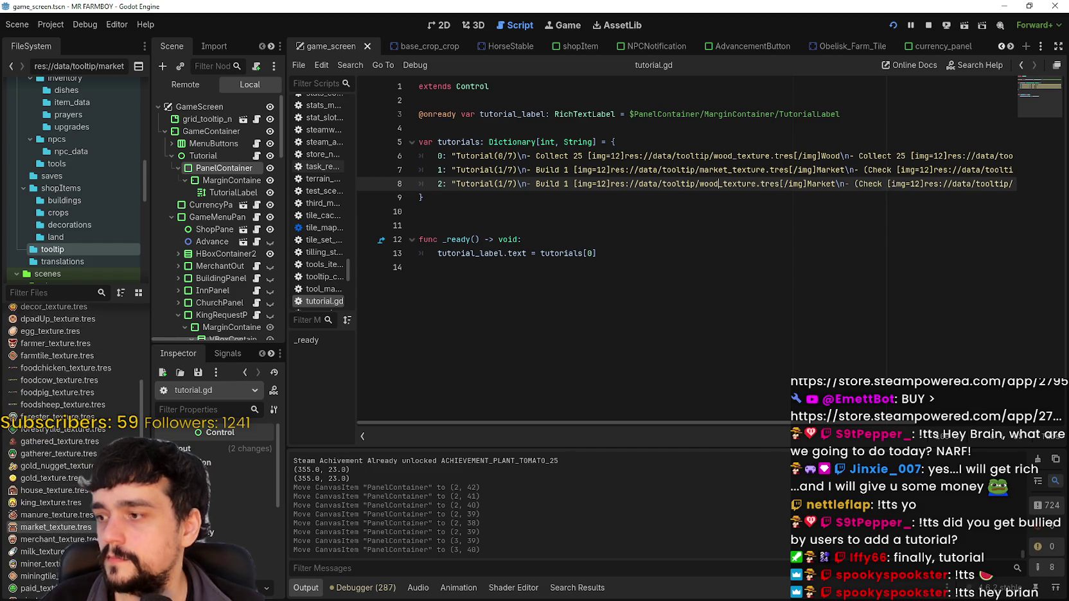
pyautogui.scroll(4, 67, 327)
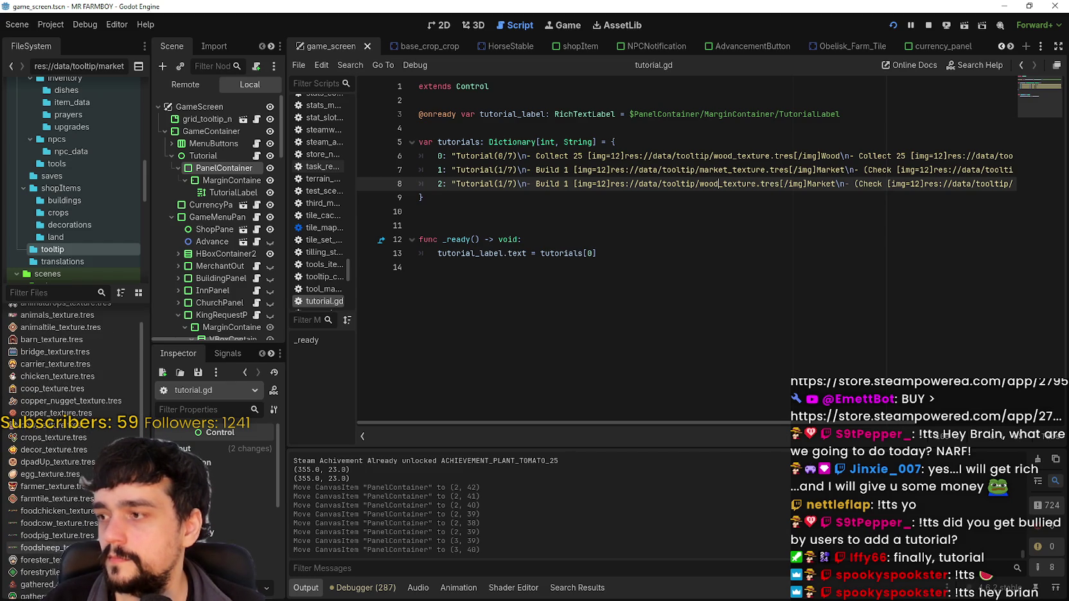
pyautogui.scroll(1, 66, 327)
pyautogui.scroll(-6, 79, 474)
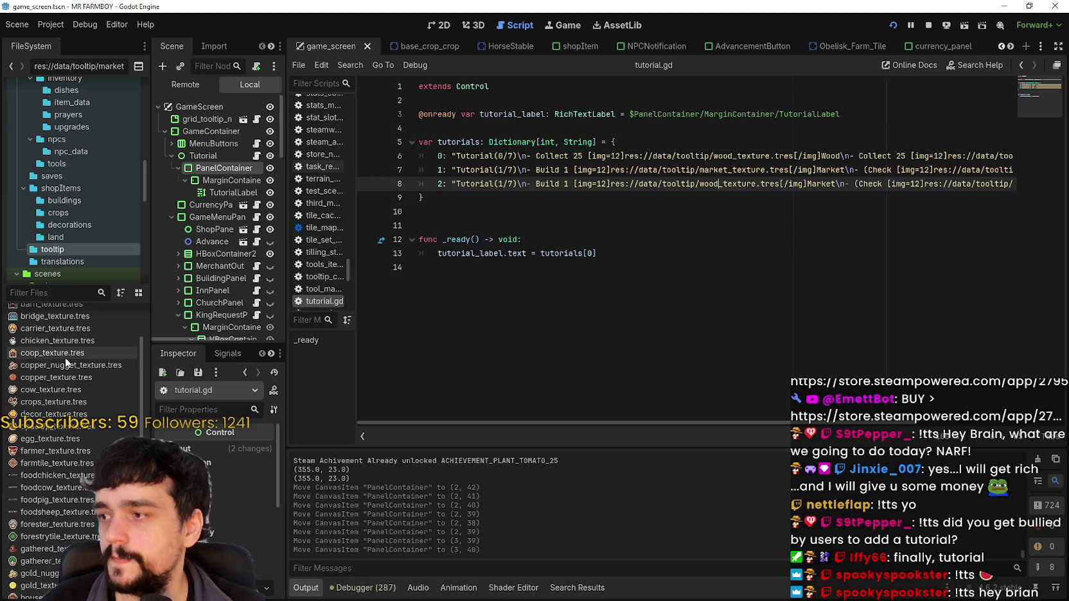
pyautogui.scroll(-8, 80, 475)
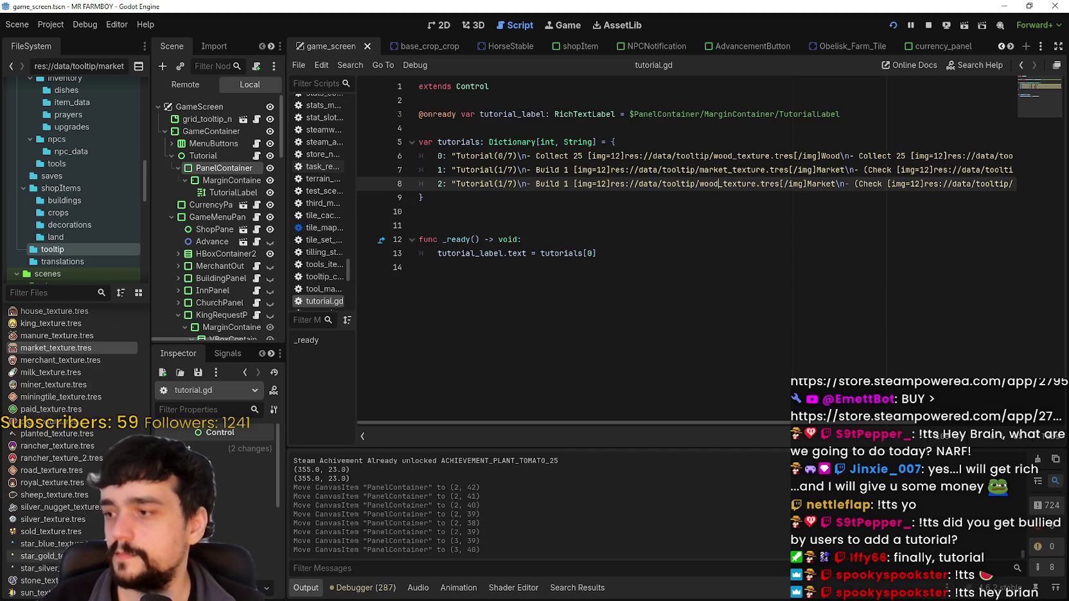
pyautogui.scroll(14, 31, 315)
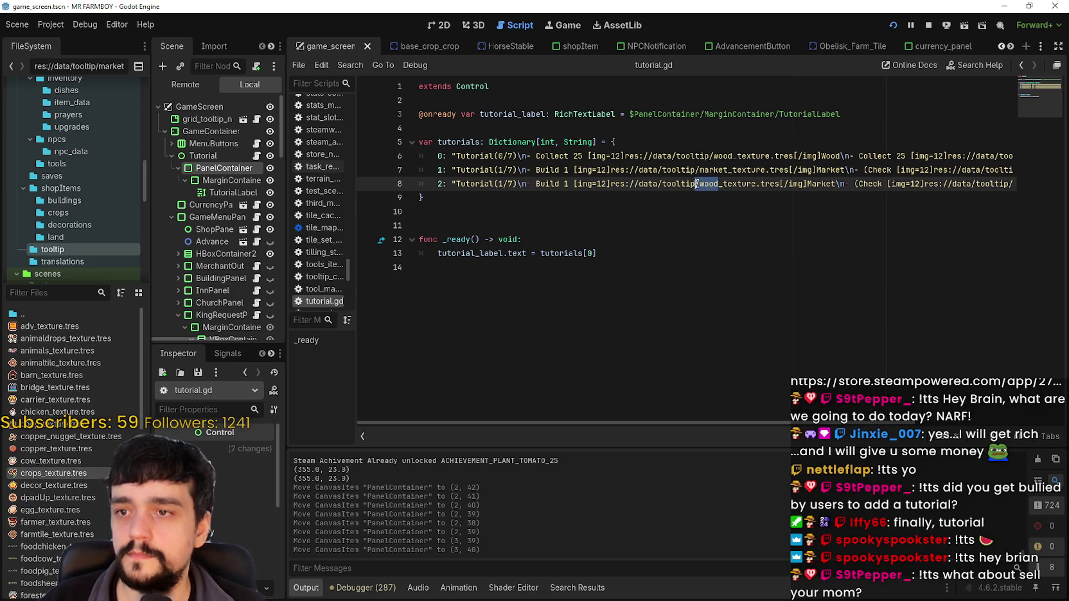
# Give entry 2 the crops icon and change its Build text to SELL 100
pyautogui.write('crops')
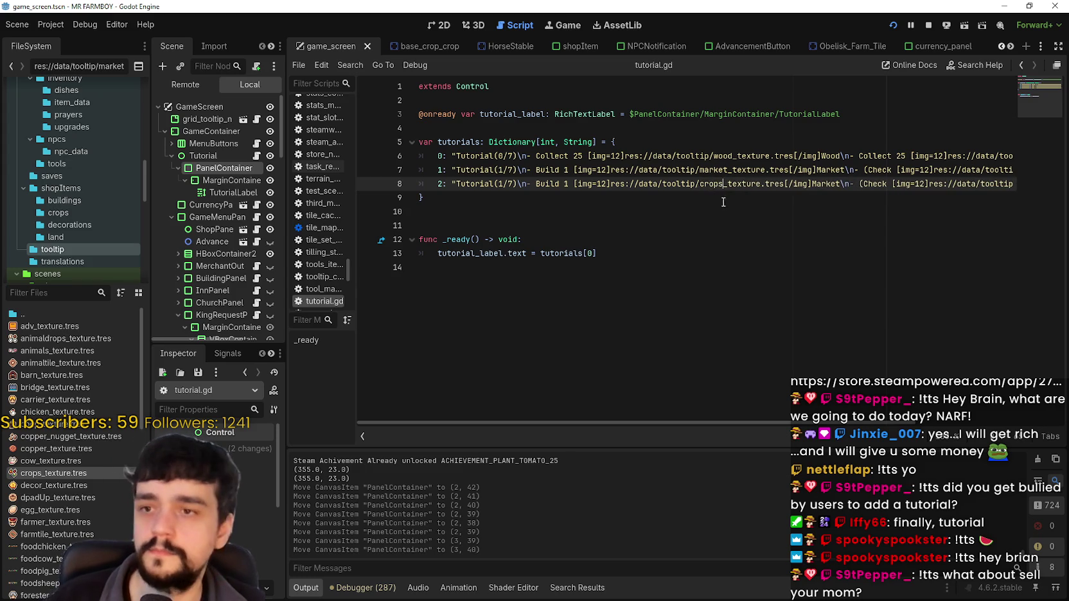
pyautogui.doubleClick(549, 185)
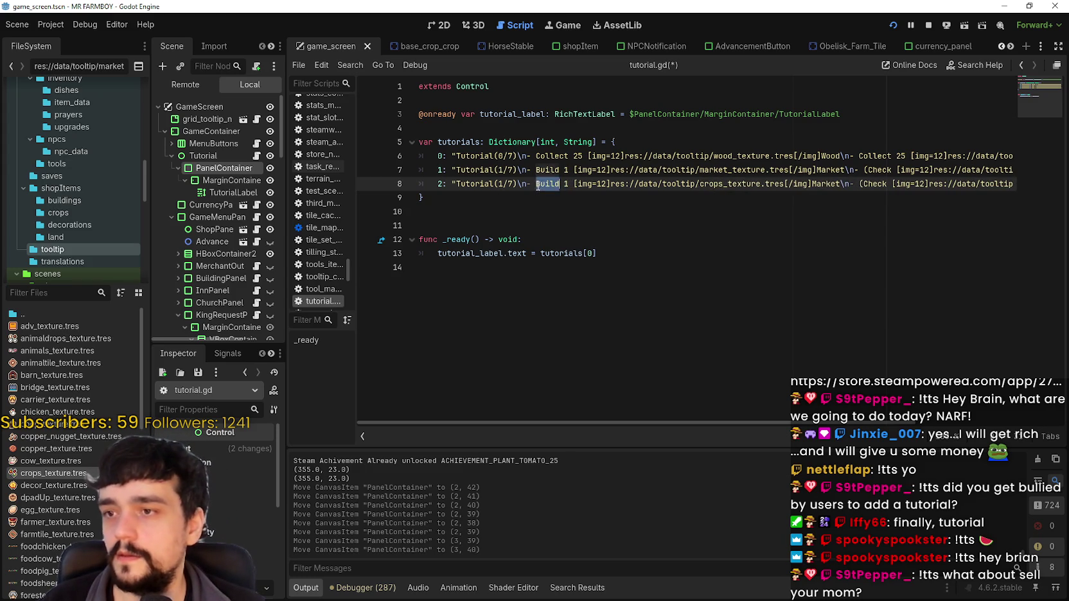
pyautogui.write('Sell')
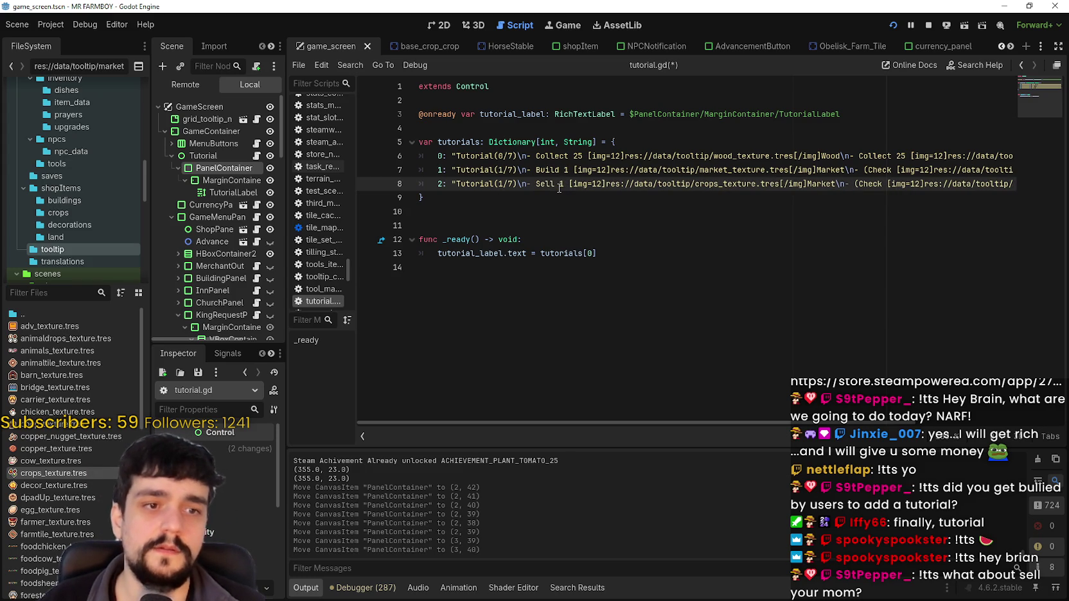
pyautogui.press('BackSpace')
pyautogui.press('BackSpace')
pyautogui.press('BackSpace')
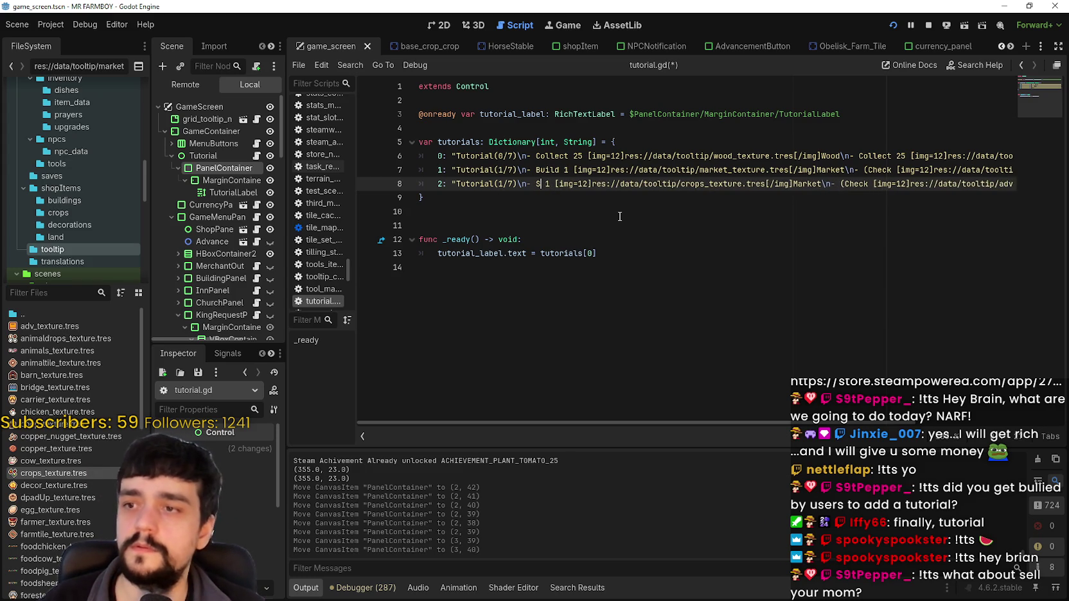
pyautogui.write('ELL 1')
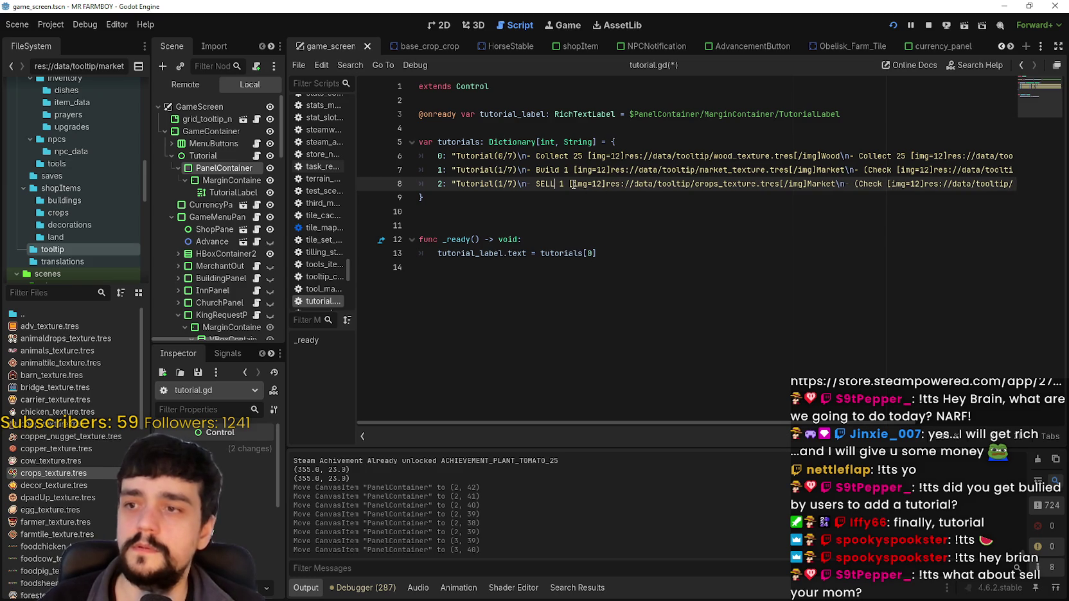
pyautogui.write('00')
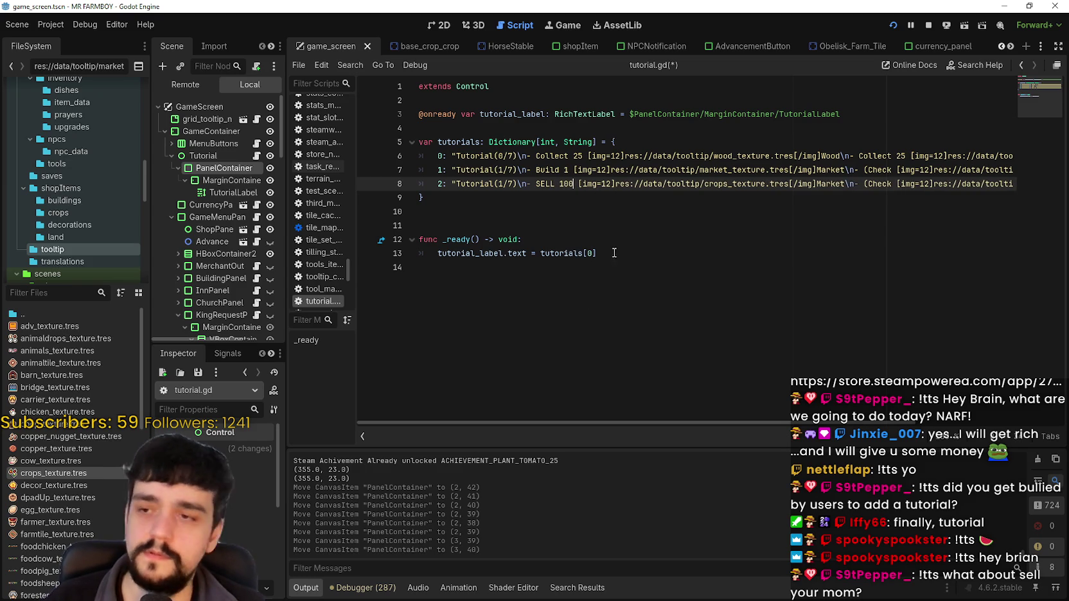
# Replace Market with Crops on line 8, save, and select the whole line
pyautogui.doubleClick(835, 184)
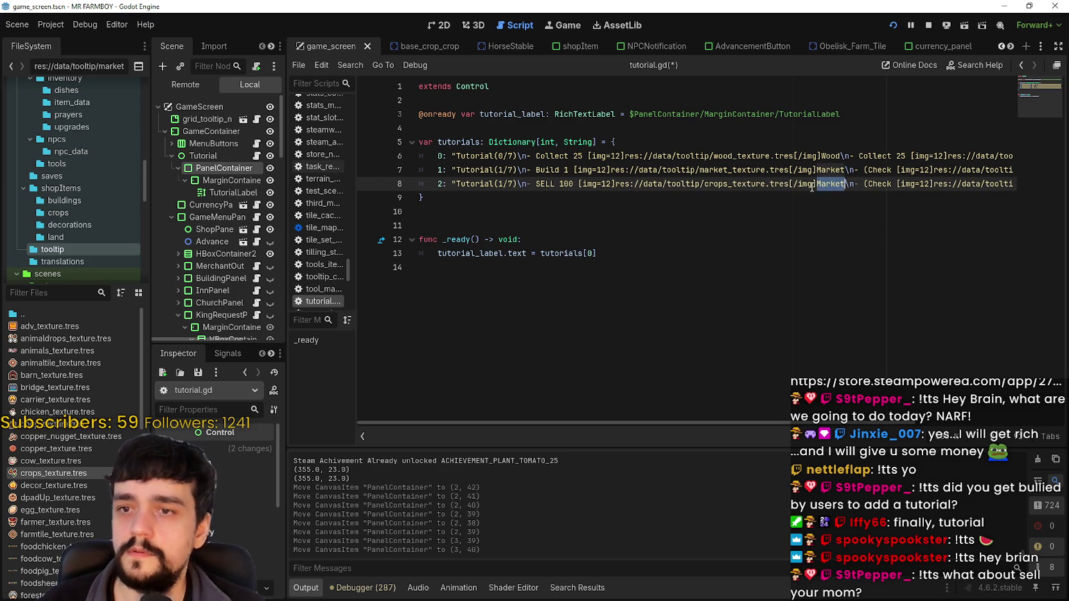
pyautogui.write('Crops')
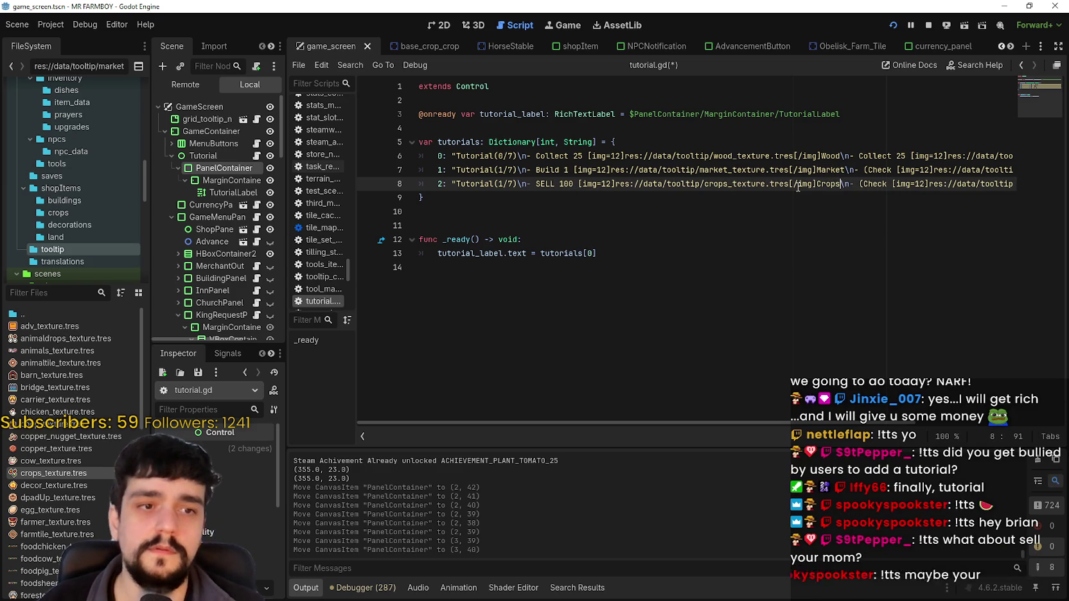
pyautogui.moveTo(898, 184); pyautogui.dragTo(1019, 182)
pyautogui.click(954, 183)
pyautogui.hotkey('ctrl', 's')
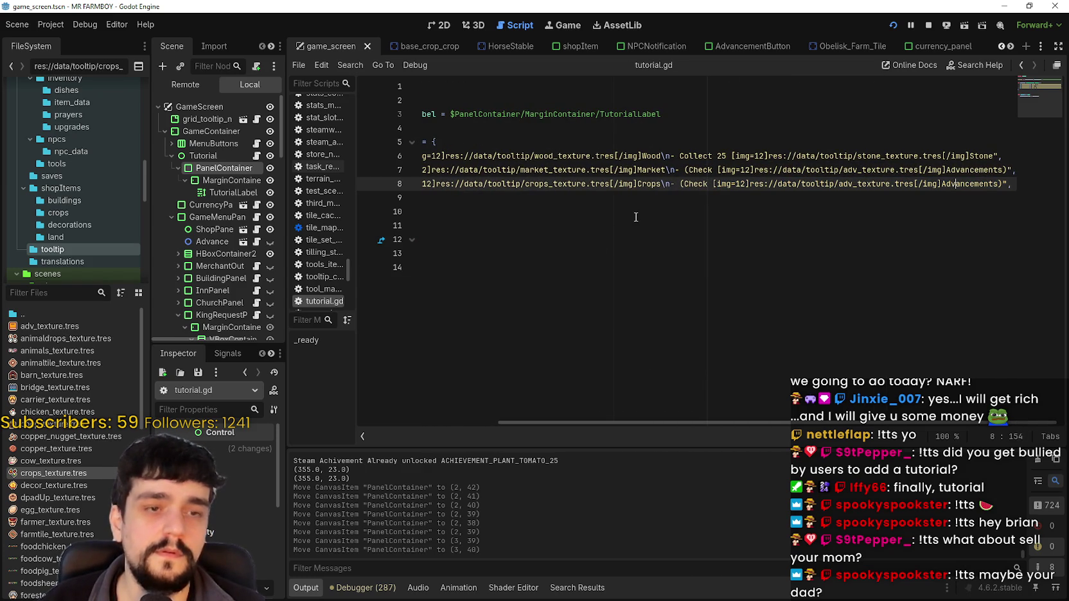
pyautogui.press('Down')
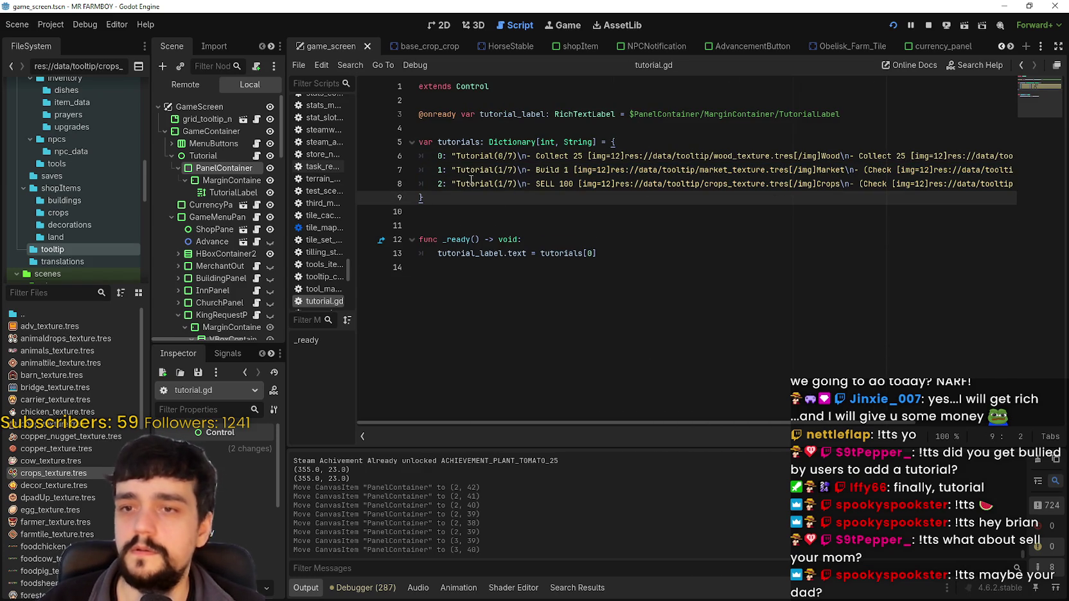
pyautogui.write('2')
pyautogui.click(502, 184)
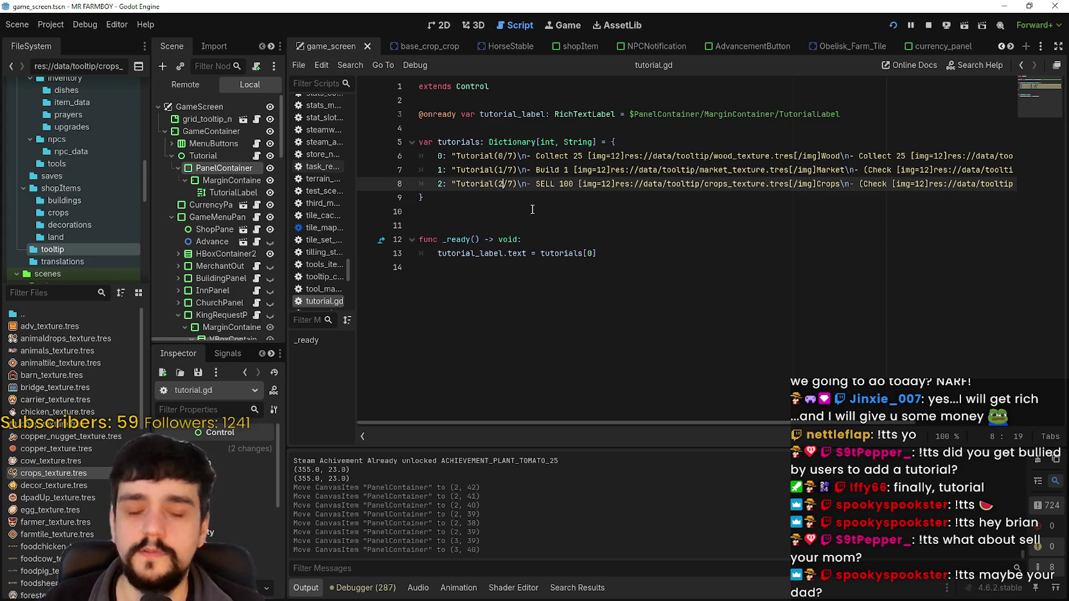
pyautogui.moveTo(451, 183); pyautogui.dragTo(1013, 184)
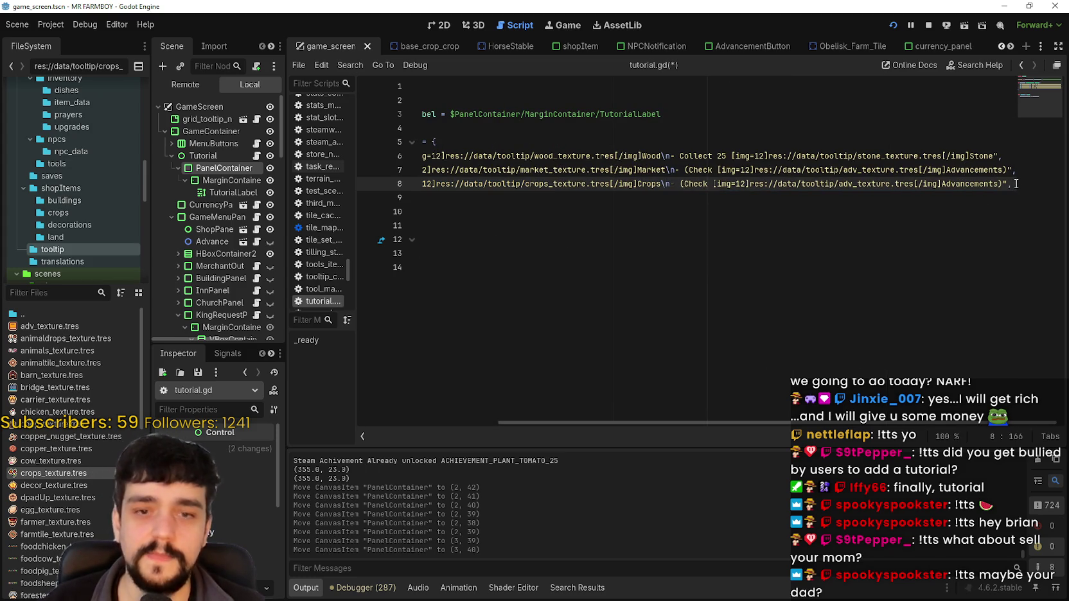
# Duplicate the step 2 line and change the new line's key to 3
pyautogui.hotkey('ctrl', 'alt', 'Down')
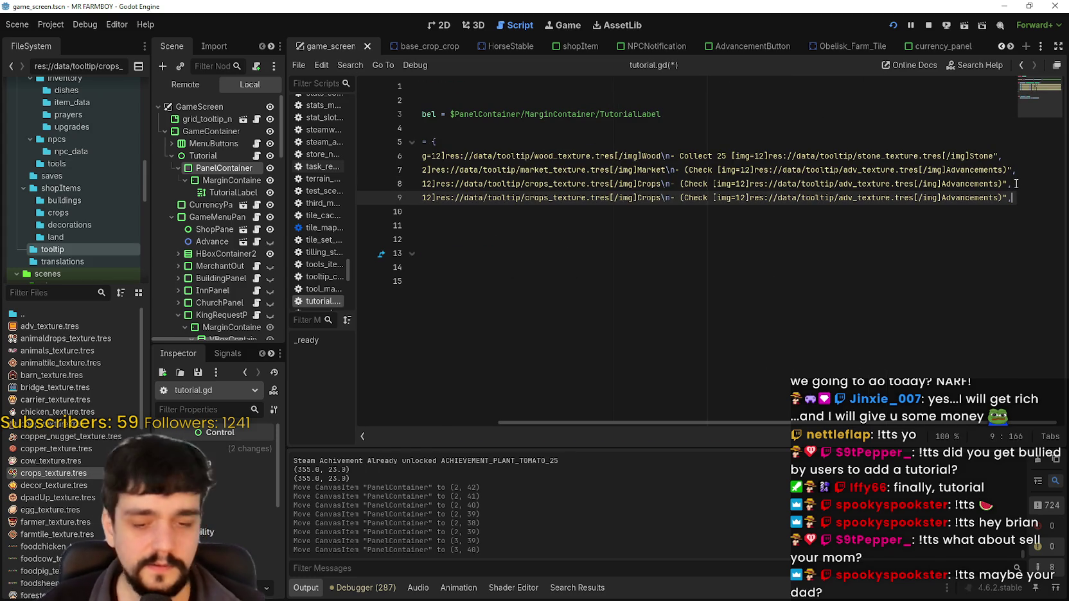
pyautogui.hotkey('shift', 'Home')
pyautogui.hotkey('shift', 'Up')
pyautogui.hotkey('shift', 'Up')
pyautogui.hotkey('shift', 'Up')
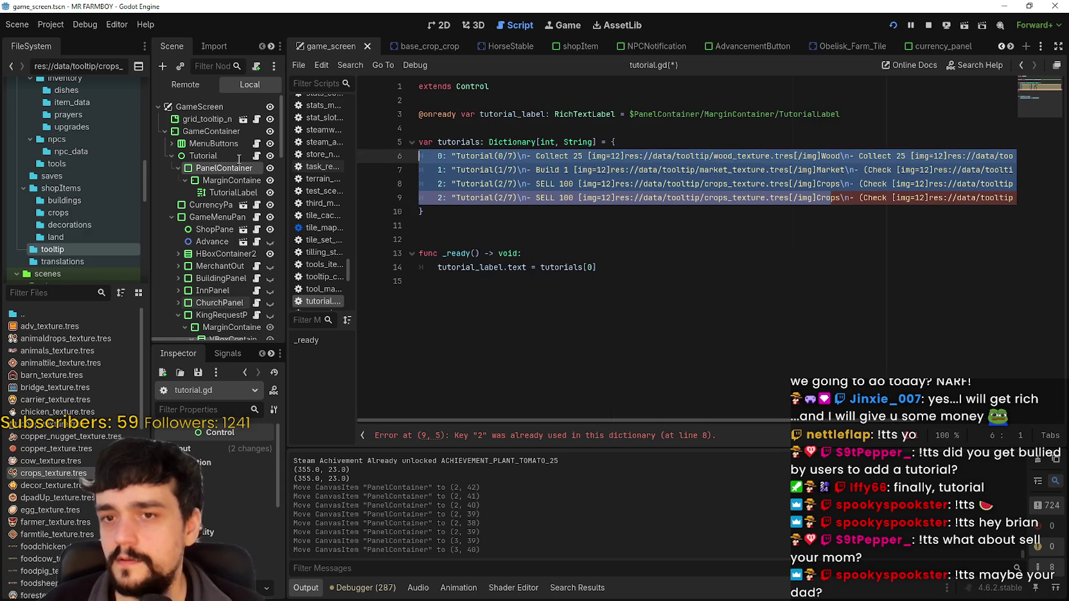
pyautogui.click(444, 193)
pyautogui.press('BackSpace')
pyautogui.write('3')
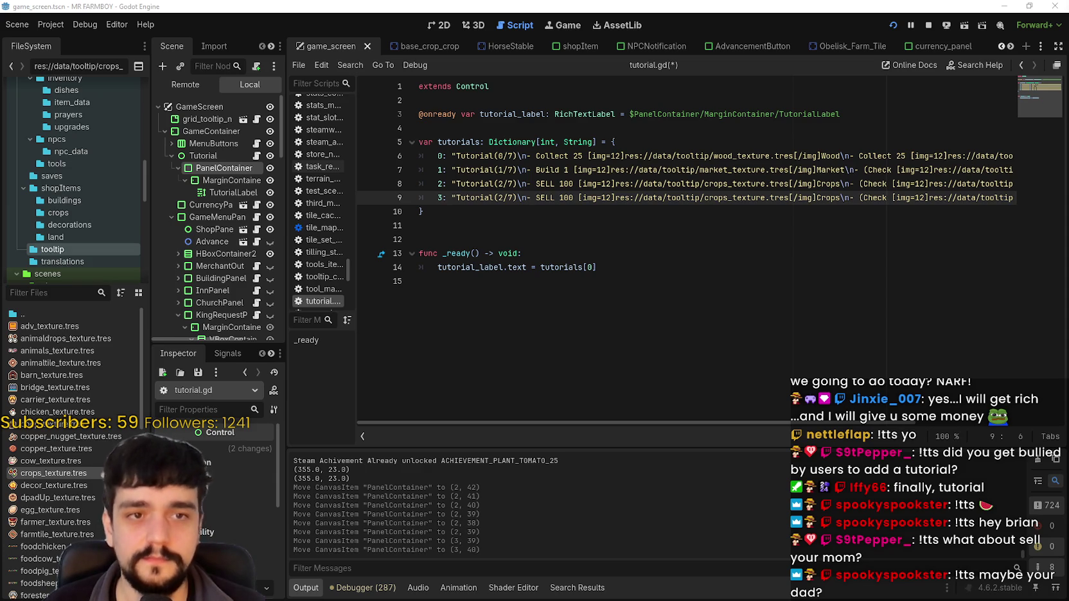
# Change the new line's counter to Tutorial(3/7) and save the script
pyautogui.click(498, 197)
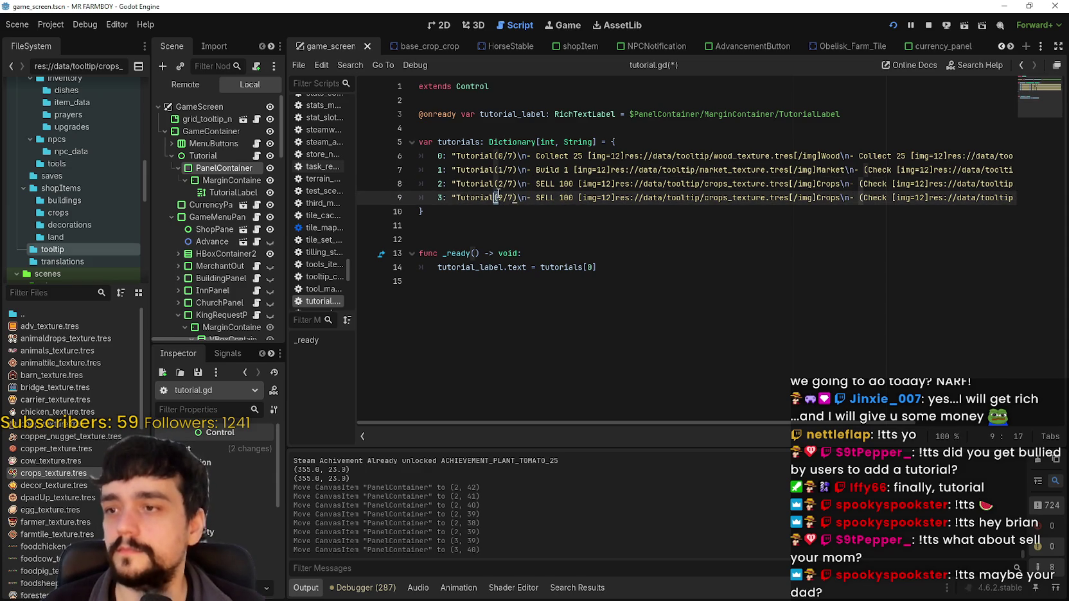
pyautogui.press('Delete')
pyautogui.write('3')
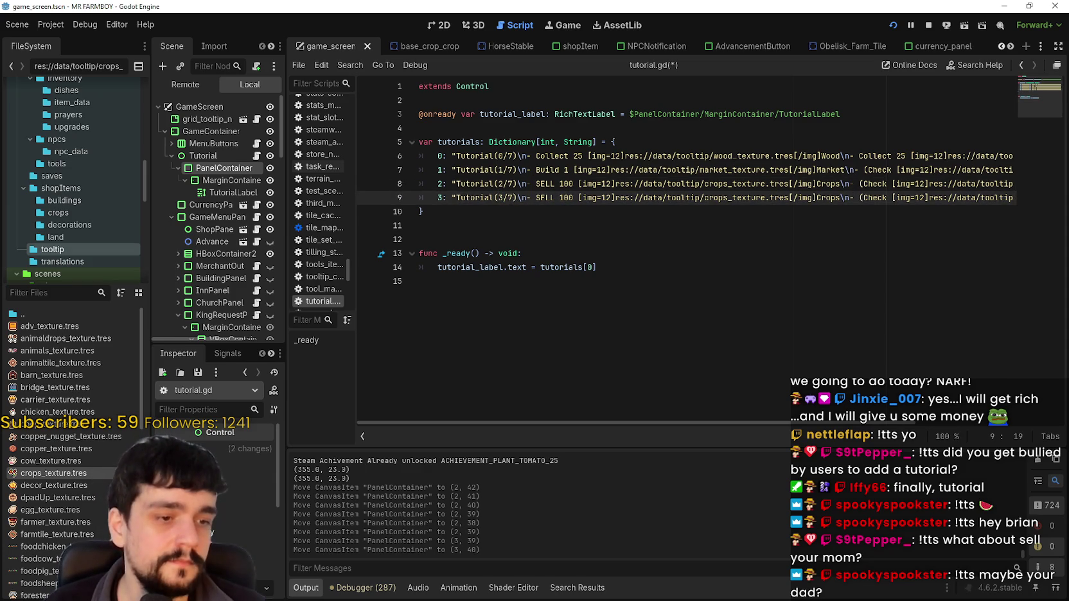
pyautogui.click(744, 239)
pyautogui.hotkey('ctrl', 's')
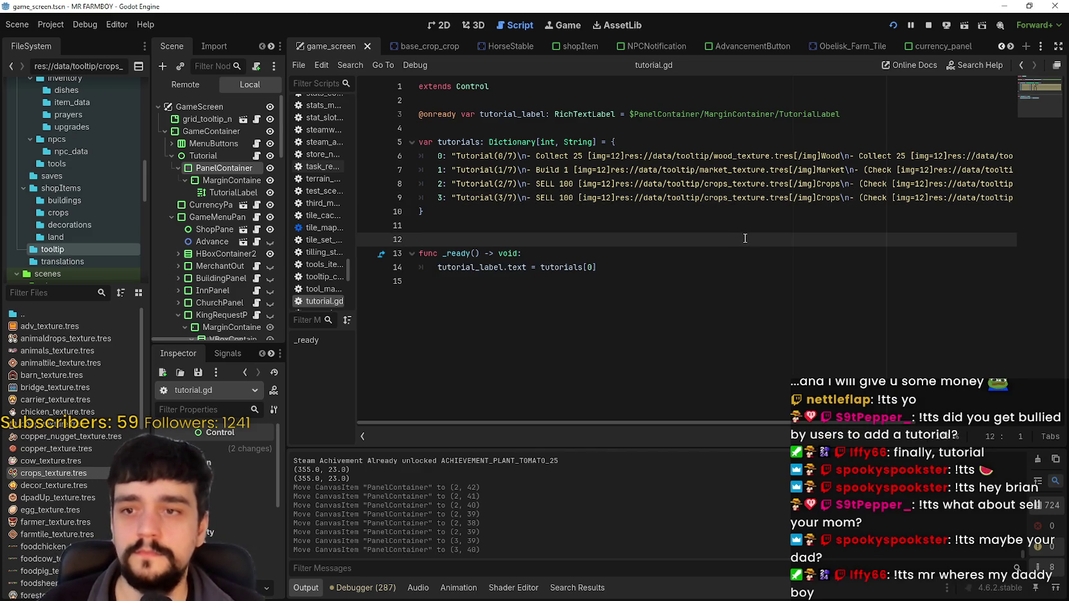
# Select the 100 and Crops text on lines 8–9, then select down through line 9
pyautogui.doubleClick(564, 197)
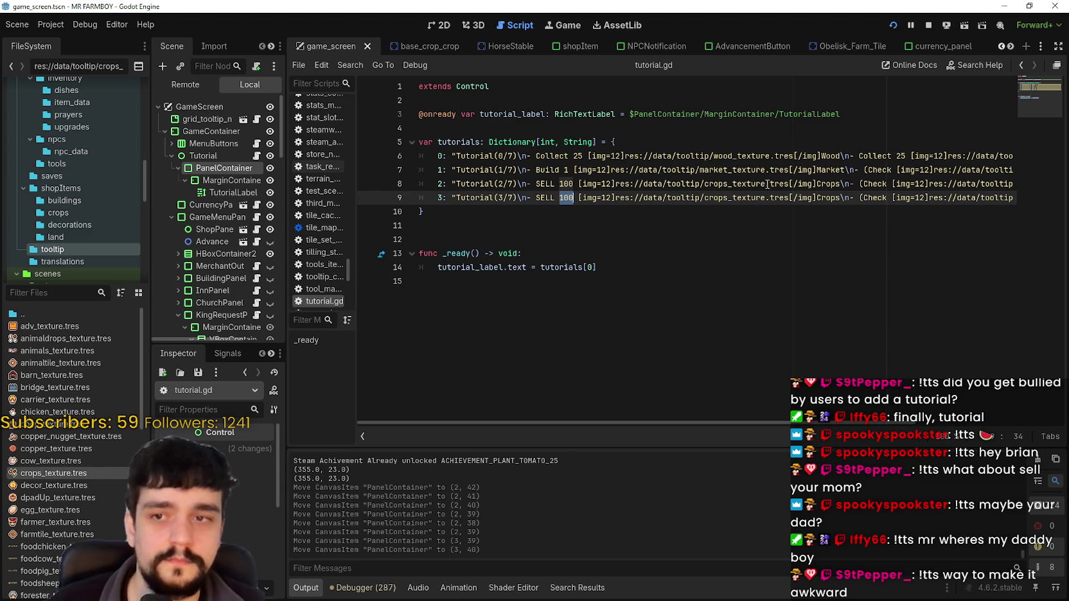
pyautogui.doubleClick(828, 194)
pyautogui.moveTo(827, 194); pyautogui.dragTo(826, 189)
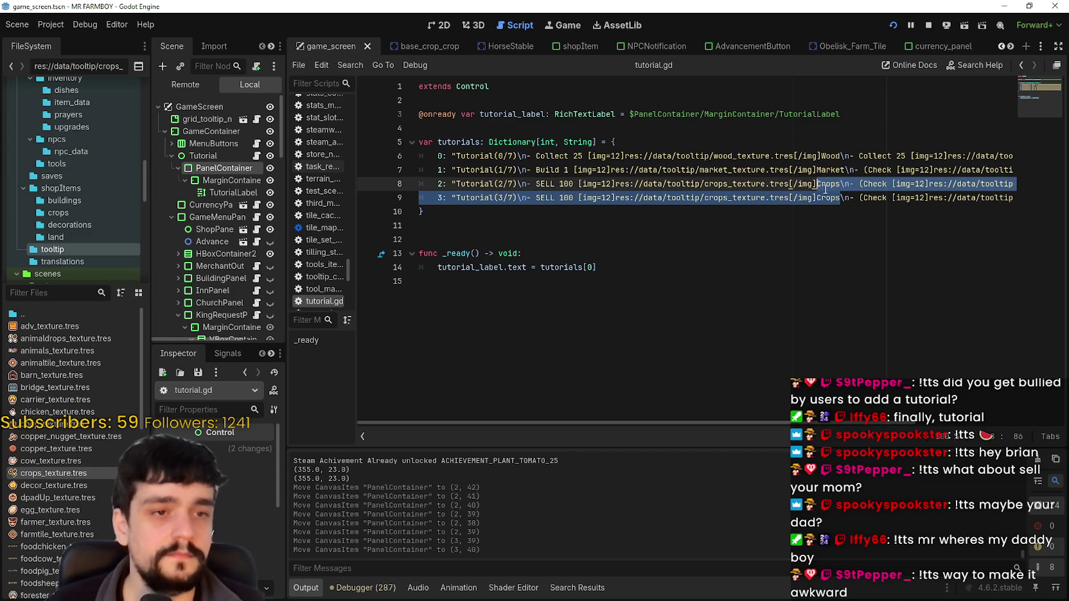
pyautogui.doubleClick(716, 183)
pyautogui.click(758, 182)
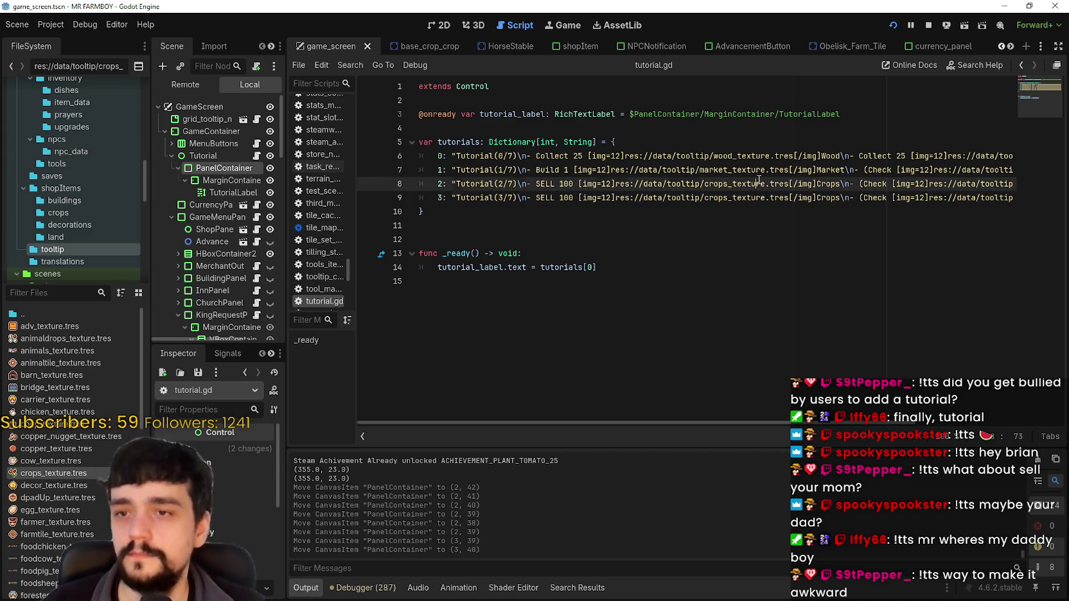
pyautogui.moveTo(437, 170)
pyautogui.mouseDown()
pyautogui.moveTo(1030, 169)
pyautogui.moveTo(989, 197)
pyautogui.moveTo(411, 198)
pyautogui.moveTo(439, 195)
pyautogui.mouseUp()
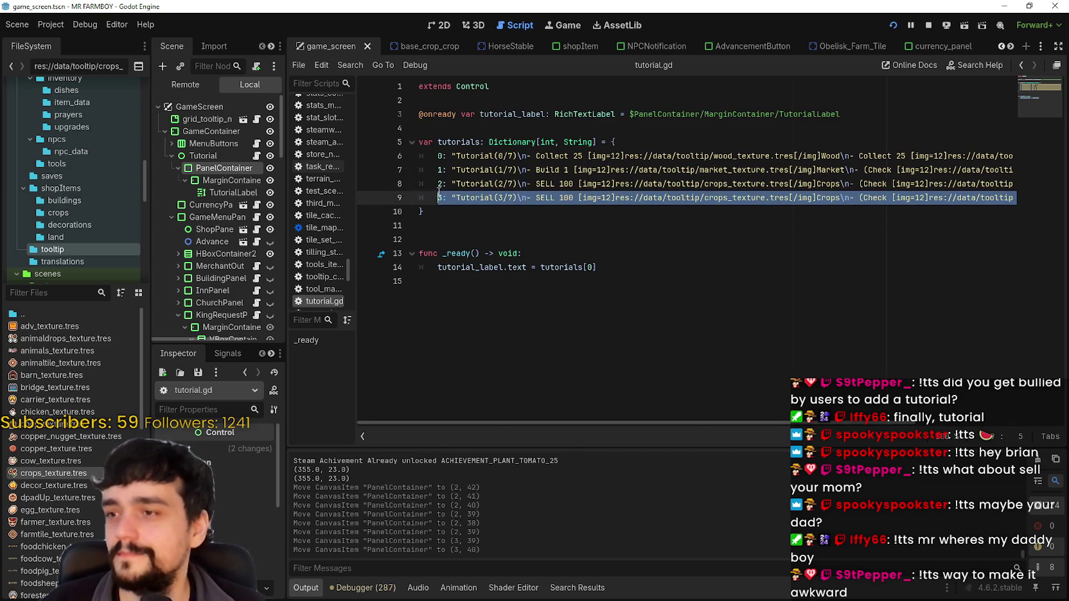
# Replace line 9 with the Build 1 entry, setting its key to 3 and counter to Tutorial(3/7)
pyautogui.write('1: "Tutorial(1/7)\\n- Build 1 [img=12]res://data/tooltip/market_texture.tres[/img]Market\\n- (Check [img=12]res://data/tooltip/adv_texture.tres[/img]Advancements)",')
pyautogui.click(516, 198)
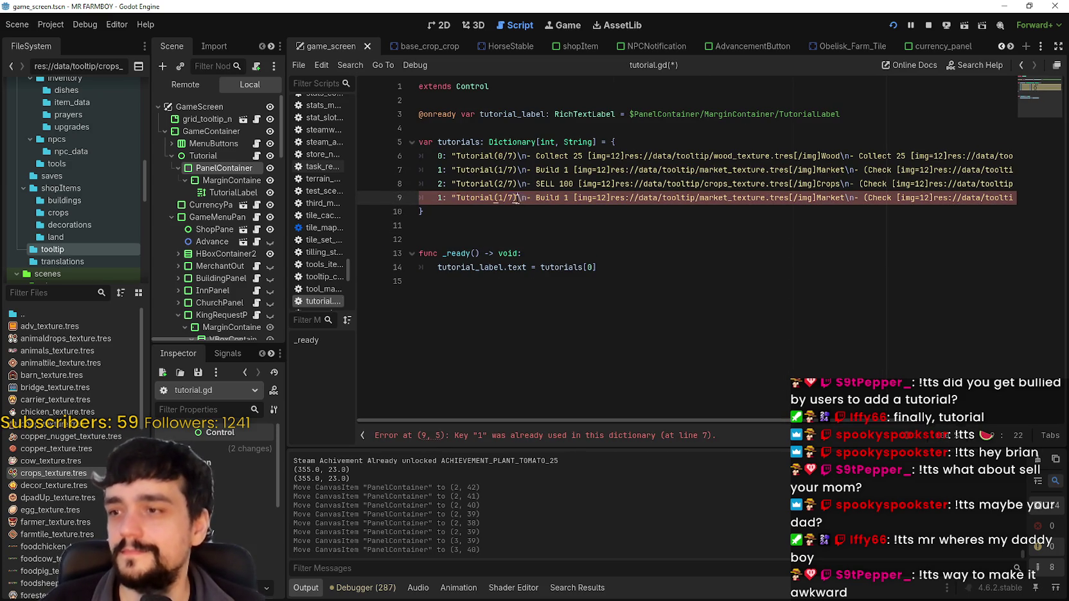
pyautogui.click(443, 198)
pyautogui.press('BackSpace')
pyautogui.write('3')
pyautogui.click(504, 197)
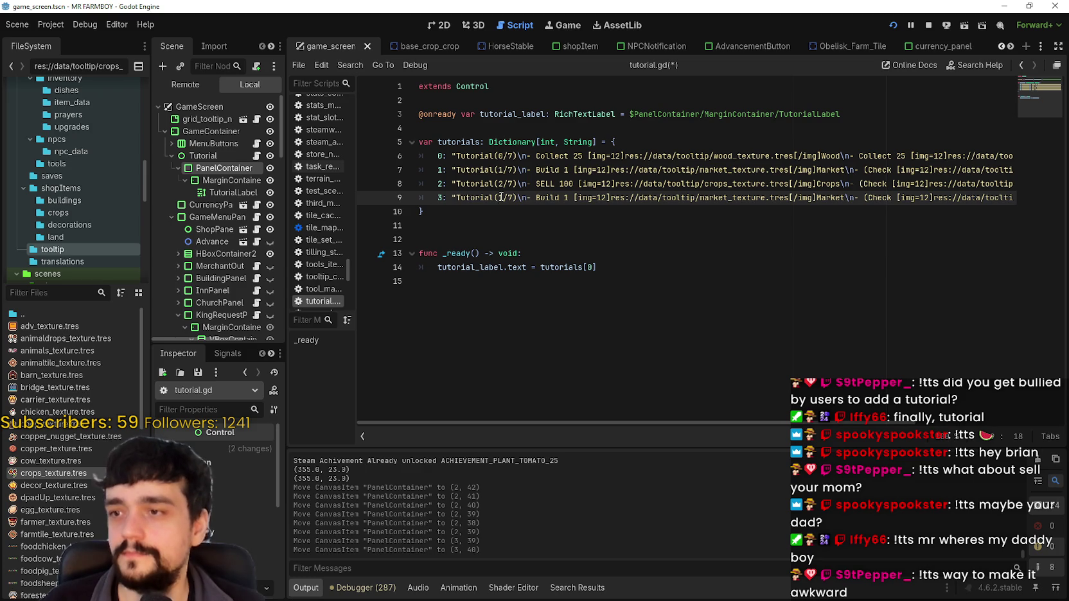
pyautogui.doubleClick(501, 197)
pyautogui.write('3')
# Change Market to House on line 9 and save the script
pyautogui.doubleClick(547, 198)
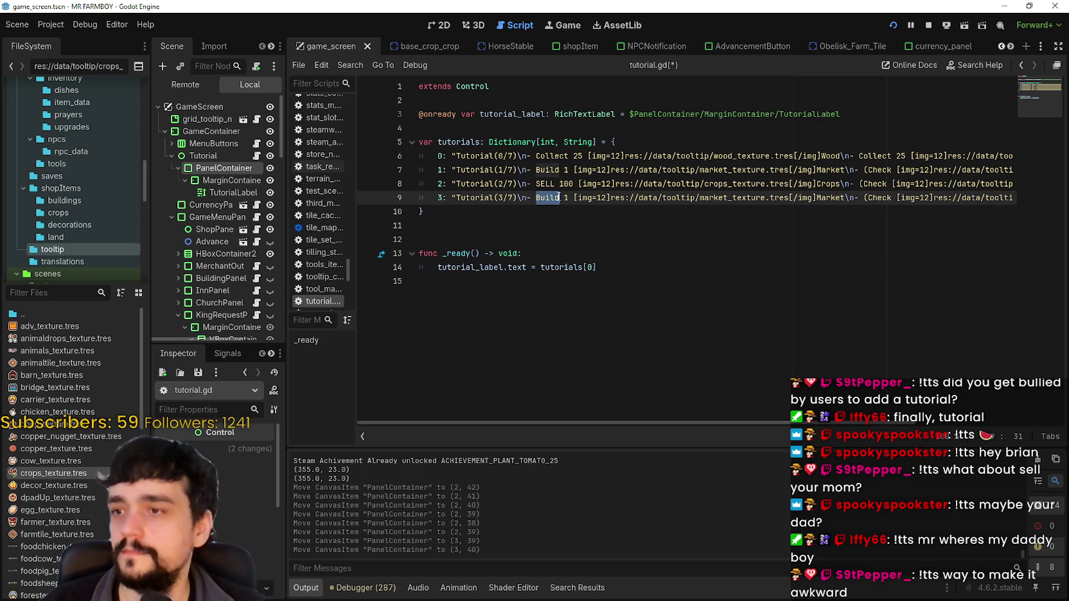
pyautogui.doubleClick(834, 198)
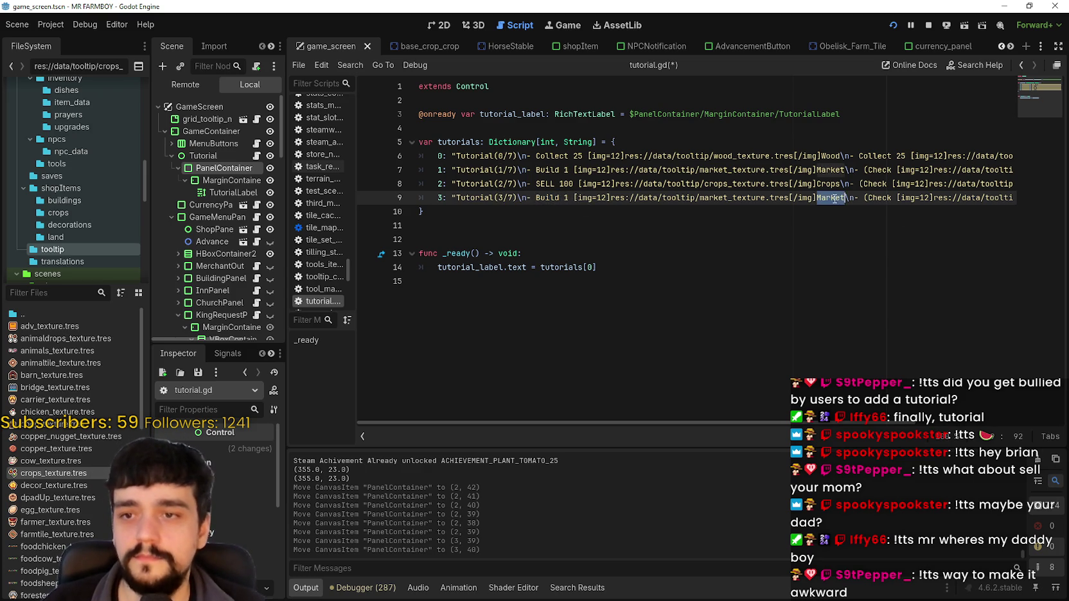
pyautogui.write('House')
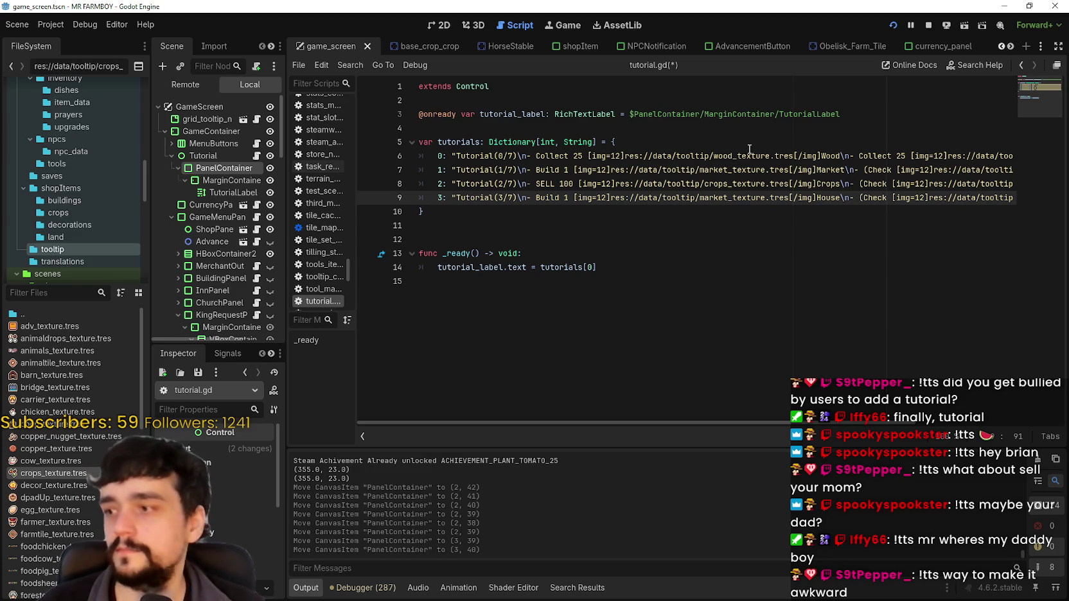
pyautogui.moveTo(909, 196); pyautogui.dragTo(1021, 197)
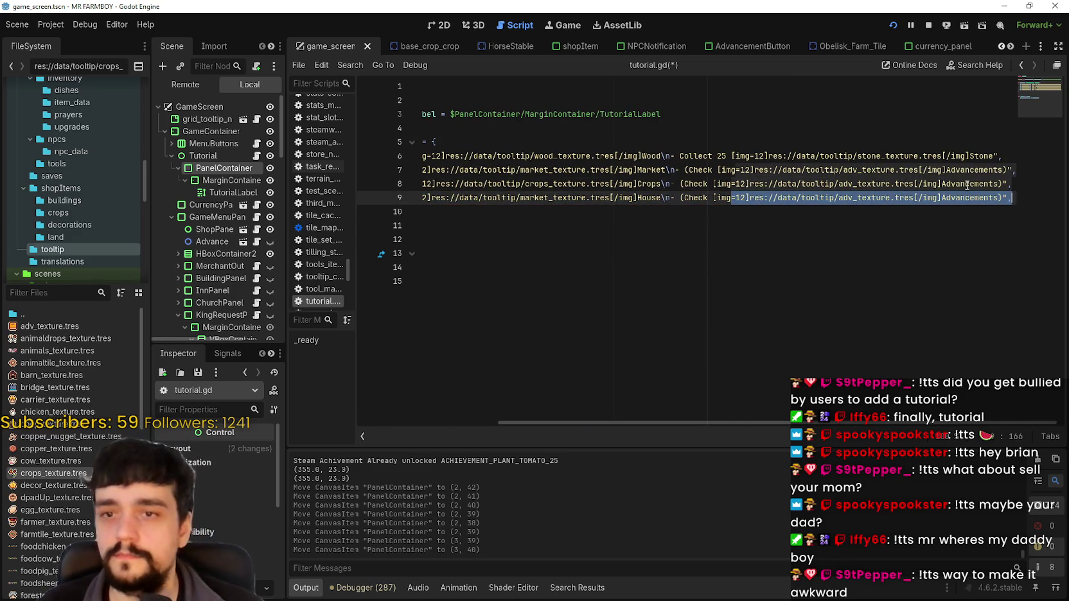
pyautogui.click(963, 190)
pyautogui.moveTo(861, 198); pyautogui.dragTo(386, 182)
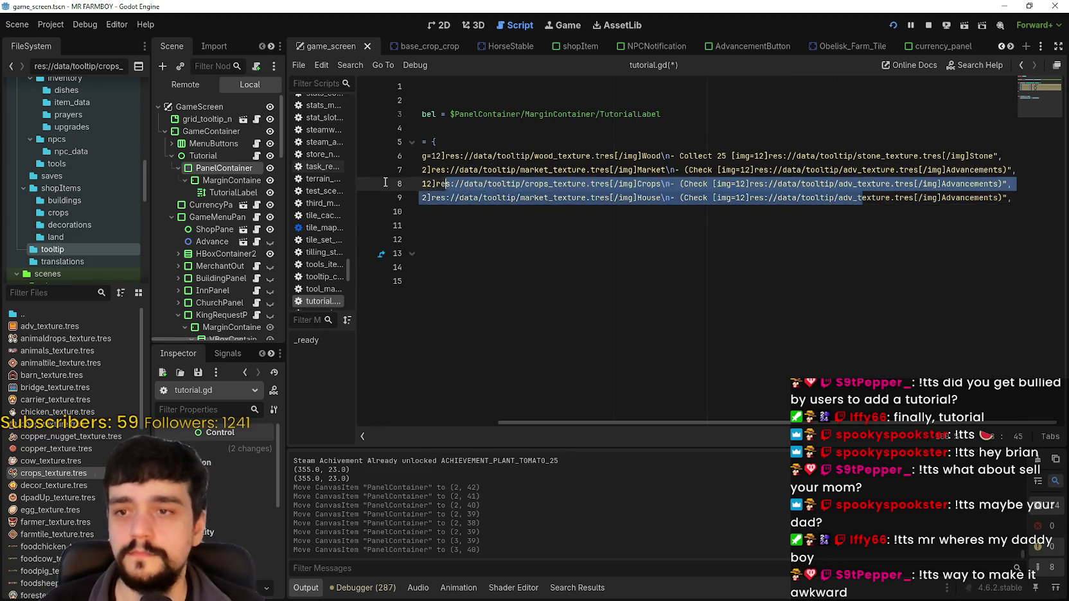
pyautogui.click(709, 216)
pyautogui.hotkey('ctrl', 's')
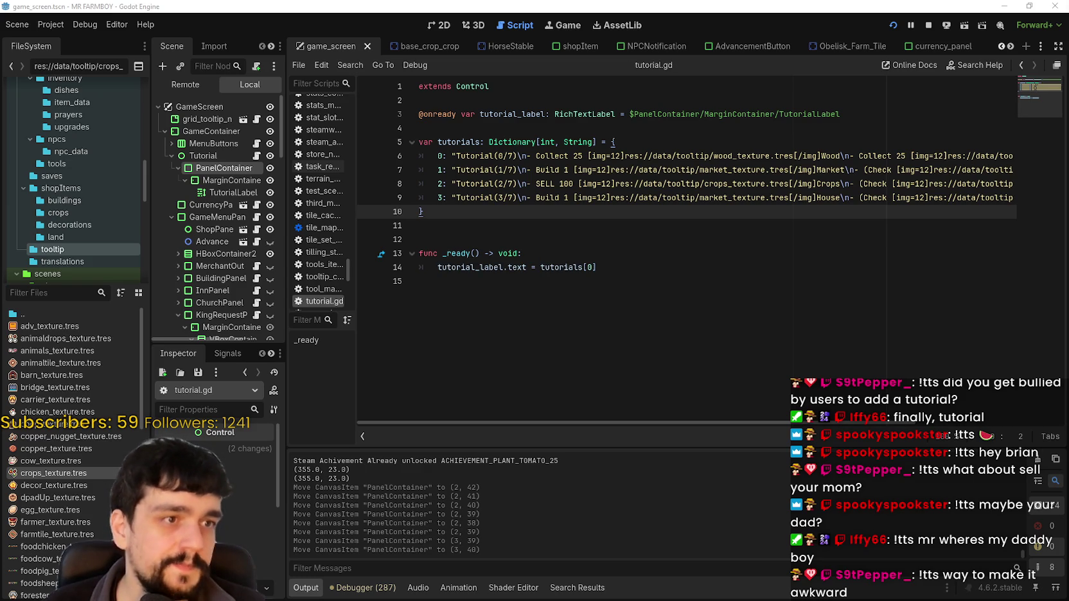
# Duplicate step 3 as line 10, renumber it to key 4 and Tutorial(4/7), and save
pyautogui.click(442, 198)
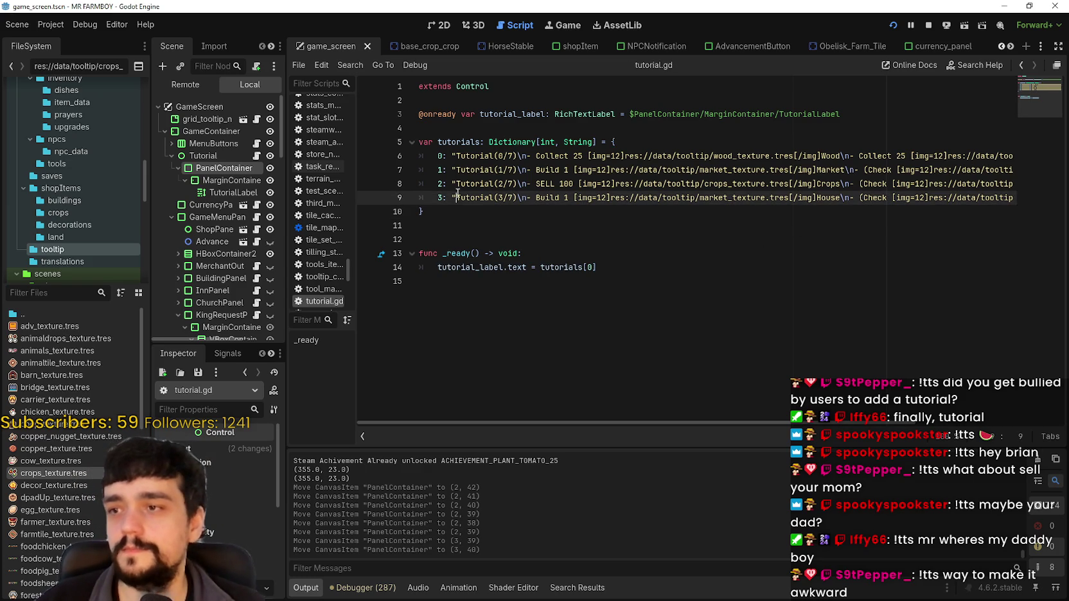
pyautogui.moveTo(442, 198); pyautogui.dragTo(1011, 198)
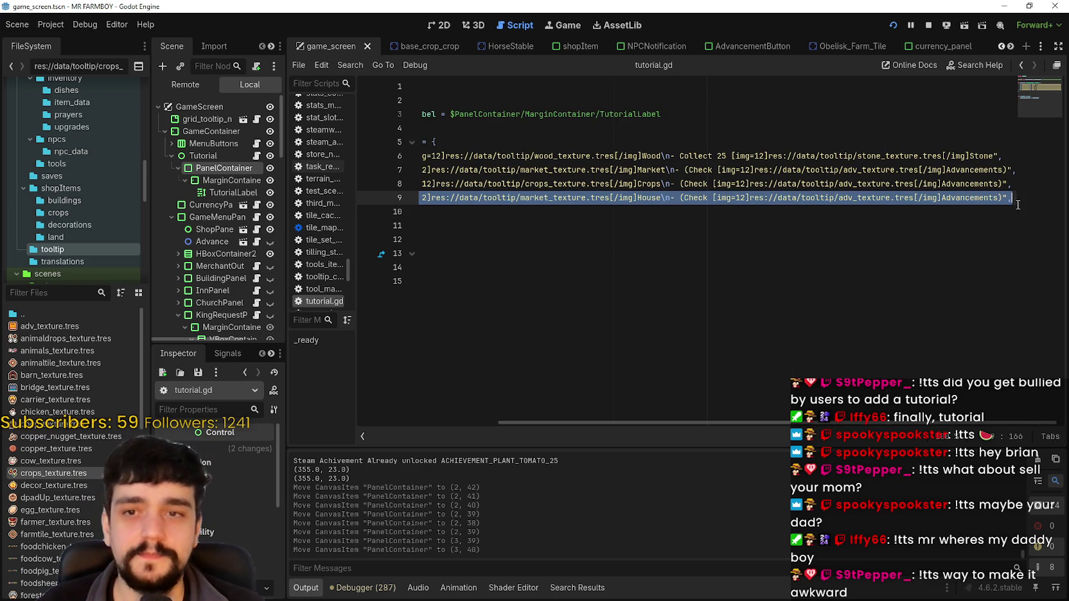
pyautogui.hotkey('ctrl', 'c')
pyautogui.press('End')
pyautogui.press('Return')
pyautogui.hotkey('ctrl', 'v')
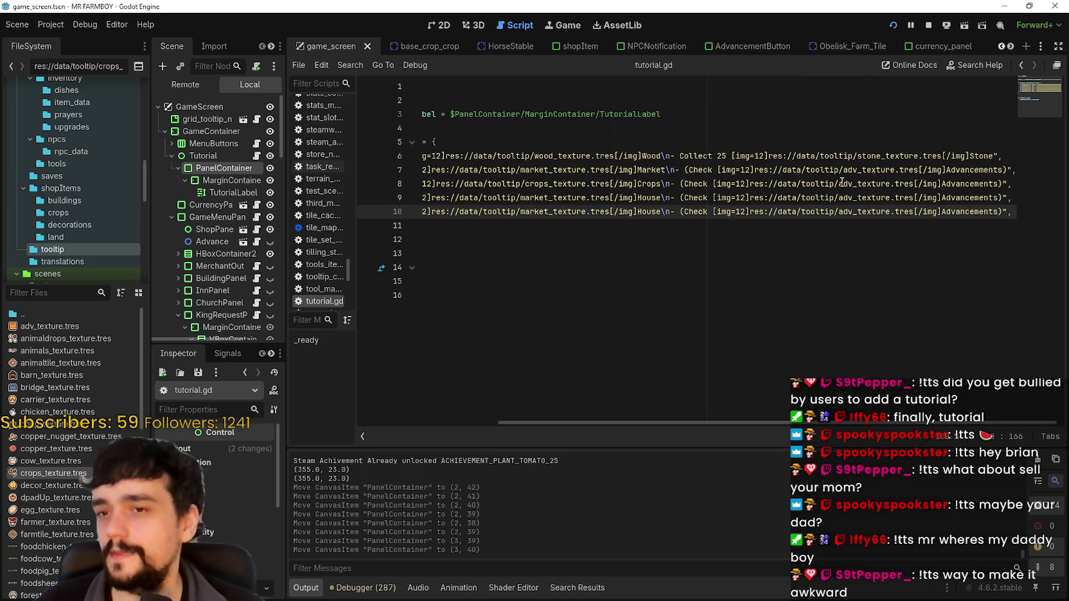
pyautogui.click(767, 216)
pyautogui.press('Home')
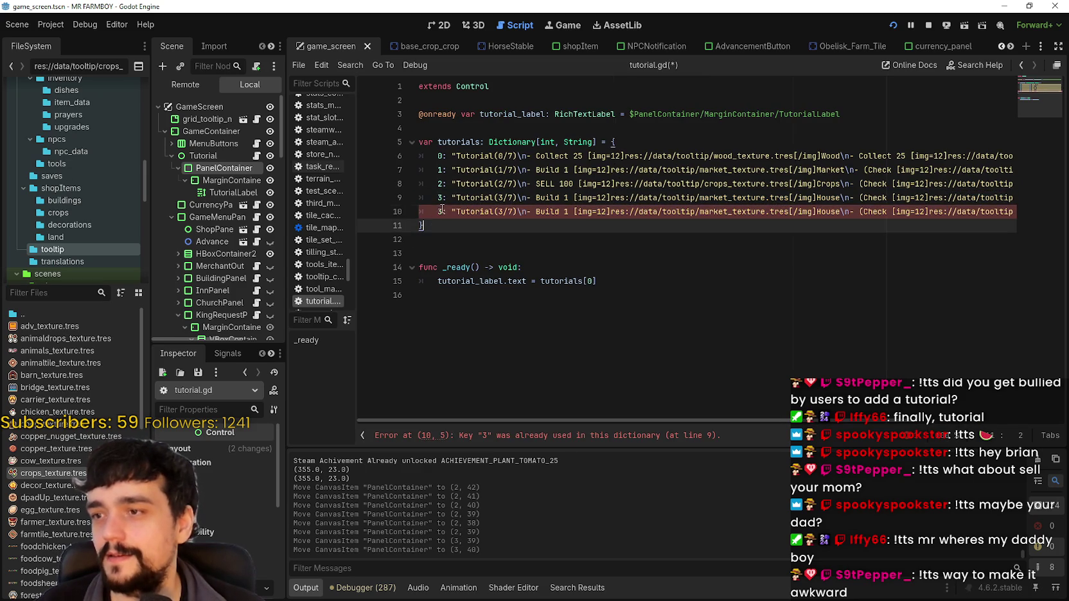
pyautogui.press('Delete')
pyautogui.write('4')
pyautogui.click(501, 212)
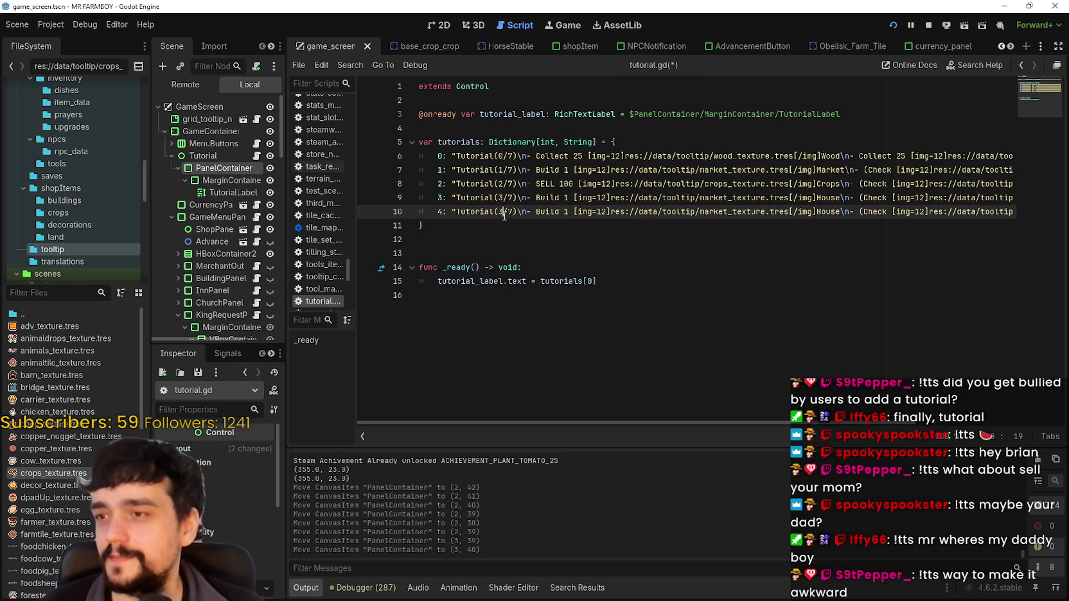
pyautogui.press('Delete')
pyautogui.write('4')
pyautogui.click(506, 226)
pyautogui.hotkey('ctrl', 's')
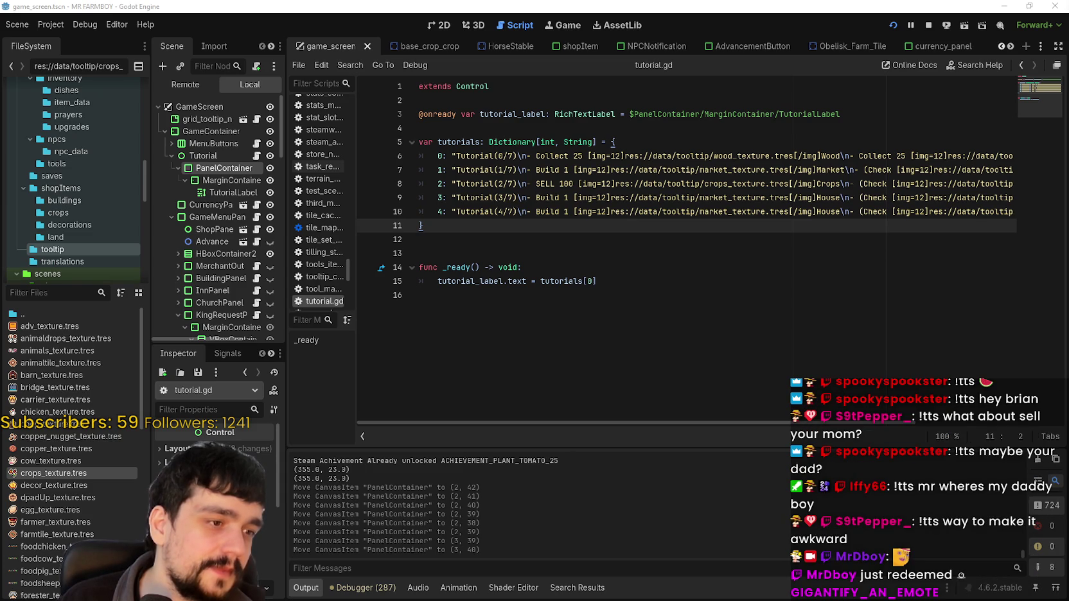
# Change step 4's text from Build 1 House to Hire 1 Farmer
pyautogui.moveTo(759, 212)
pyautogui.mouseDown()
pyautogui.moveTo(1023, 212)
pyautogui.moveTo(1006, 212)
pyautogui.mouseUp()
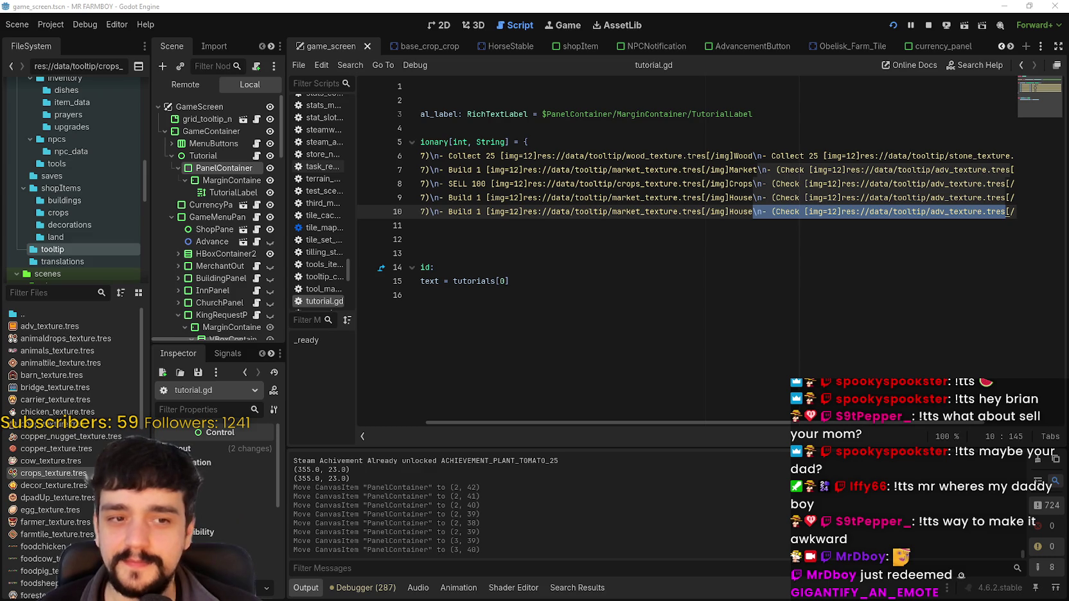
pyautogui.click(580, 212)
pyautogui.doubleClick(742, 198)
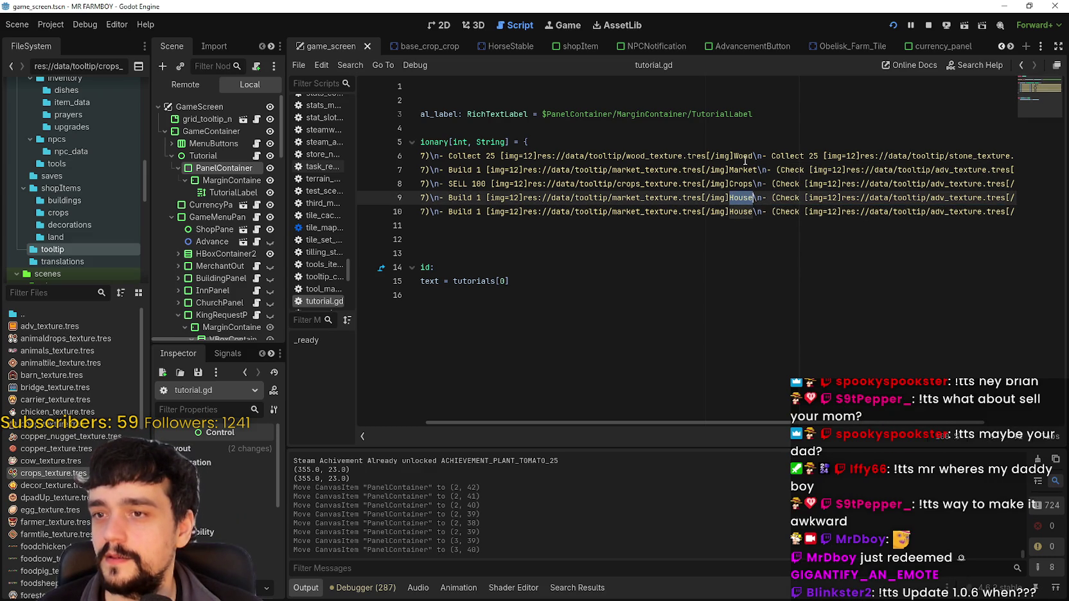
pyautogui.doubleClick(454, 216)
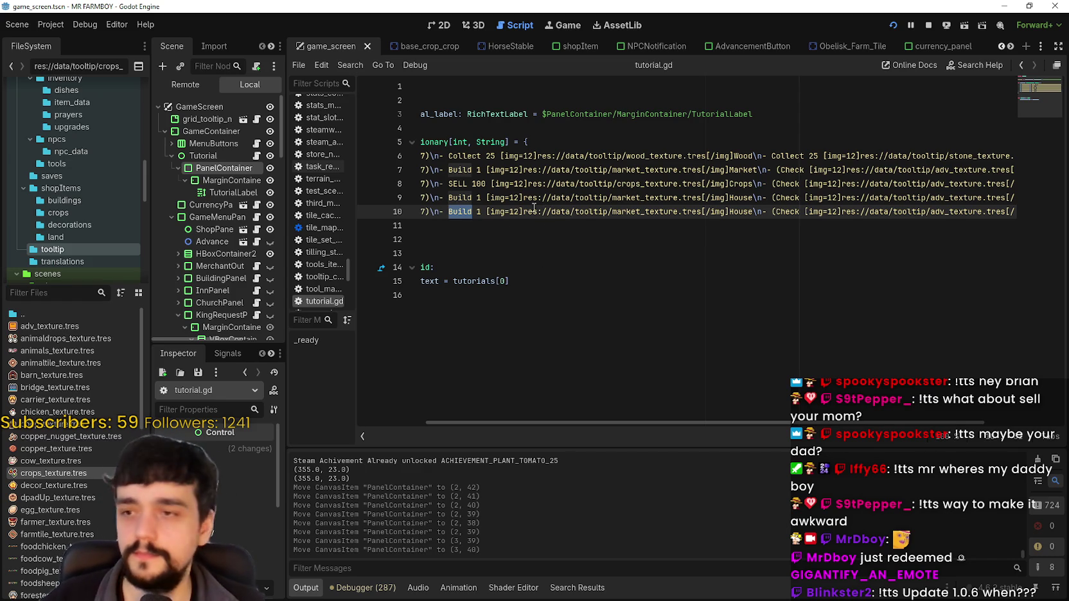
pyautogui.write('H')
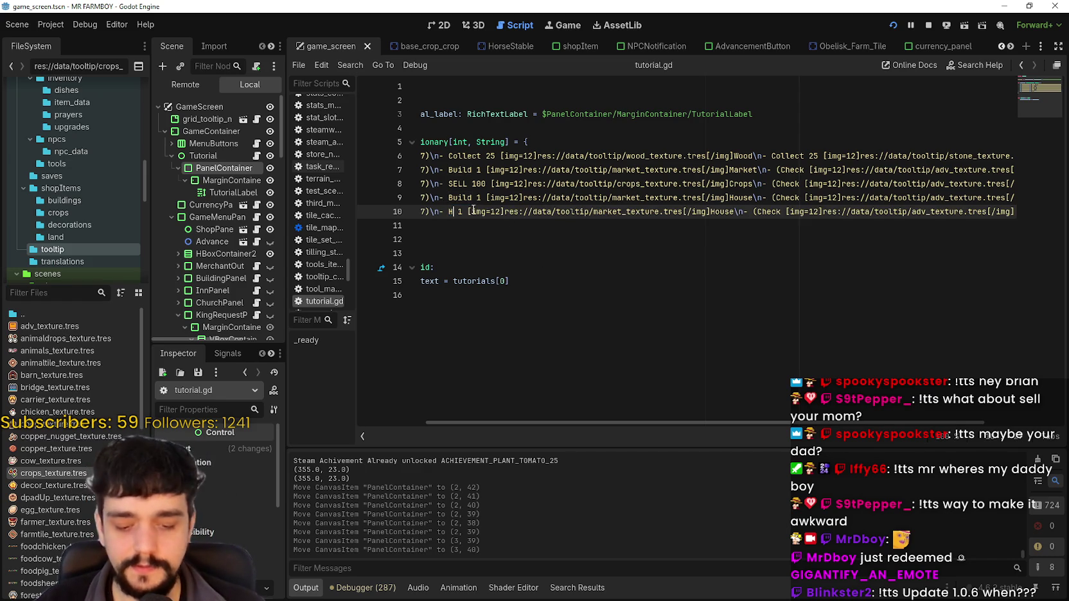
pyautogui.write('ire')
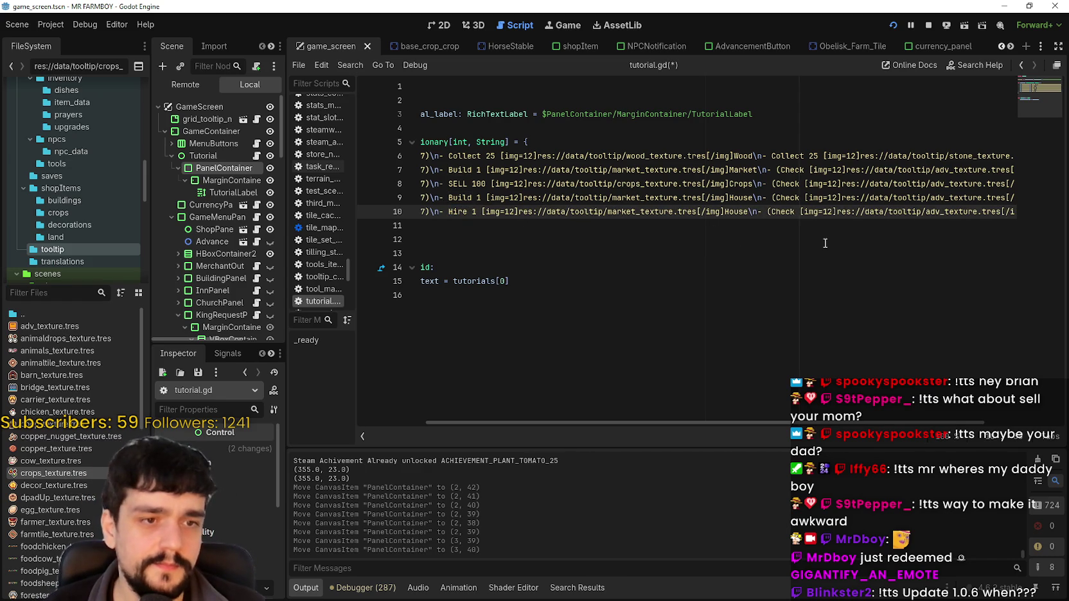
pyautogui.doubleClick(735, 211)
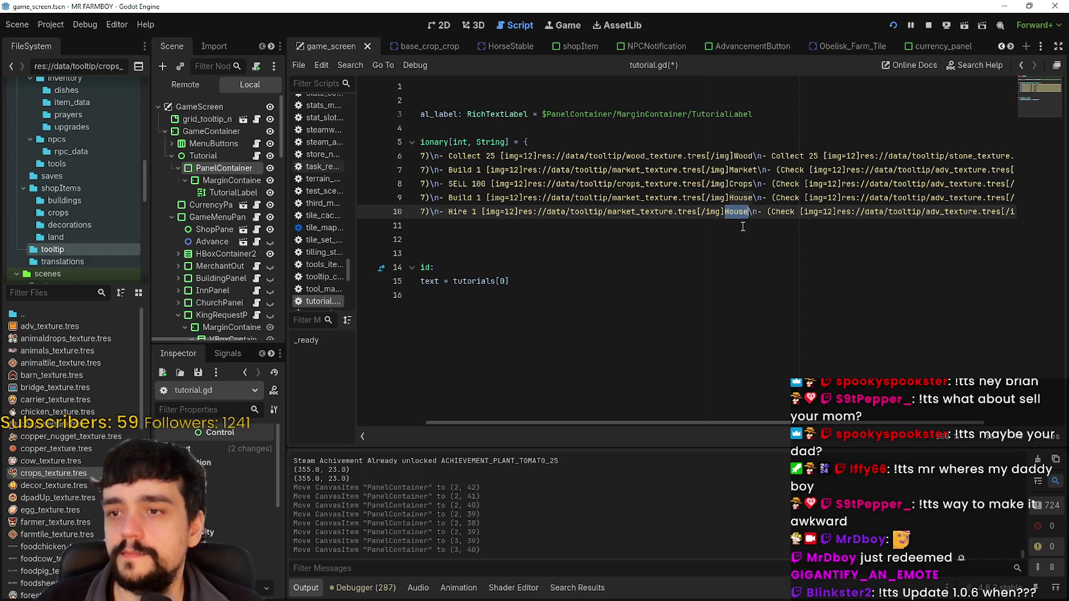
pyautogui.write('Farmer')
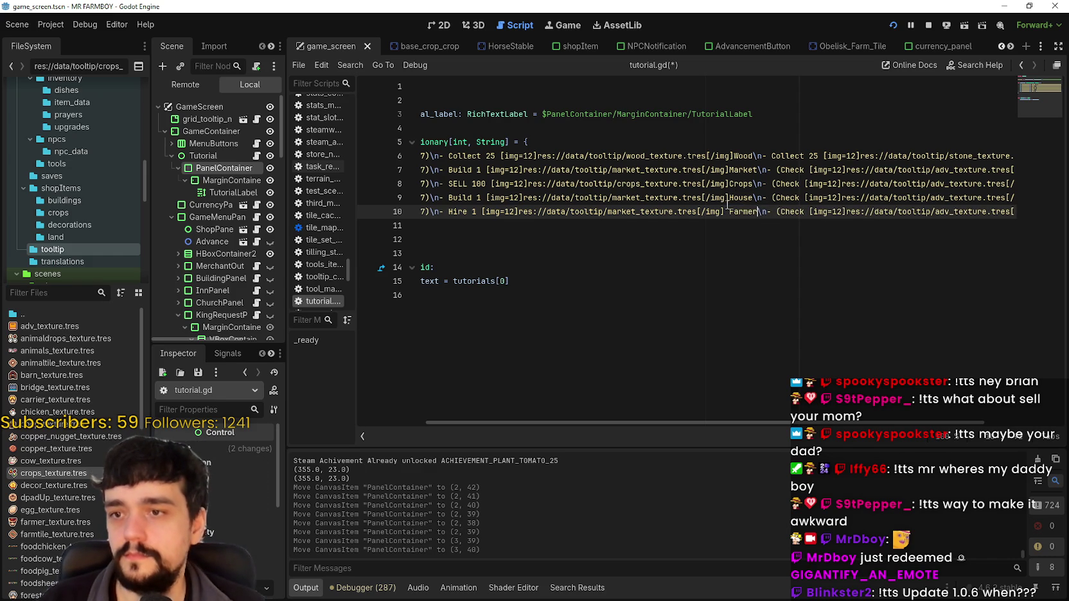
pyautogui.click(729, 212)
pyautogui.press('BackSpace')
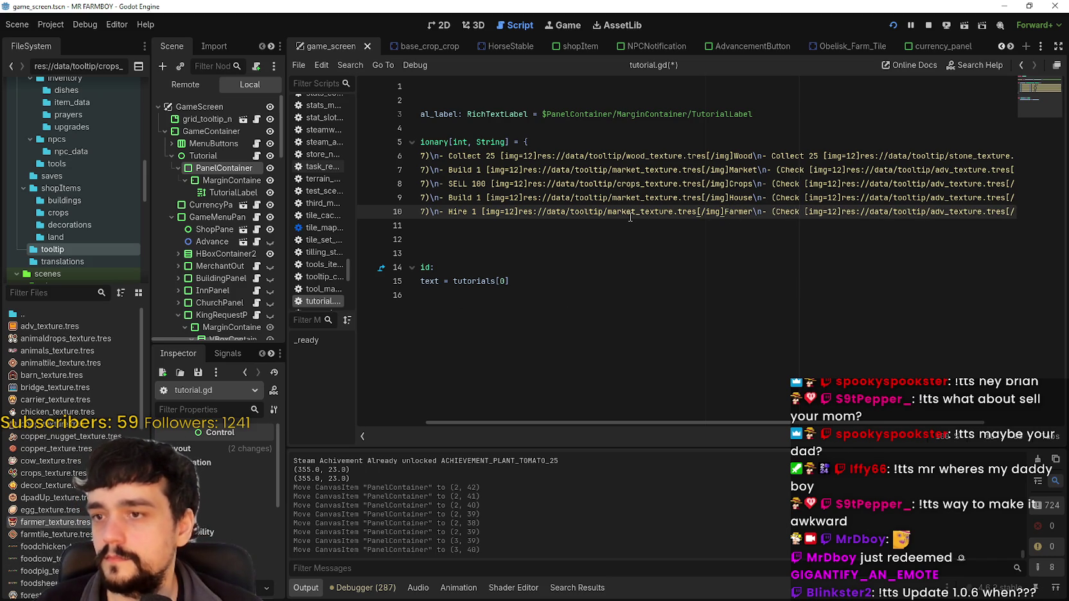
# Switch step 4's icon path from market to farmer_texture and save tutorial.gd
pyautogui.moveTo(636, 212); pyautogui.dragTo(612, 216)
pyautogui.write('farmer')
pyautogui.hotkey('ctrl', 's')
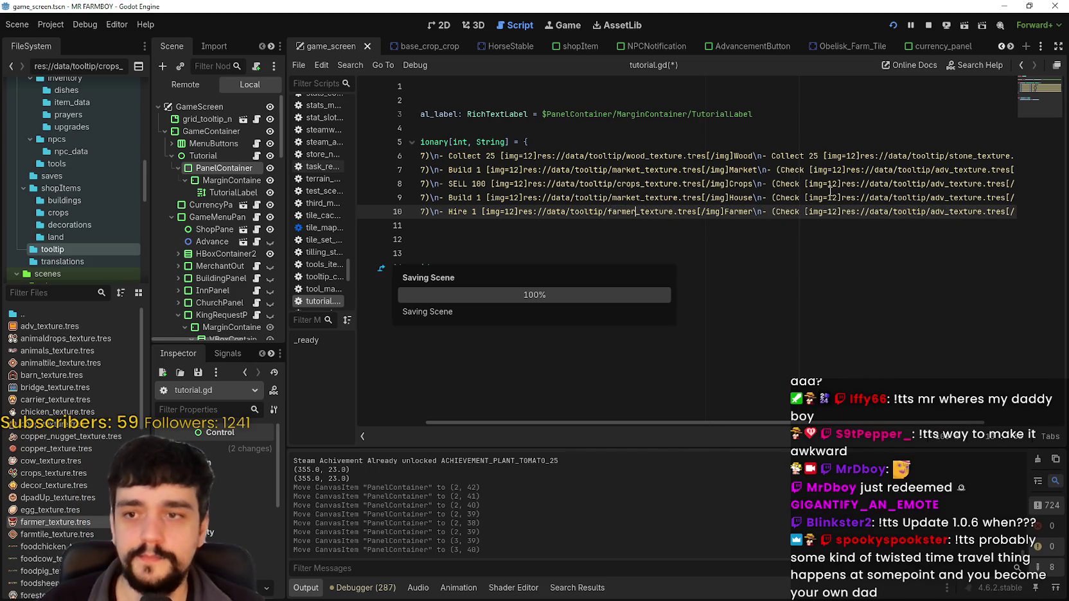
pyautogui.moveTo(874, 204); pyautogui.dragTo(1015, 214)
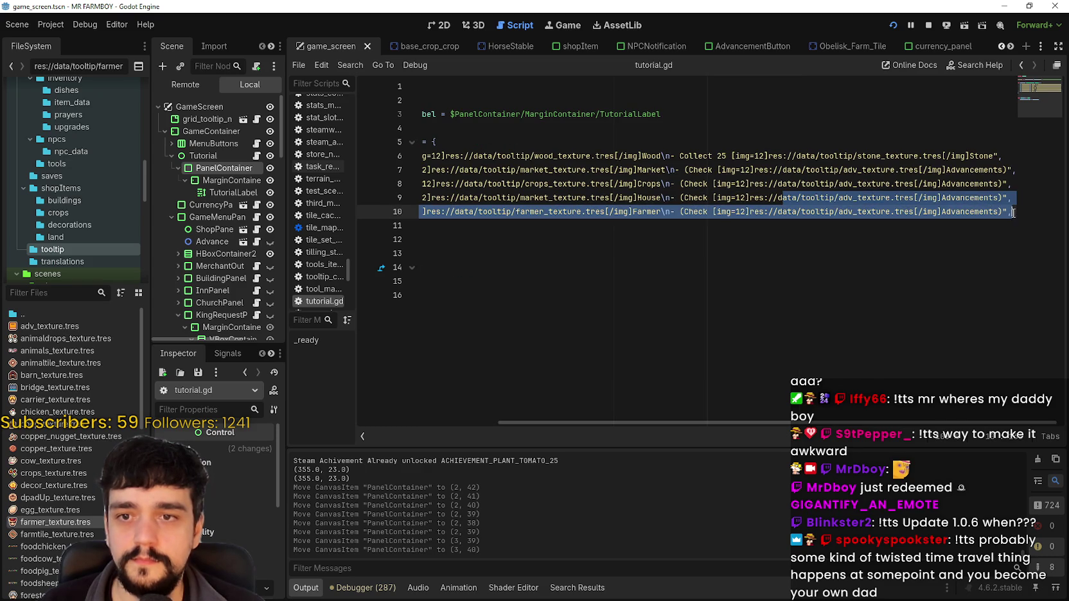
# Copy the step 4 entry, add a trailing comma, and paste it as line 11
pyautogui.click(960, 299)
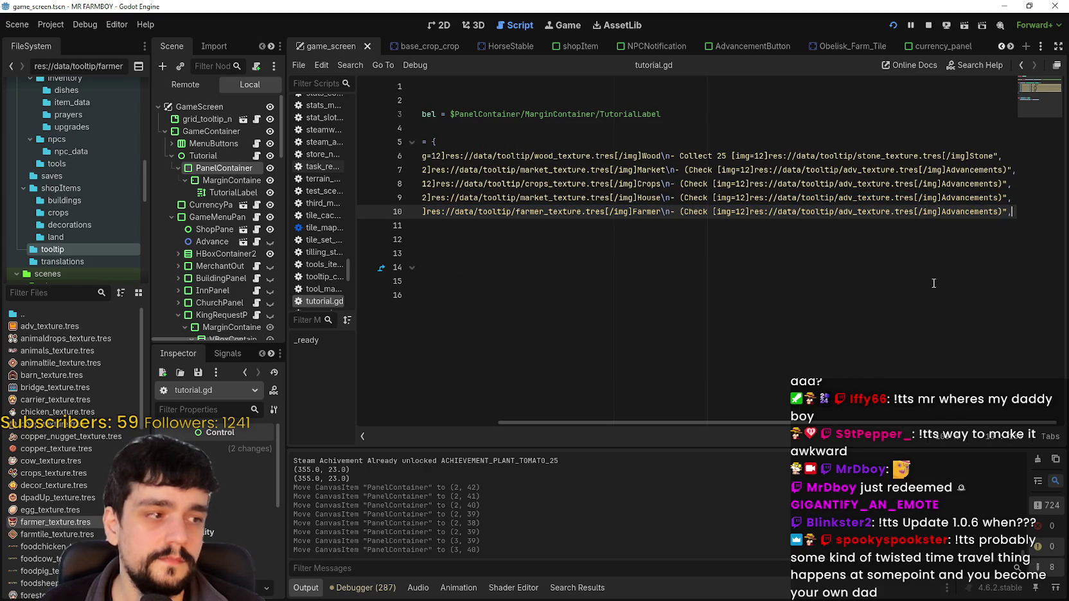
pyautogui.click(558, 225)
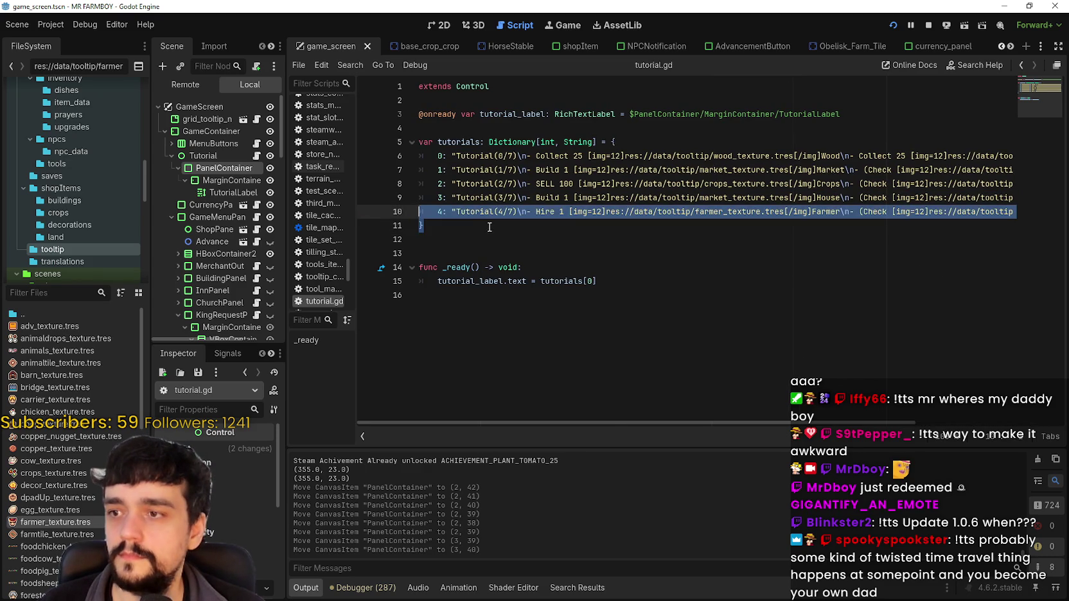
pyautogui.moveTo(571, 212)
pyautogui.mouseDown()
pyautogui.moveTo(1014, 212)
pyautogui.moveTo(394, 212)
pyautogui.moveTo(436, 212)
pyautogui.mouseUp()
pyautogui.click(1010, 211)
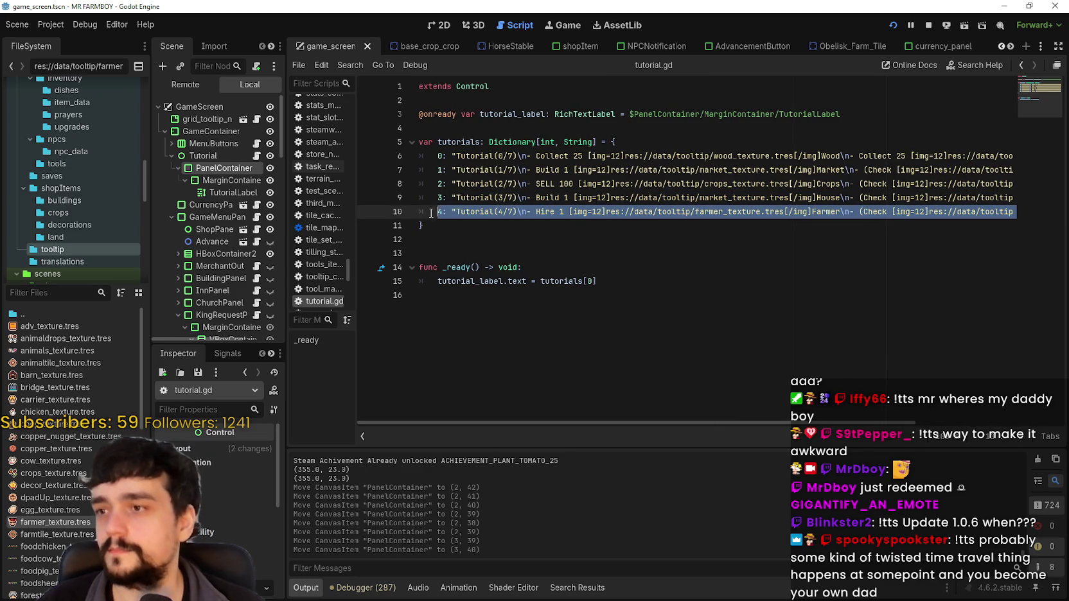
pyautogui.moveTo(607, 212); pyautogui.dragTo(1012, 211)
pyautogui.hotkey('ctrl', 'c')
pyautogui.click(1012, 211)
pyautogui.write(',')
pyautogui.press('Return')
pyautogui.hotkey('ctrl', 'v')
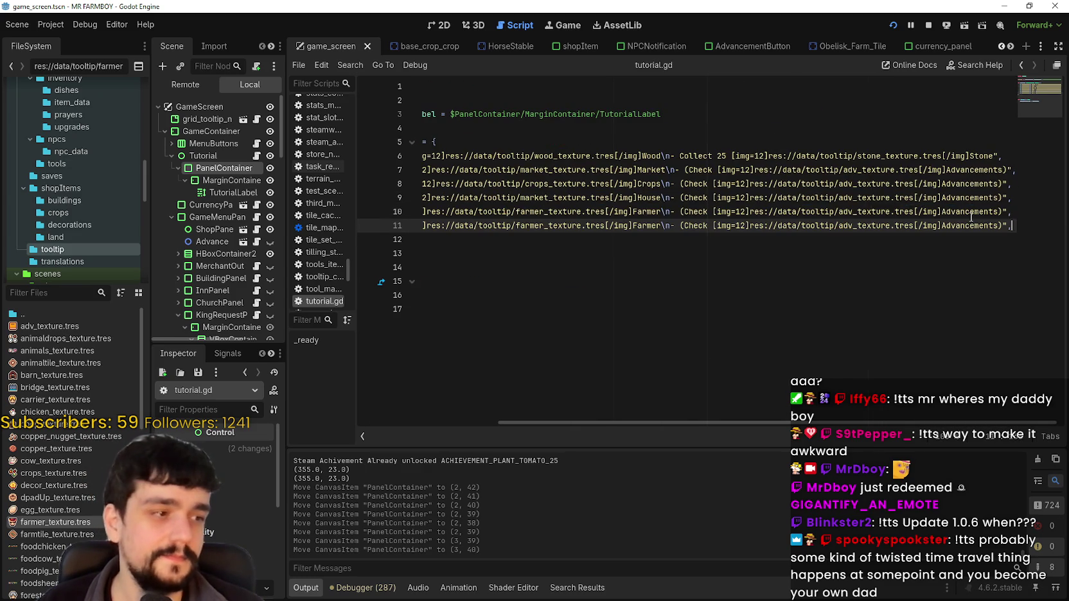
# Renumber the new line to key 5 and Tutorial(5/7)
pyautogui.press('Home')
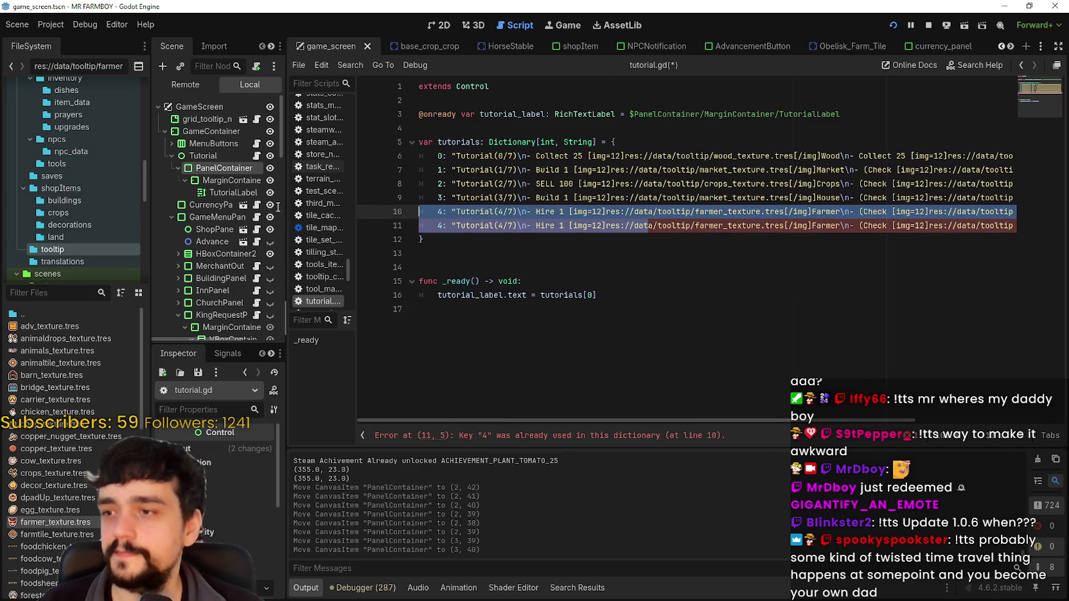
pyautogui.press('Delete')
pyautogui.write('5')
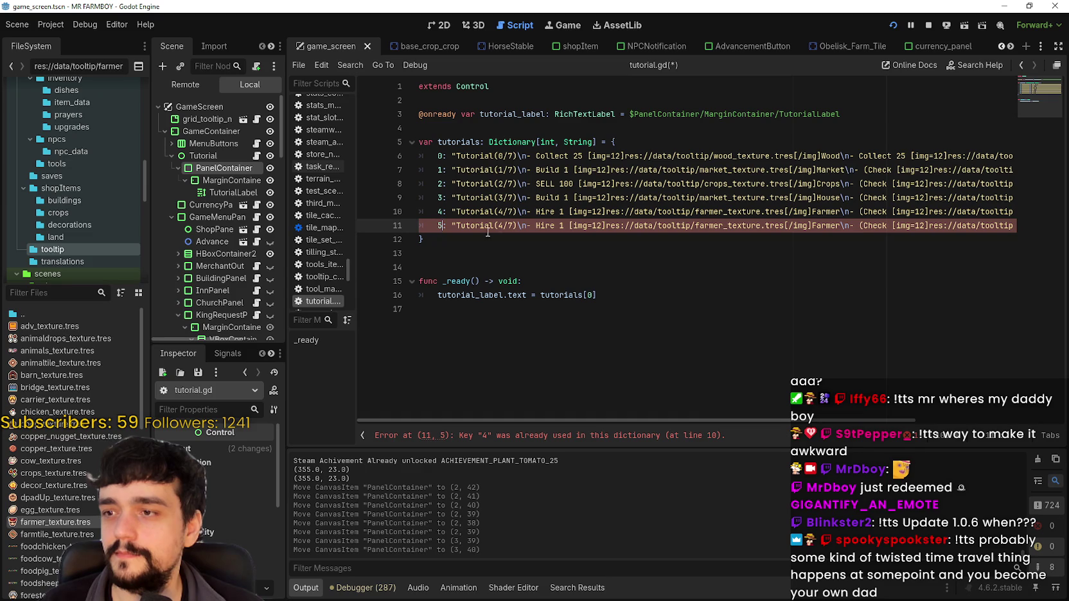
pyautogui.click(506, 226)
pyautogui.press('BackSpace')
pyautogui.write('5')
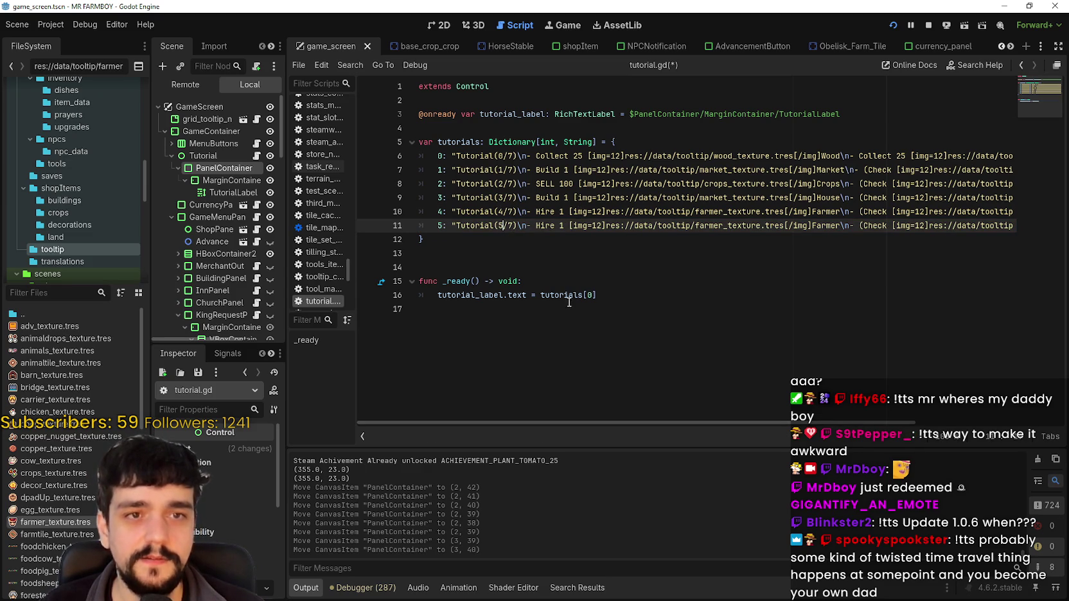
pyautogui.click(602, 236)
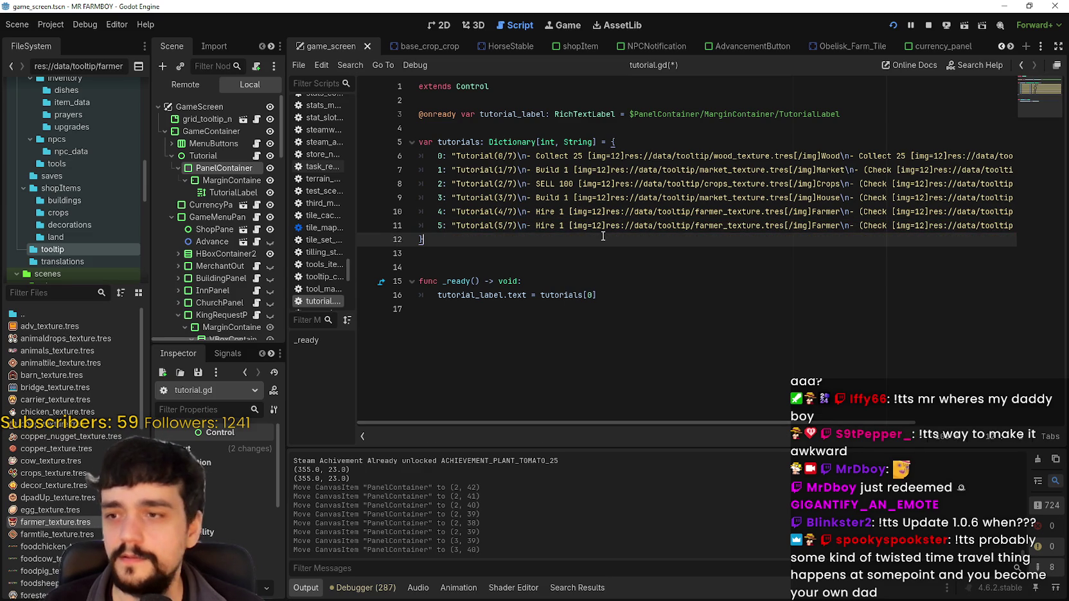
pyautogui.doubleClick(827, 227)
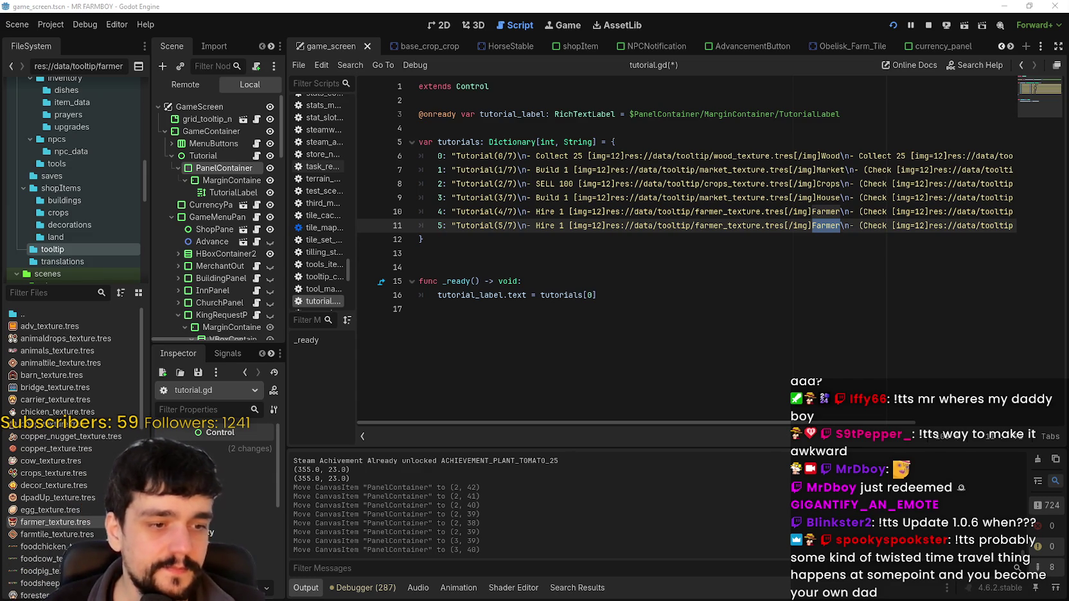
pyautogui.click(539, 224)
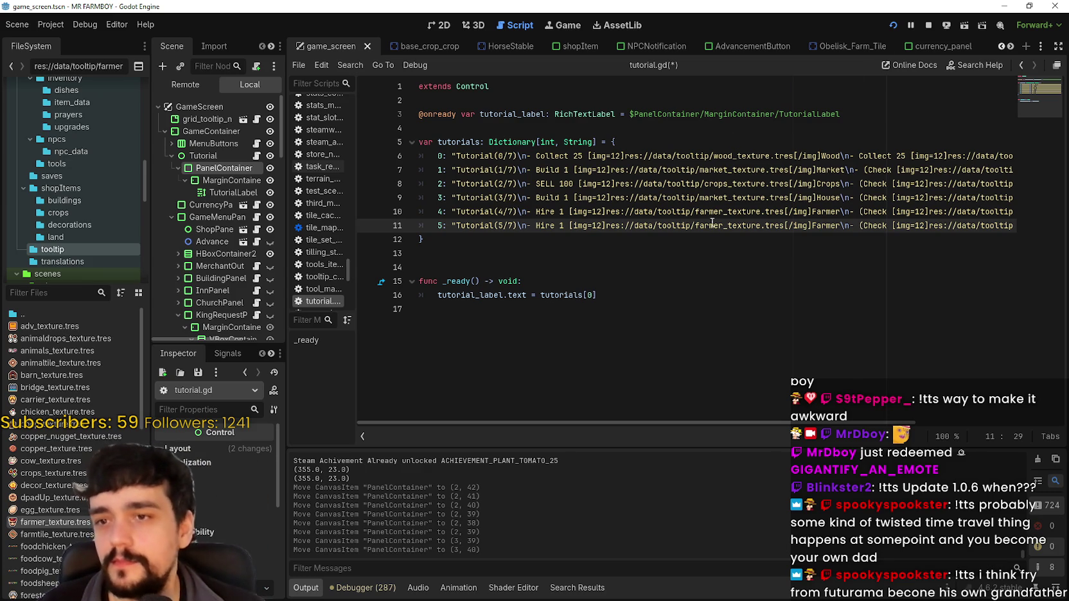
pyautogui.click(759, 225)
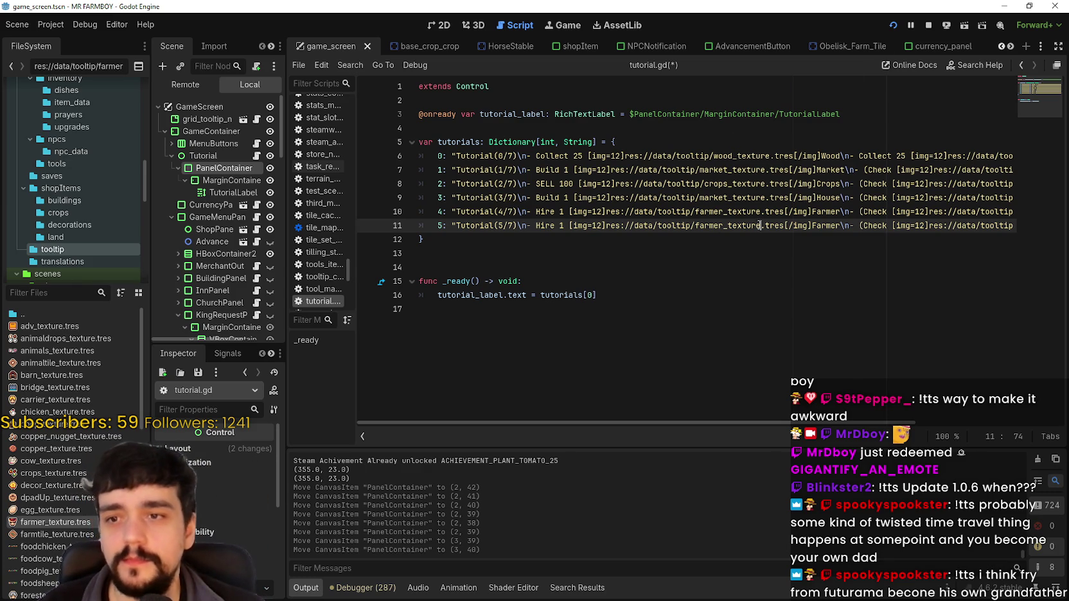
pyautogui.doubleClick(543, 226)
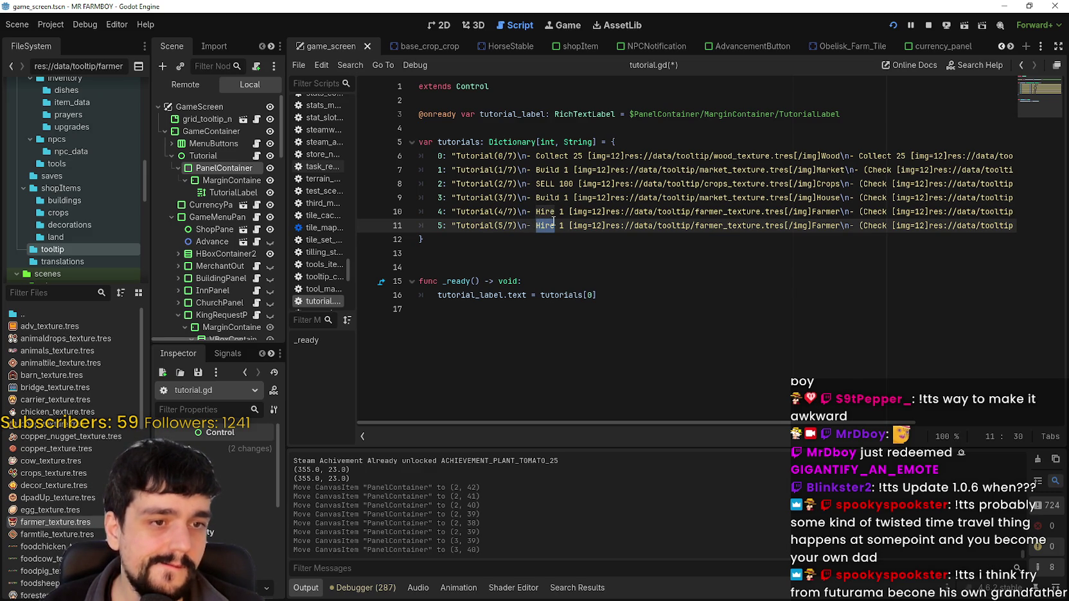
pyautogui.click(564, 226)
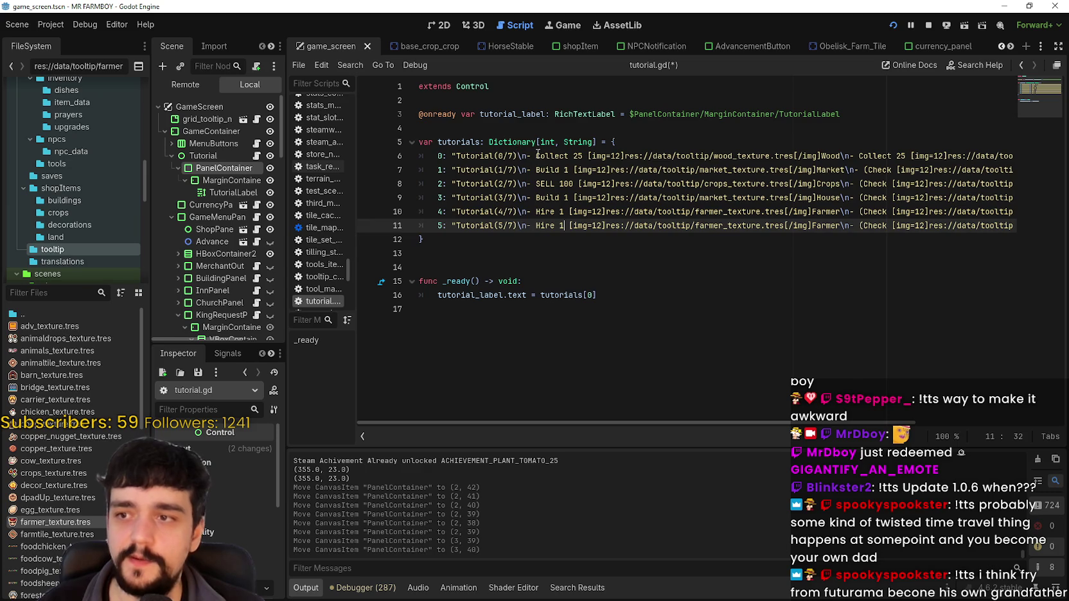
pyautogui.moveTo(537, 155); pyautogui.dragTo(858, 155)
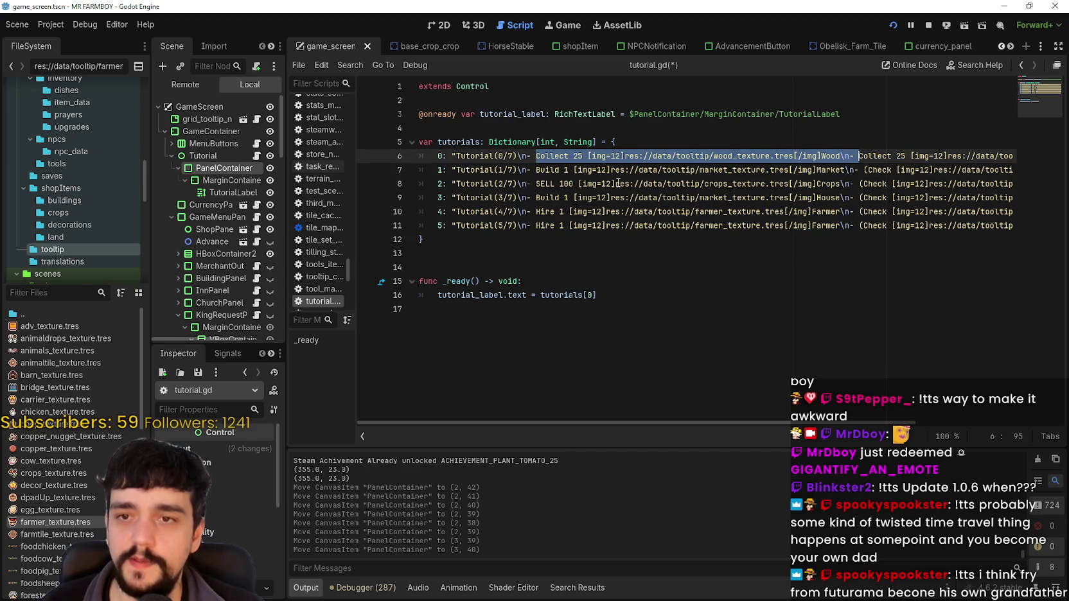
pyautogui.moveTo(527, 170)
pyautogui.mouseDown()
pyautogui.moveTo(875, 170)
pyautogui.moveTo(865, 171)
pyautogui.mouseUp()
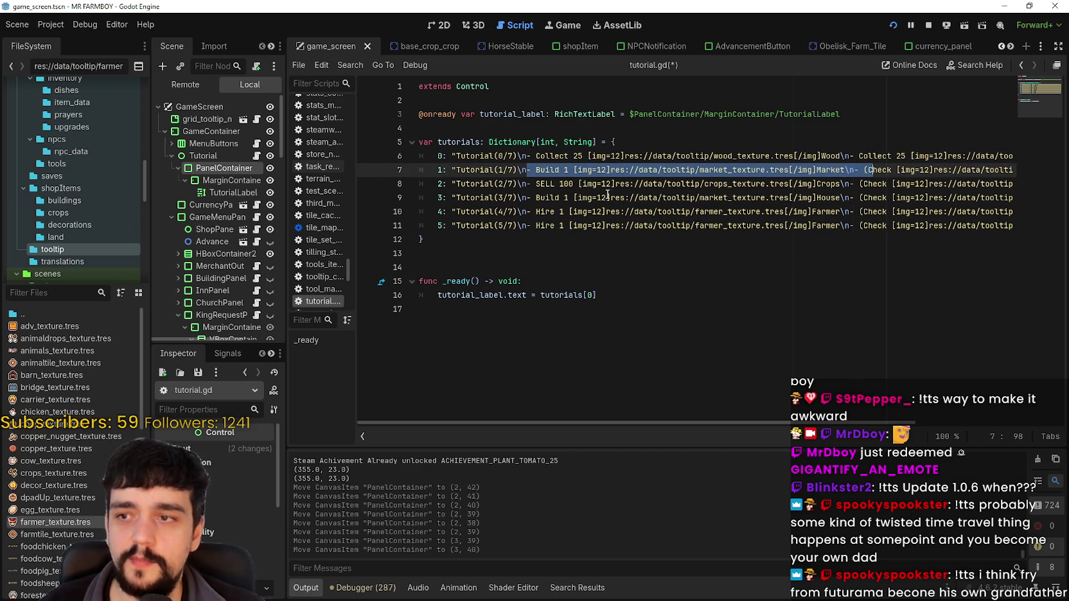
pyautogui.moveTo(536, 185); pyautogui.dragTo(856, 179)
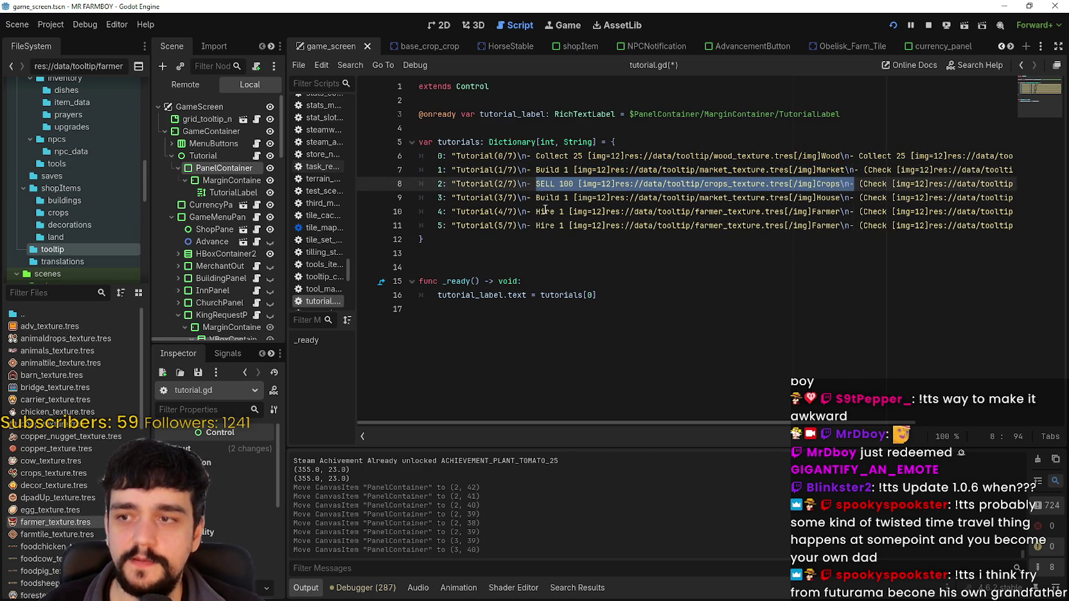
pyautogui.moveTo(536, 198); pyautogui.dragTo(840, 198)
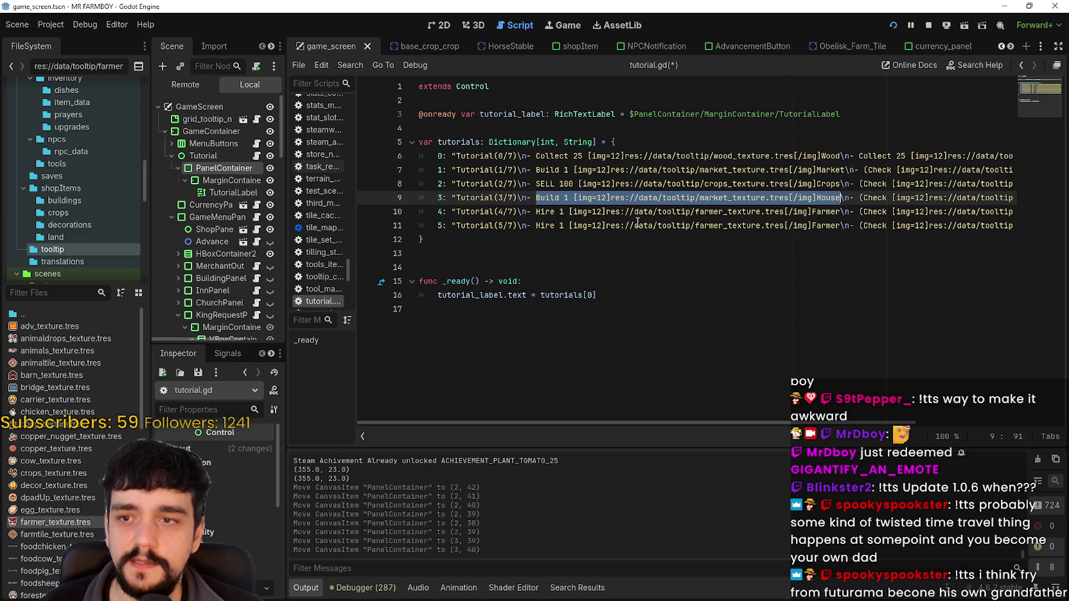
pyautogui.moveTo(537, 212); pyautogui.dragTo(835, 212)
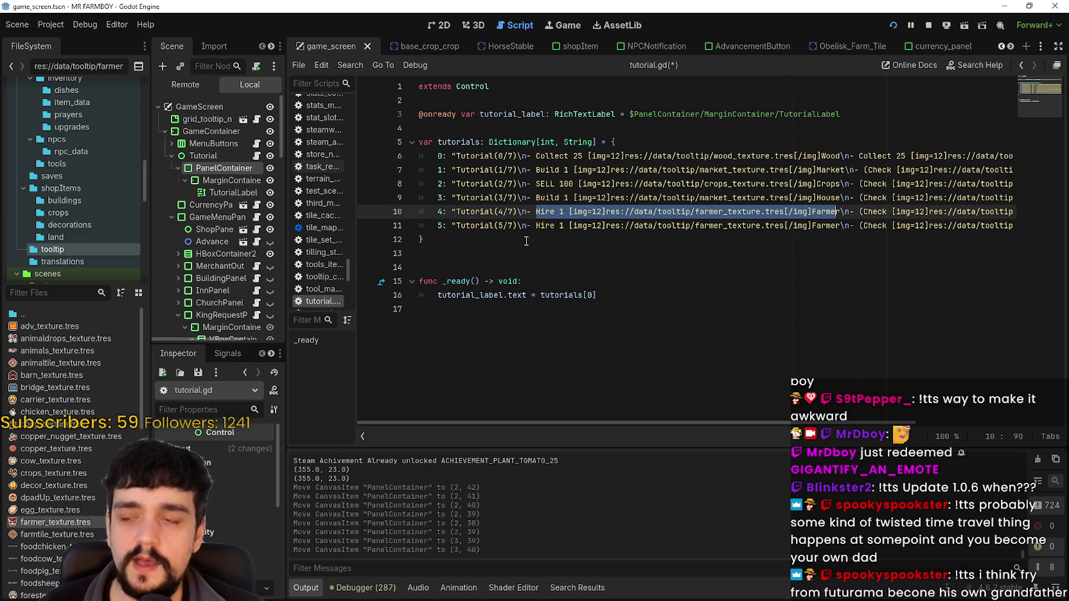
pyautogui.moveTo(536, 225); pyautogui.dragTo(614, 224)
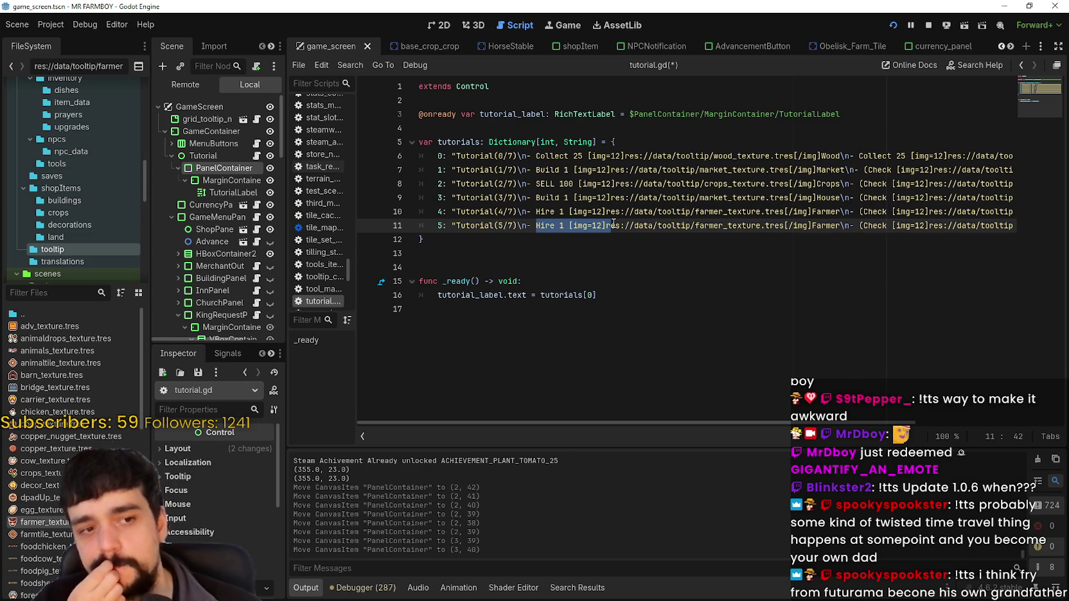
pyautogui.moveTo(613, 223); pyautogui.dragTo(841, 225)
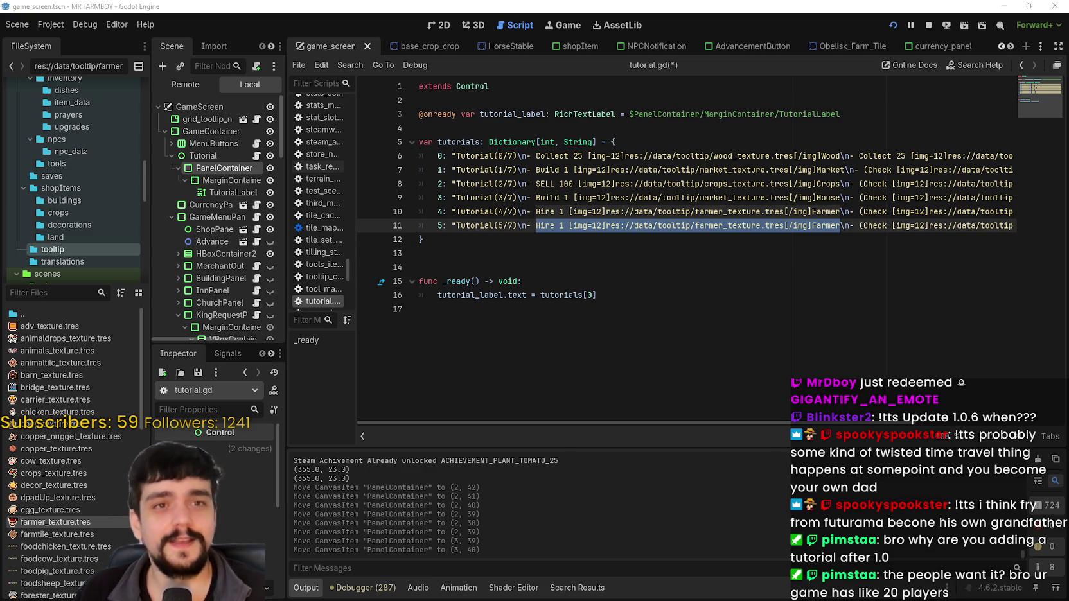
# Replace Hire with Build in line 11's step 5 text
pyautogui.click(795, 211)
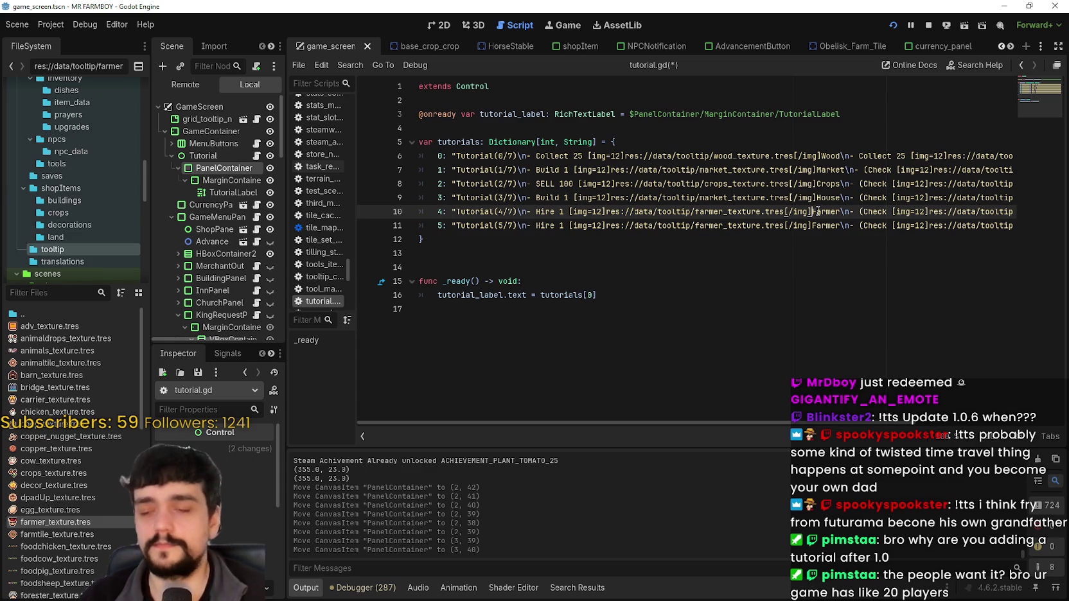
pyautogui.click(830, 211)
pyautogui.doubleClick(830, 212)
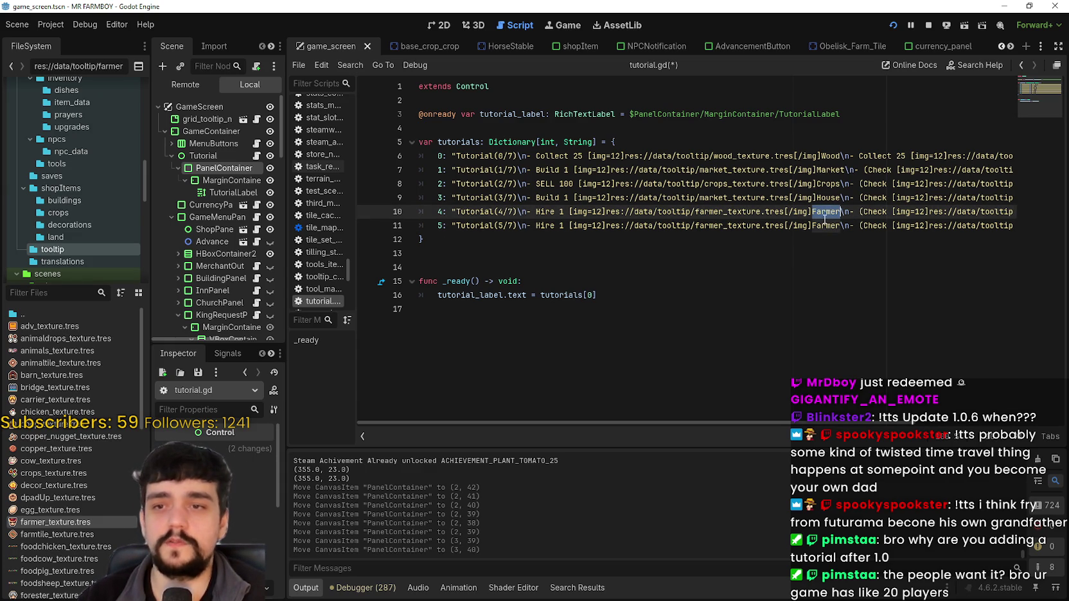
pyautogui.click(835, 210)
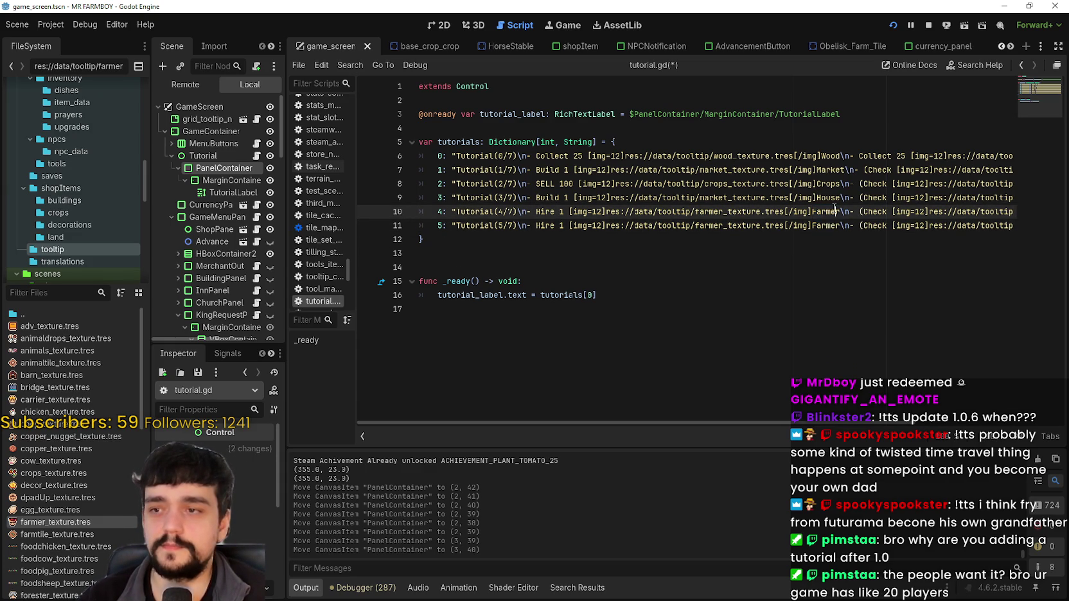
pyautogui.doubleClick(829, 226)
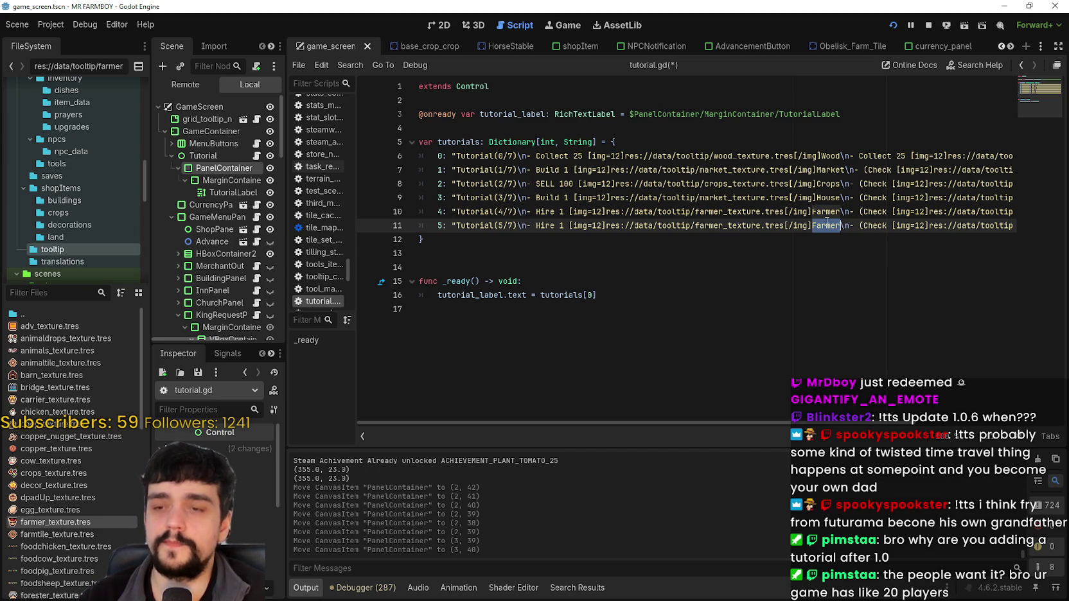
pyautogui.doubleClick(546, 225)
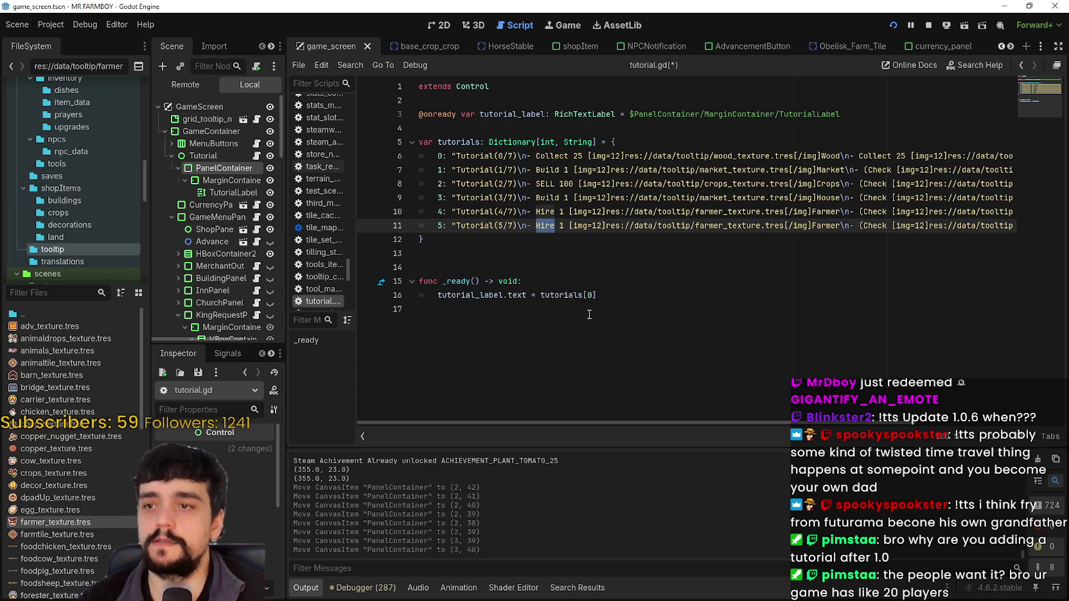
pyautogui.write('Build')
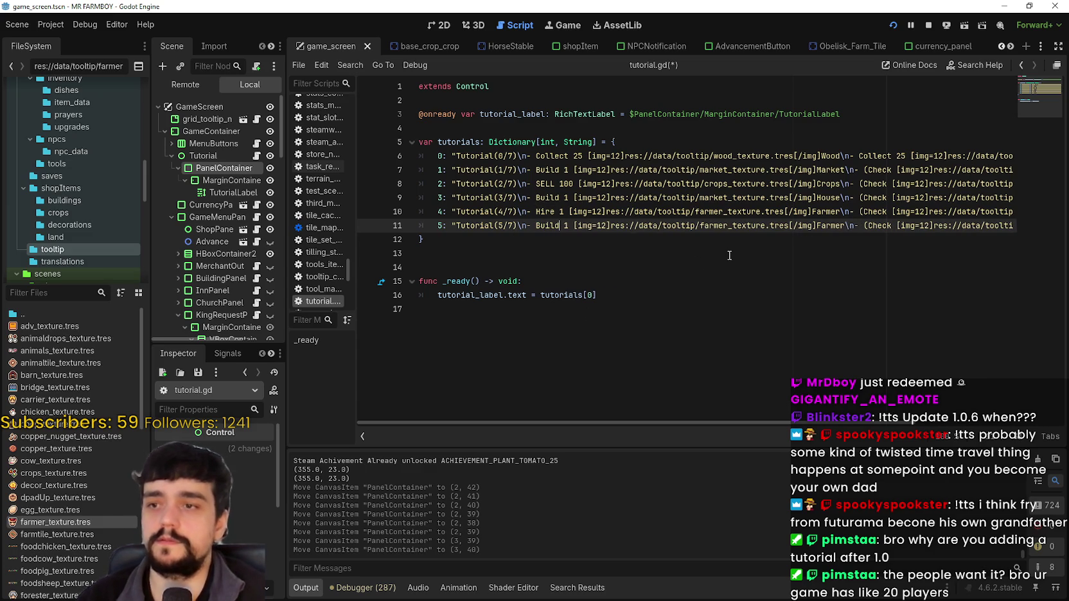
# Change line 11's icon path from farmer_texture to warehouse_texture
pyautogui.doubleClick(830, 225)
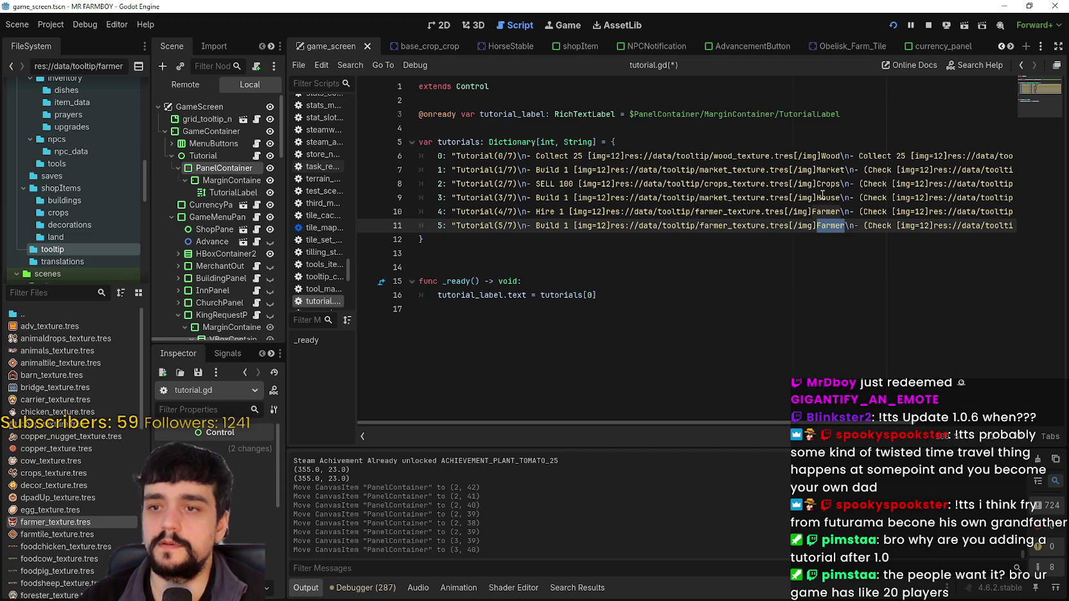
pyautogui.click(728, 198)
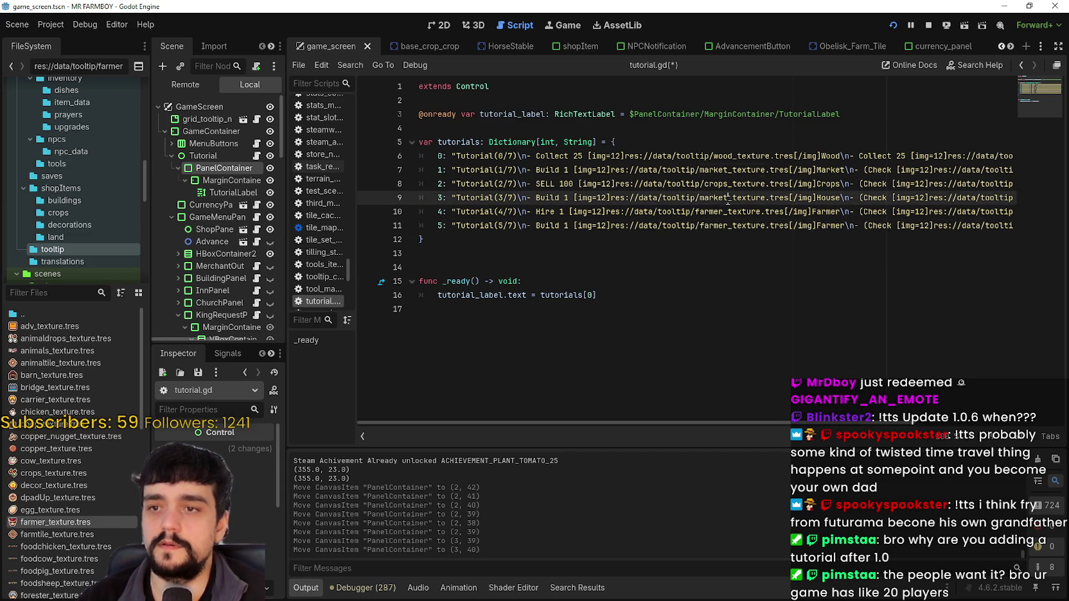
pyautogui.doubleClick(728, 198)
pyautogui.hotkey('ctrl', 'c')
pyautogui.doubleClick(713, 226)
pyautogui.hotkey('ctrl', 'v')
pyautogui.moveTo(729, 226); pyautogui.dragTo(699, 227)
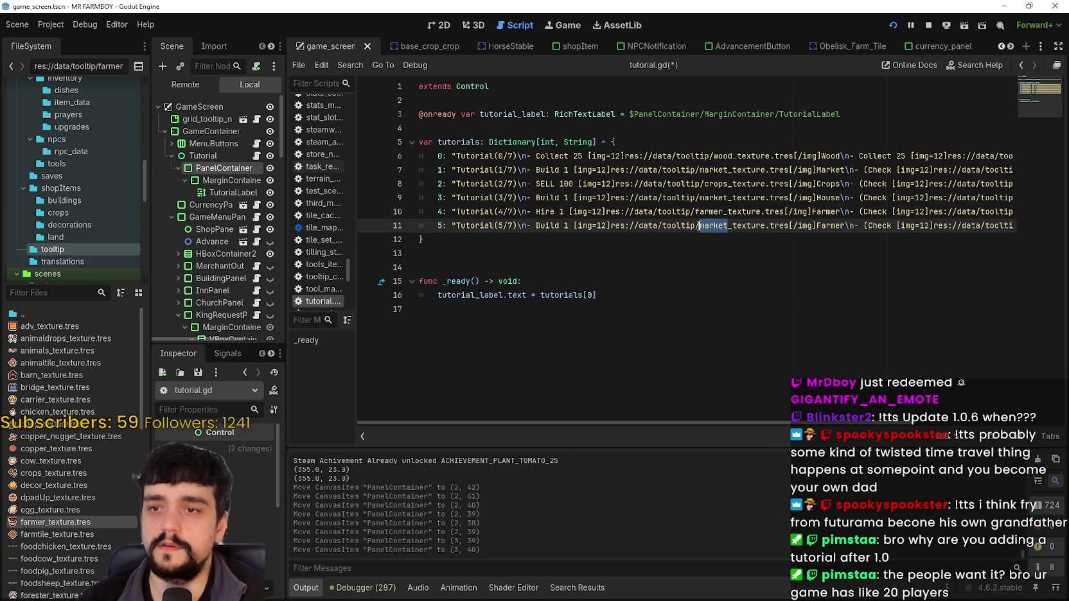
pyautogui.write('warehous')
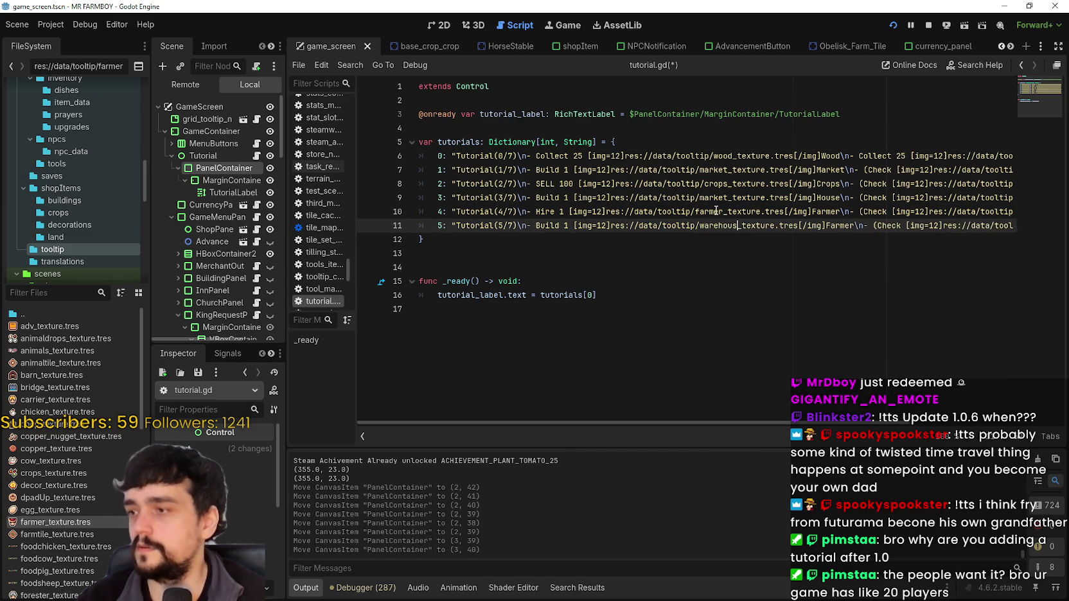
pyautogui.write('e')
# Change line 9's step 3 icon from market_texture to house_texture
pyautogui.scroll(-5, 66, 551)
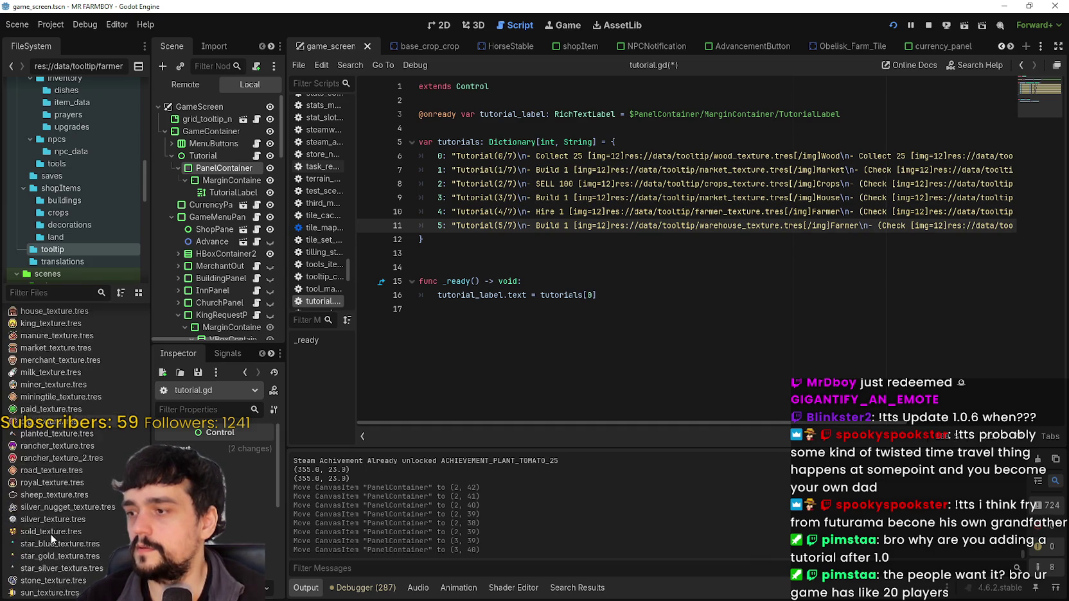
pyautogui.scroll(-5, 60, 572)
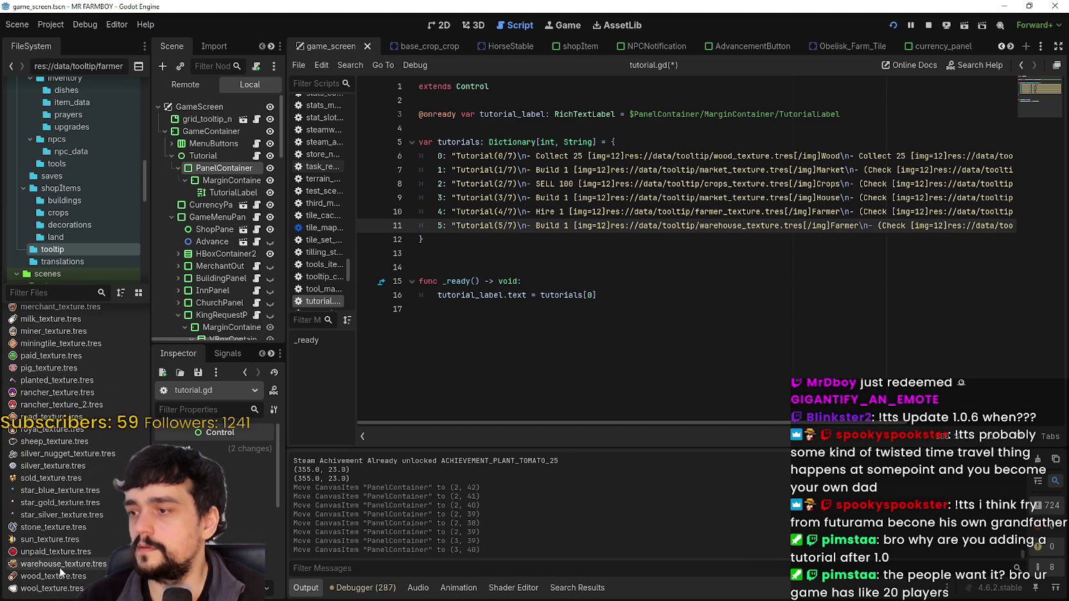
pyautogui.moveTo(729, 203); pyautogui.dragTo(700, 201)
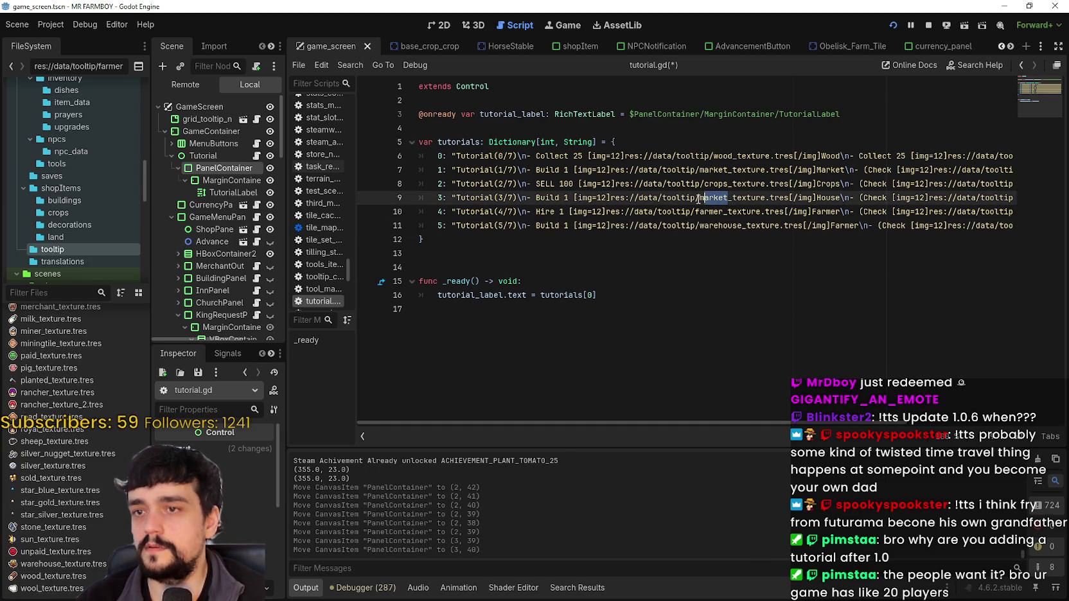
pyautogui.write('house')
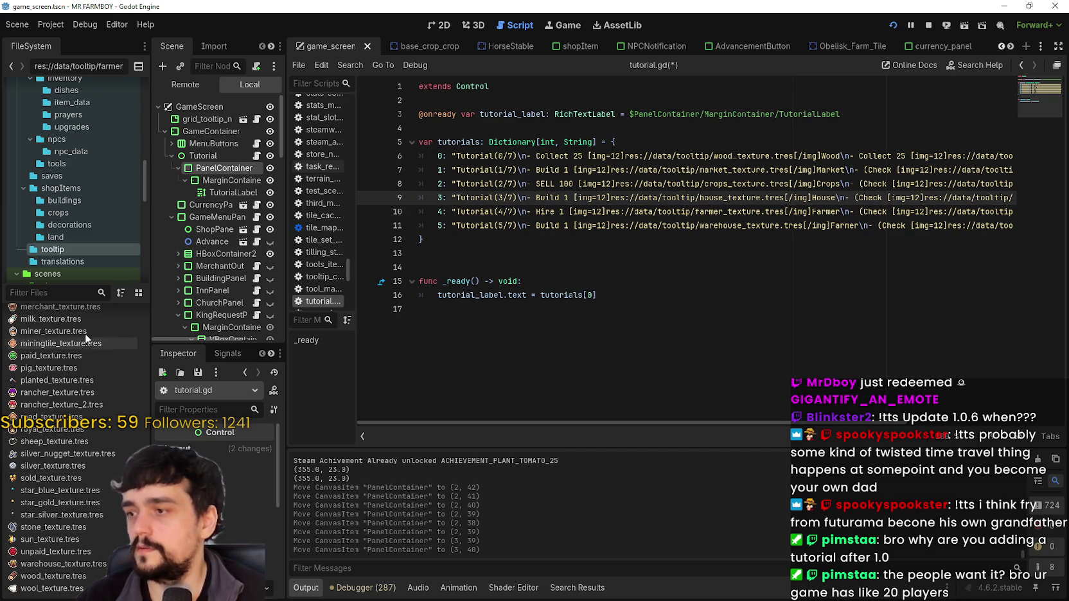
pyautogui.click(77, 564)
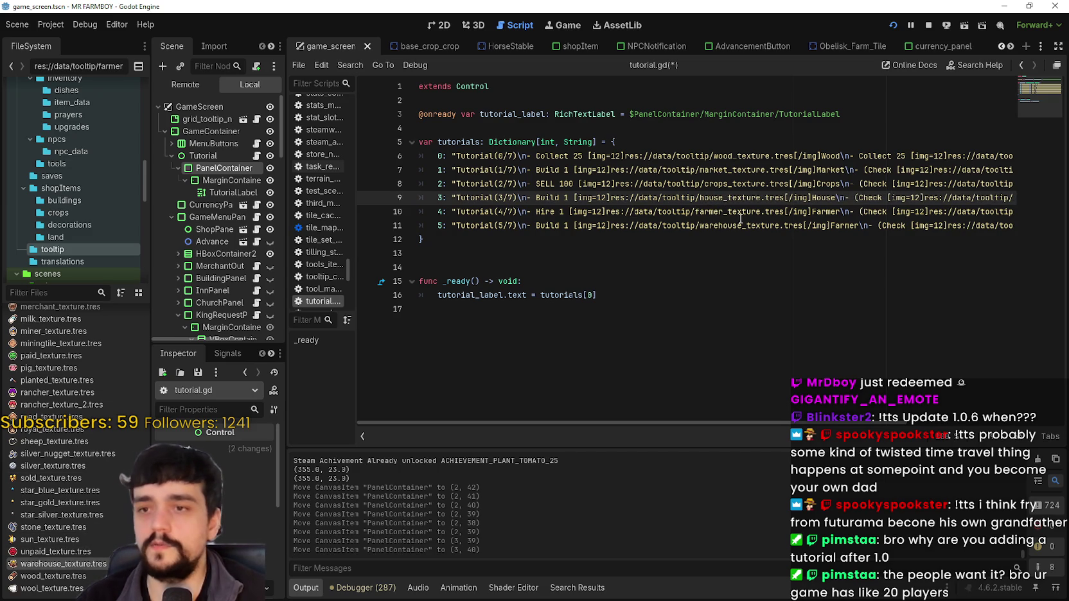
pyautogui.press('Down')
pyautogui.press('Down')
# Rename line 11's Farmer label to Warehouse and save tutorial.gd
pyautogui.doubleClick(857, 225)
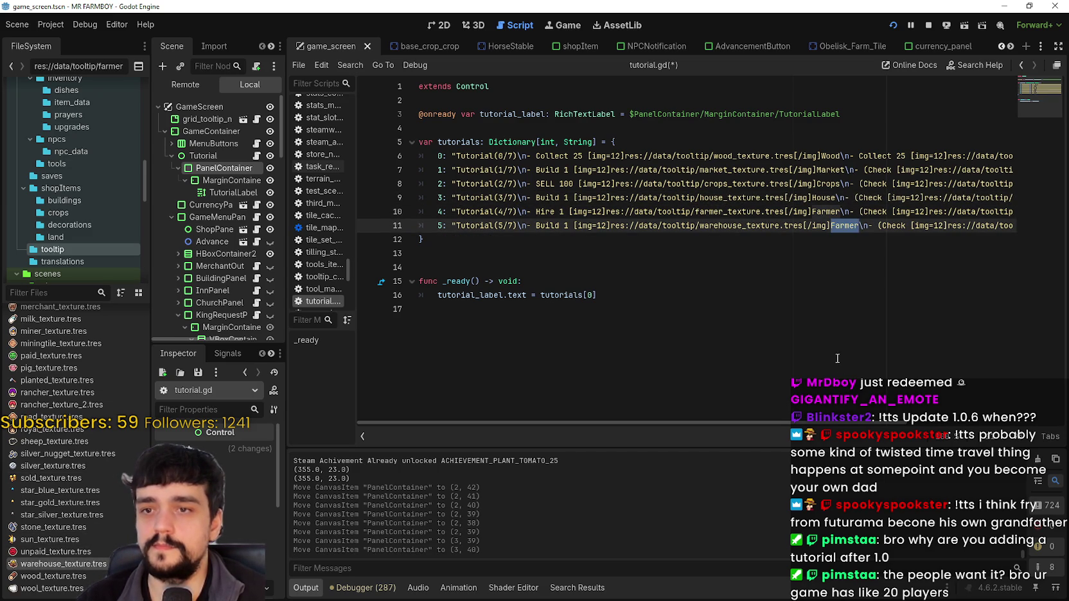
pyautogui.write('Warehouse')
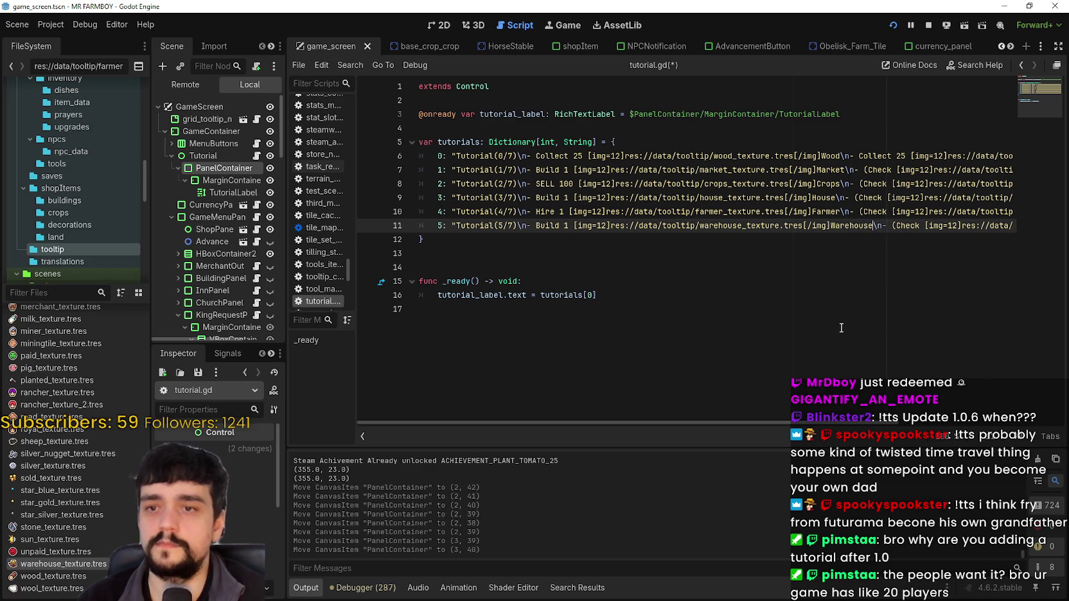
pyautogui.moveTo(872, 422)
pyautogui.mouseDown()
pyautogui.moveTo(1024, 431)
pyautogui.moveTo(687, 405)
pyautogui.mouseUp()
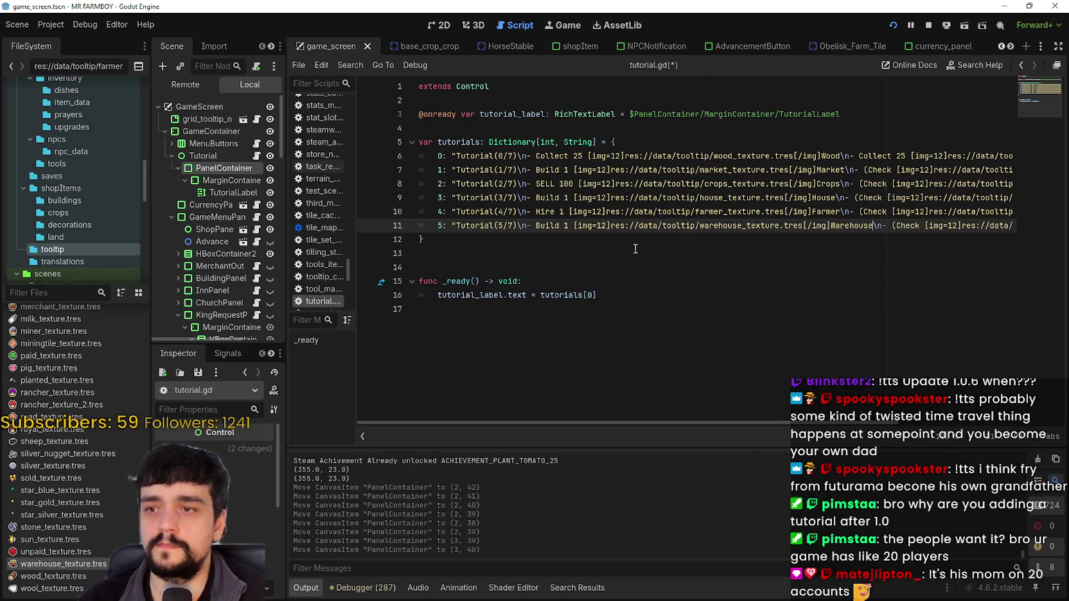
pyautogui.hotkey('ctrl', 's')
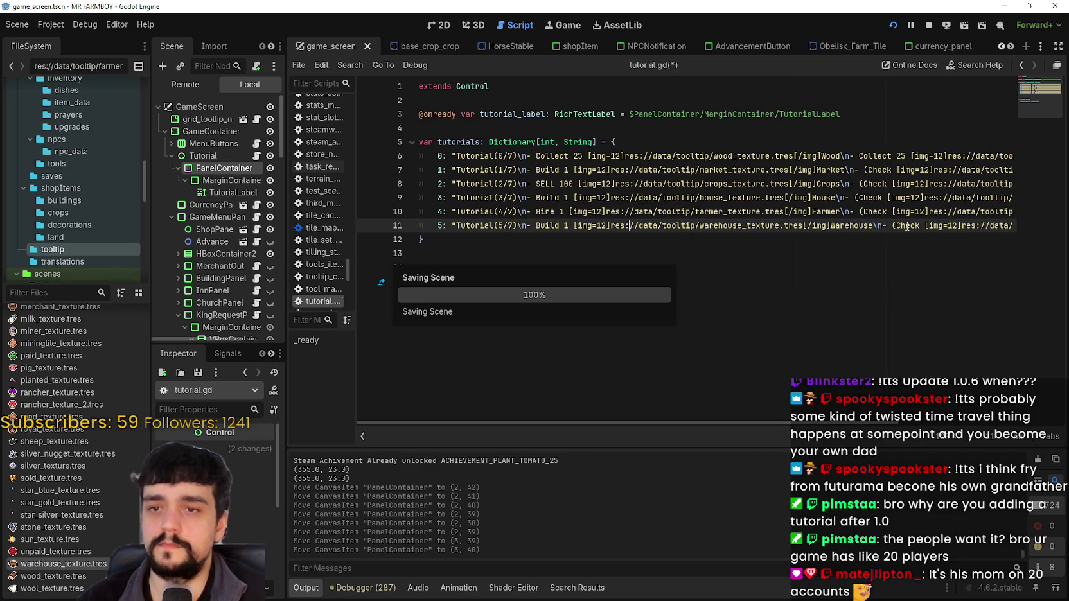
pyautogui.moveTo(892, 226); pyautogui.dragTo(906, 225)
pyautogui.hotkey('shift', 'End')
pyautogui.click(1015, 225)
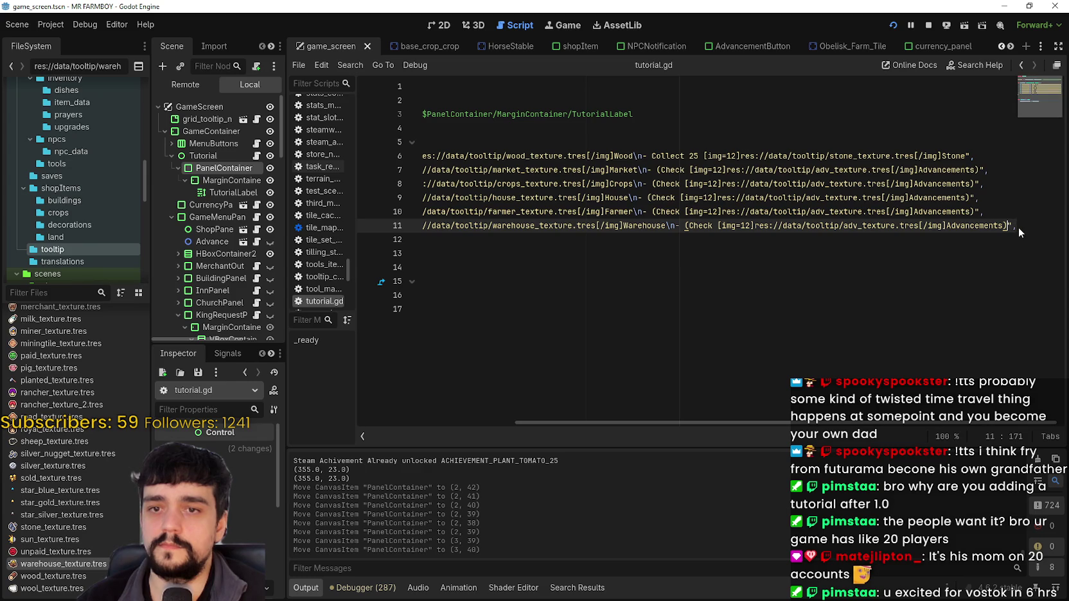
pyautogui.moveTo(1016, 225)
pyautogui.mouseDown()
pyautogui.moveTo(429, 225)
pyautogui.moveTo(1022, 226)
pyautogui.moveTo(424, 238)
pyautogui.moveTo(420, 225)
pyautogui.mouseUp()
# Duplicate step 5 as line 12, renumbered to key 6 and Tutorial(6/7)
pyautogui.click(1021, 225)
pyautogui.hotkey('ctrl', 'shift', 'd')
pyautogui.doubleClick(442, 240)
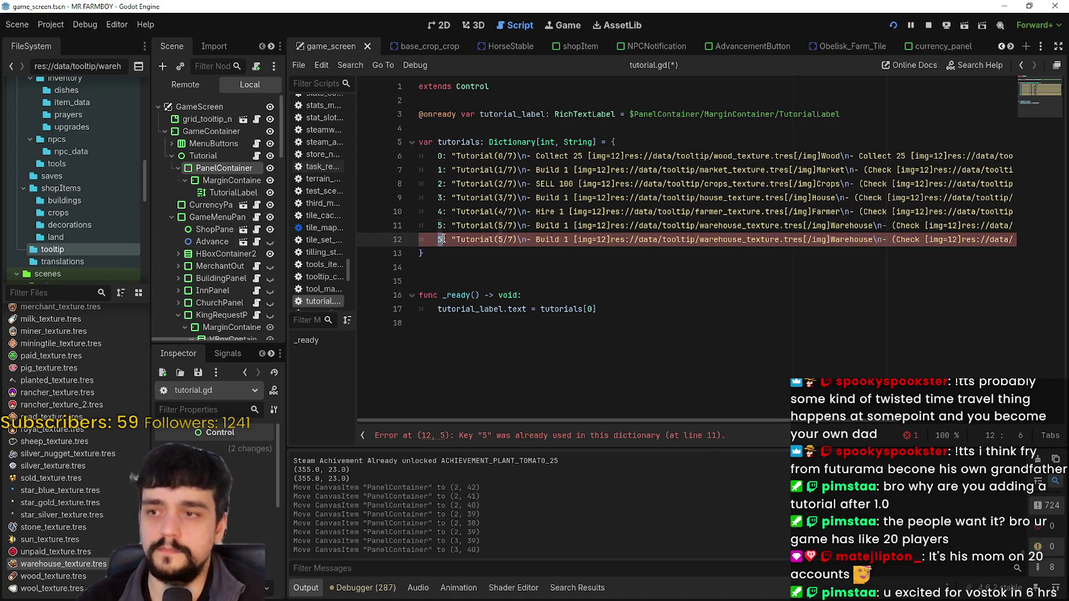
pyautogui.write('6')
pyautogui.click(501, 239)
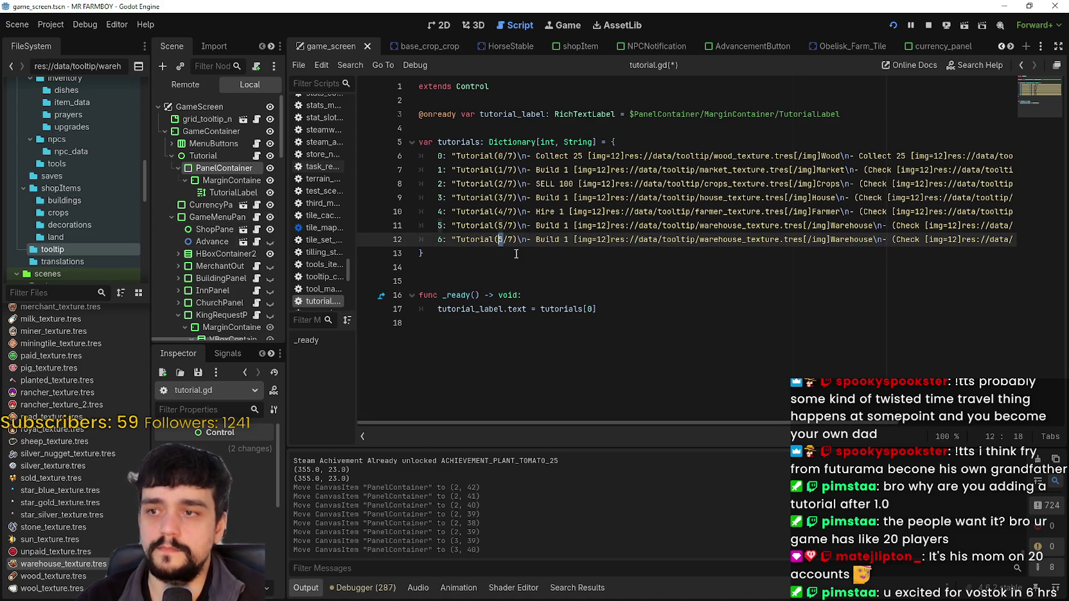
pyautogui.press('Delete')
pyautogui.write('6')
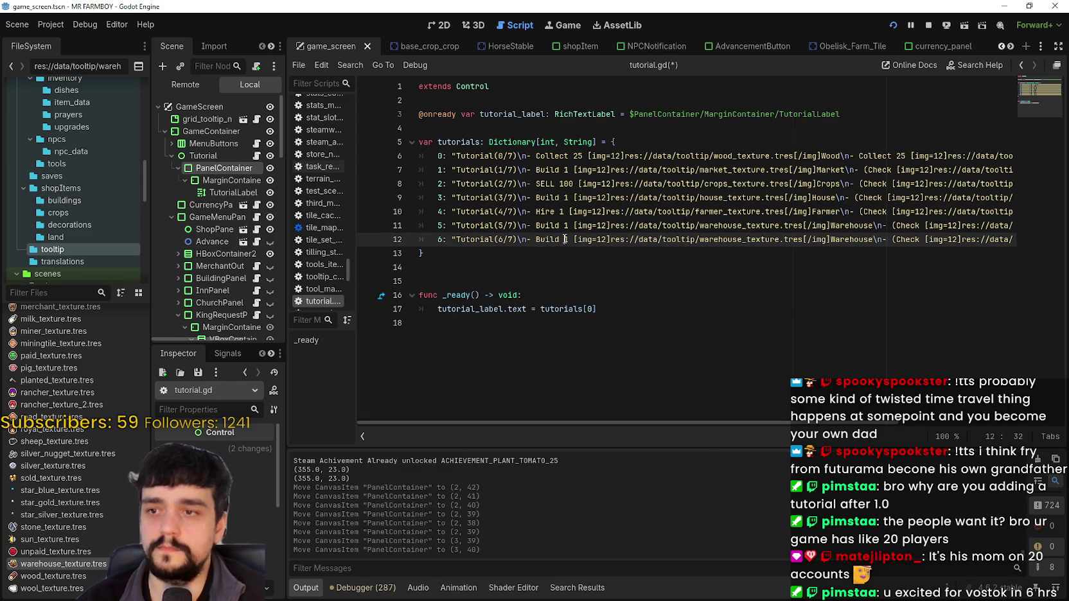
# Change line 12's text from Build 1 Warehouse to Hire 1 Gatherer
pyautogui.click(501, 171)
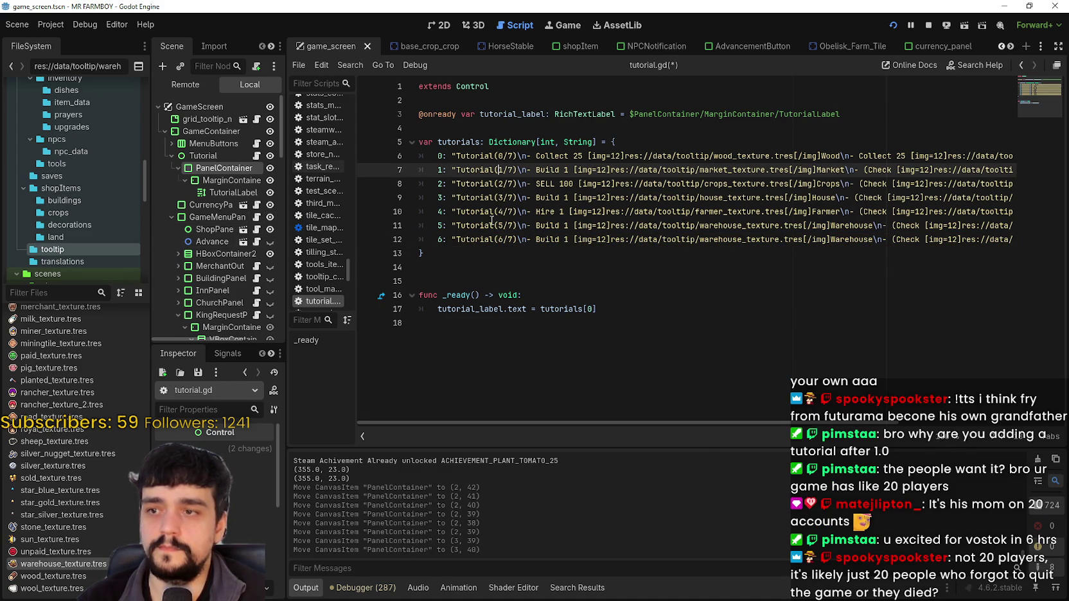
pyautogui.click(569, 239)
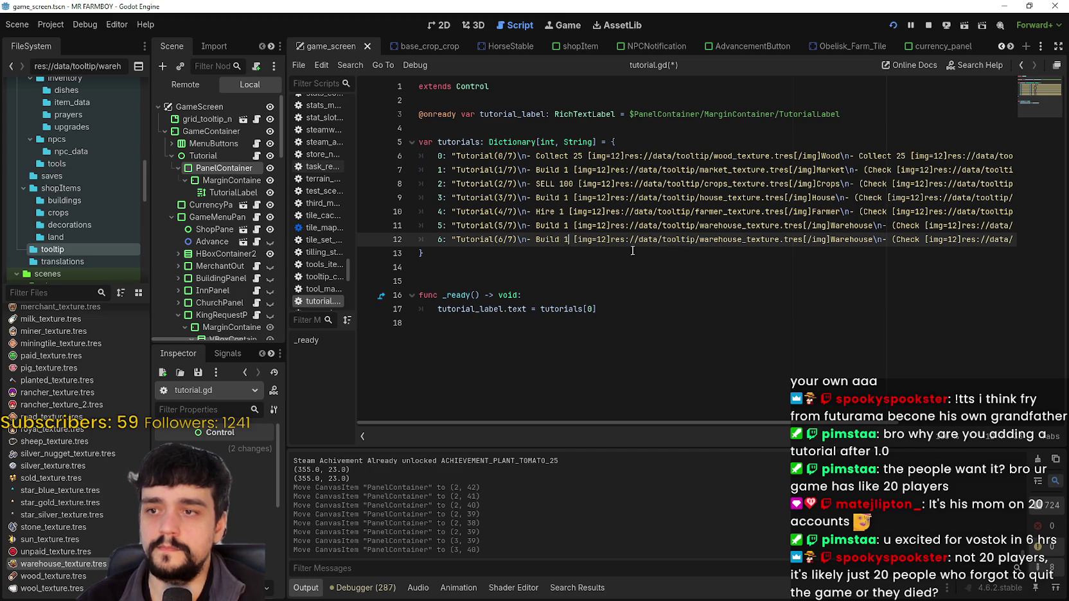
pyautogui.click(757, 239)
pyautogui.doubleClick(742, 211)
pyautogui.doubleClick(549, 211)
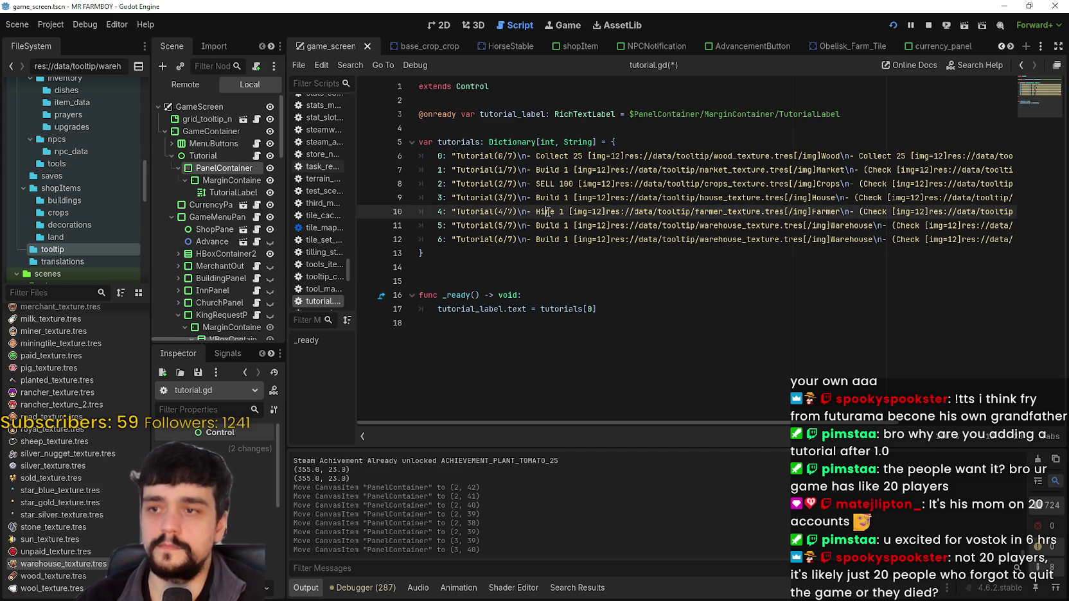
pyautogui.doubleClick(548, 239)
pyautogui.write('Hire')
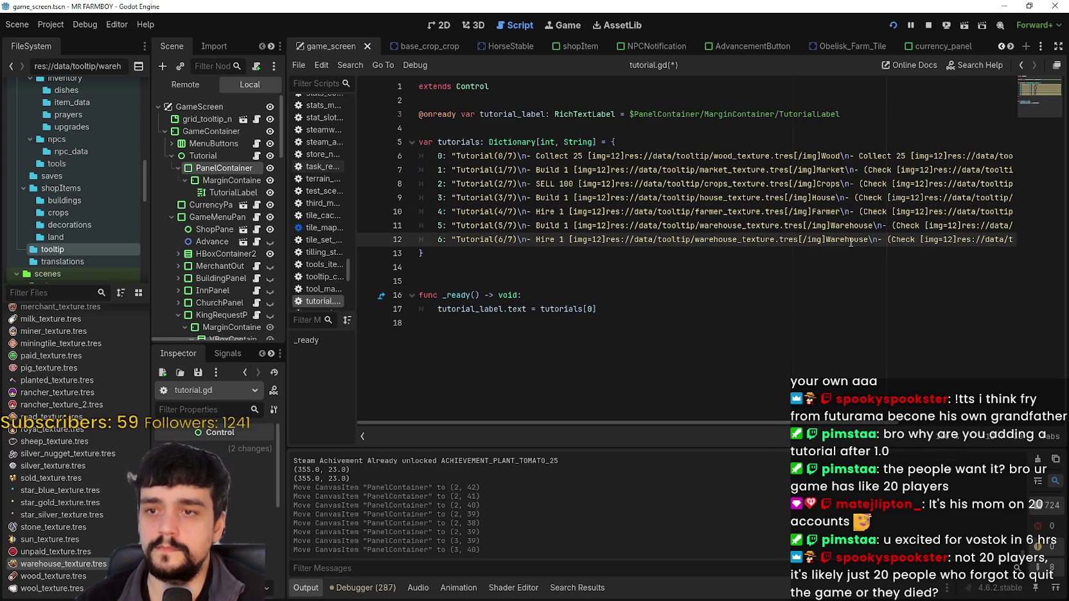
pyautogui.doubleClick(849, 240)
pyautogui.write('Fatherer')
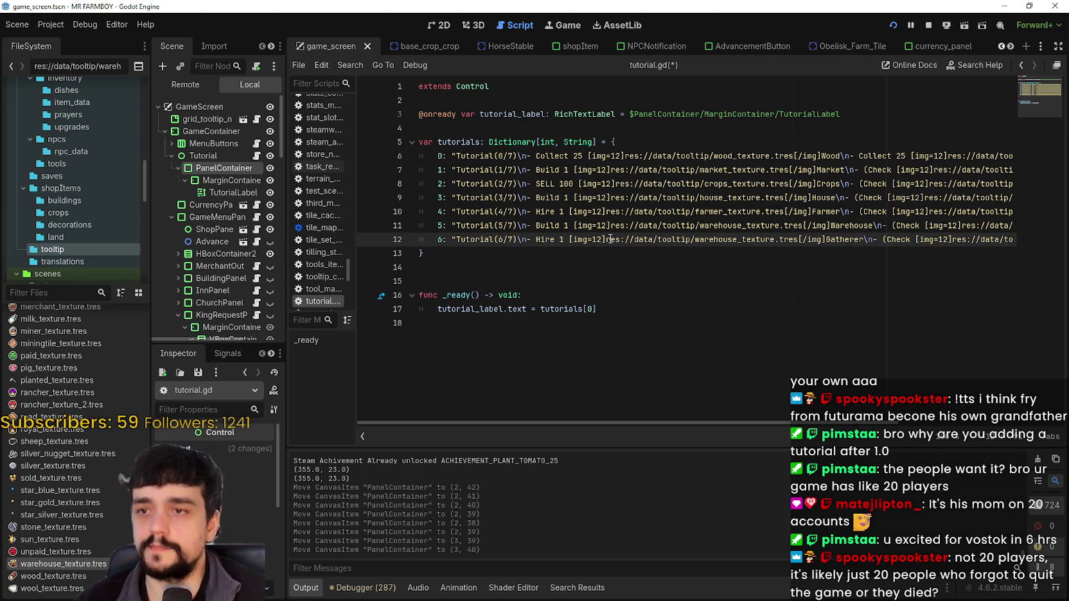
# Review the step entries on lines 8–12 and save tutorial.gd
pyautogui.click(569, 240)
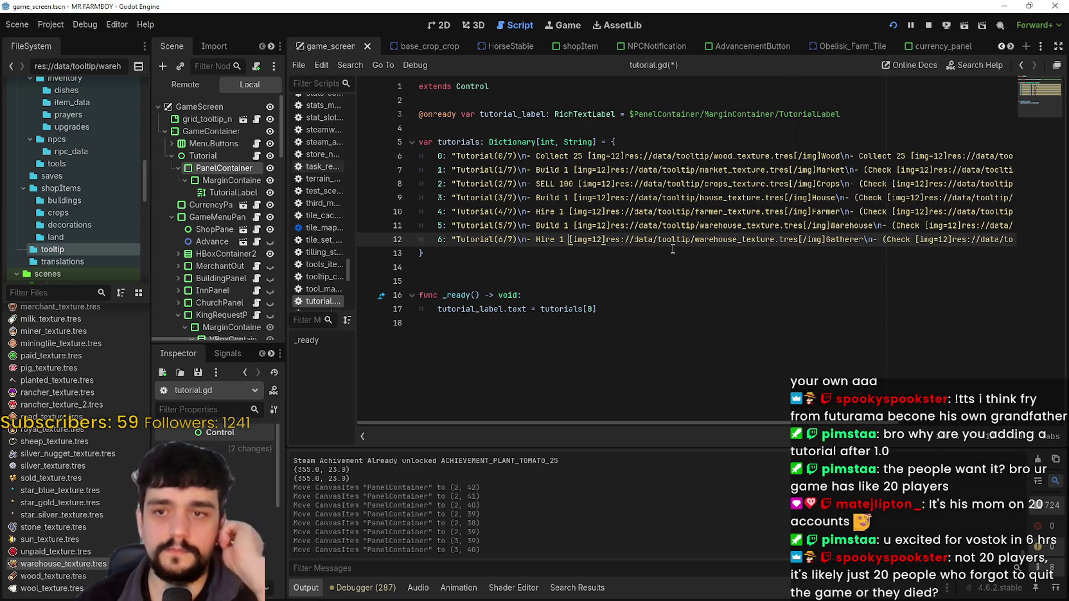
pyautogui.click(821, 221)
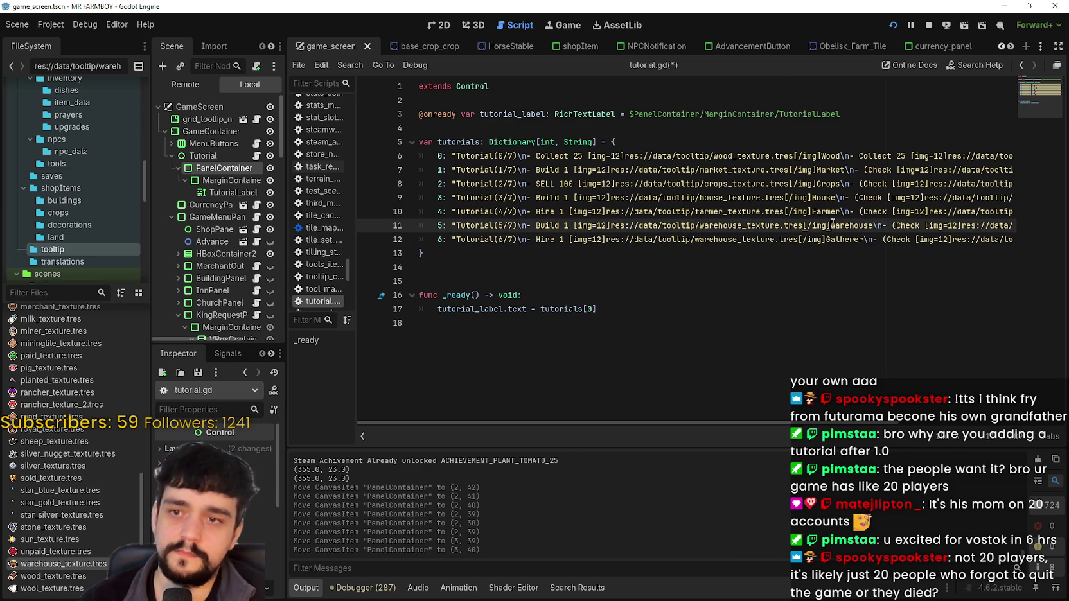
pyautogui.click(861, 238)
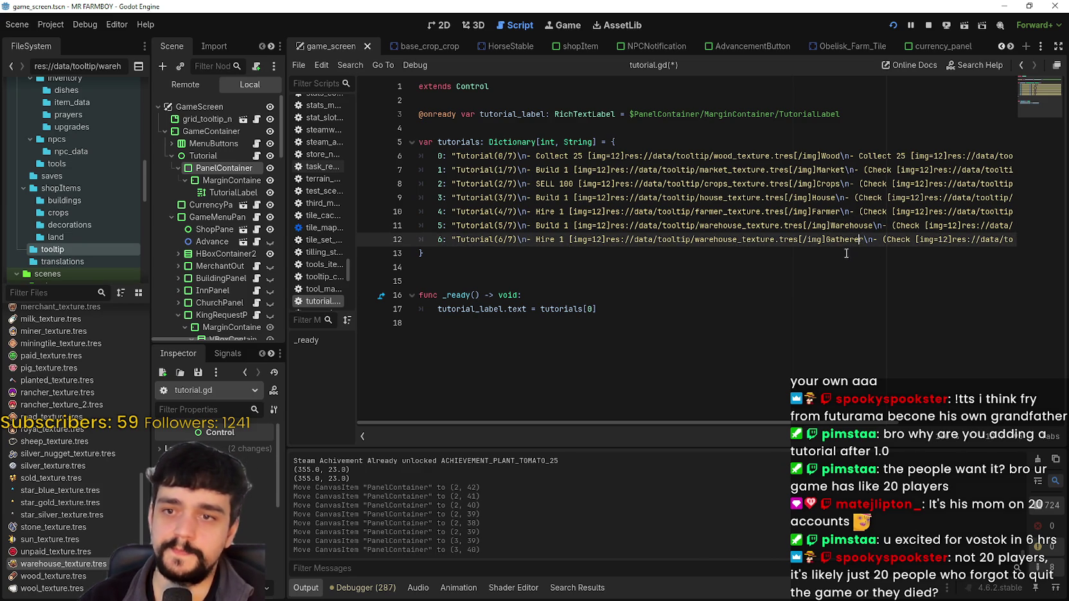
pyautogui.click(825, 212)
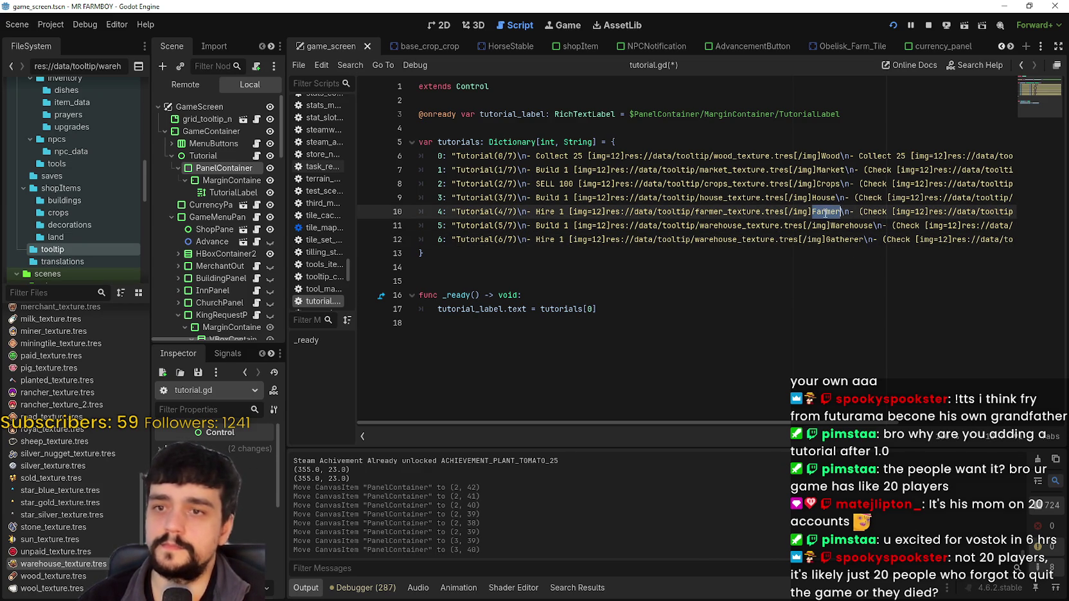
pyautogui.click(832, 185)
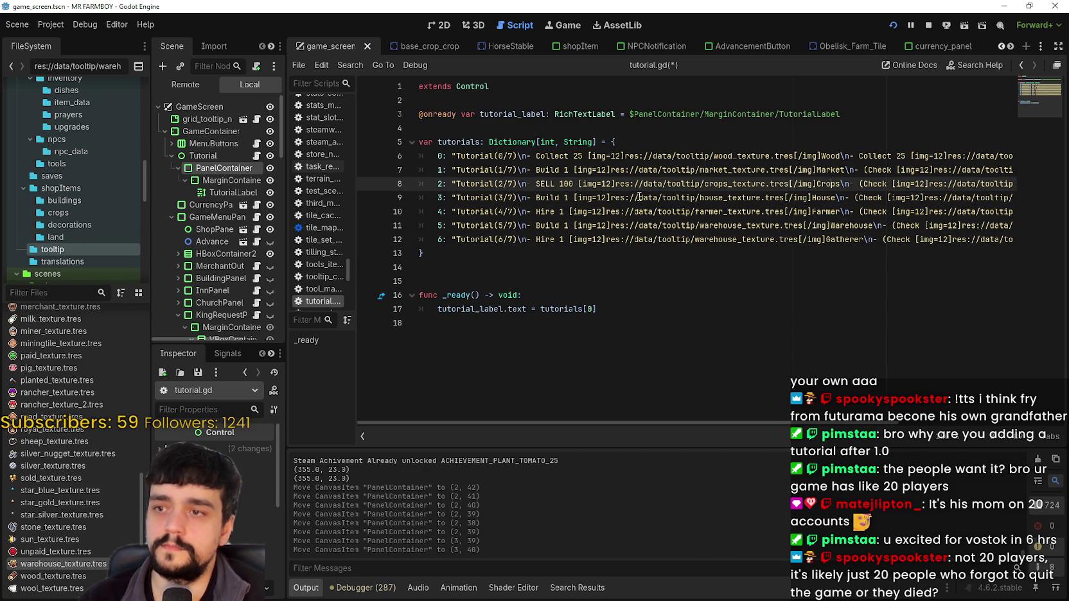
pyautogui.click(822, 211)
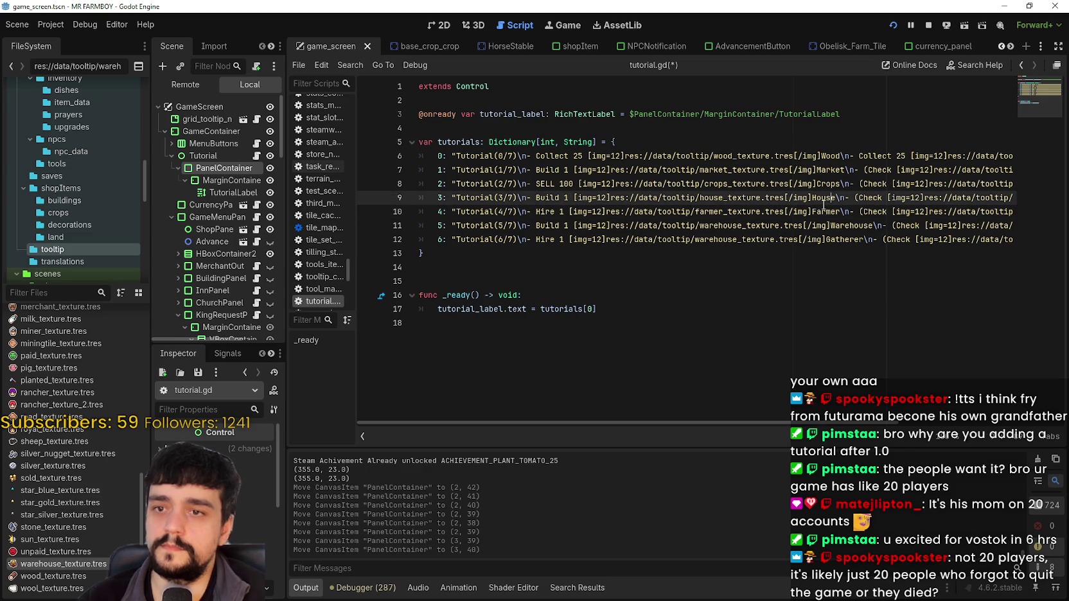
pyautogui.click(833, 240)
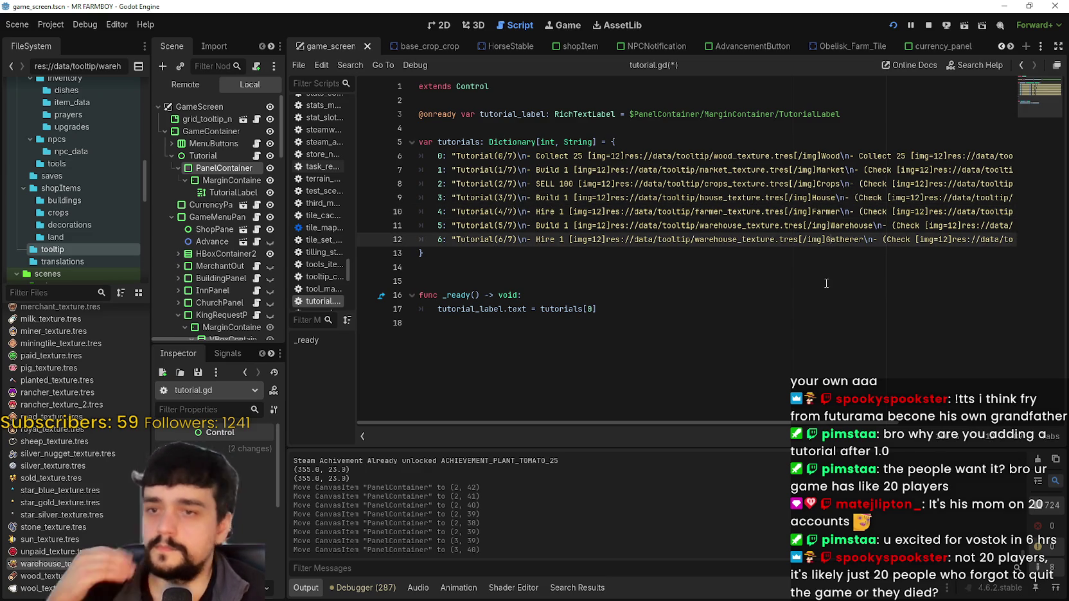
pyautogui.click(823, 199)
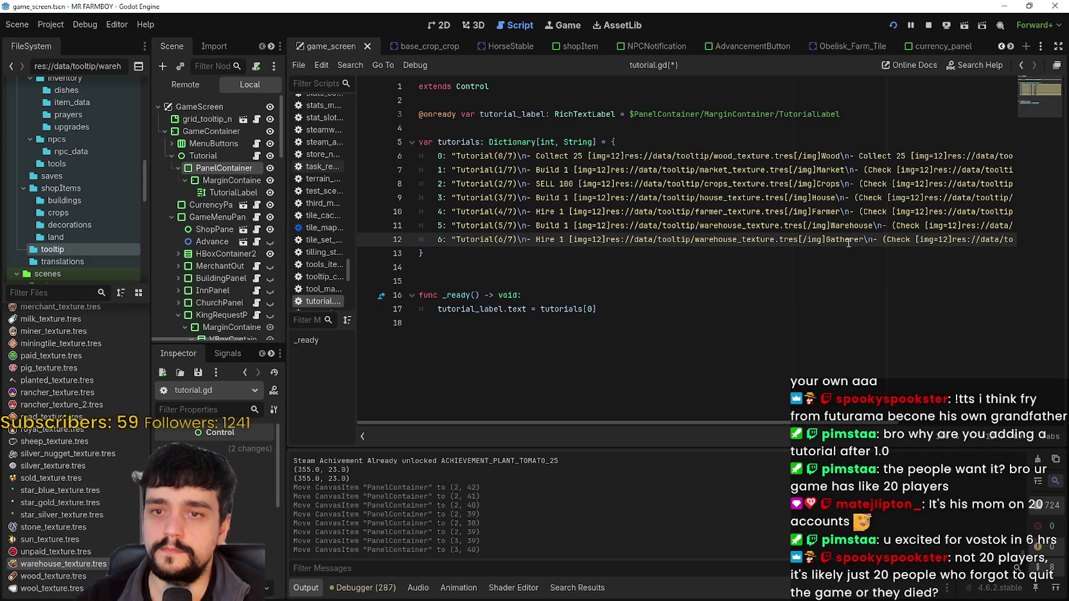
pyautogui.hotkey('ctrl', 's')
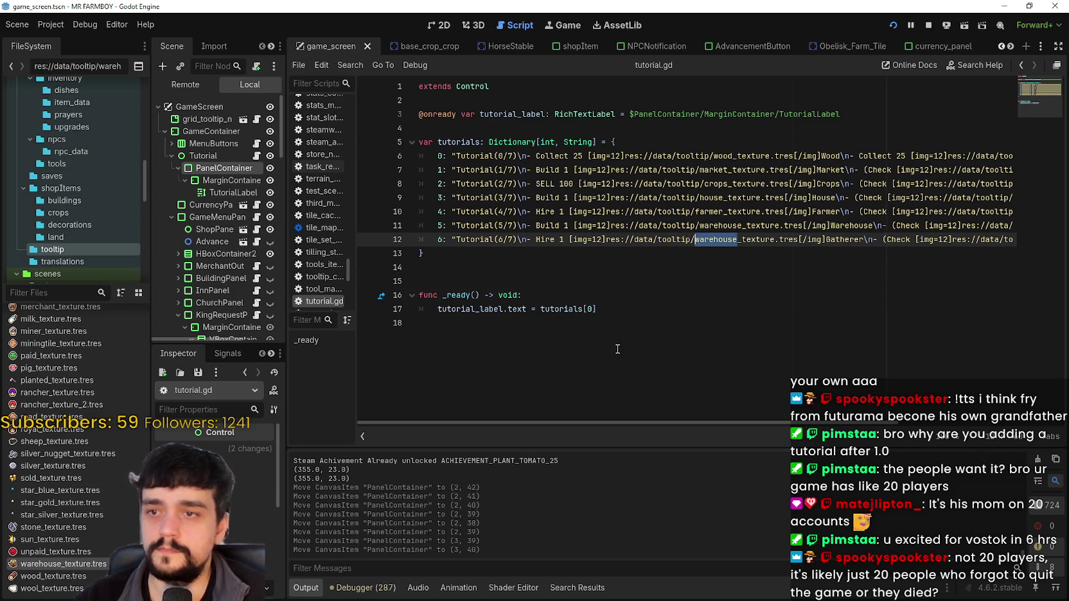
# Replace warehouse with gatherer in line 12's icon path and save tutorial.gd
pyautogui.scroll(5, 58, 561)
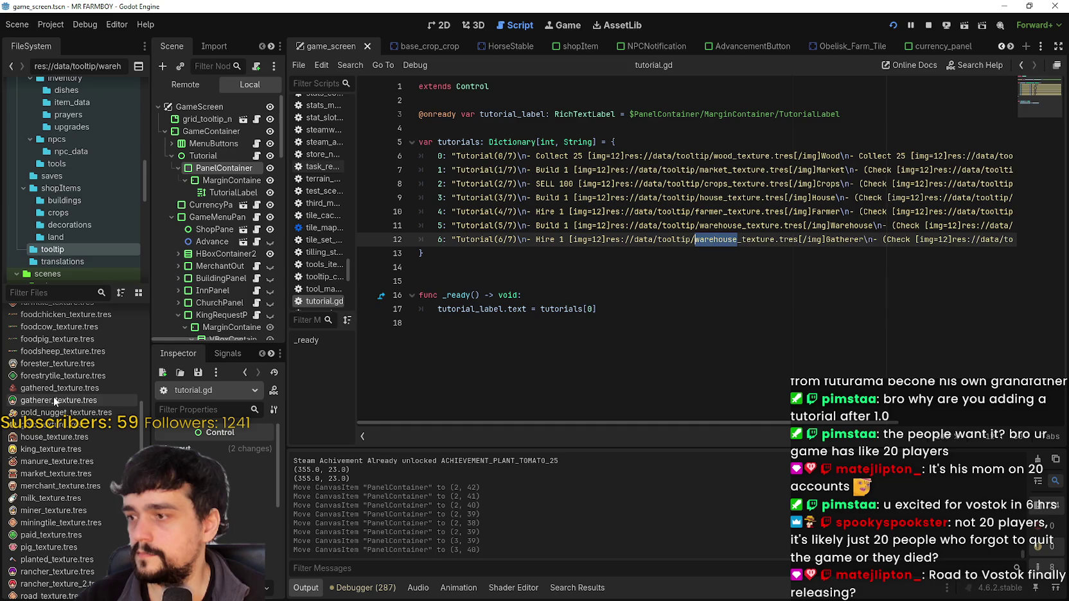
pyautogui.write('gatherer')
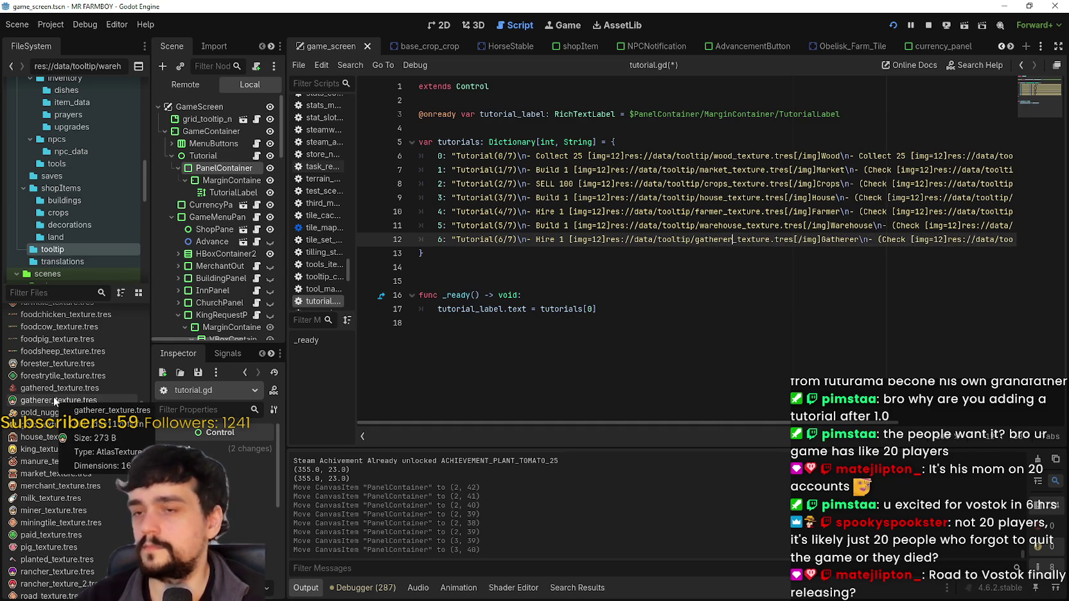
pyautogui.hotkey('ctrl', 's')
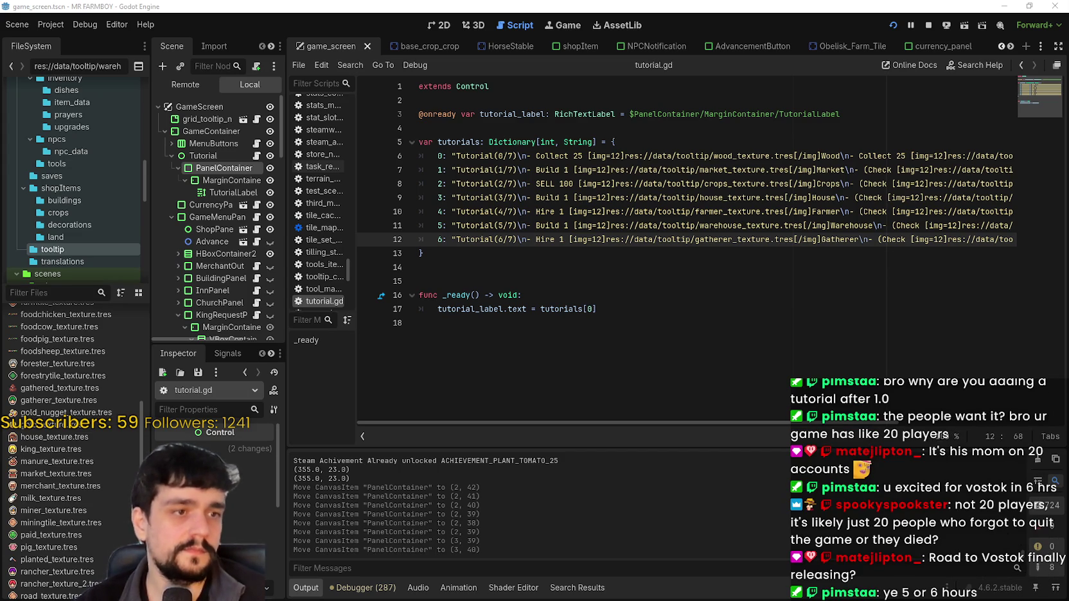
# Switch to Steam and read through Road to Vostok's Early Access Changelog announcement
pyautogui.hotkey('alt', 'Tab')
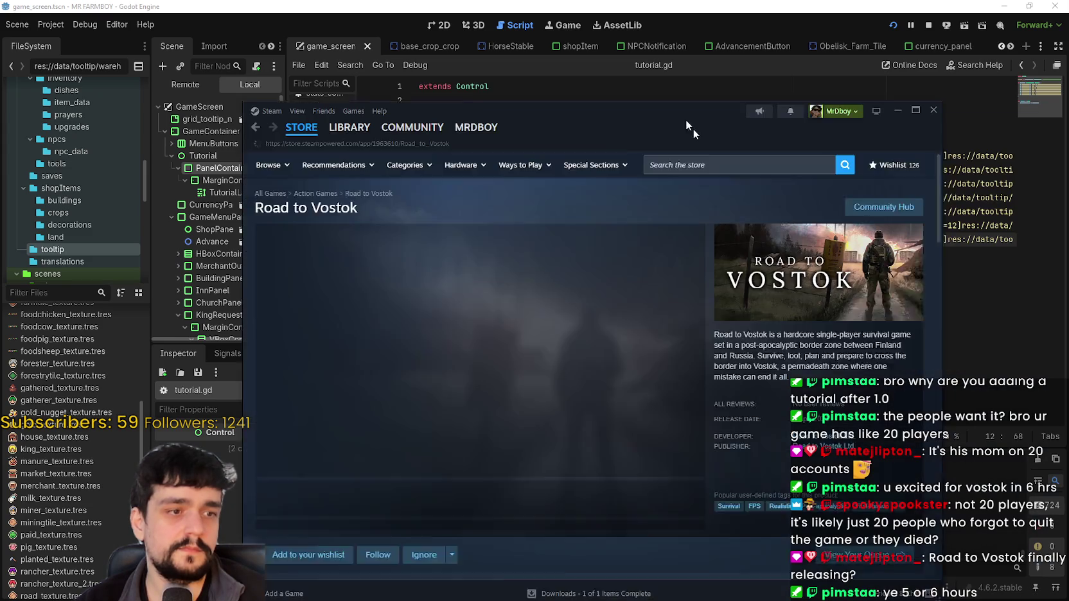
pyautogui.scroll(-5, 578, 519)
pyautogui.scroll(-4, 359, 418)
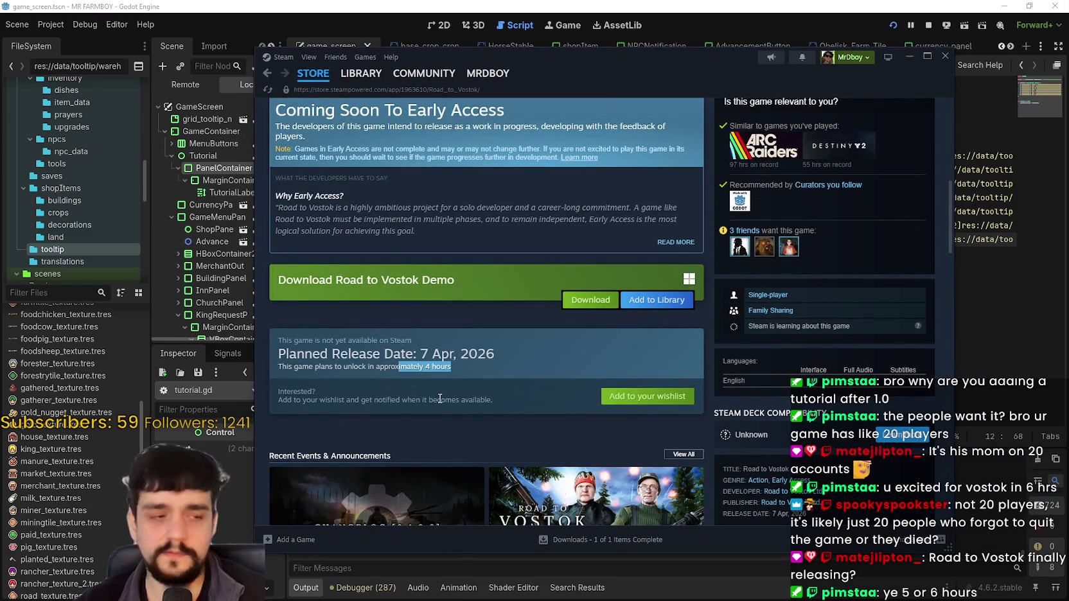
pyautogui.scroll(-3, 433, 388)
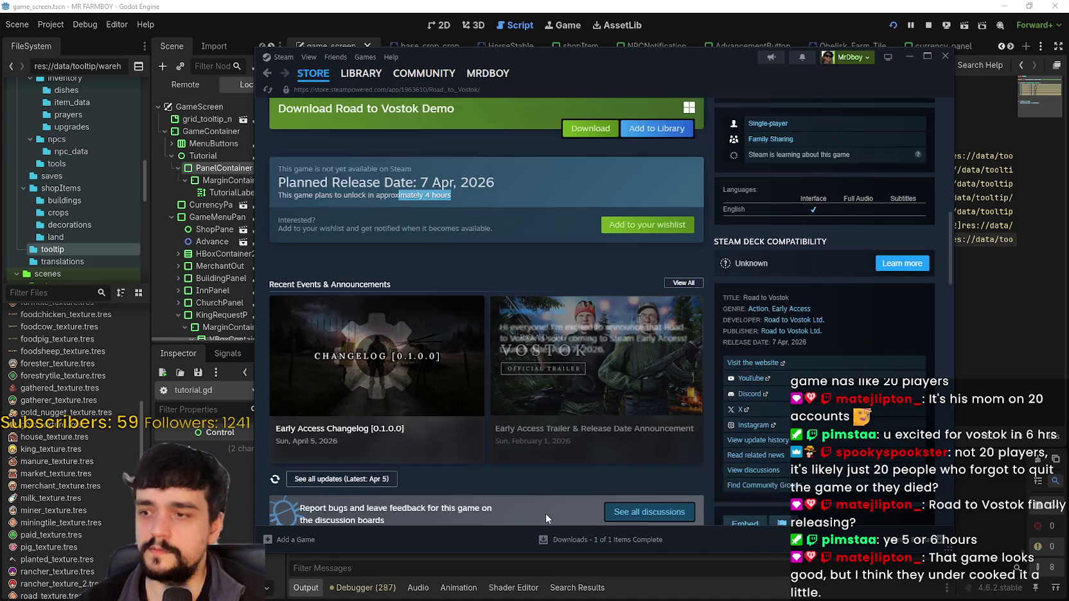
pyautogui.scroll(-1, 546, 514)
pyautogui.click(379, 334)
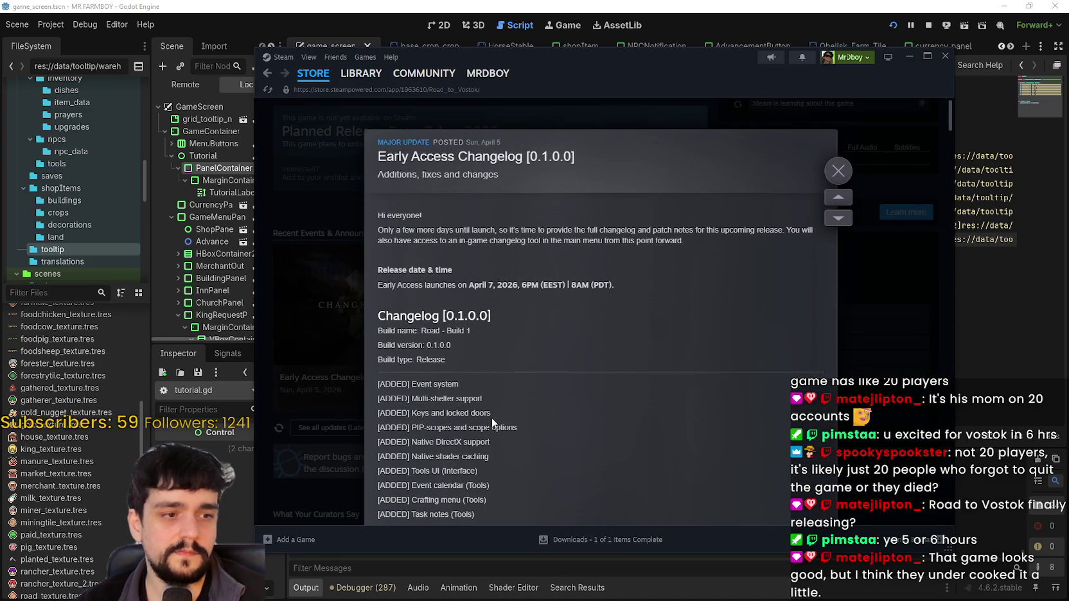
pyautogui.scroll(-4, 489, 356)
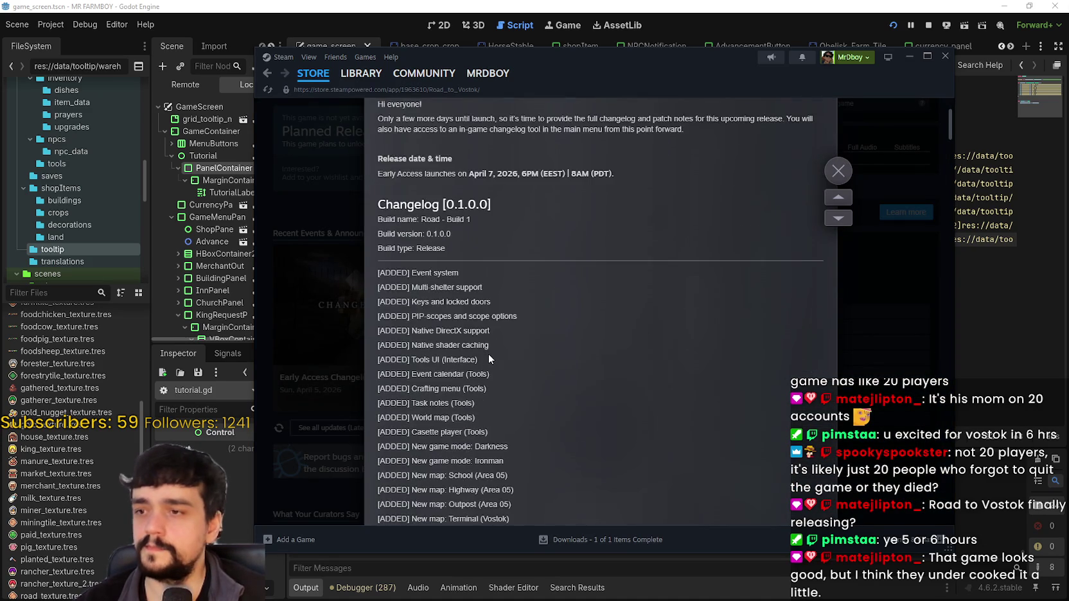
pyautogui.scroll(-1, 489, 354)
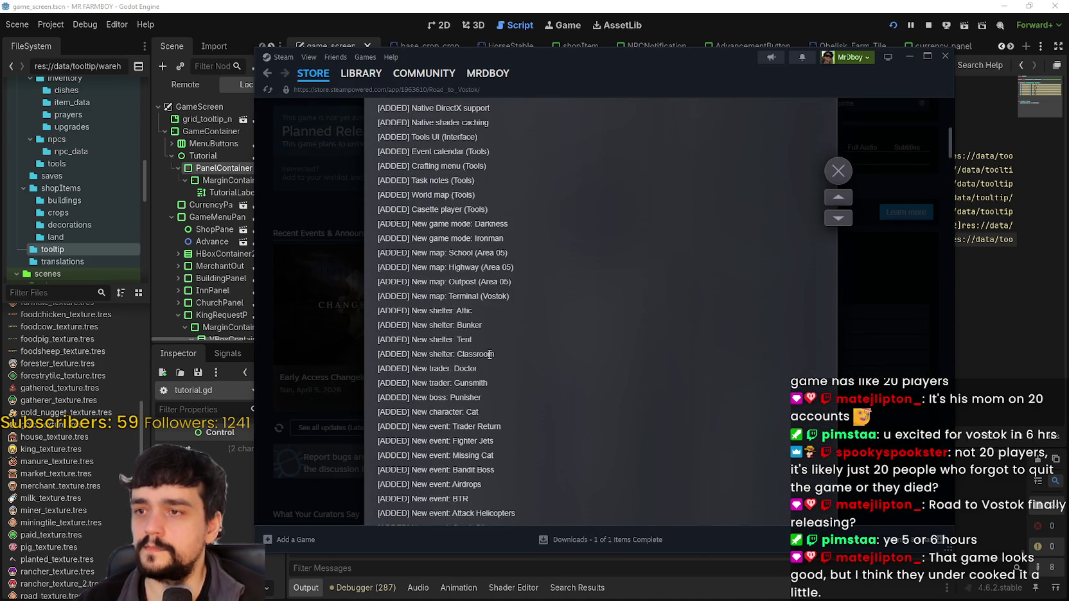
pyautogui.scroll(-10, 490, 354)
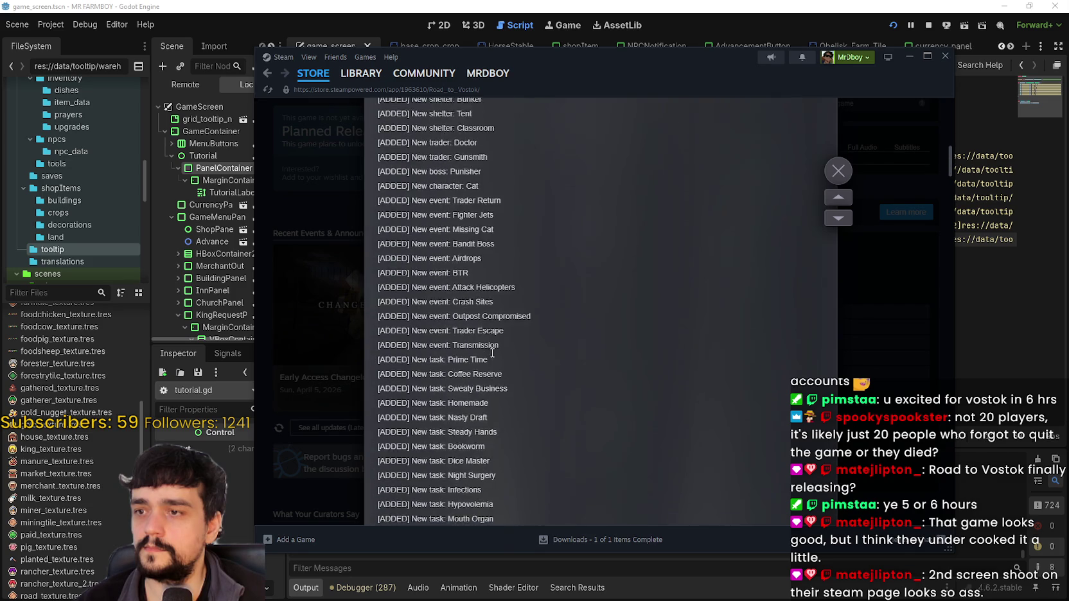
pyautogui.scroll(-15, 495, 351)
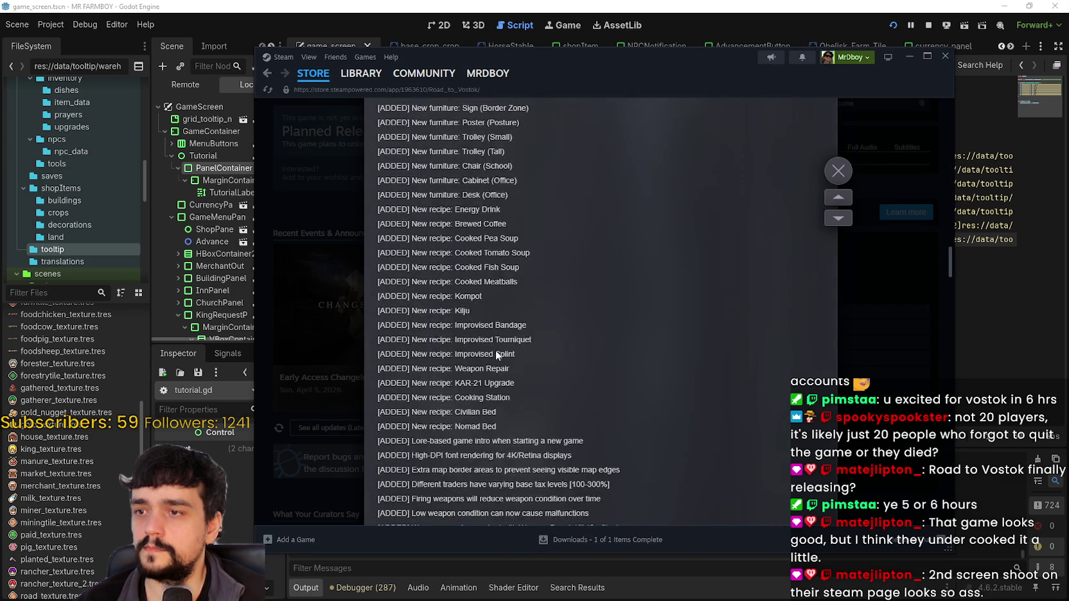
pyautogui.scroll(-10, 495, 350)
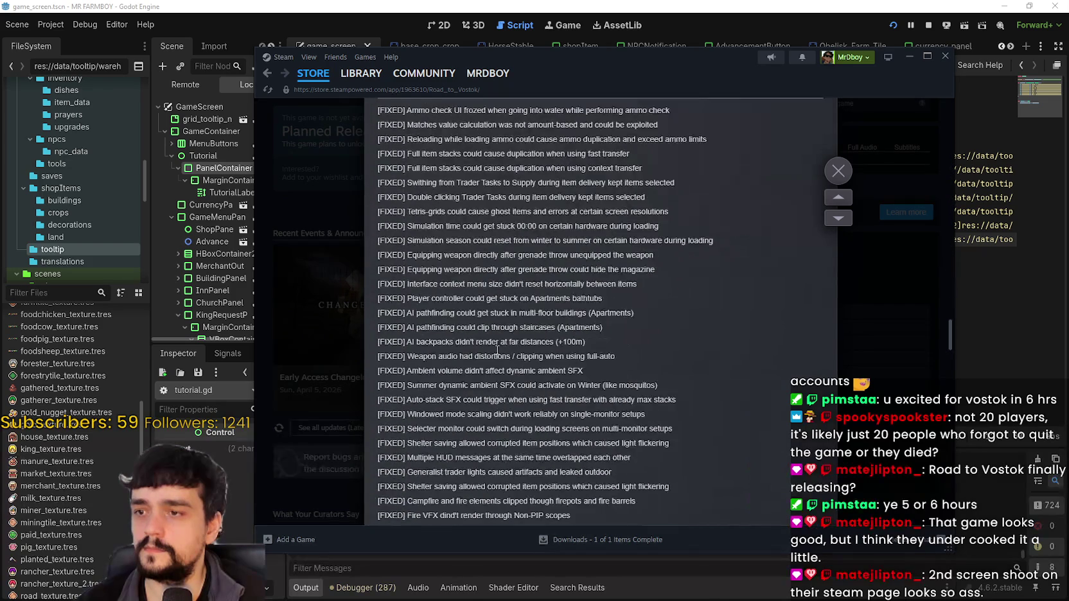
pyautogui.scroll(-10, 496, 349)
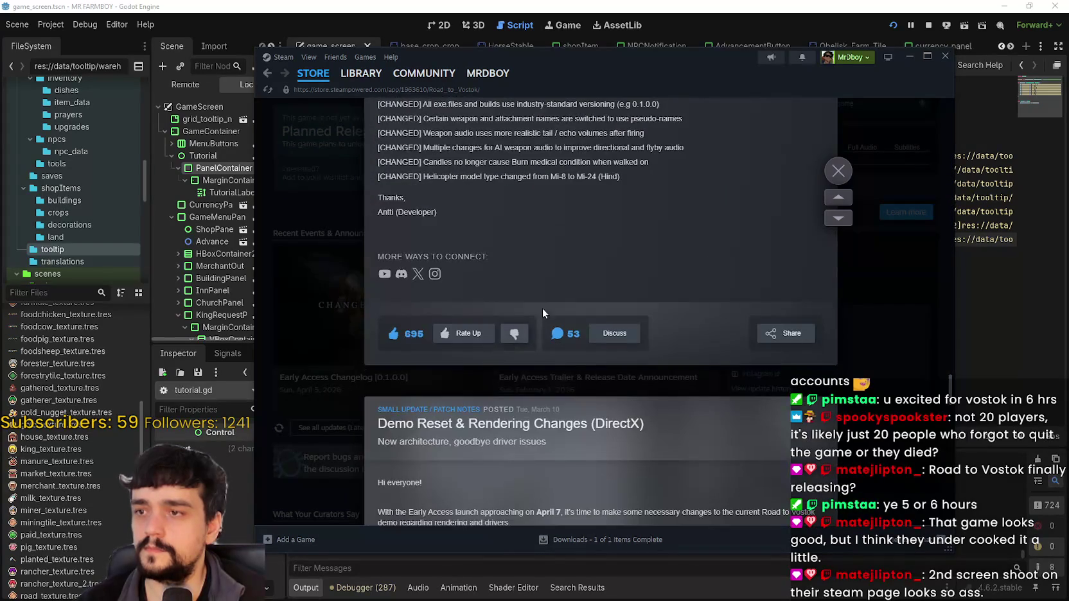
pyautogui.click(839, 173)
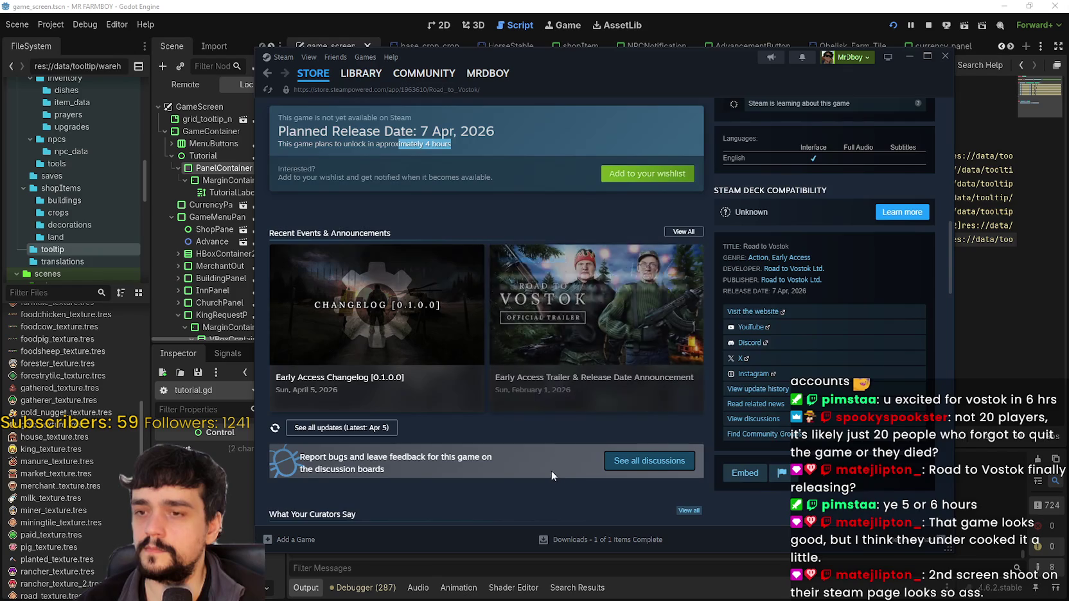
# Scroll back up and view other screenshots from the gallery thumbnails
pyautogui.scroll(10, 552, 466)
pyautogui.scroll(1, 564, 463)
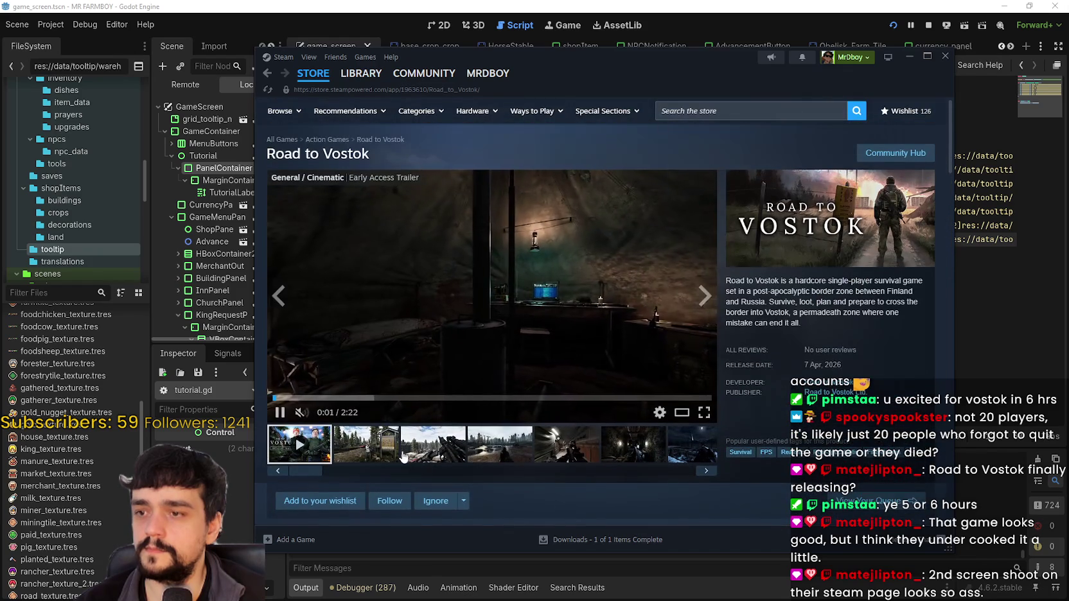
pyautogui.click(451, 454)
pyautogui.click(501, 448)
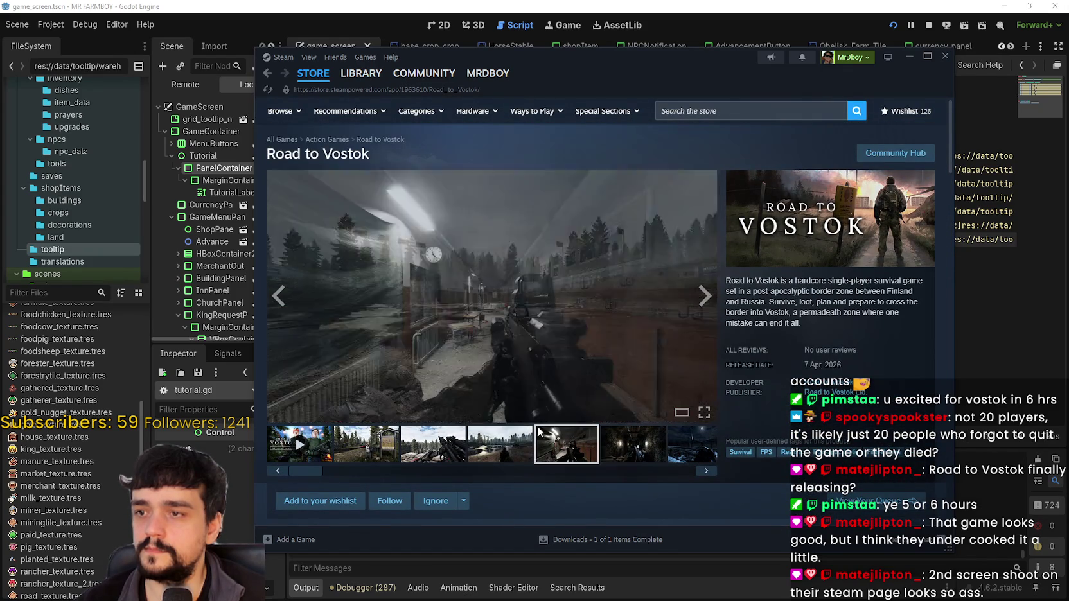
# Open the full-size viewer, step back to the trailer, and skip it to about 0:58
pyautogui.click(582, 364)
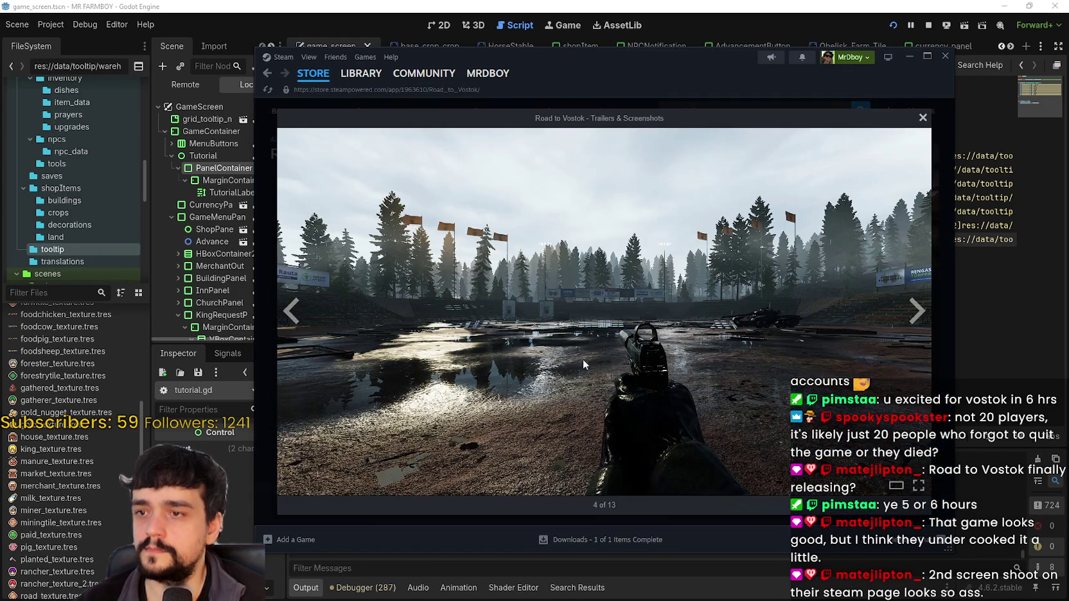
pyautogui.click(295, 321)
pyautogui.click(297, 322)
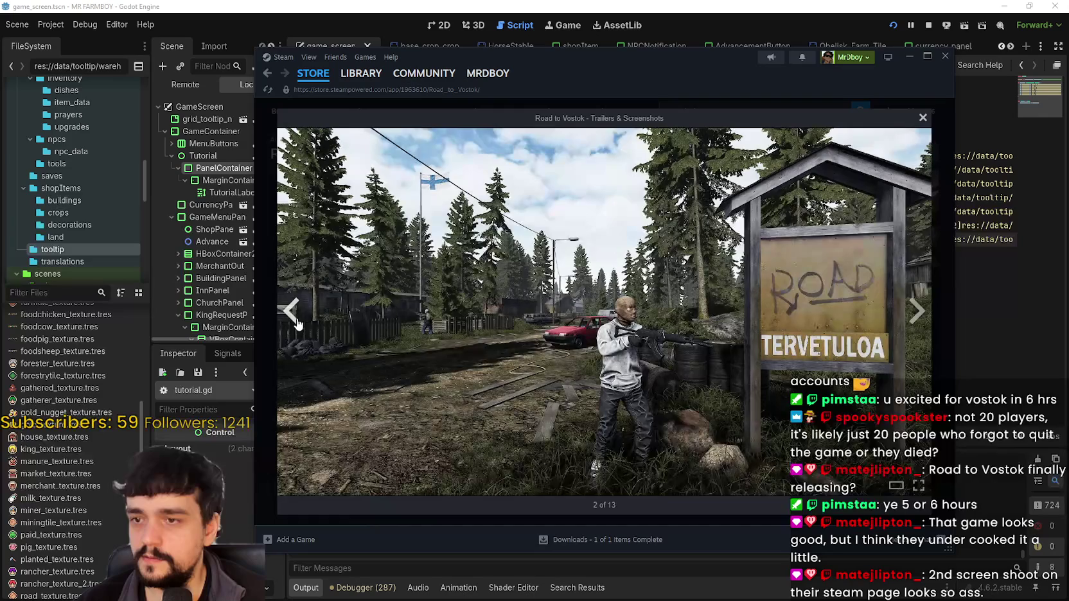
pyautogui.click(300, 322)
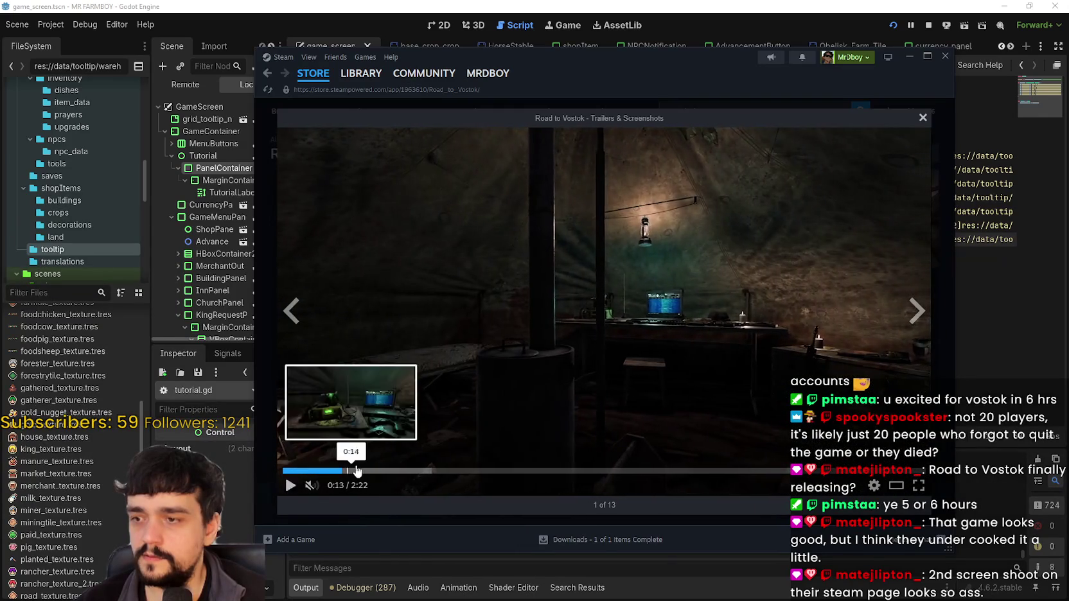
pyautogui.click(453, 471)
pyautogui.click(557, 471)
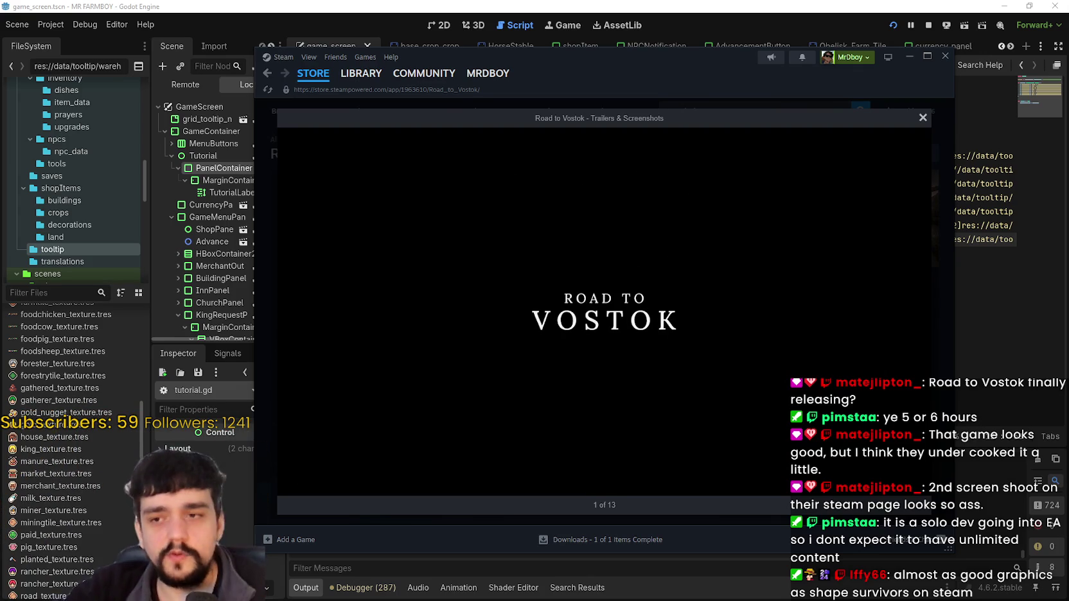
# Page forward through the screenshots to image 10 of 13, then close the viewer
pyautogui.click(916, 311)
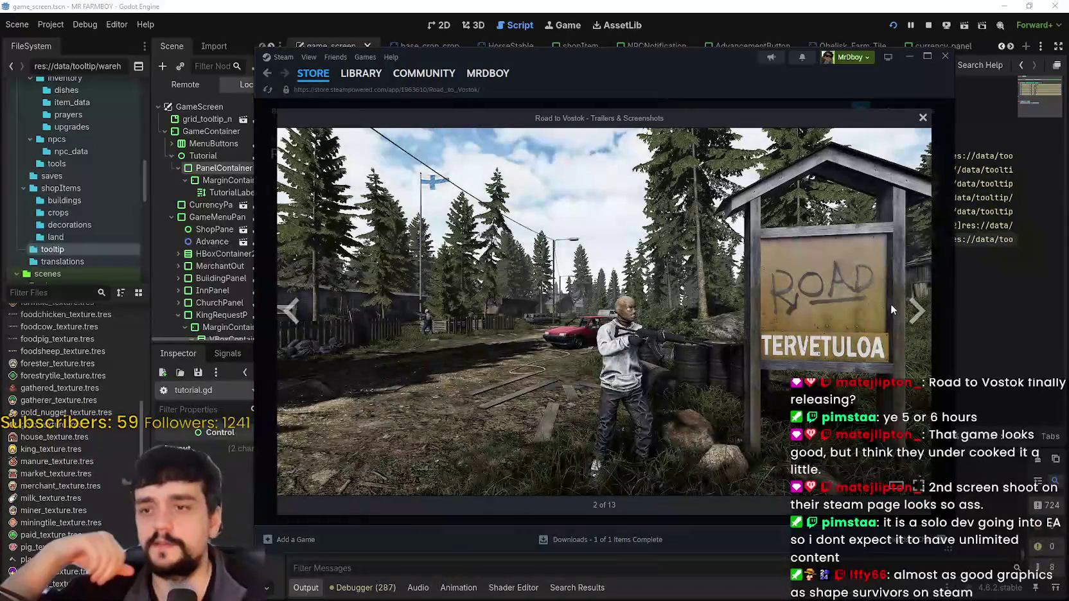
pyautogui.click(917, 313)
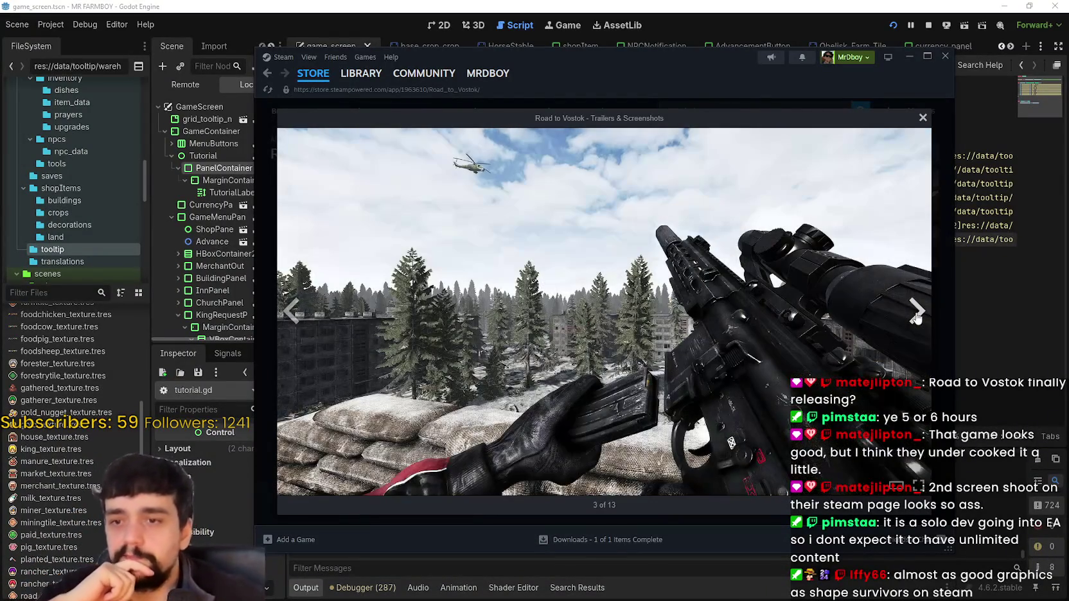
pyautogui.click(917, 313)
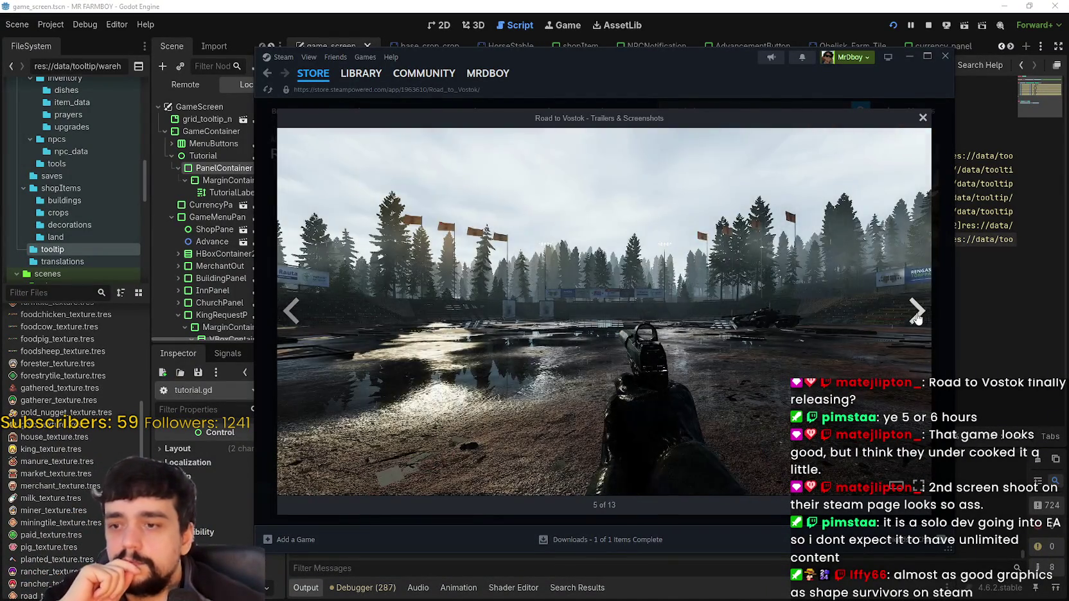
pyautogui.click(917, 313)
pyautogui.click(917, 313)
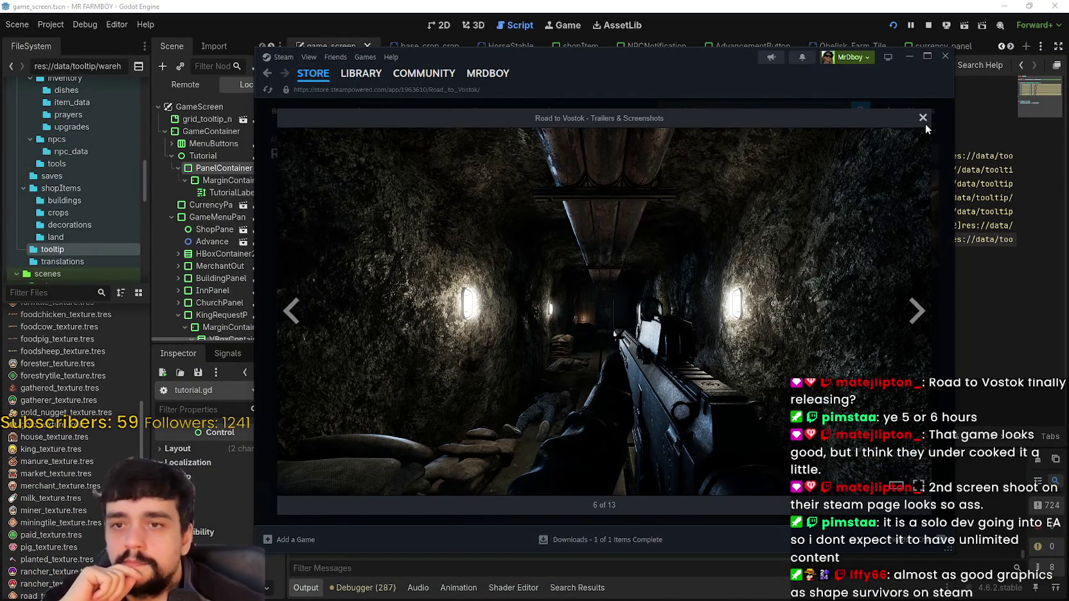
pyautogui.click(917, 315)
pyautogui.click(917, 315)
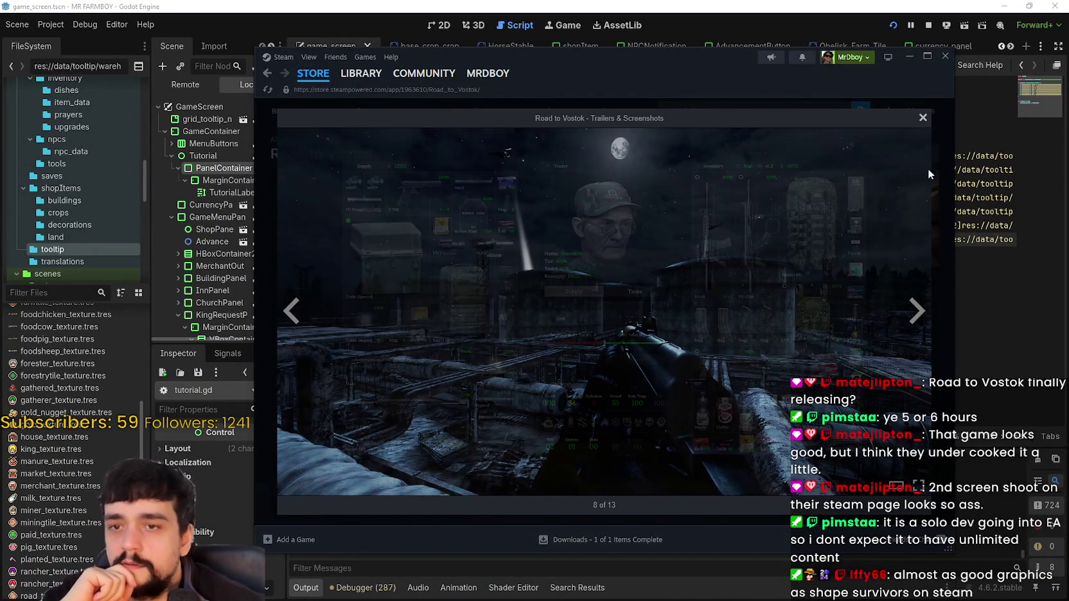
pyautogui.click(911, 335)
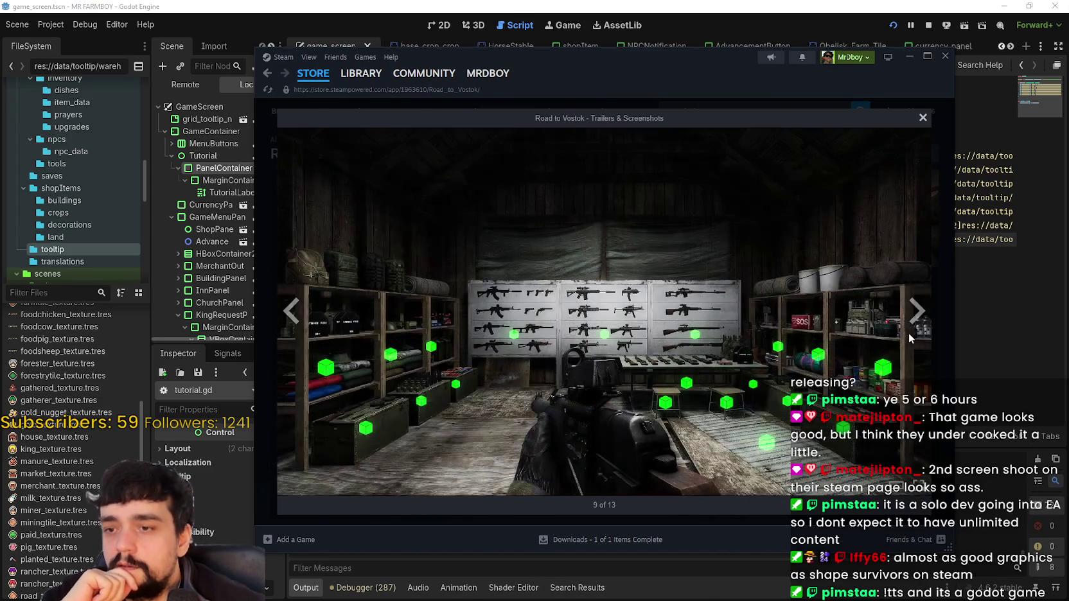
pyautogui.click(922, 314)
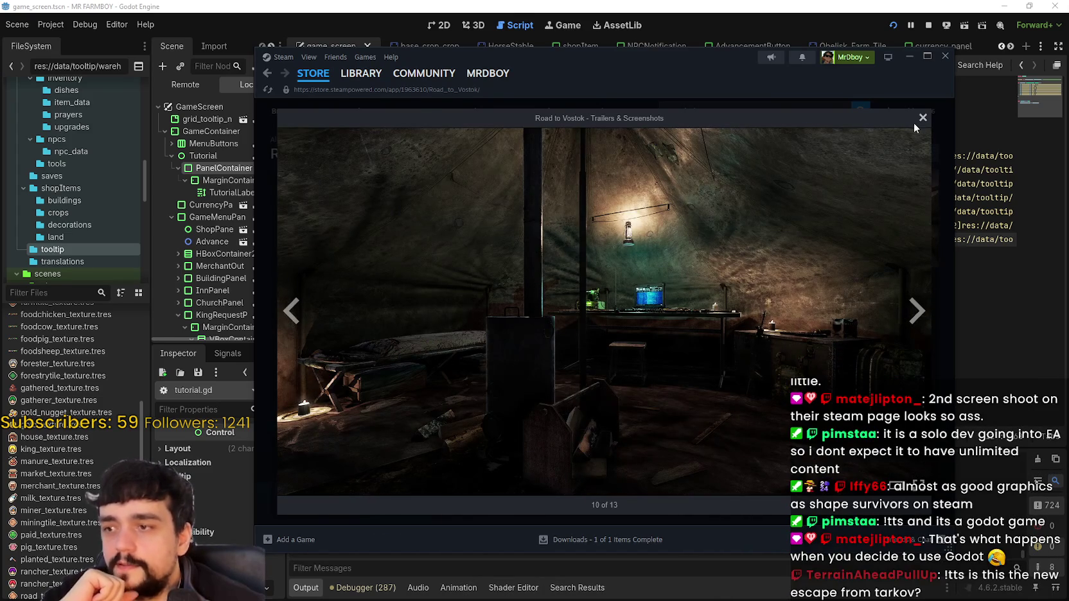
pyautogui.click(921, 119)
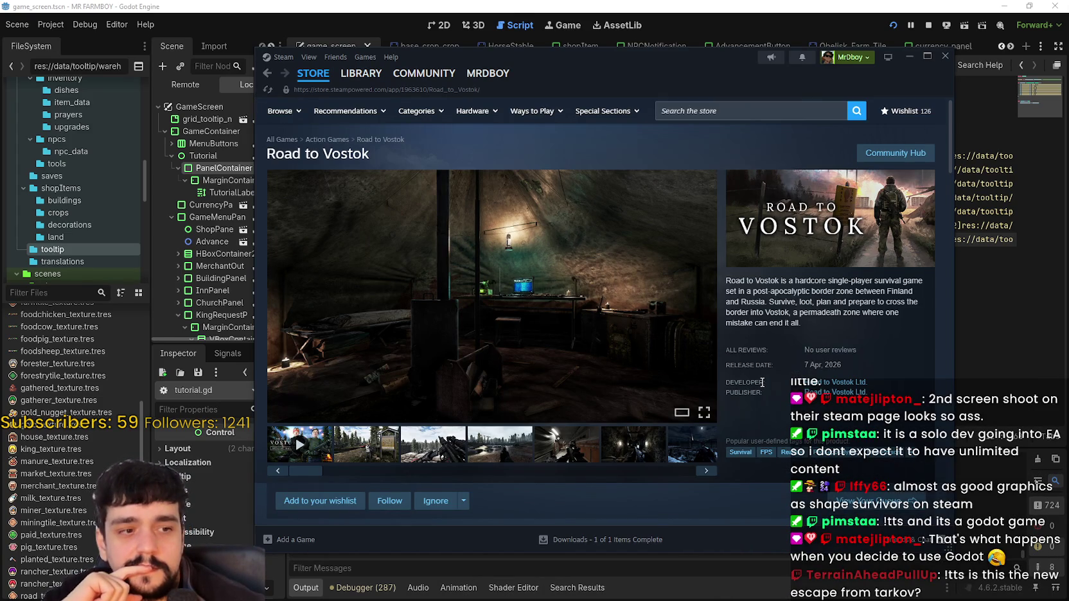
# Show the road-sign screenshot, step forward to the water screenshot, and enlarge it
pyautogui.scroll(-2, 694, 384)
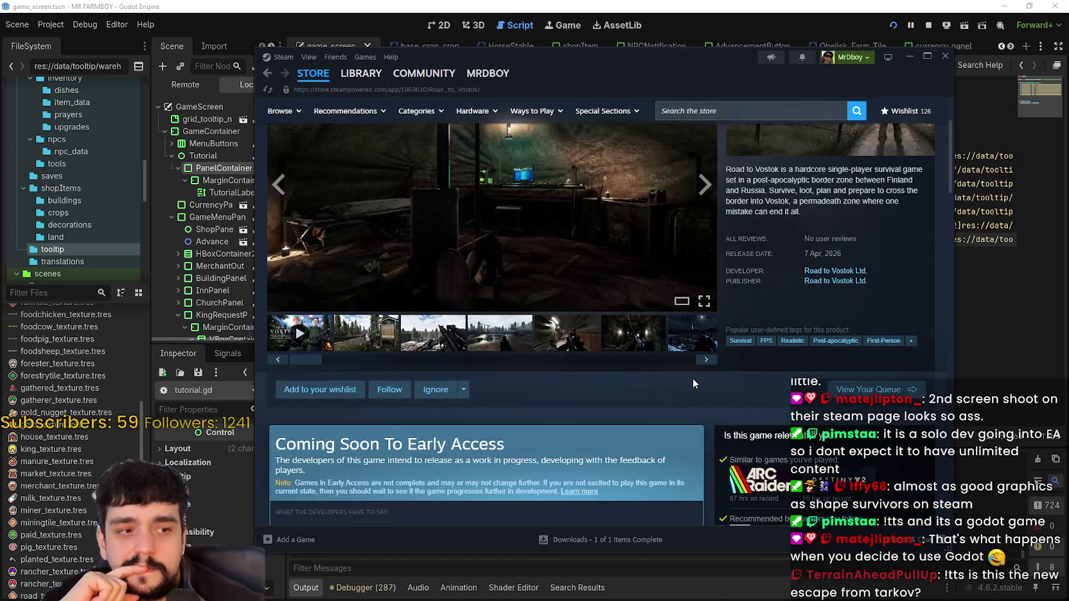
pyautogui.scroll(1, 696, 379)
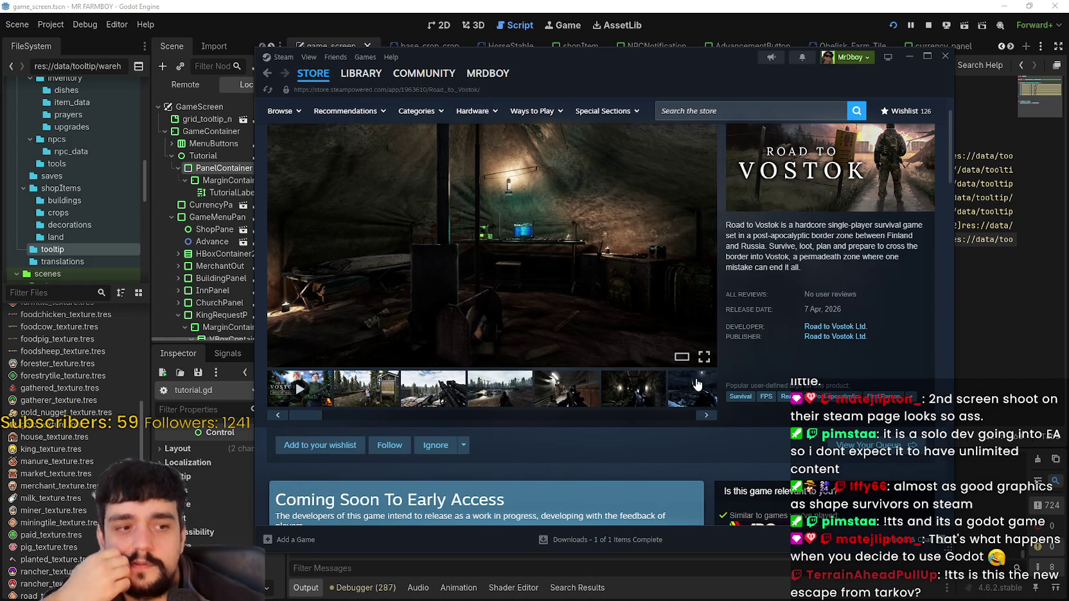
pyautogui.scroll(1, 696, 384)
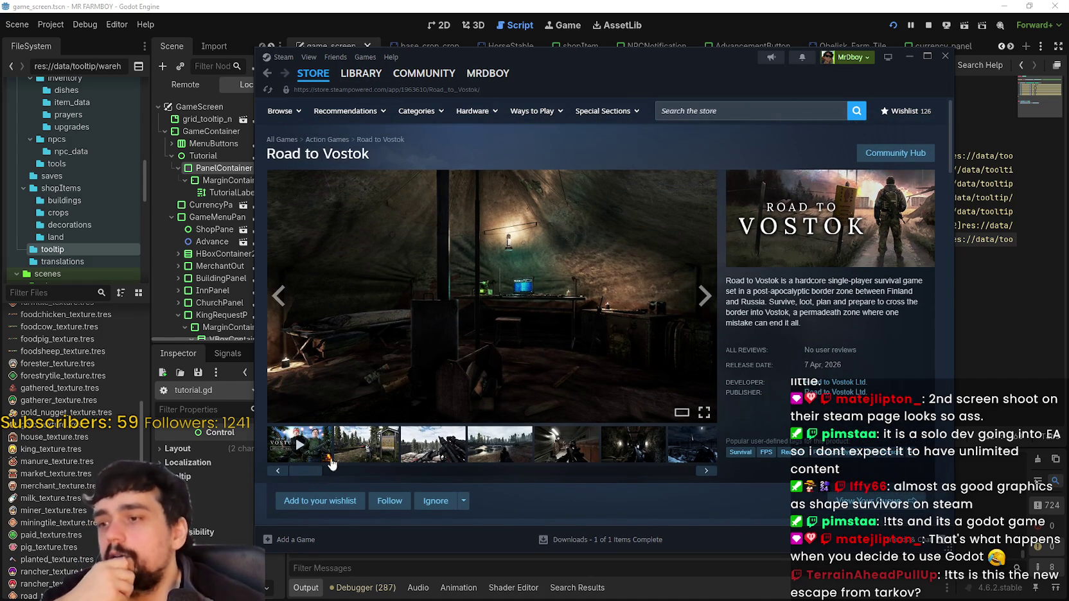
pyautogui.click(333, 458)
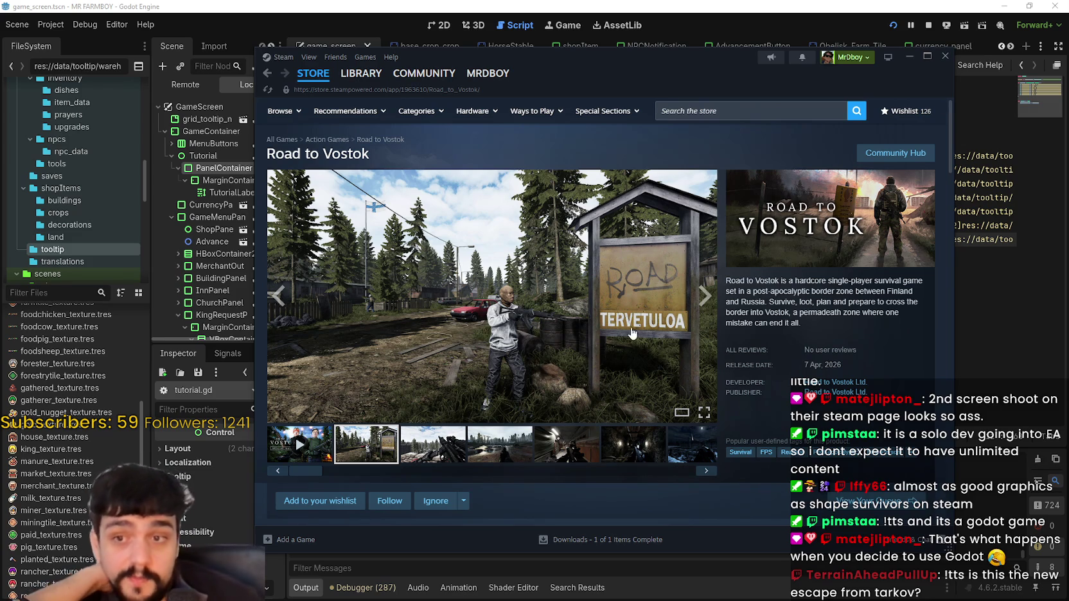
pyautogui.click(704, 299)
pyautogui.click(704, 300)
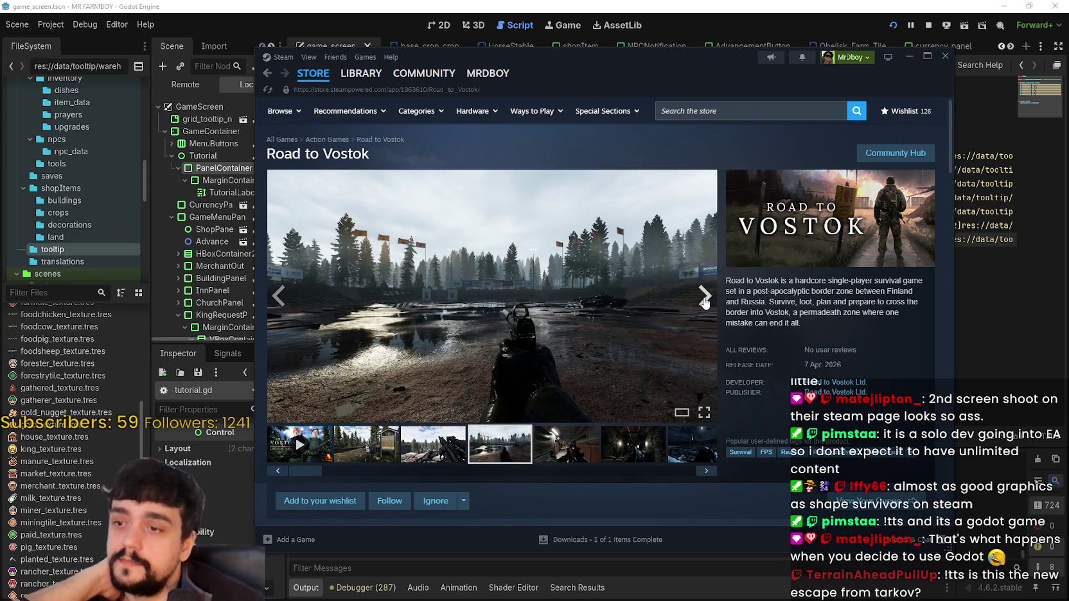
pyautogui.click(514, 320)
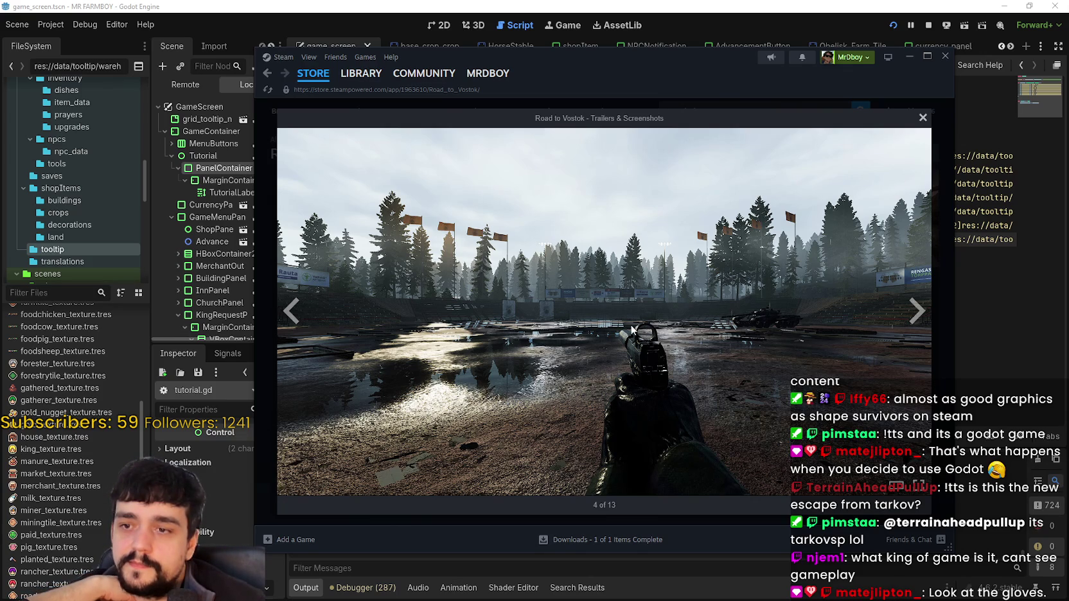
# Page through the enlarged screenshots, close the viewer, and preview the aurora screenshot
pyautogui.click(917, 313)
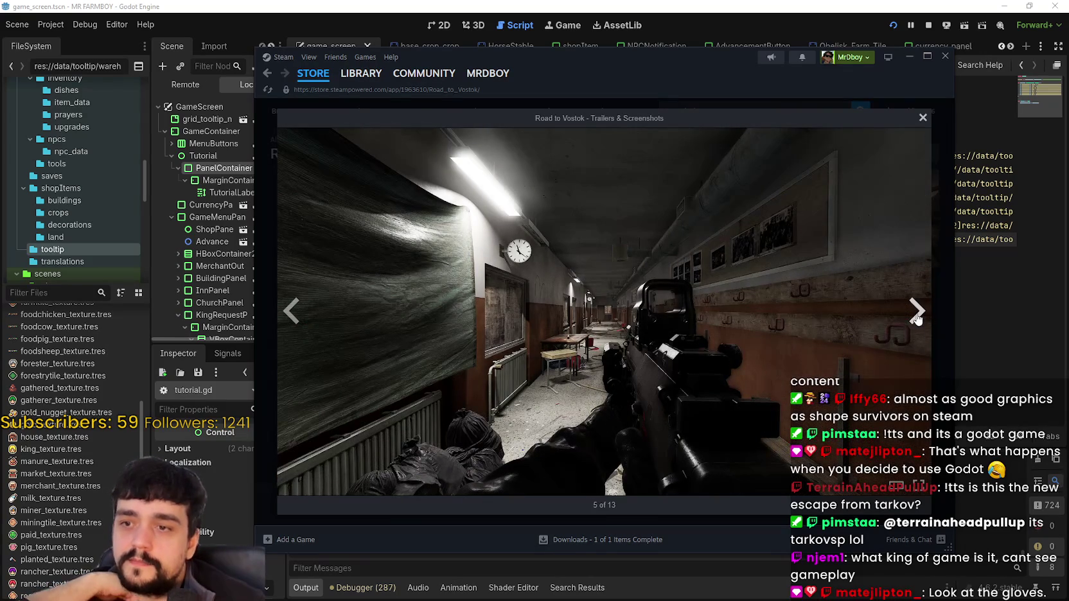
pyautogui.click(916, 311)
pyautogui.click(917, 311)
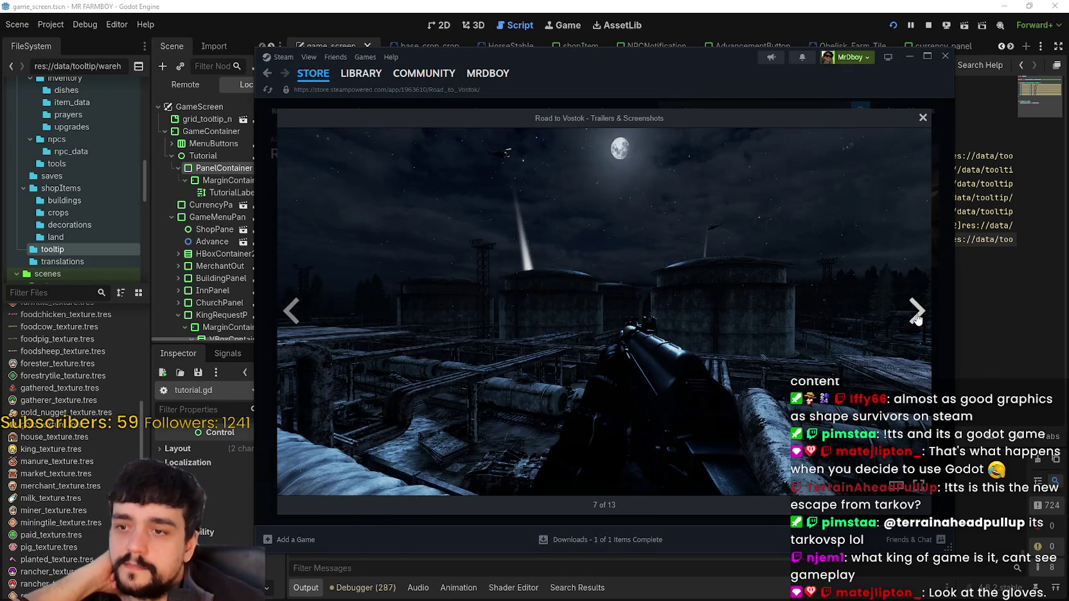
pyautogui.click(922, 118)
pyautogui.moveTo(319, 474)
pyautogui.mouseDown()
pyautogui.moveTo(607, 491)
pyautogui.moveTo(687, 477)
pyautogui.moveTo(601, 469)
pyautogui.moveTo(194, 478)
pyautogui.mouseUp()
pyautogui.click(585, 450)
pyautogui.click(674, 453)
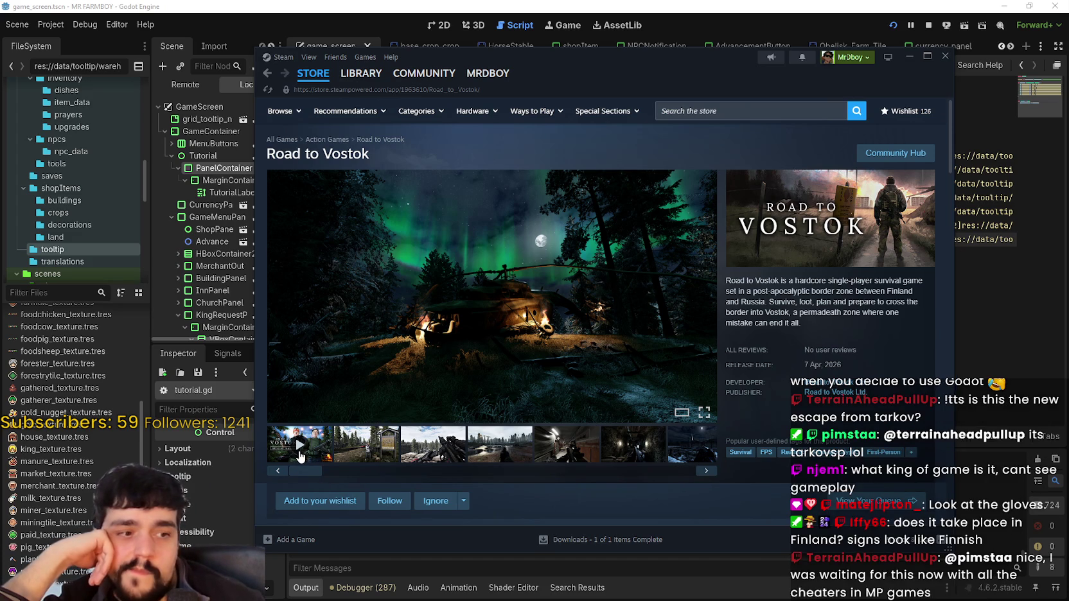
# Play the Road to Vostok trailer and skip ahead to about 1:27 of 2:22
pyautogui.click(300, 454)
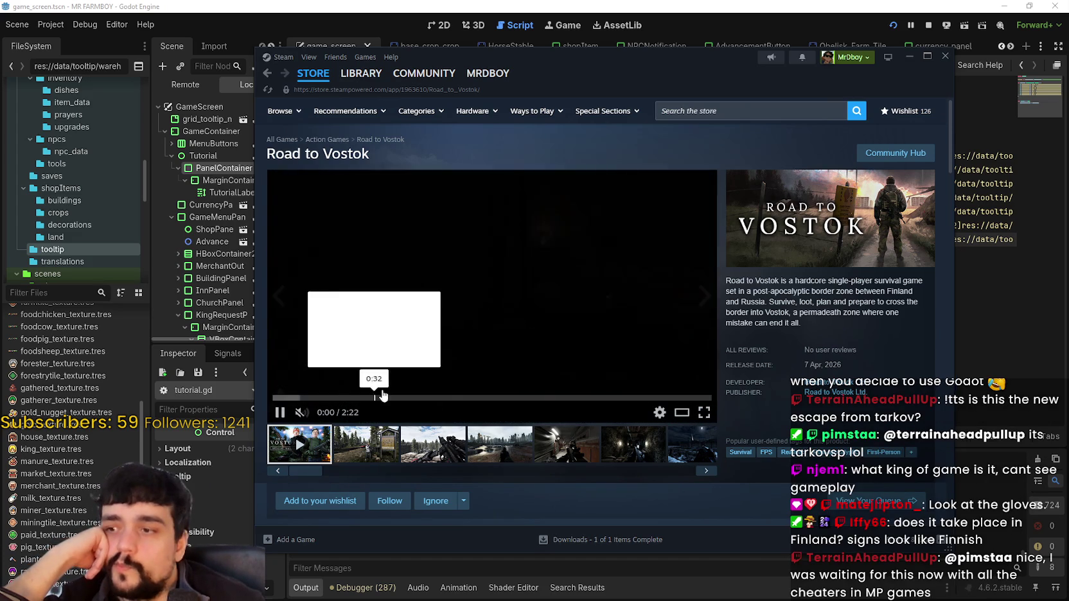
pyautogui.click(342, 398)
pyautogui.click(433, 398)
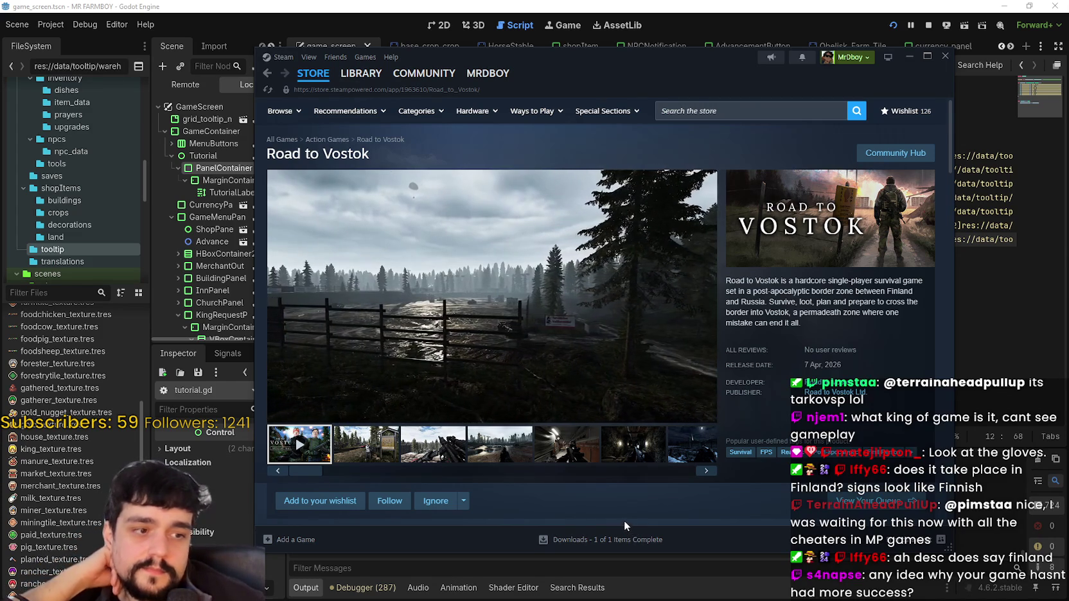
pyautogui.click(496, 398)
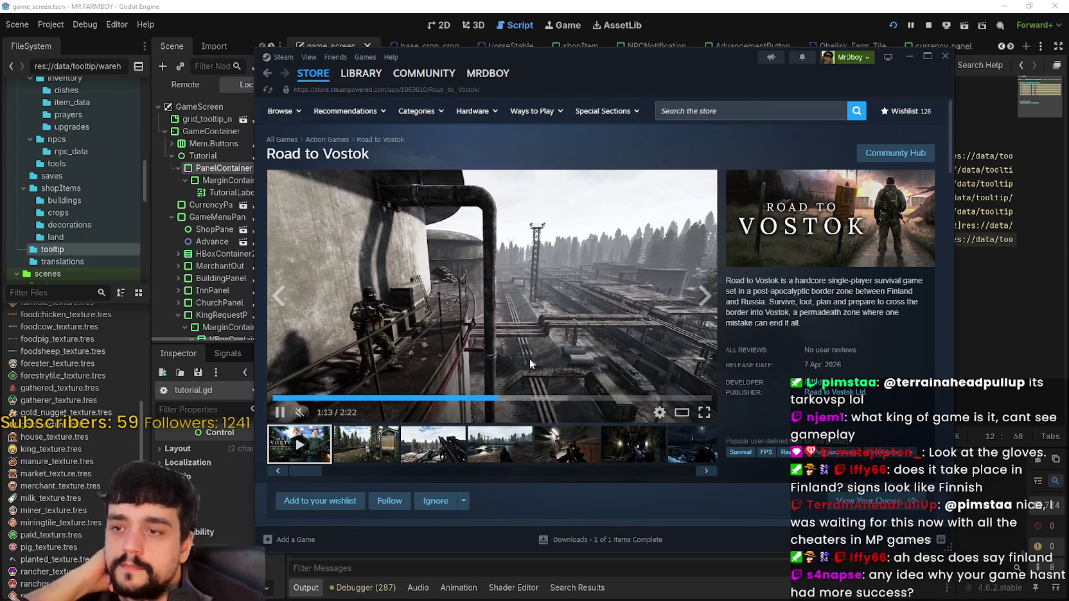
pyautogui.click(538, 398)
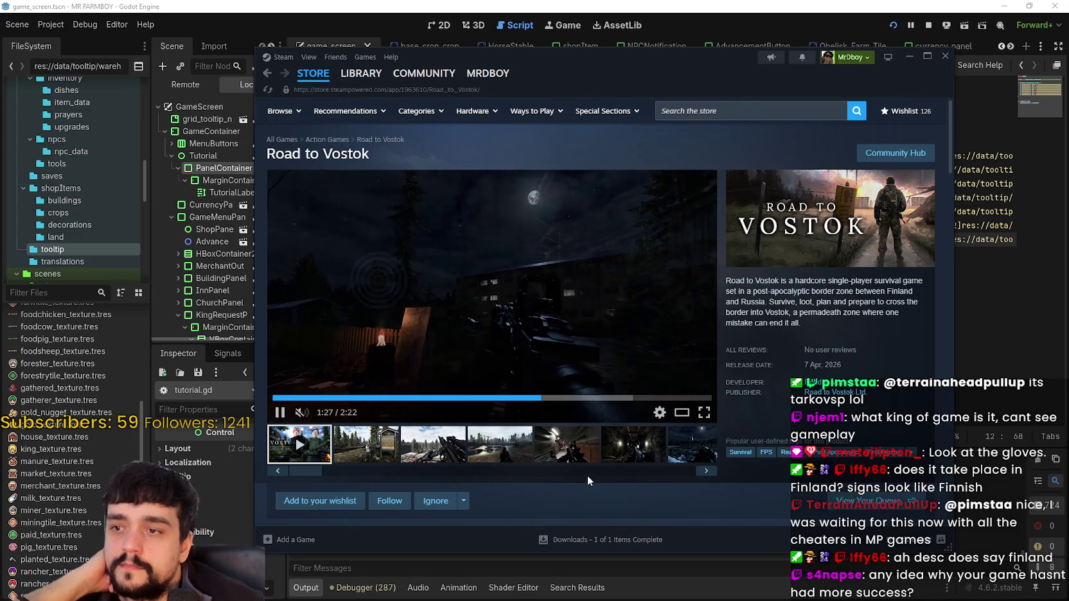
pyautogui.scroll(-10, 568, 446)
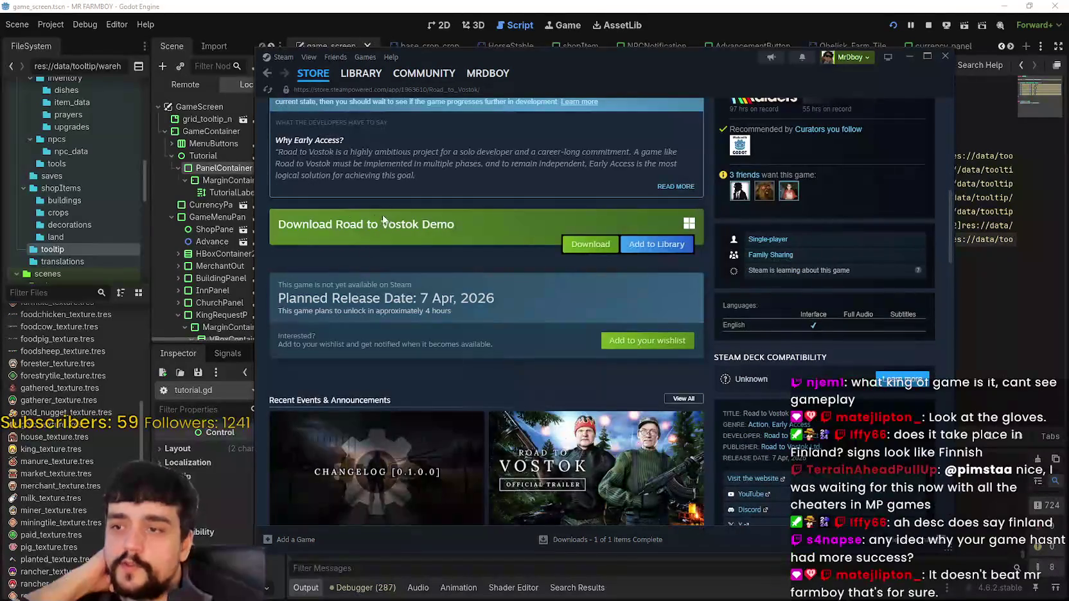
pyautogui.scroll(-6, 538, 447)
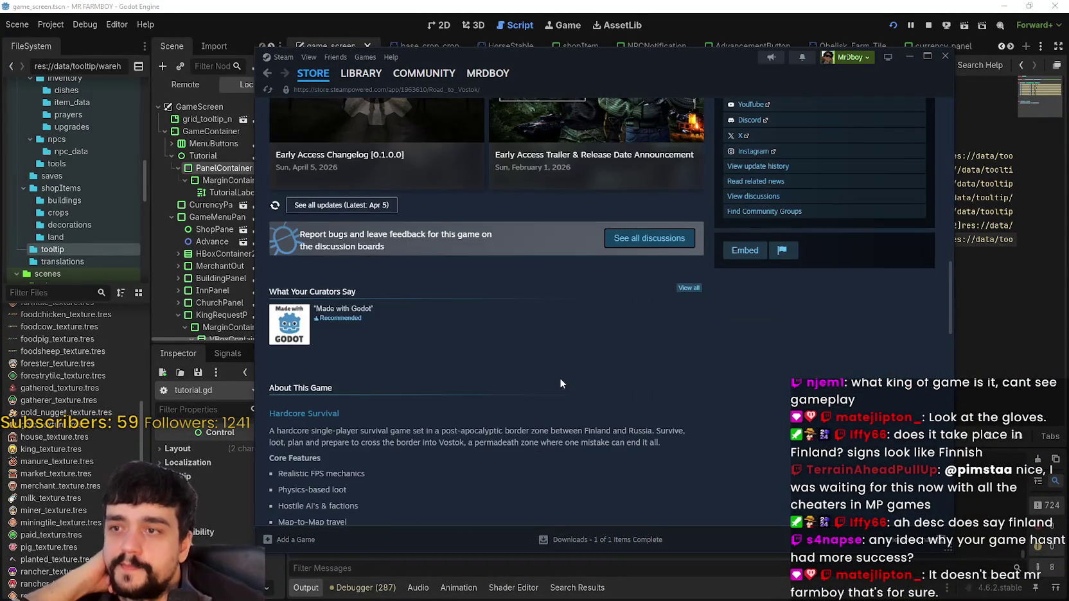
pyautogui.scroll(4, 559, 378)
pyautogui.click(584, 334)
pyautogui.scroll(-3, 617, 428)
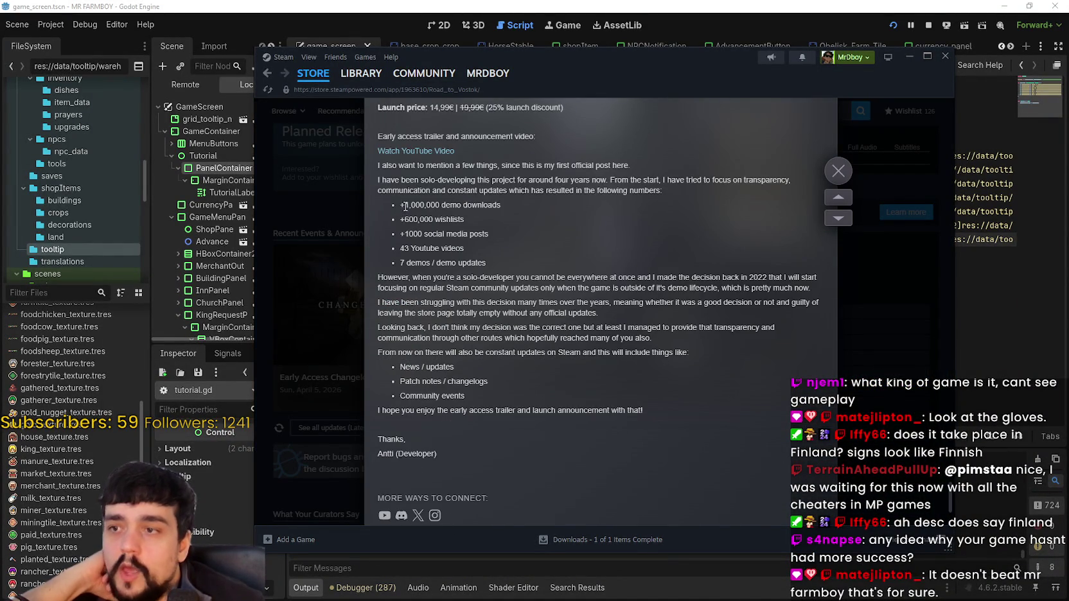
pyautogui.moveTo(405, 206)
pyautogui.mouseDown()
pyautogui.moveTo(534, 207)
pyautogui.moveTo(405, 219)
pyautogui.mouseUp()
pyautogui.click(494, 219)
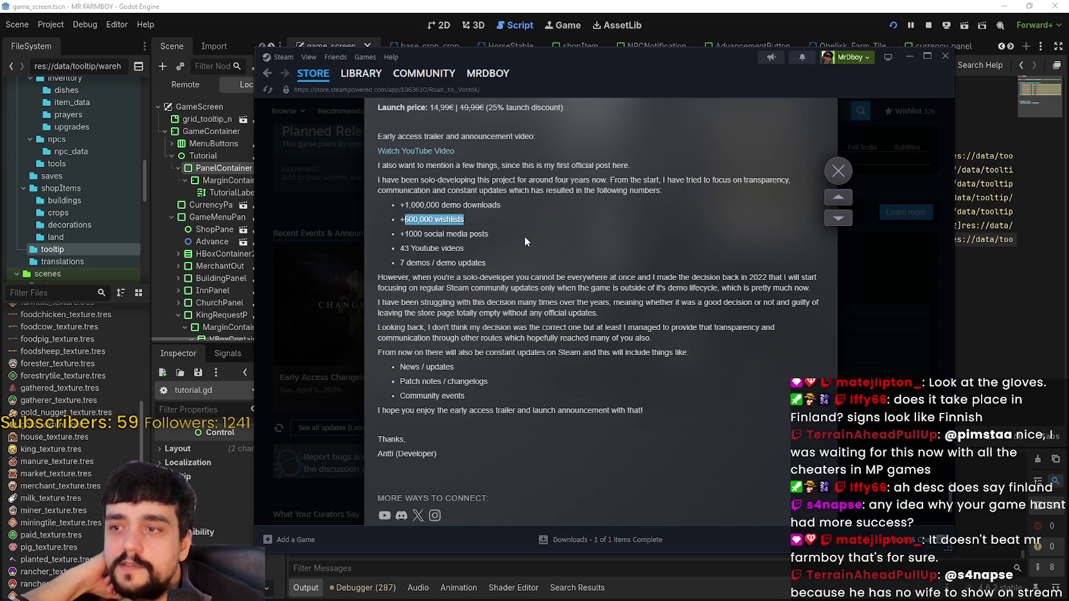
pyautogui.moveTo(503, 253)
pyautogui.mouseDown()
pyautogui.moveTo(388, 212)
pyautogui.moveTo(397, 203)
pyautogui.moveTo(495, 259)
pyautogui.moveTo(379, 180)
pyautogui.mouseUp()
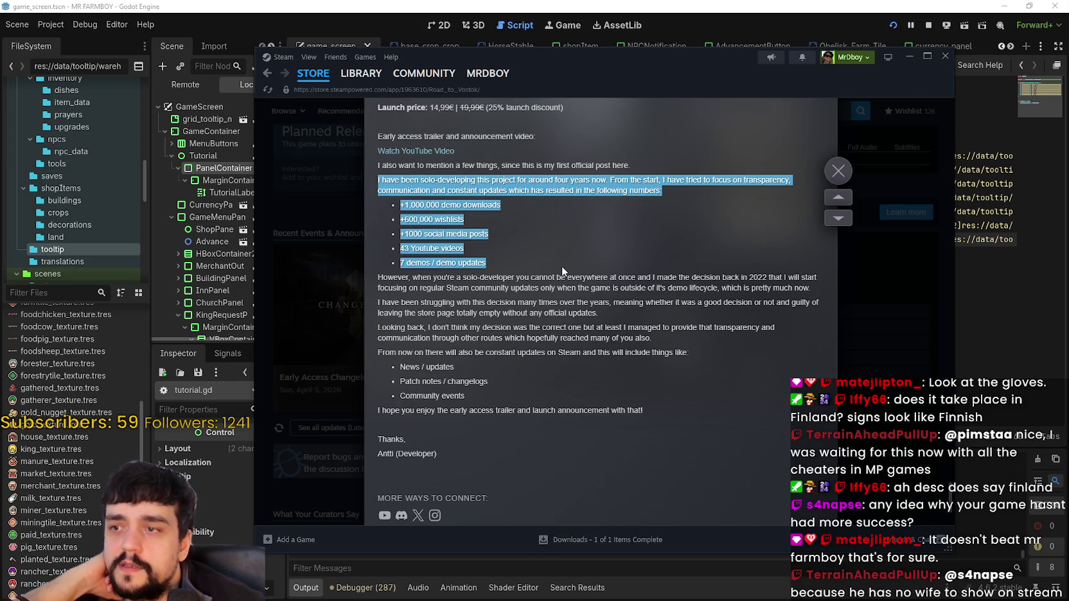
pyautogui.scroll(-3, 566, 362)
pyautogui.scroll(2, 572, 335)
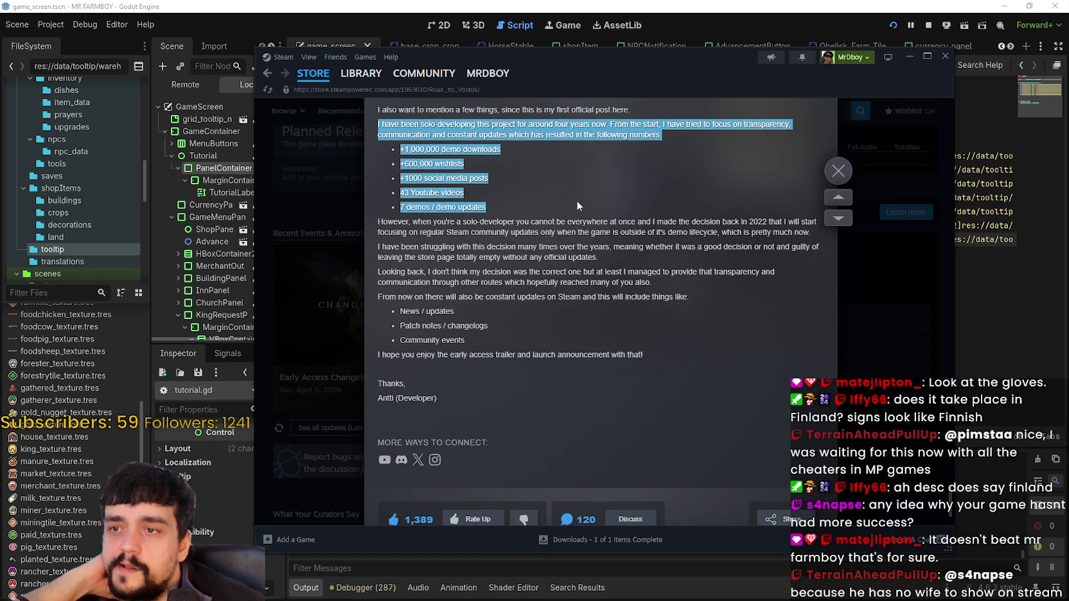
pyautogui.click(838, 171)
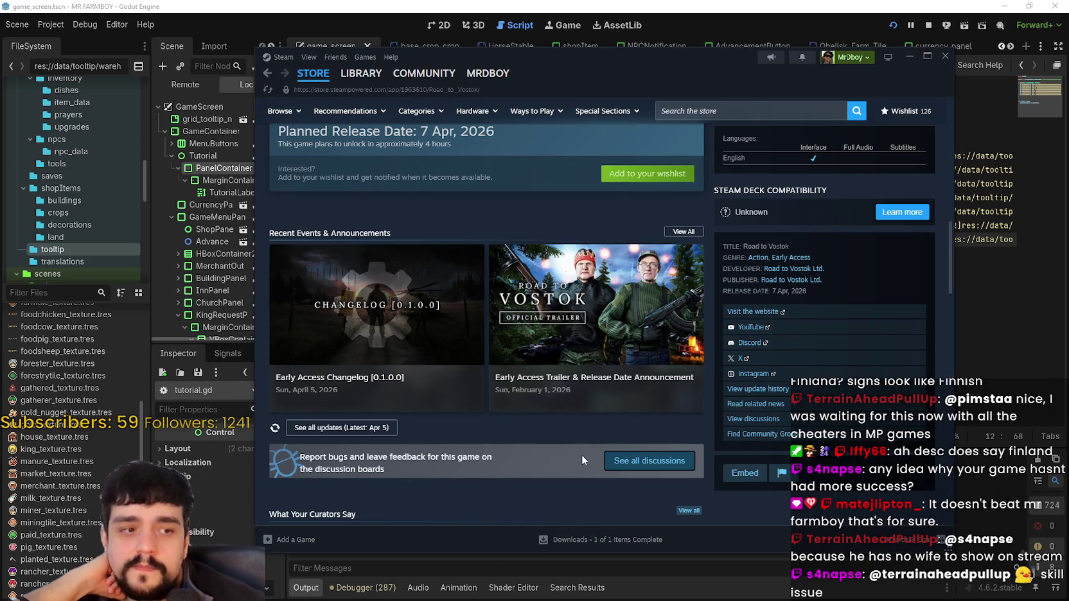
pyautogui.scroll(6, 596, 438)
pyautogui.scroll(1, 595, 438)
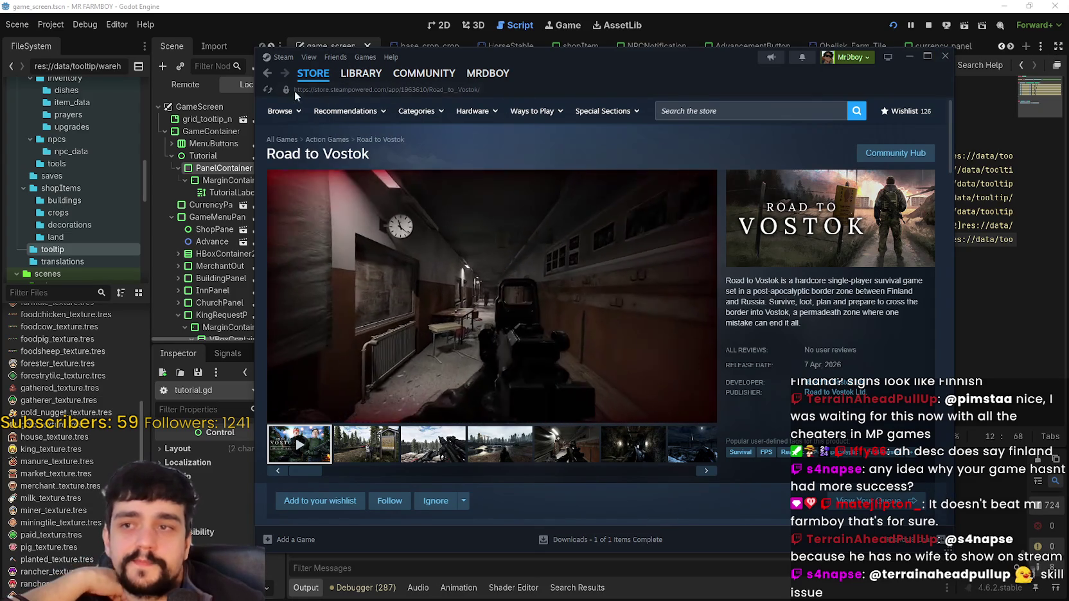
pyautogui.moveTo(319, 79)
pyautogui.scroll(-3, 489, 289)
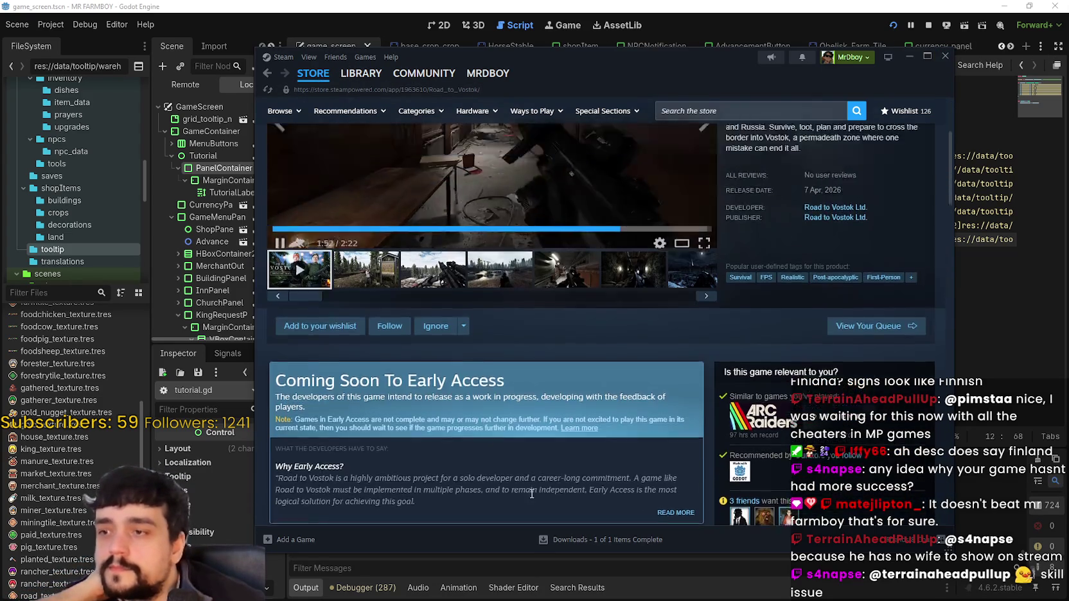
pyautogui.scroll(3, 488, 257)
pyautogui.click(909, 56)
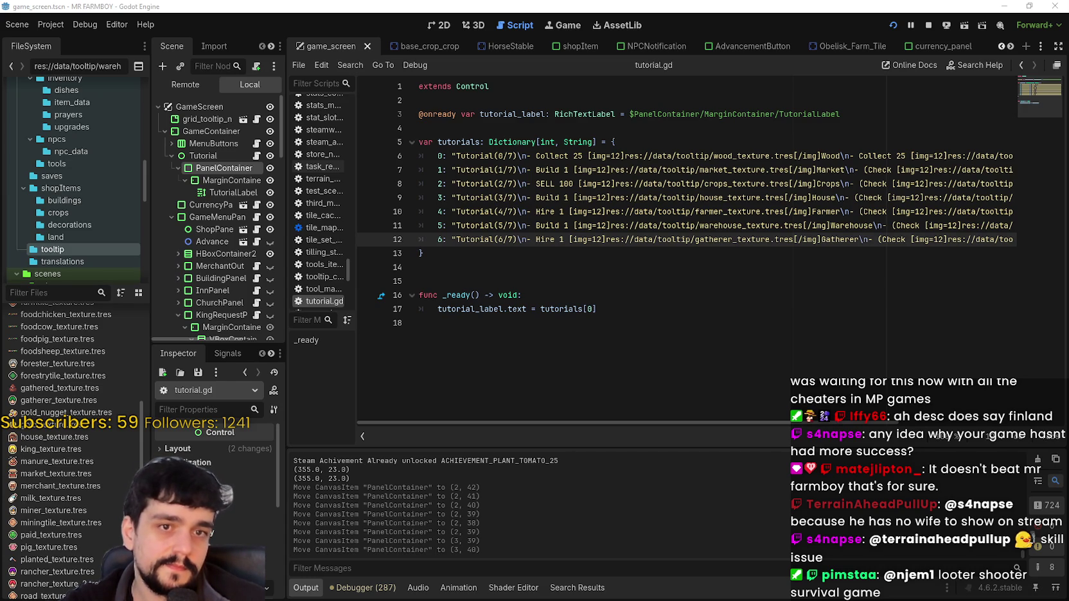
pyautogui.click(619, 270)
pyautogui.click(674, 241)
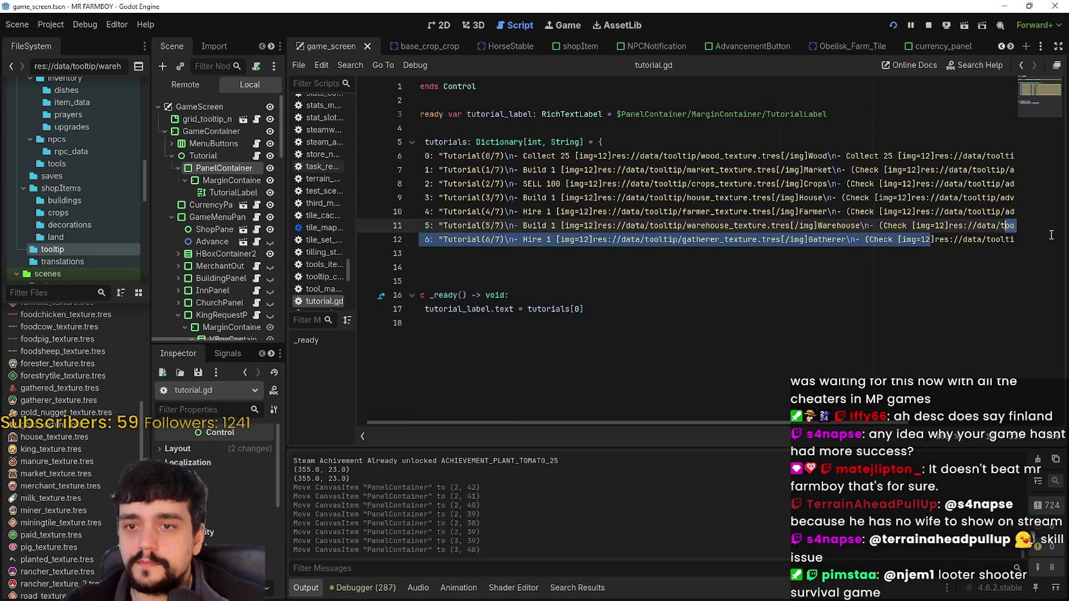
pyautogui.moveTo(942, 239); pyautogui.dragTo(1015, 239)
pyautogui.click(974, 239)
pyautogui.moveTo(921, 237)
pyautogui.mouseDown()
pyautogui.moveTo(424, 198)
pyautogui.moveTo(450, 240)
pyautogui.mouseUp()
pyautogui.doubleClick(498, 240)
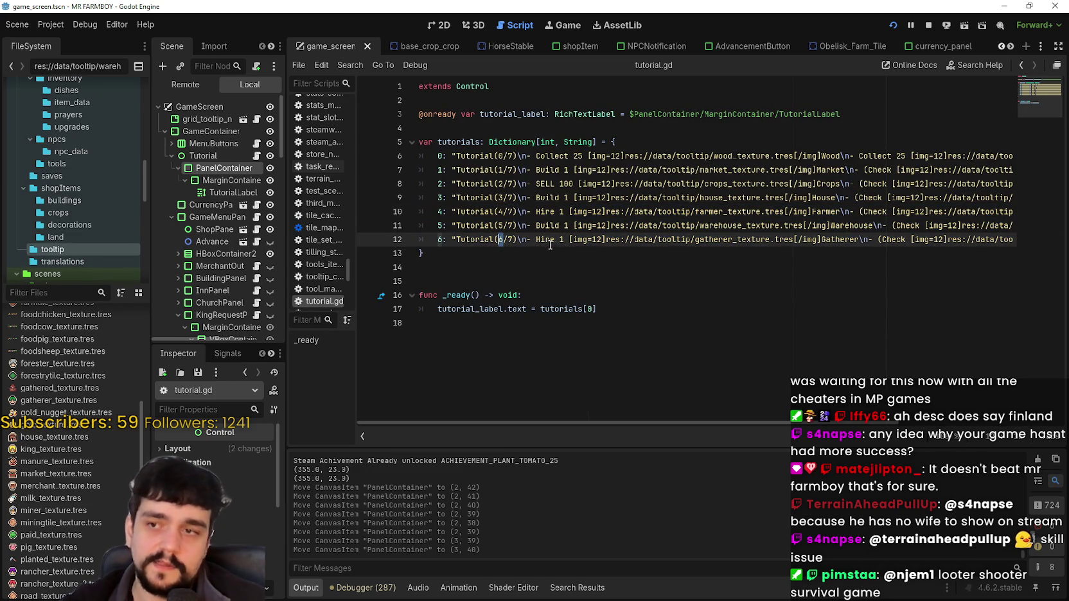
pyautogui.doubleClick(550, 241)
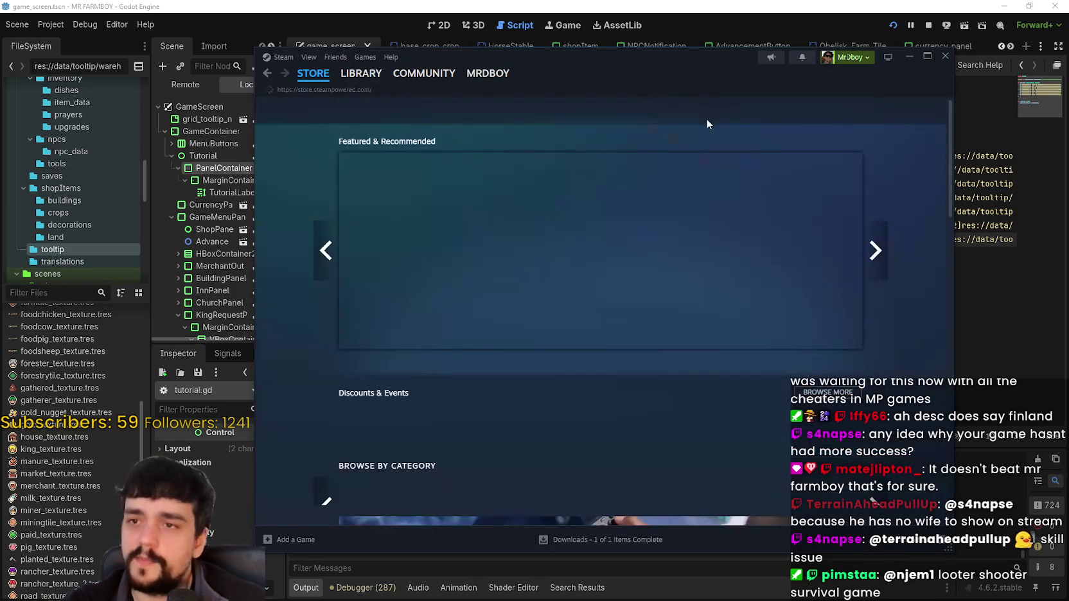
# Search the store for 'MR FARMBO' and open MR FARMBOY's Community Hub
pyautogui.click(709, 113)
pyautogui.write('MR ')
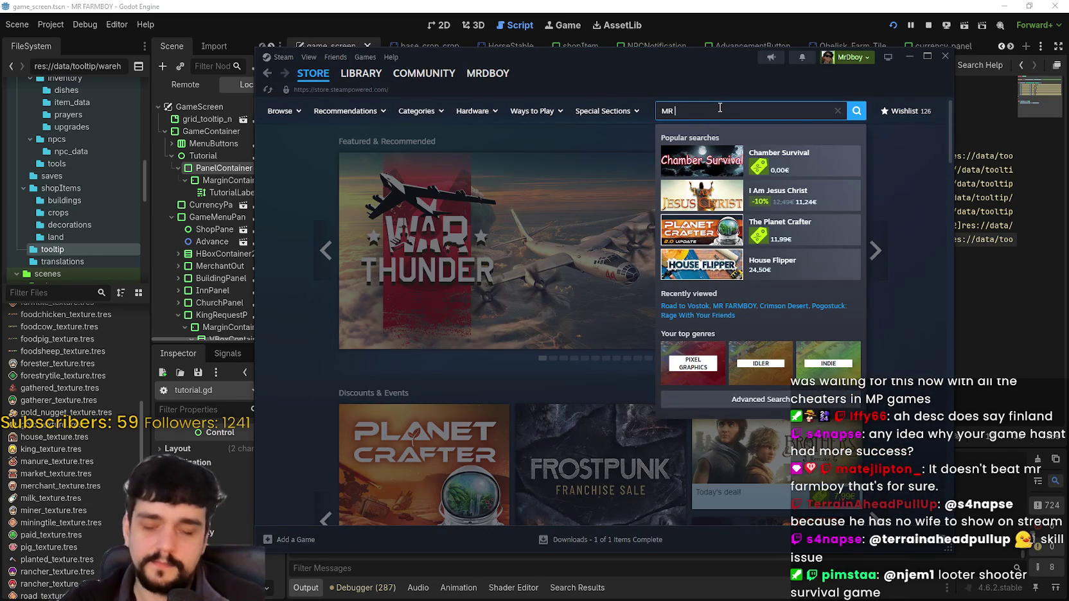
pyautogui.write('FARMBO')
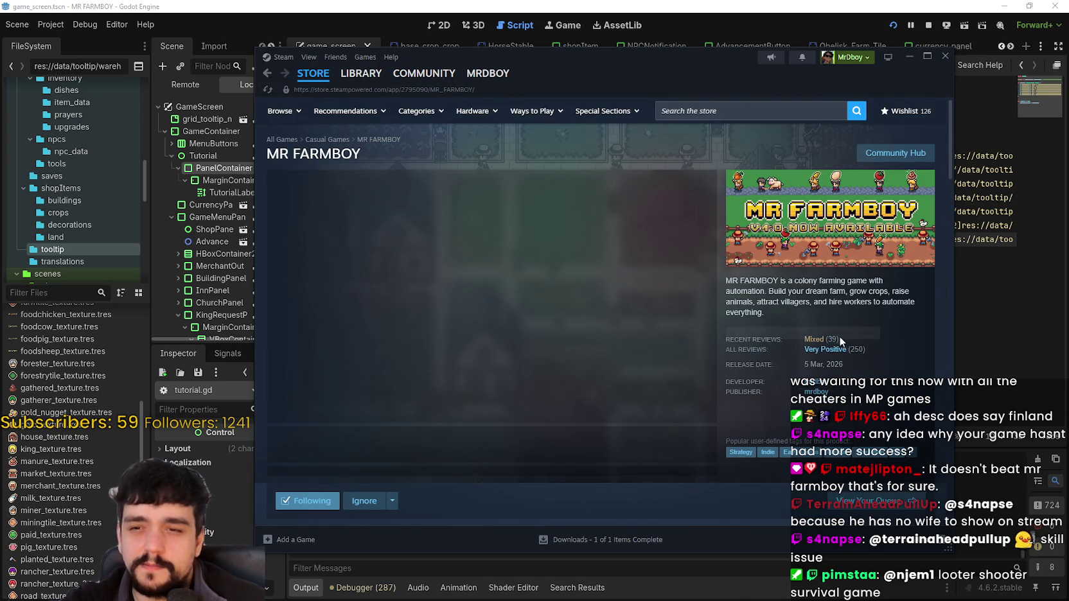
pyautogui.moveTo(827, 341)
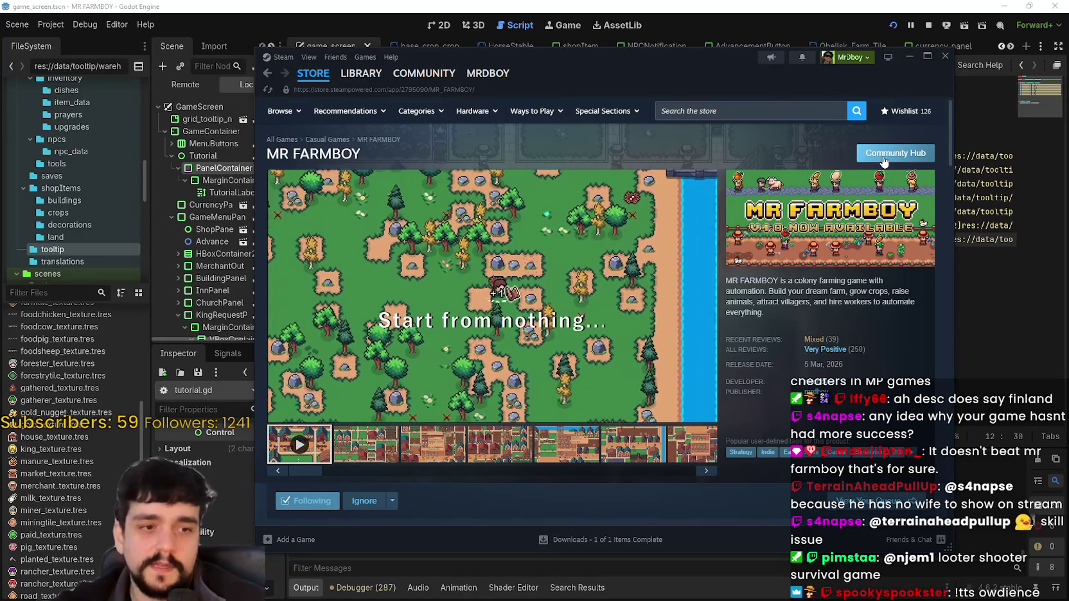
pyautogui.moveTo(546, 278)
pyautogui.click(896, 153)
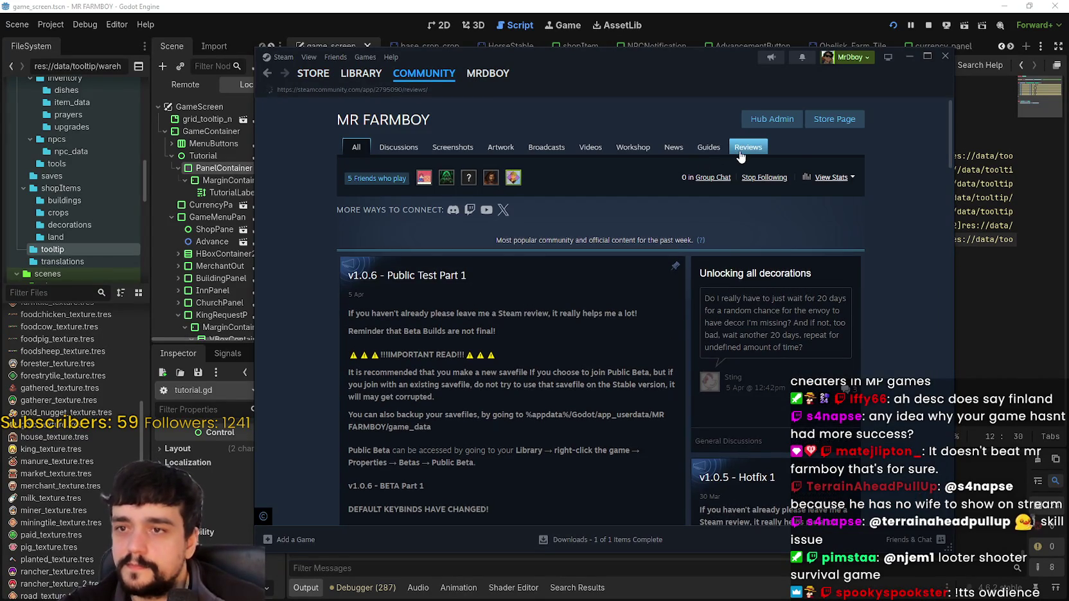
# Show MR FARMBOY's reviews sorted by Most Recent in All Languages
pyautogui.click(741, 153)
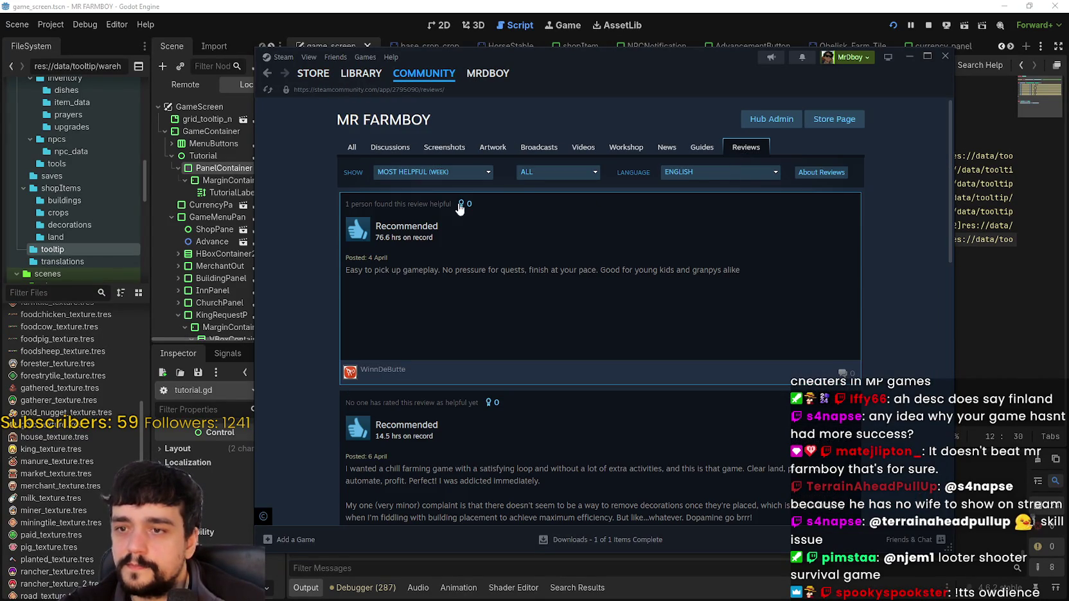
pyautogui.click(416, 174)
pyautogui.click(399, 279)
pyautogui.click(719, 172)
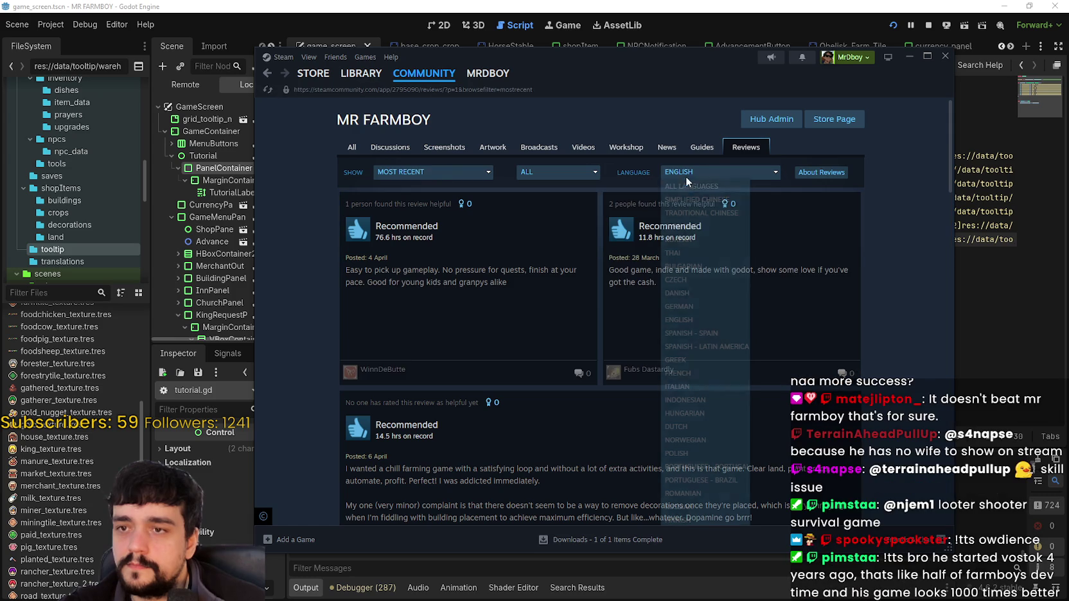
pyautogui.click(541, 169)
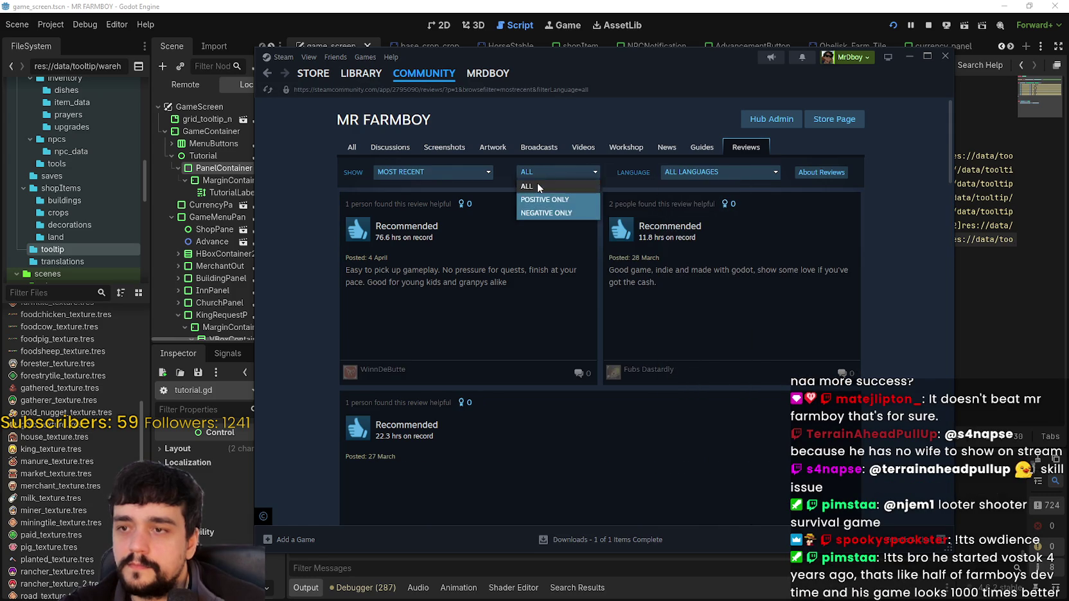
# Read the full review complaining about removing decorations, then close it
pyautogui.scroll(-2, 915, 313)
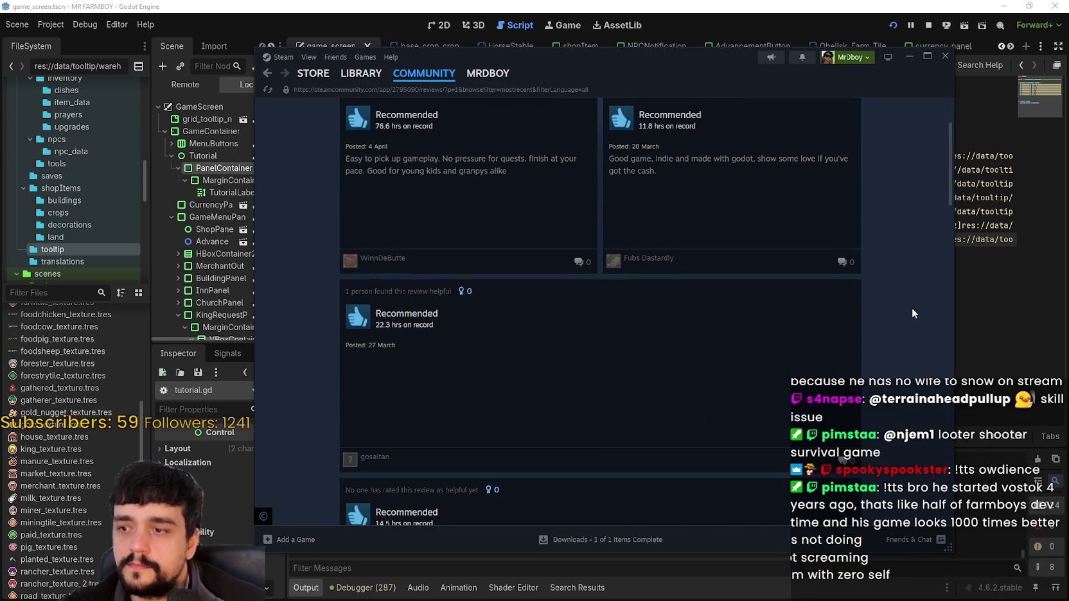
pyautogui.scroll(-1, 908, 303)
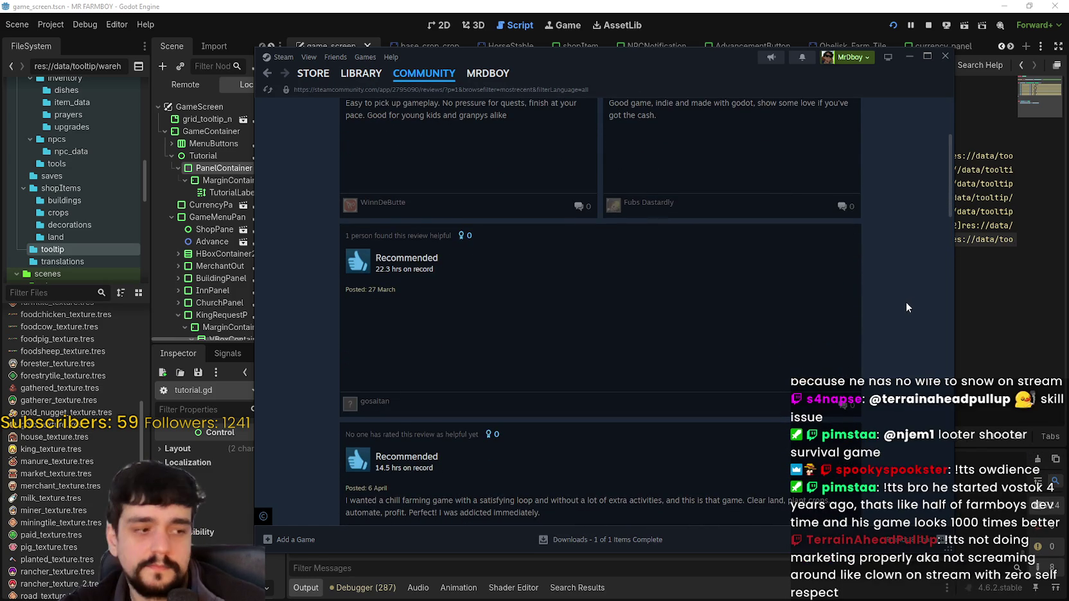
pyautogui.scroll(-4, 904, 299)
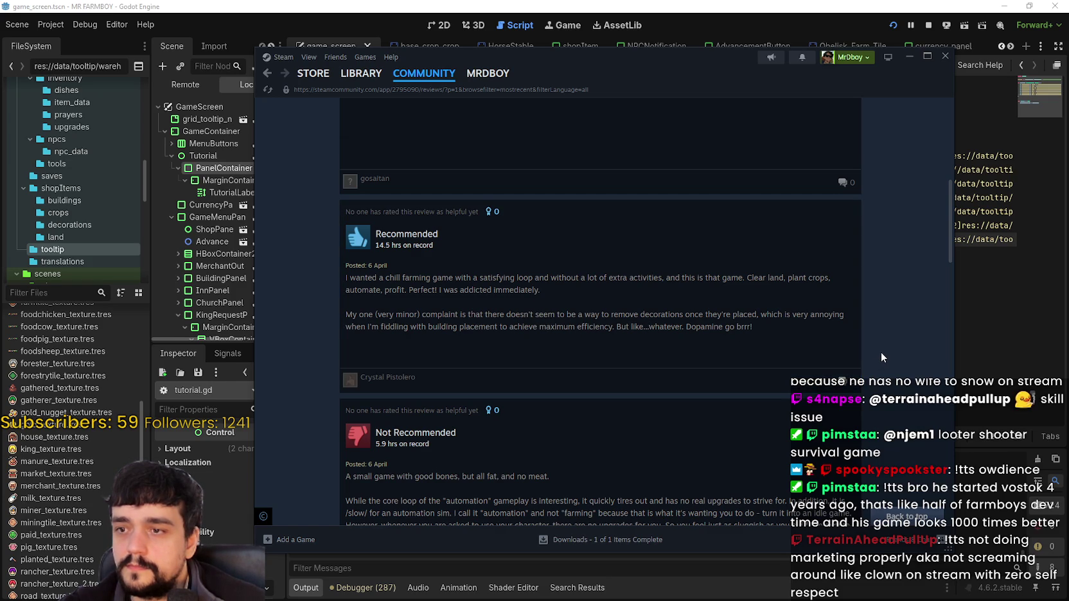
pyautogui.scroll(-3, 551, 461)
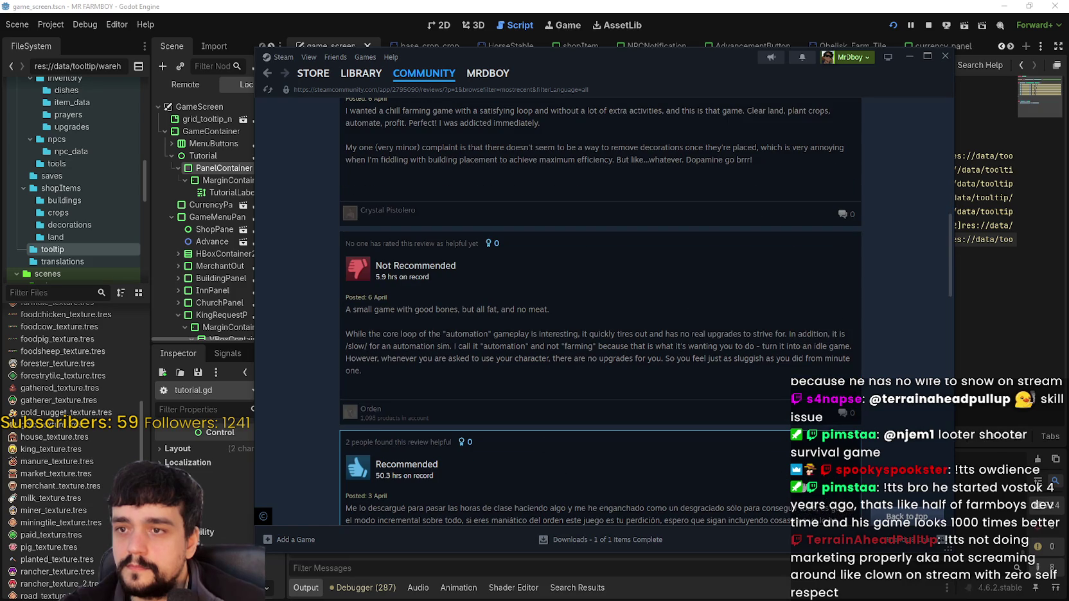
pyautogui.scroll(-1, 625, 162)
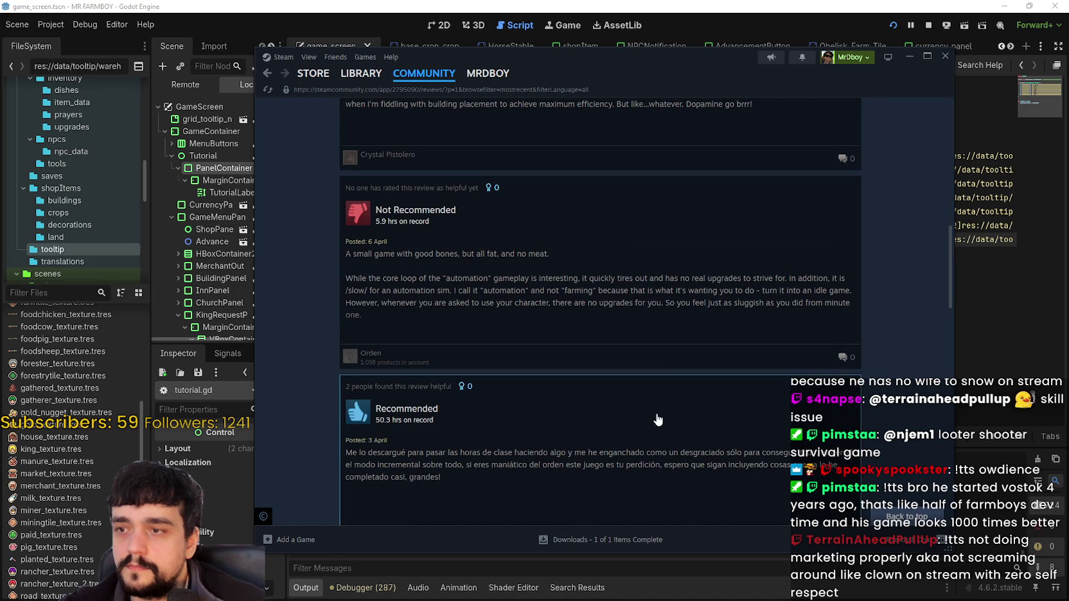
pyautogui.scroll(5, 635, 365)
pyautogui.click(635, 365)
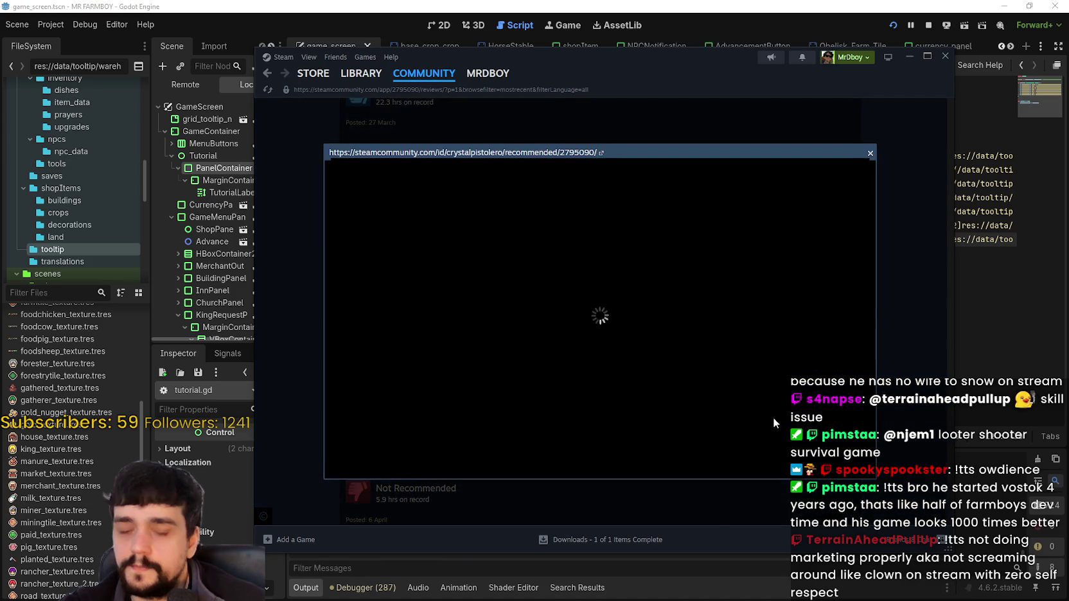
pyautogui.scroll(-3, 429, 426)
pyautogui.scroll(3, 429, 395)
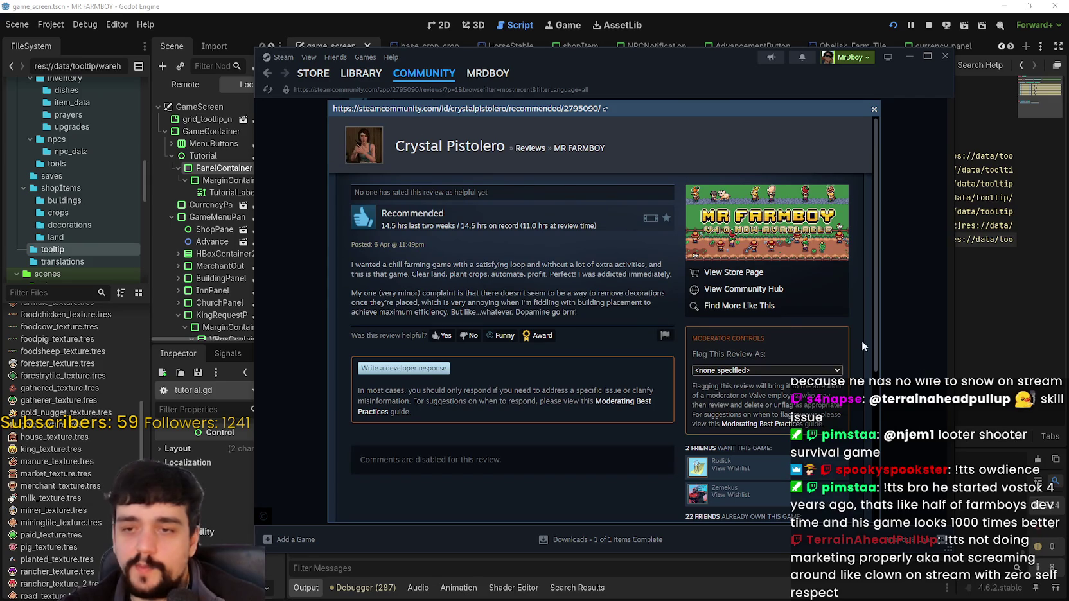
pyautogui.moveTo(578, 312); pyautogui.dragTo(329, 286)
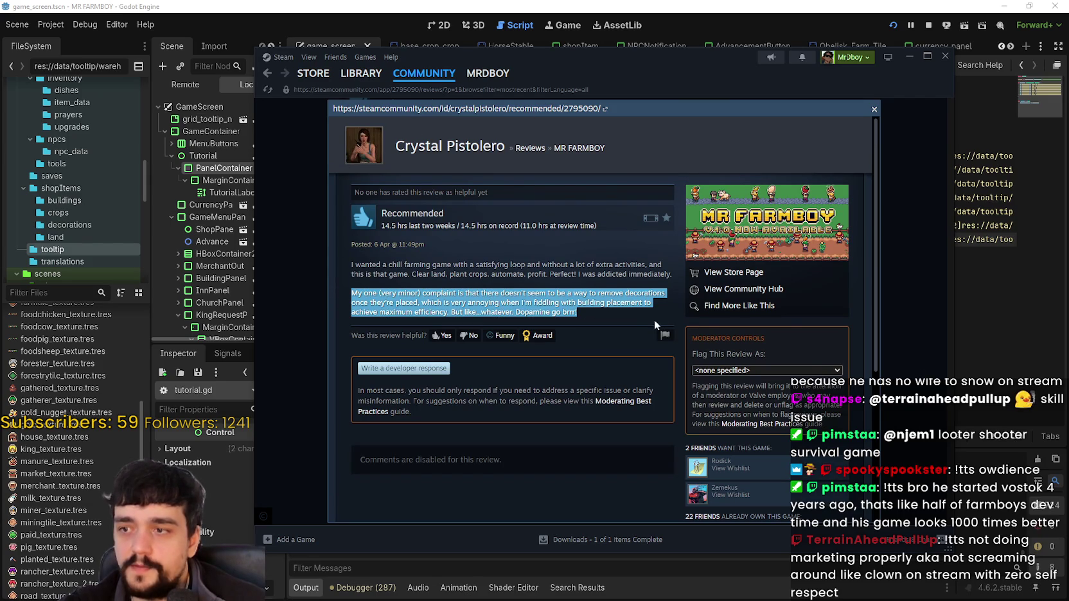
pyautogui.click(896, 339)
# Switch to MR FARMBOY's library page
pyautogui.scroll(-4, 649, 379)
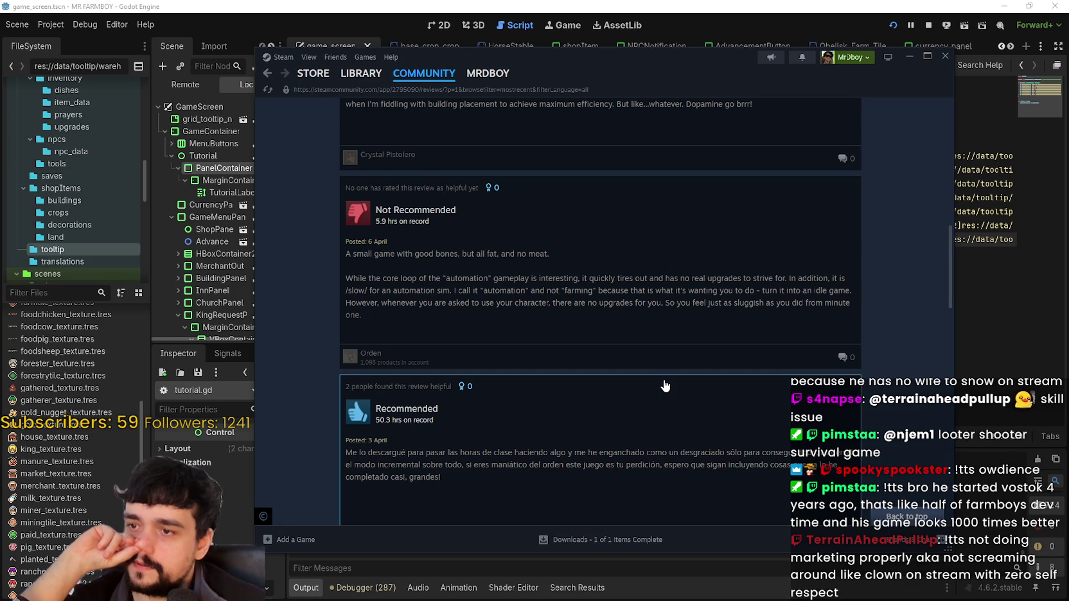
pyautogui.scroll(5, 665, 385)
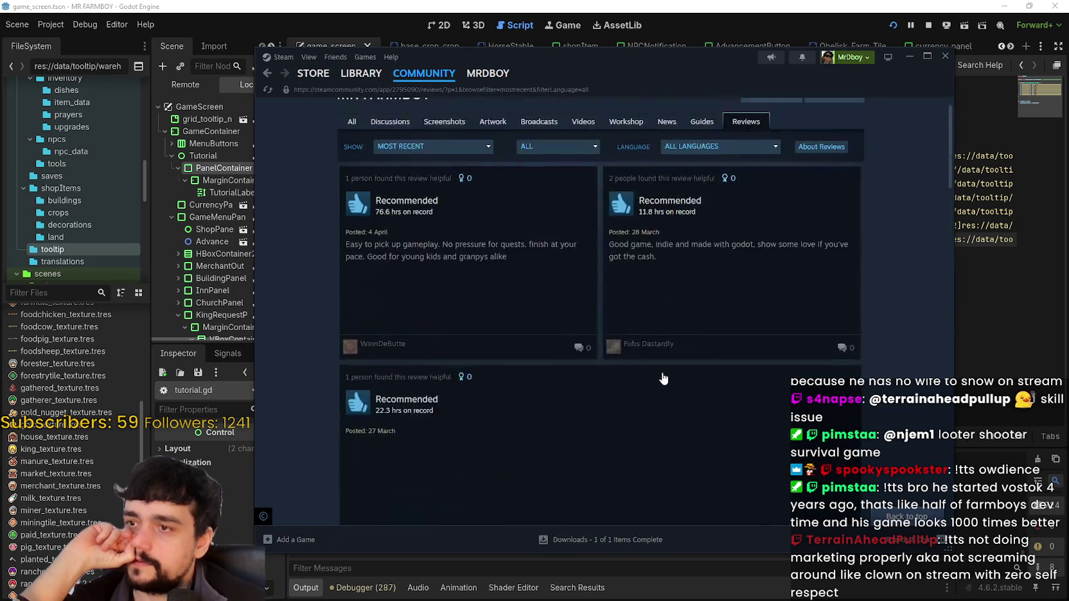
pyautogui.click(361, 73)
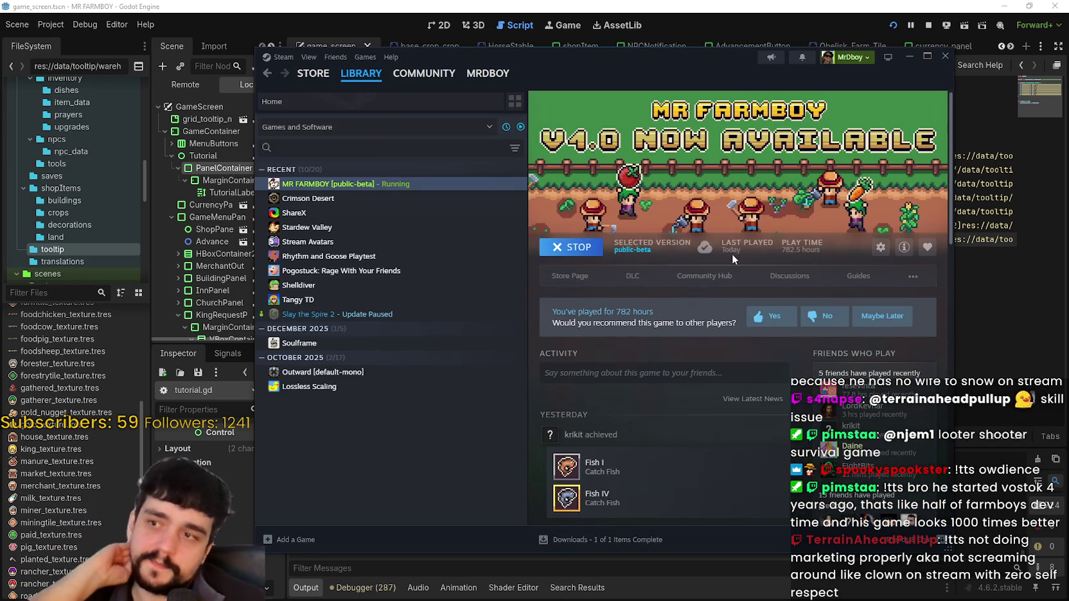
# Open MR FARMBOY's store page, then return to tutorial.gd with the caret after the dictionary
pyautogui.click(584, 282)
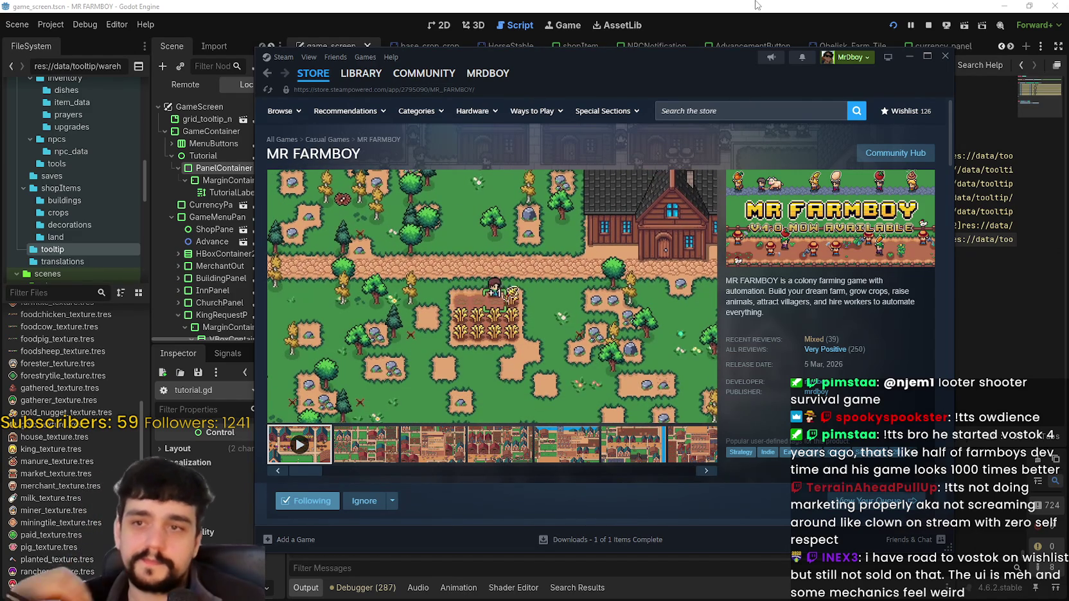
pyautogui.hotkey('alt', 'Tab')
pyautogui.click(647, 299)
pyautogui.click(649, 256)
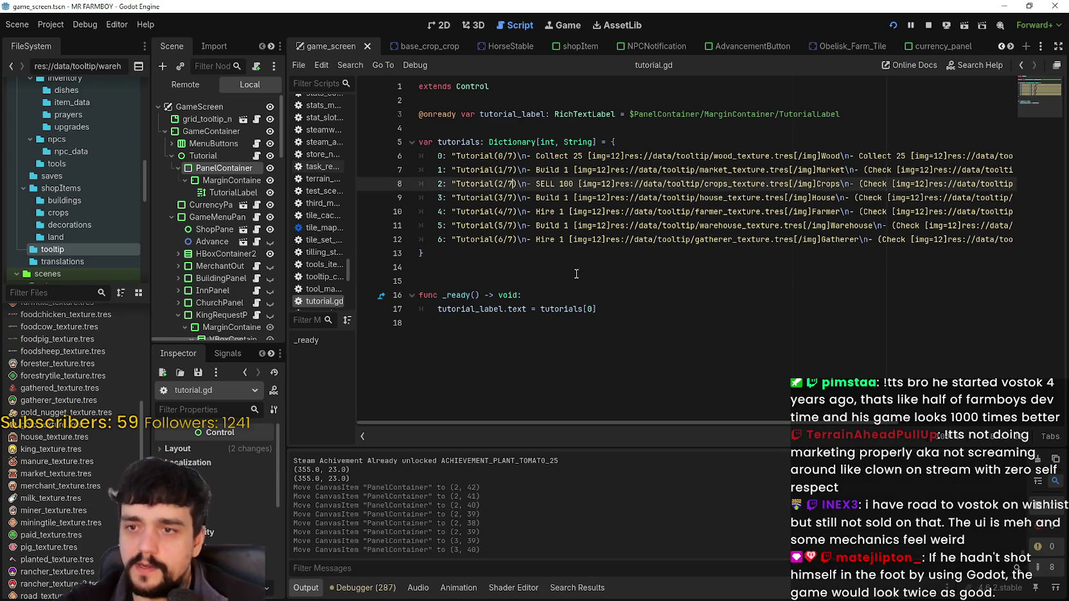
# Select the Tutorial(6/7) 'Hire 1 Gatherer' entry line in the tutorials dictionary for copying
pyautogui.hotkey('shift', 'Up')
pyautogui.hotkey('shift', 'Up')
pyautogui.hotkey('shift', 'Up')
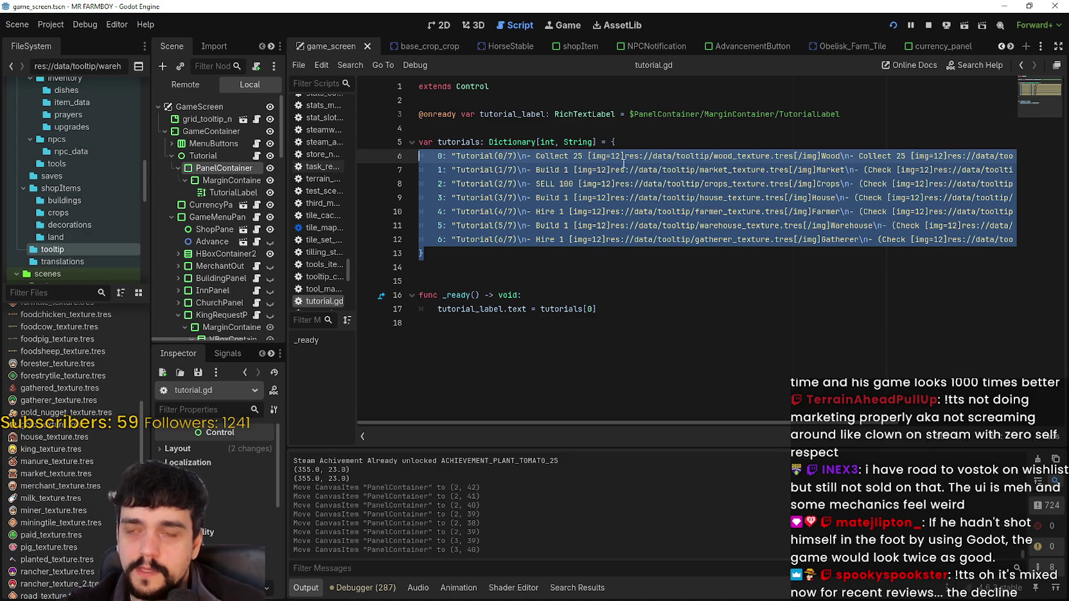
pyautogui.moveTo(623, 163)
pyautogui.mouseDown()
pyautogui.moveTo(655, 281)
pyautogui.moveTo(663, 241)
pyautogui.mouseUp()
pyautogui.click(662, 240)
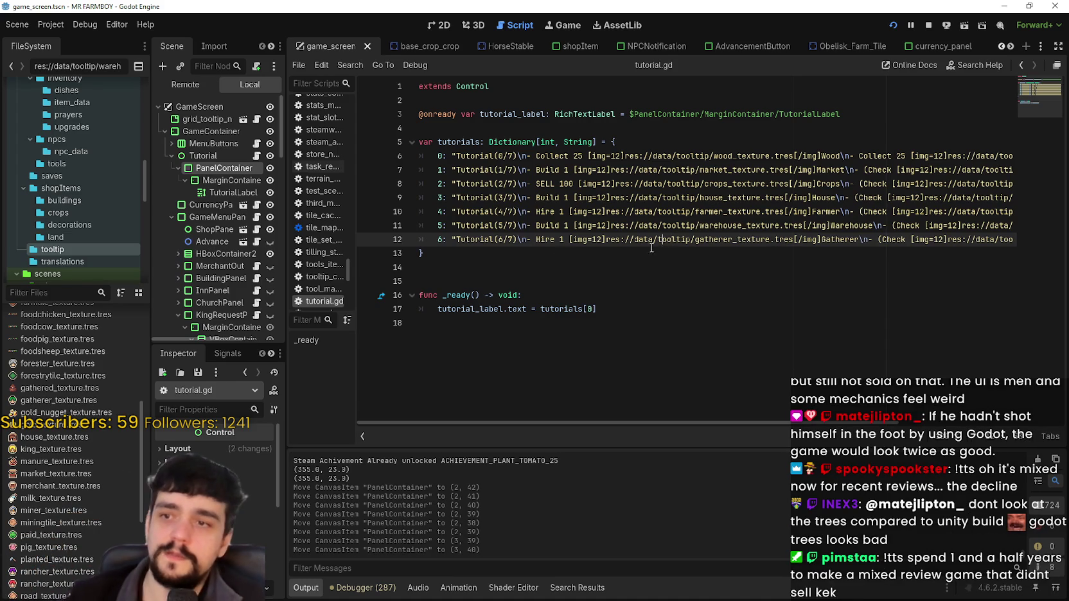
pyautogui.moveTo(500, 239); pyautogui.dragTo(761, 225)
pyautogui.tripleClick(852, 241)
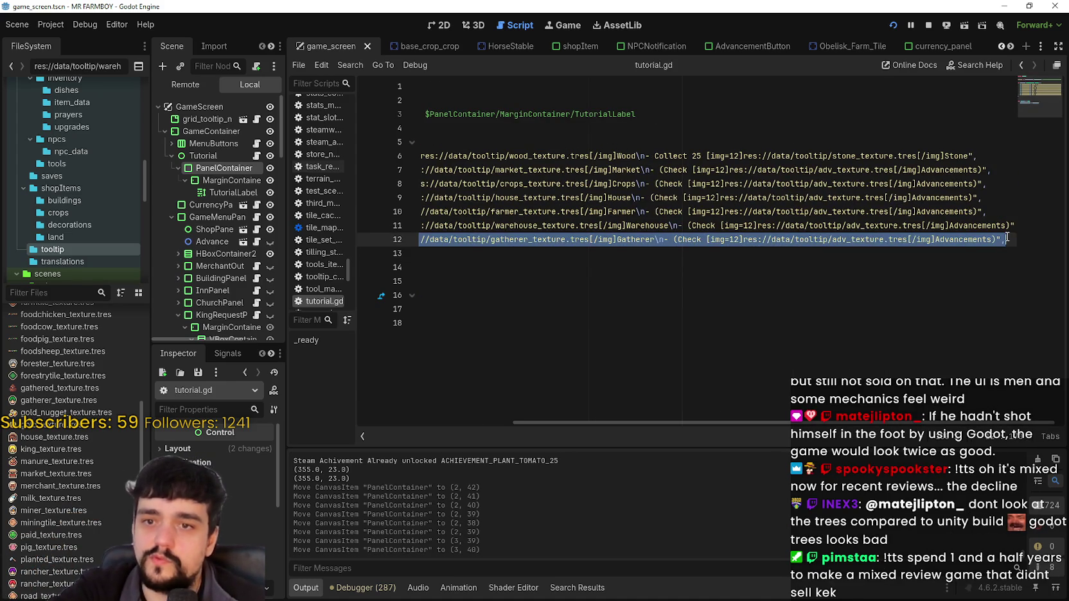
pyautogui.moveTo(852, 241)
pyautogui.mouseDown()
pyautogui.moveTo(313, 230)
pyautogui.moveTo(438, 240)
pyautogui.mouseUp()
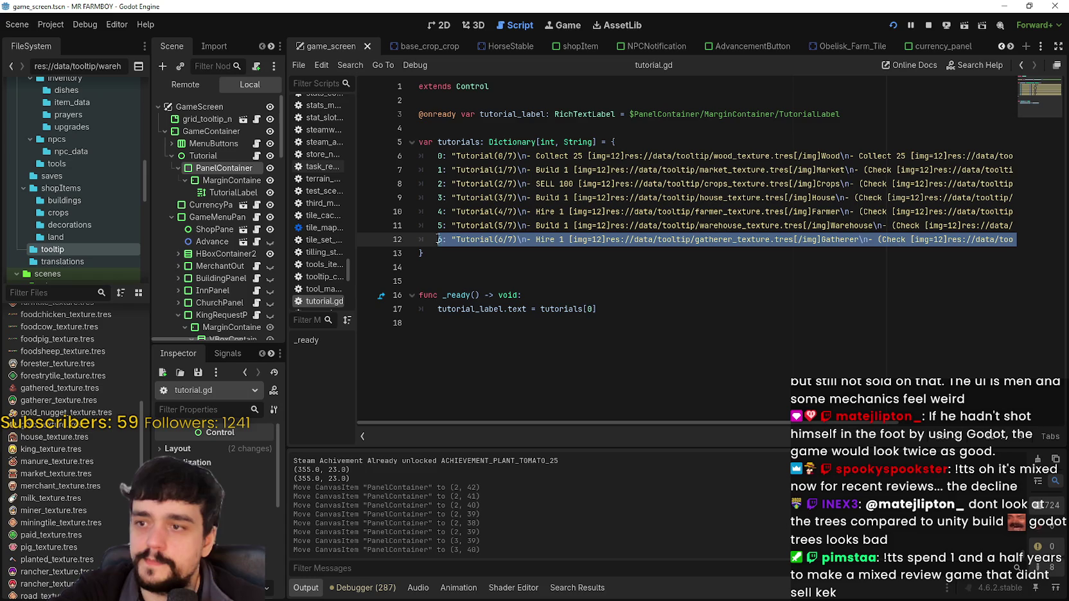
pyautogui.moveTo(751, 235)
pyautogui.mouseDown()
pyautogui.moveTo(1023, 242)
pyautogui.moveTo(1005, 236)
pyautogui.mouseUp()
# Paste a duplicate of the Gatherer step as a new line 13
pyautogui.click(1022, 246)
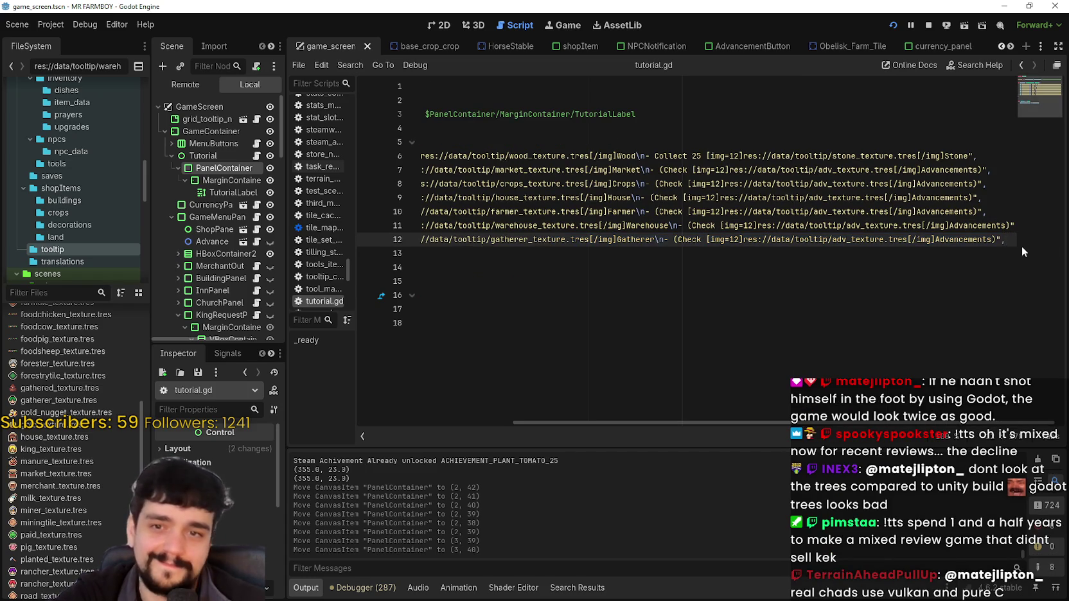
pyautogui.press('Return')
pyautogui.write('6: "Tutorial(6/7)\\n- Hire 1 [img=12]res://data/tooltip/gatherer_texture.tres[/img]Gatherer\\n- (Check [img=12]res://data/tooltip/adv_texture.tres[/img]Advancements)",')
pyautogui.moveTo(916, 252); pyautogui.dragTo(421, 240)
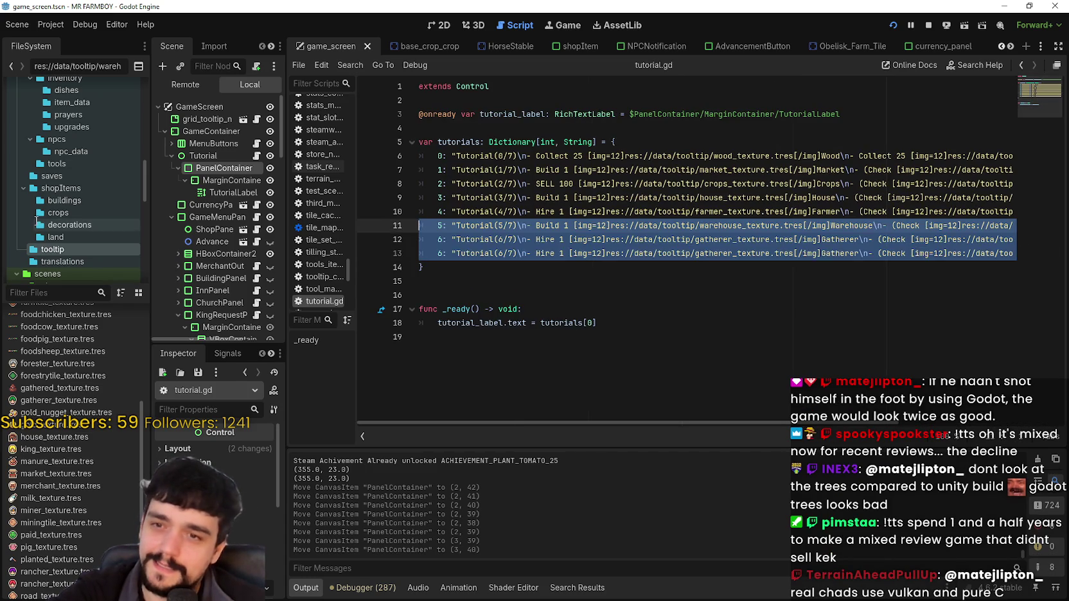
pyautogui.click(236, 242)
# Change the duplicate's key to 7 and its label to Tutorial(7/7)
pyautogui.click(438, 240)
pyautogui.click(445, 252)
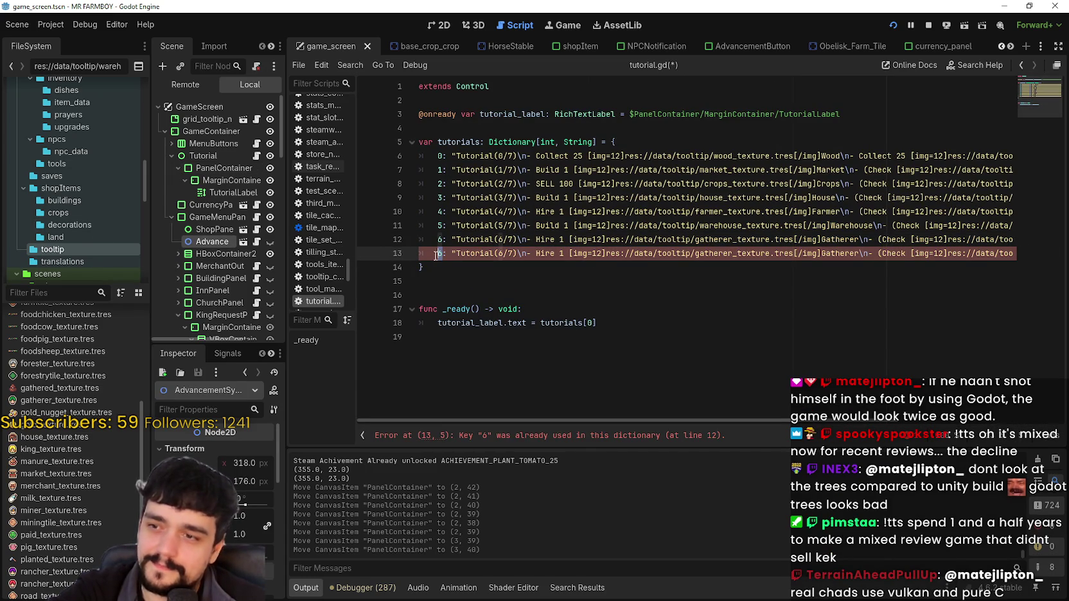
pyautogui.press('BackSpace')
pyautogui.write('7')
pyautogui.click(504, 253)
pyautogui.press('BackSpace')
pyautogui.write('7')
# Delete the old 'Hire 1' text from the new entry
pyautogui.moveTo(537, 252)
pyautogui.mouseDown()
pyautogui.moveTo(861, 252)
pyautogui.moveTo(559, 252)
pyautogui.mouseUp()
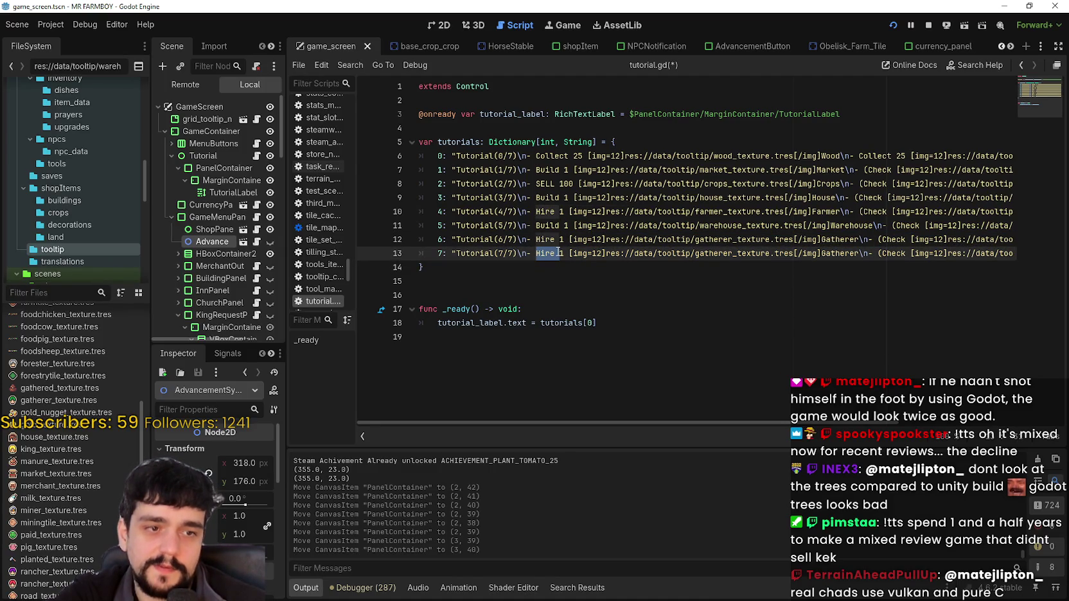
pyautogui.moveTo(559, 253); pyautogui.dragTo(857, 258)
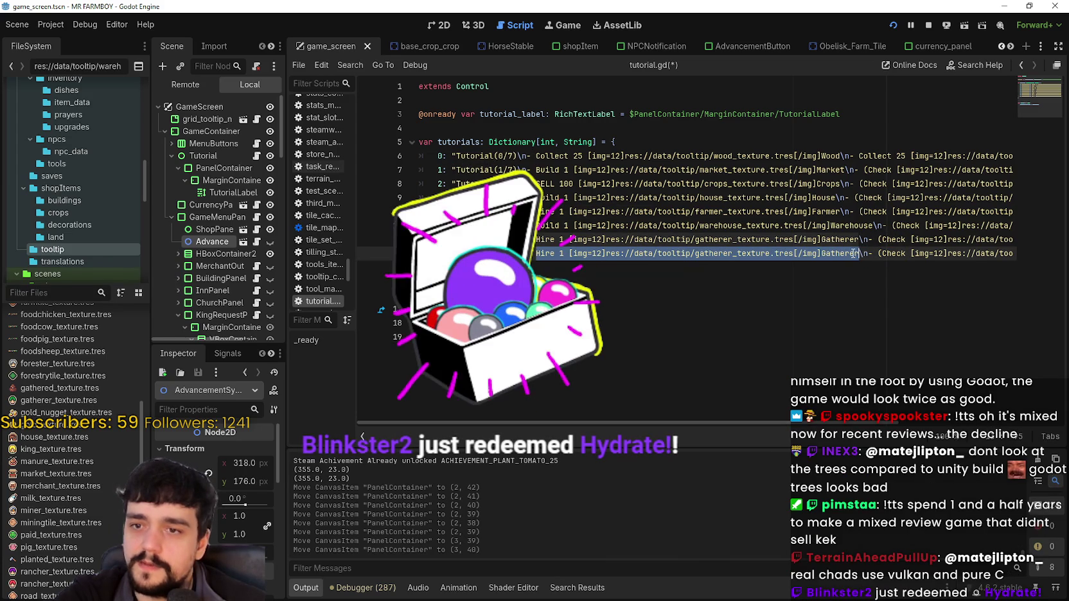
pyautogui.moveTo(858, 255); pyautogui.dragTo(580, 248)
pyautogui.click(570, 254)
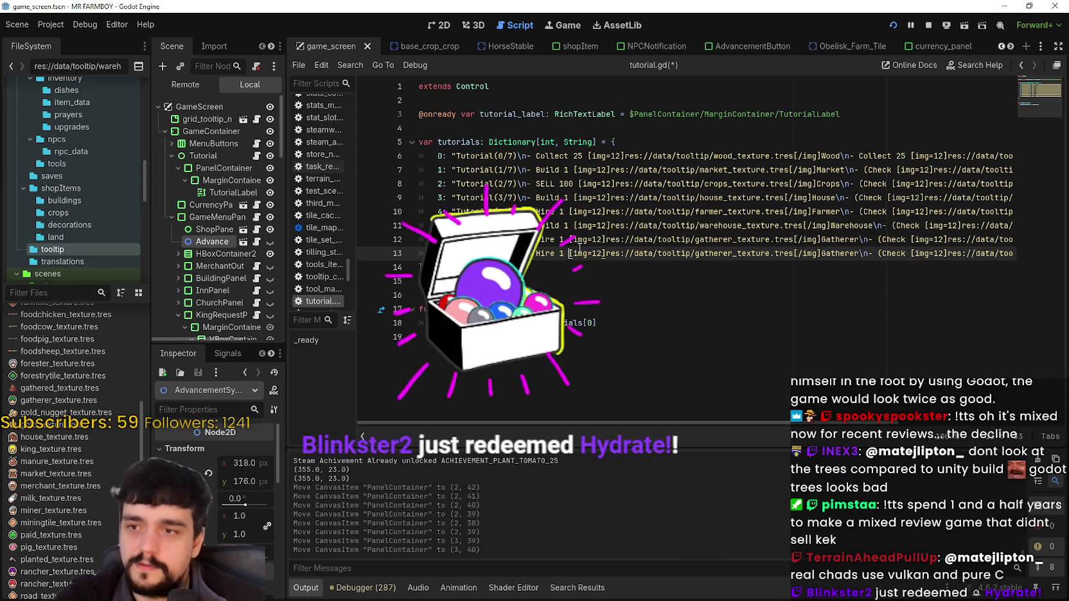
pyautogui.press('BackSpace')
pyautogui.press('BackSpace')
pyautogui.press('BackSpace')
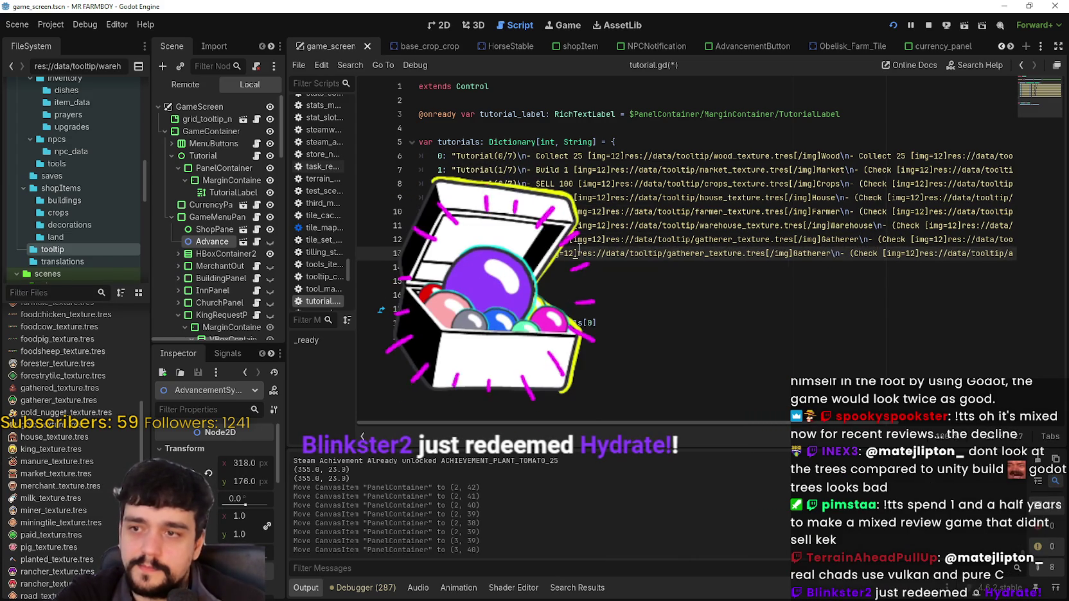
pyautogui.press('BackSpace')
pyautogui.press('BackSpace')
pyautogui.press('BackSpace')
# Write 'Progress through the Crops for the King's Envoy to Arrive', moving the icon tag before King's Envoy
pyautogui.write('Progress throug')
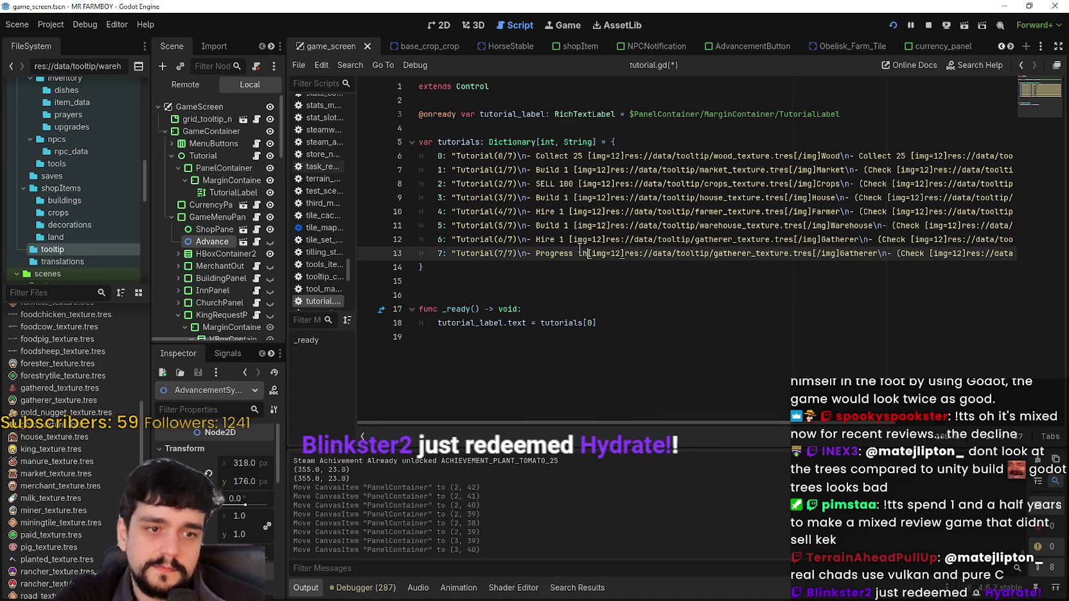
pyautogui.write('h the Crops fo')
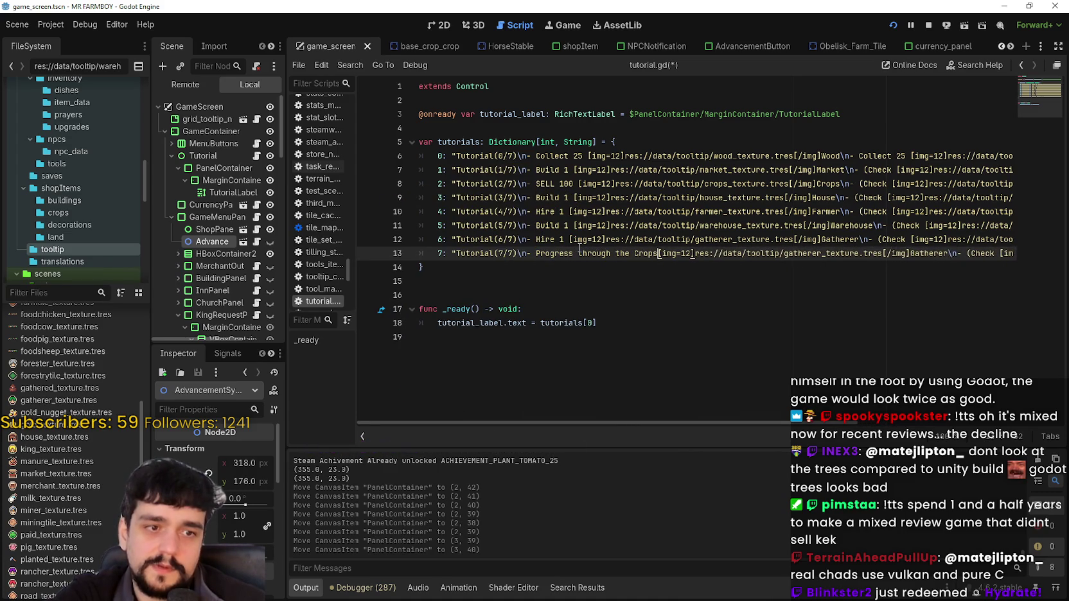
pyautogui.write('r the')
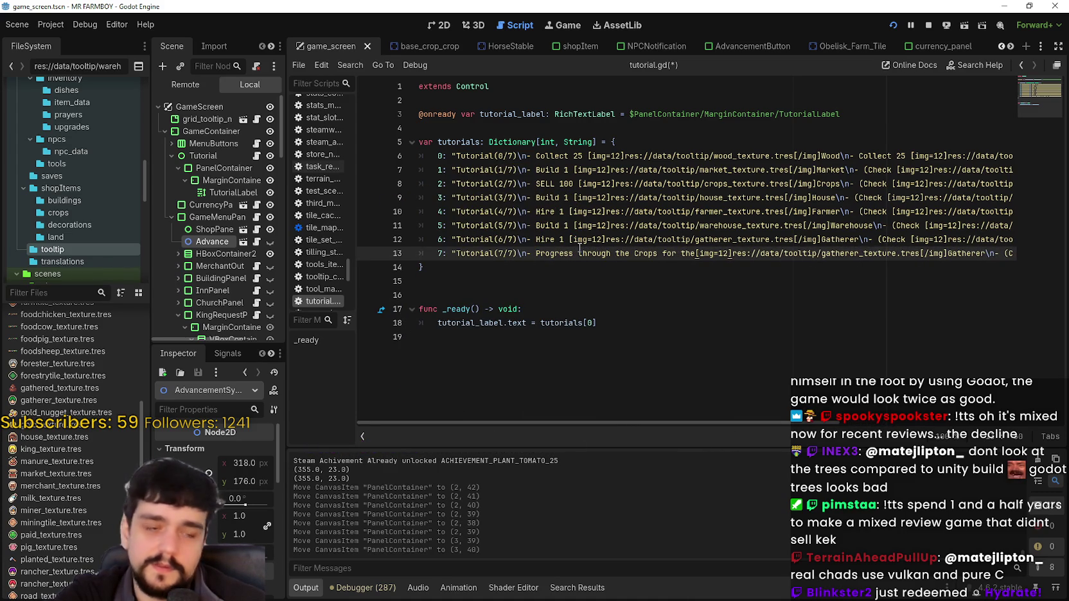
pyautogui.write(" King's")
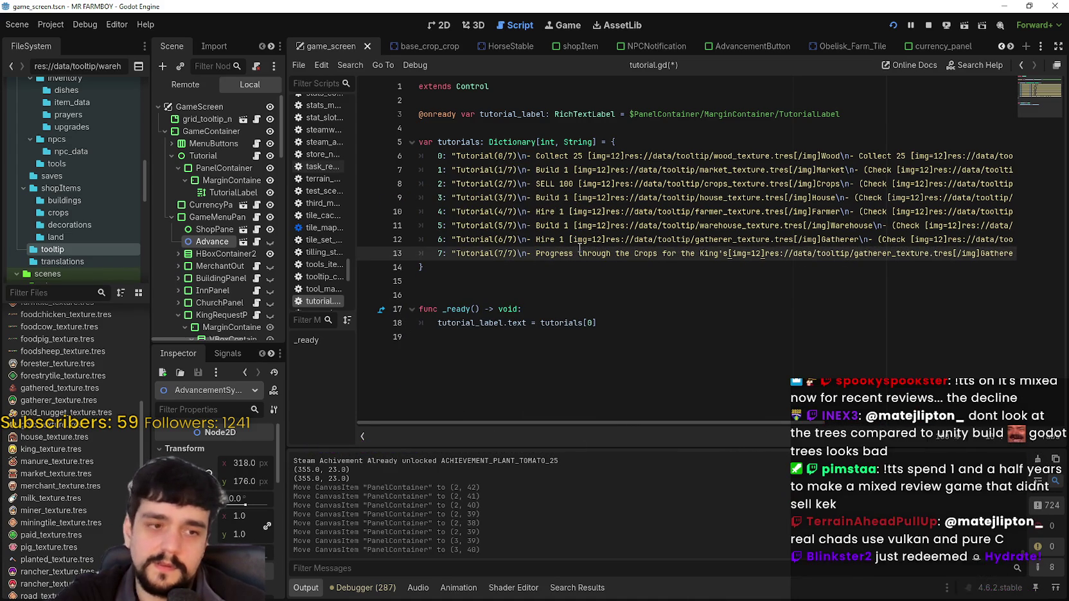
pyautogui.write(' Envoy ')
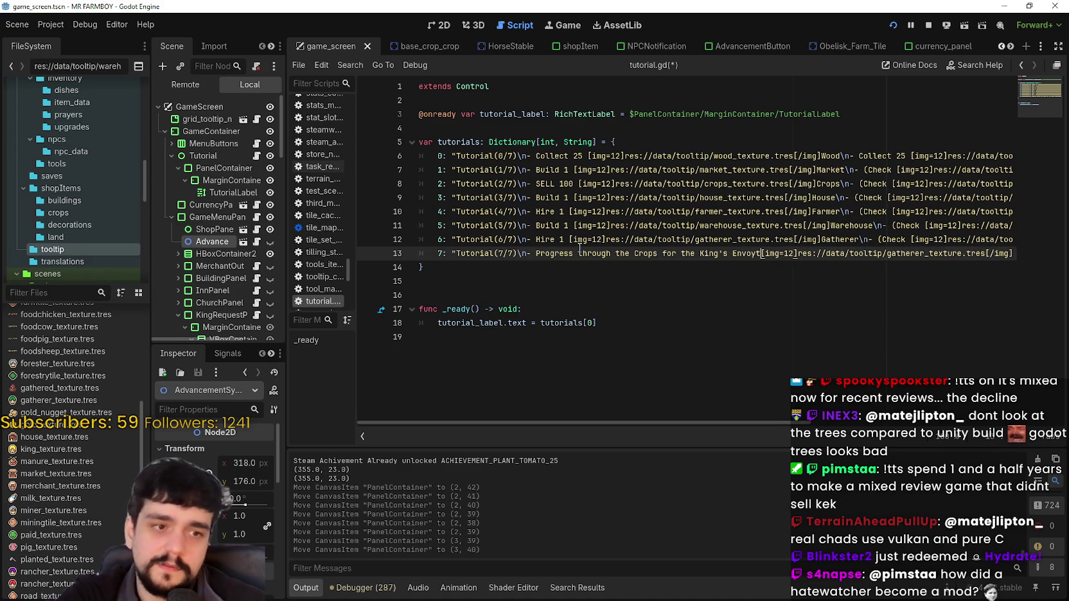
pyautogui.write('to')
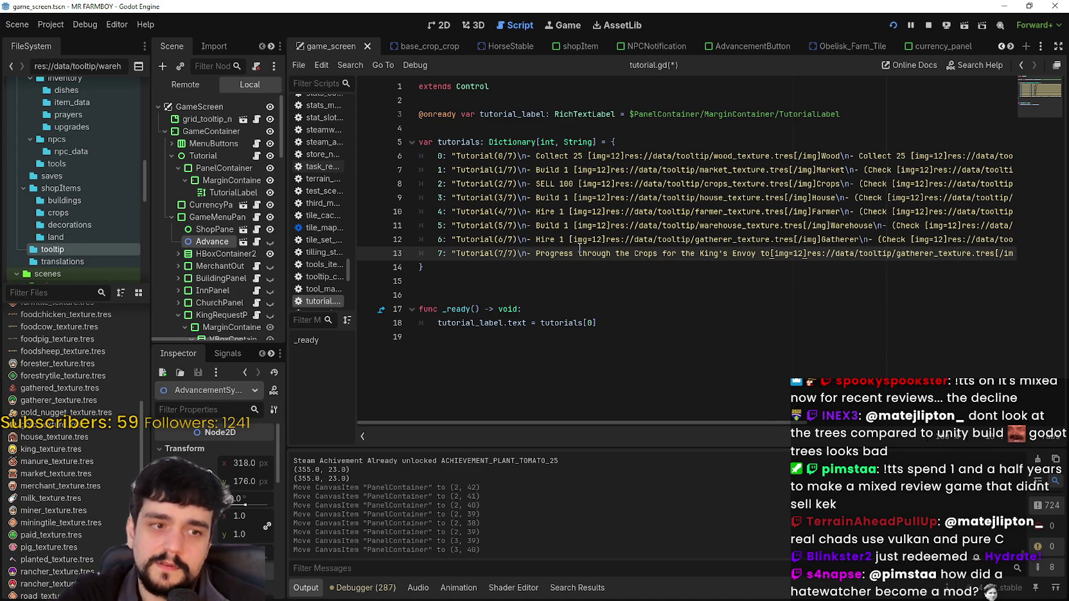
pyautogui.write(' Arrive')
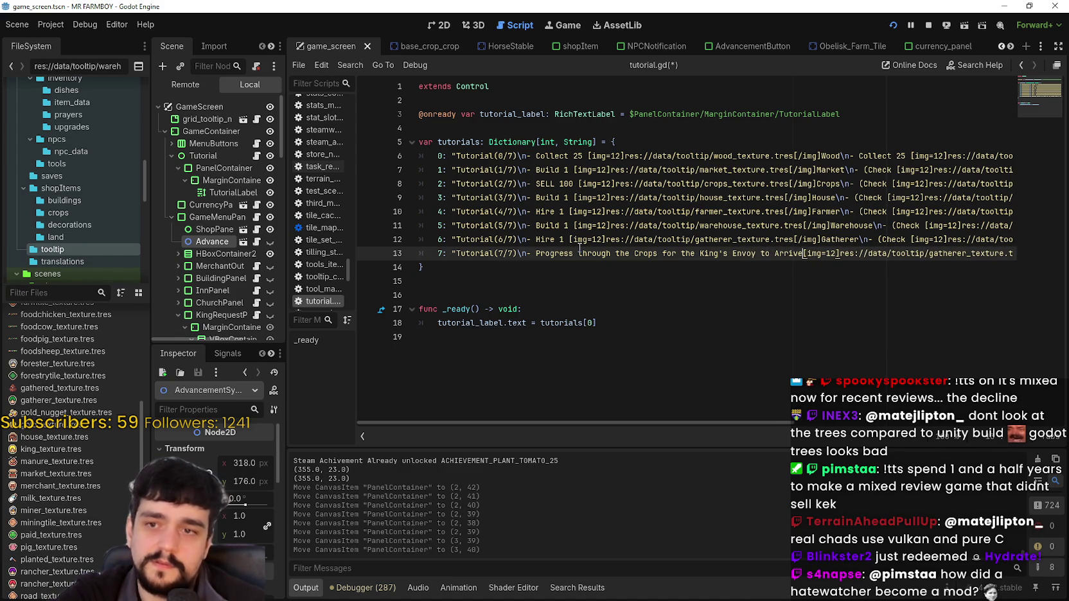
pyautogui.moveTo(803, 253)
pyautogui.mouseDown()
pyautogui.moveTo(1013, 252)
pyautogui.moveTo(988, 253)
pyautogui.mouseUp()
pyautogui.hotkey('ctrl', 'c')
pyautogui.press('BackSpace')
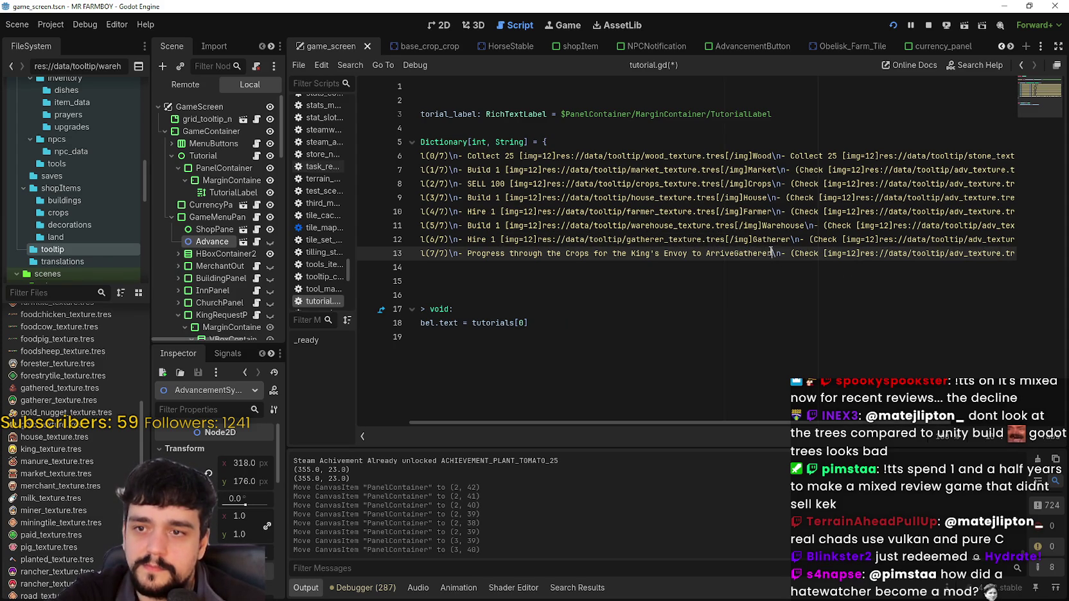
pyautogui.moveTo(772, 253); pyautogui.dragTo(734, 253)
pyautogui.press('BackSpace')
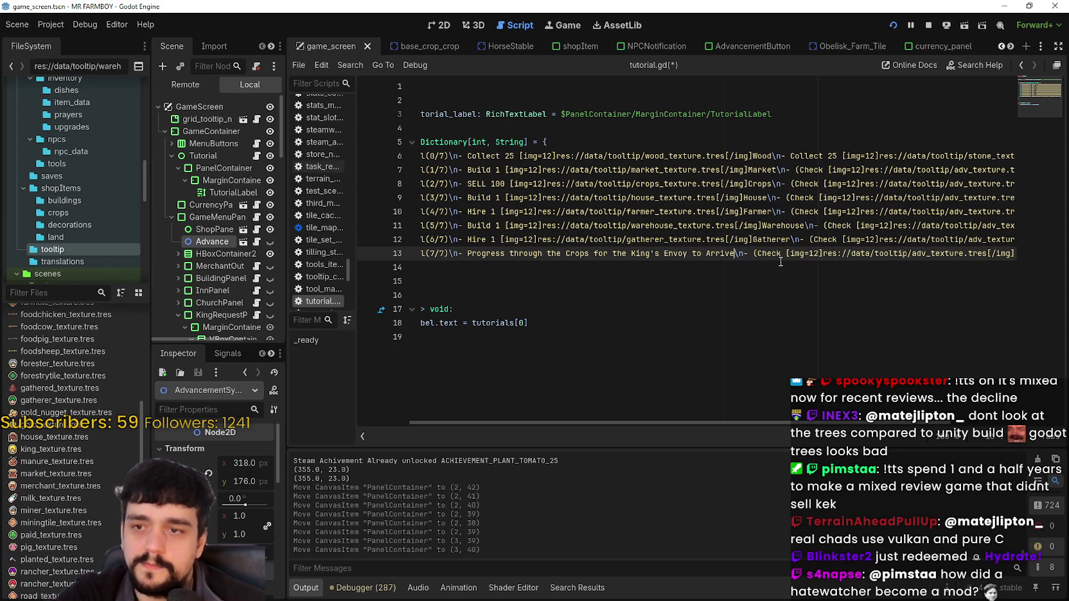
pyautogui.click(629, 255)
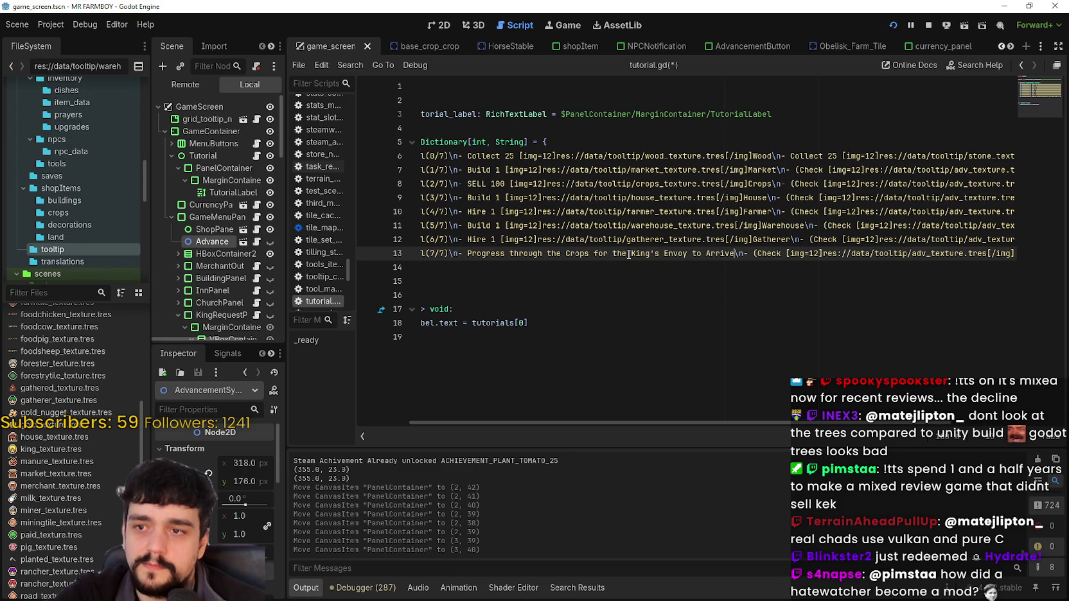
pyautogui.hotkey('ctrl', 'v')
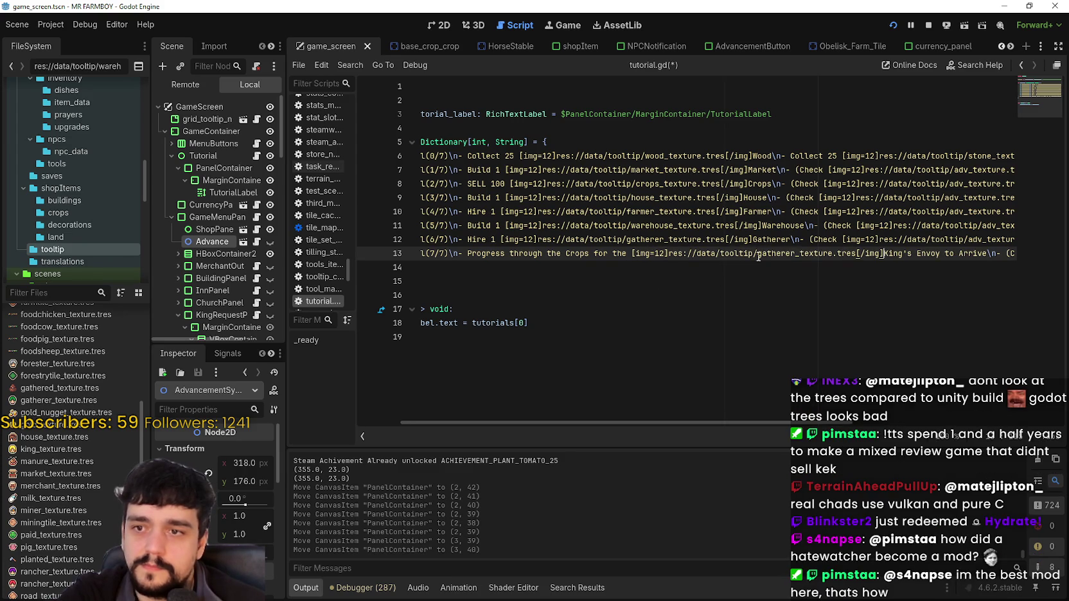
# Replace 'gatherer' with 'king' in entry 7's icon path
pyautogui.moveTo(795, 254); pyautogui.dragTo(758, 255)
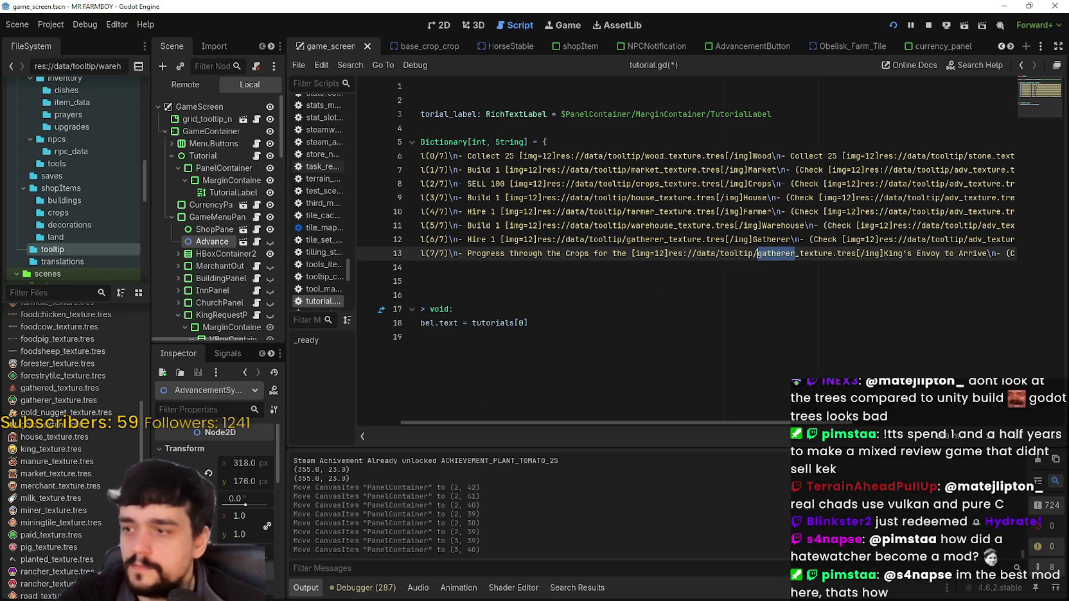
pyautogui.scroll(3, 68, 494)
pyautogui.scroll(5, 77, 487)
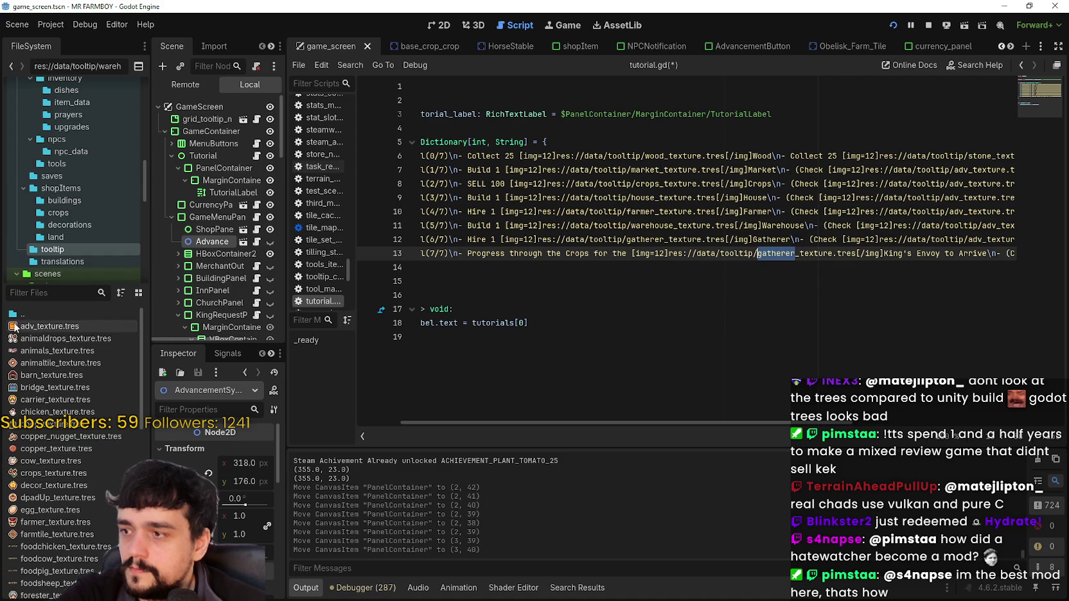
pyautogui.scroll(-8, 13, 350)
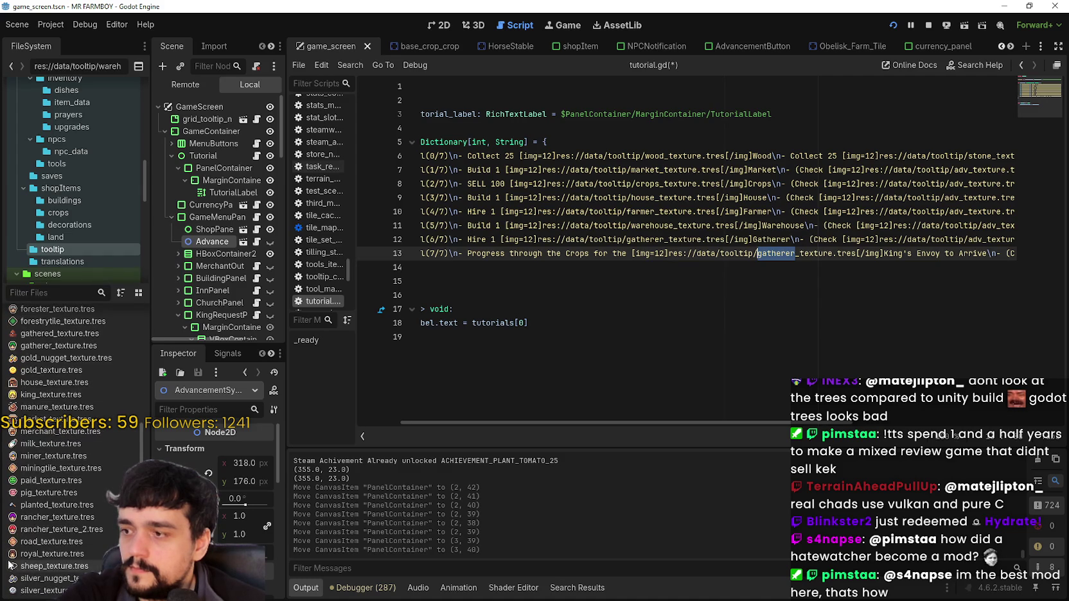
pyautogui.scroll(-3, 26, 460)
pyautogui.scroll(7, 61, 537)
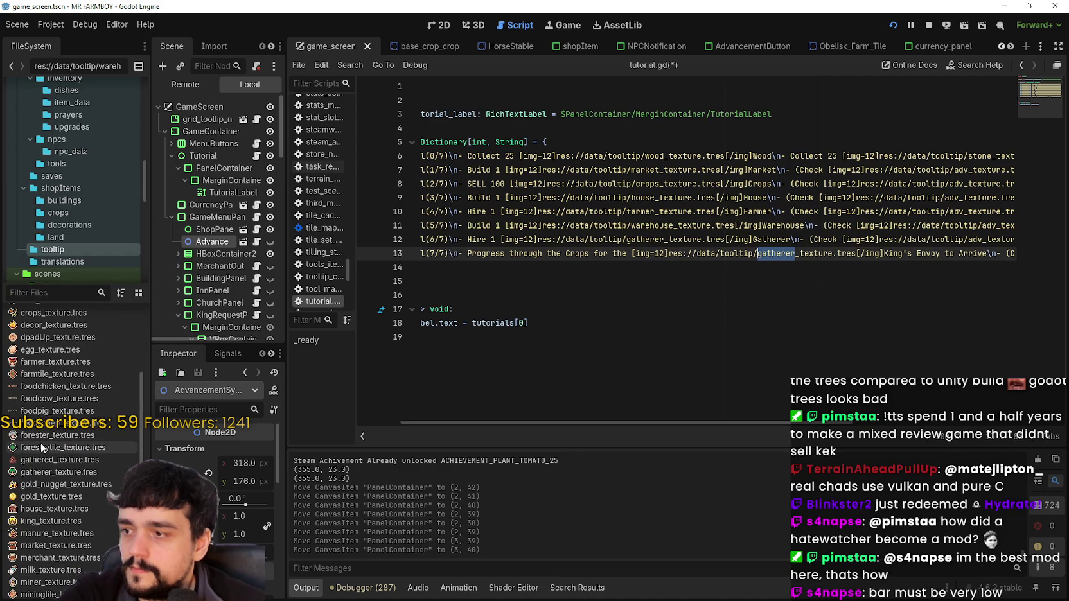
pyautogui.scroll(5, 45, 418)
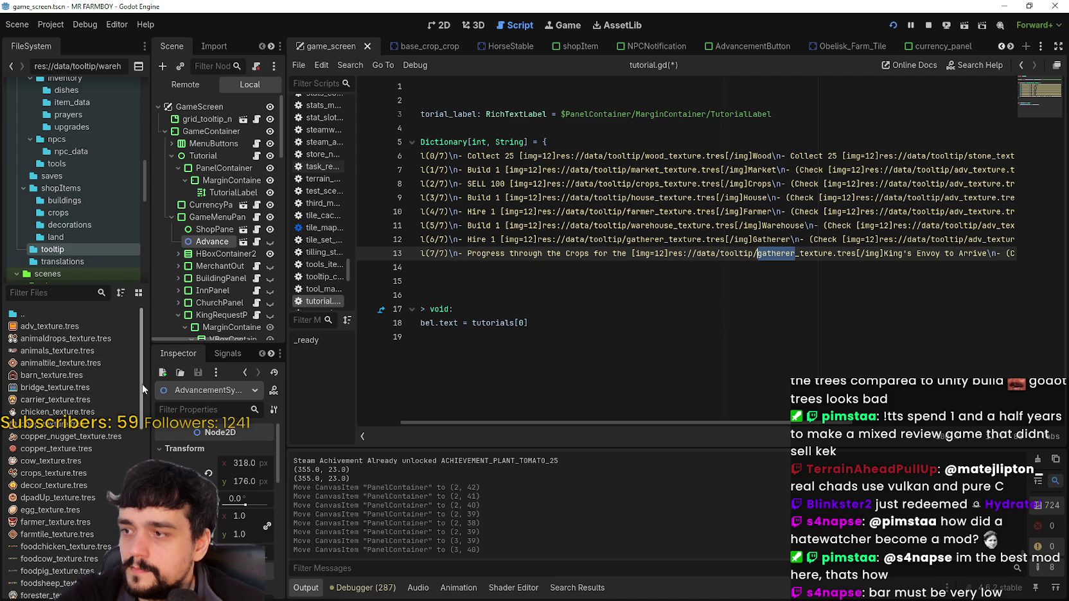
pyautogui.moveTo(144, 372); pyautogui.dragTo(148, 533)
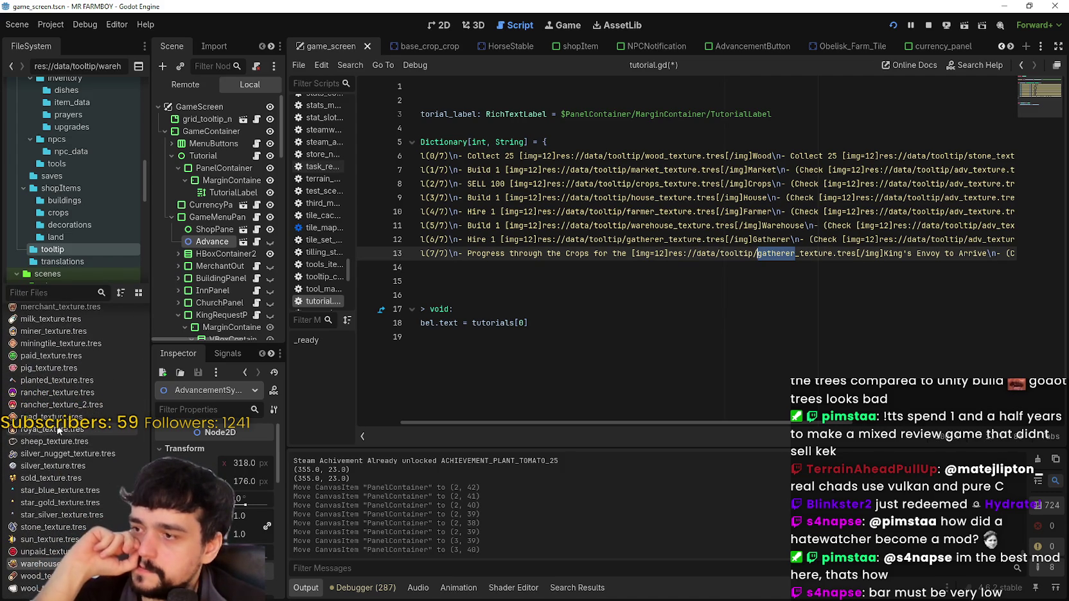
pyautogui.scroll(5, 58, 431)
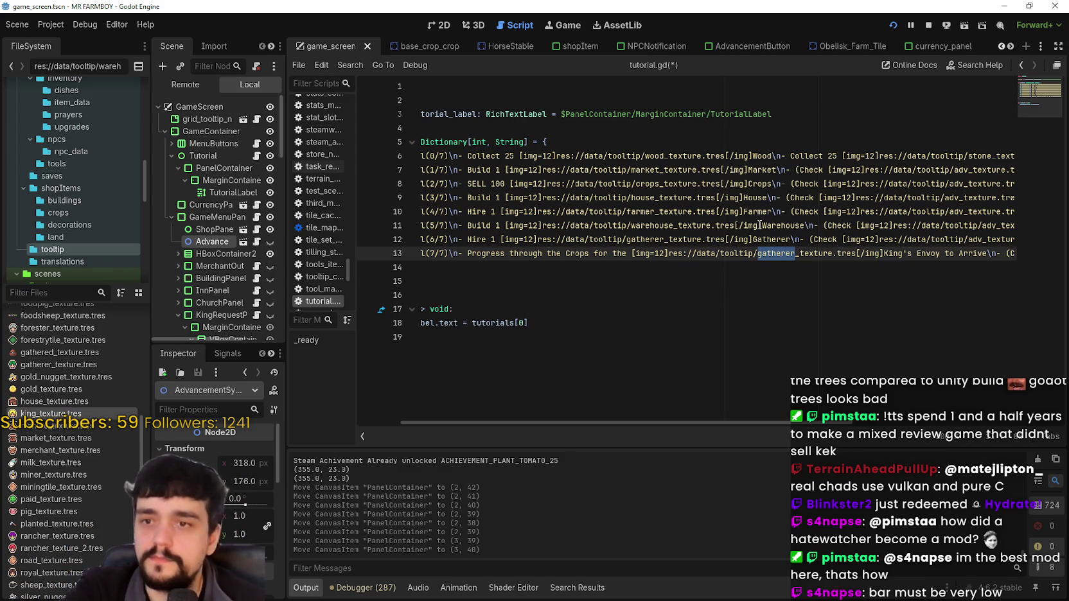
pyautogui.click(795, 253)
pyautogui.press('BackSpace')
pyautogui.write('d')
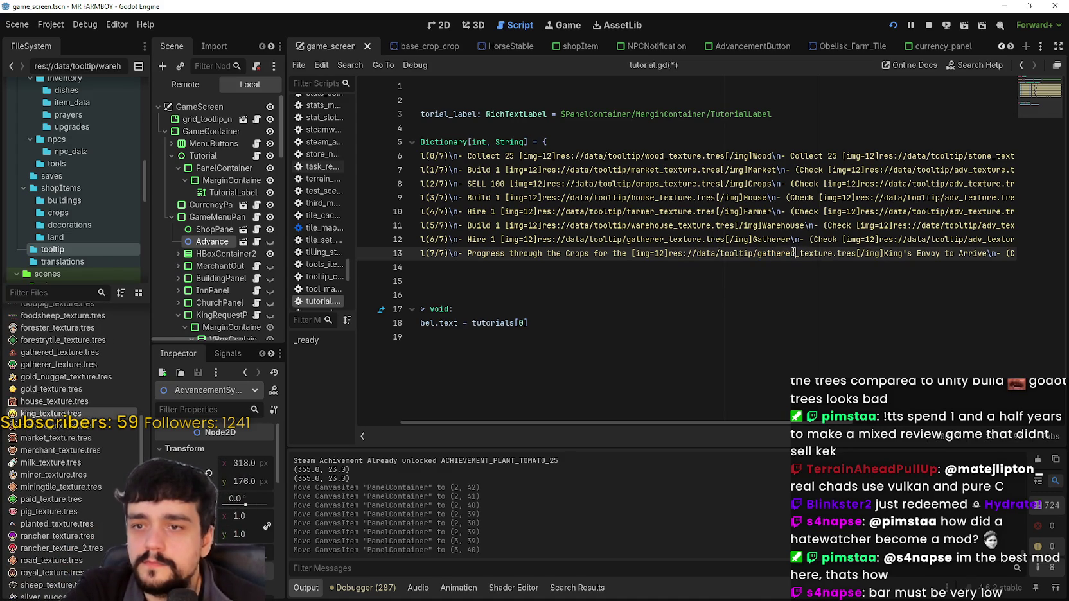
pyautogui.press('BackSpace')
pyautogui.press('BackSpace')
pyautogui.press('BackSpace')
pyautogui.write('ki')
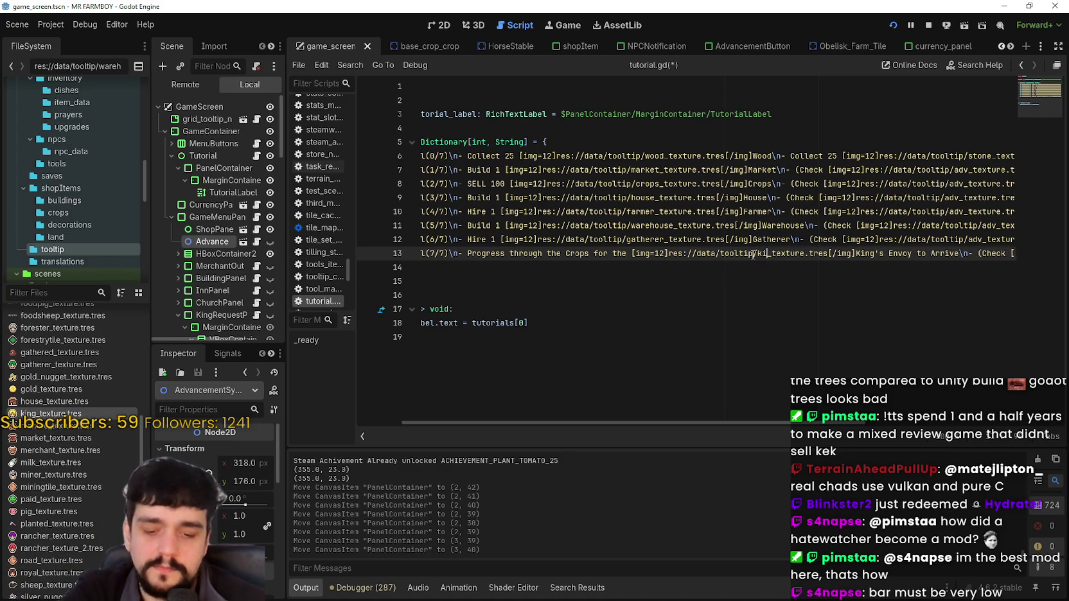
pyautogui.write('ng')
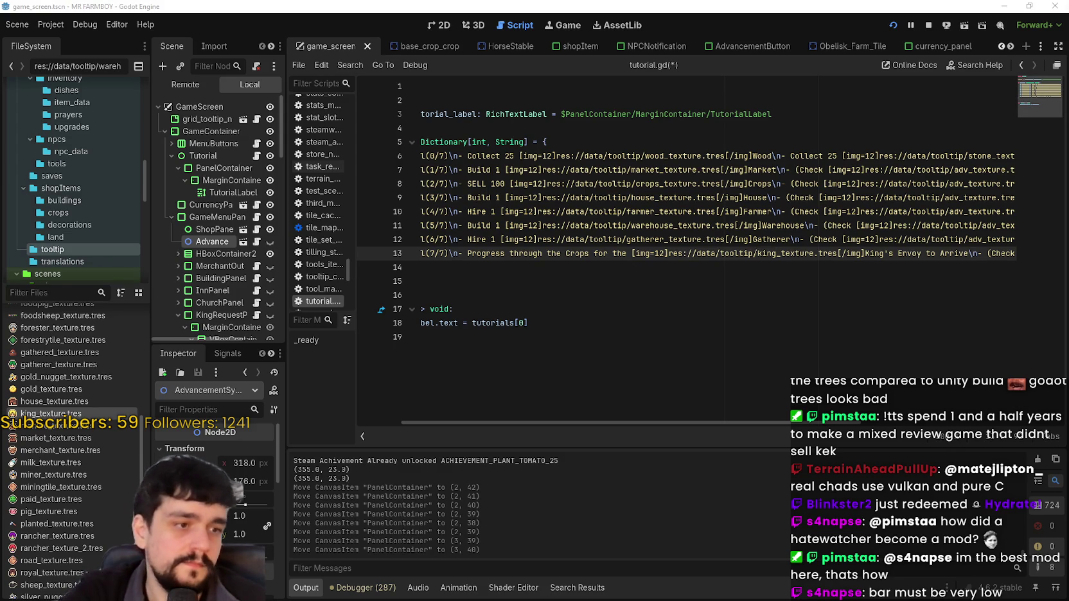
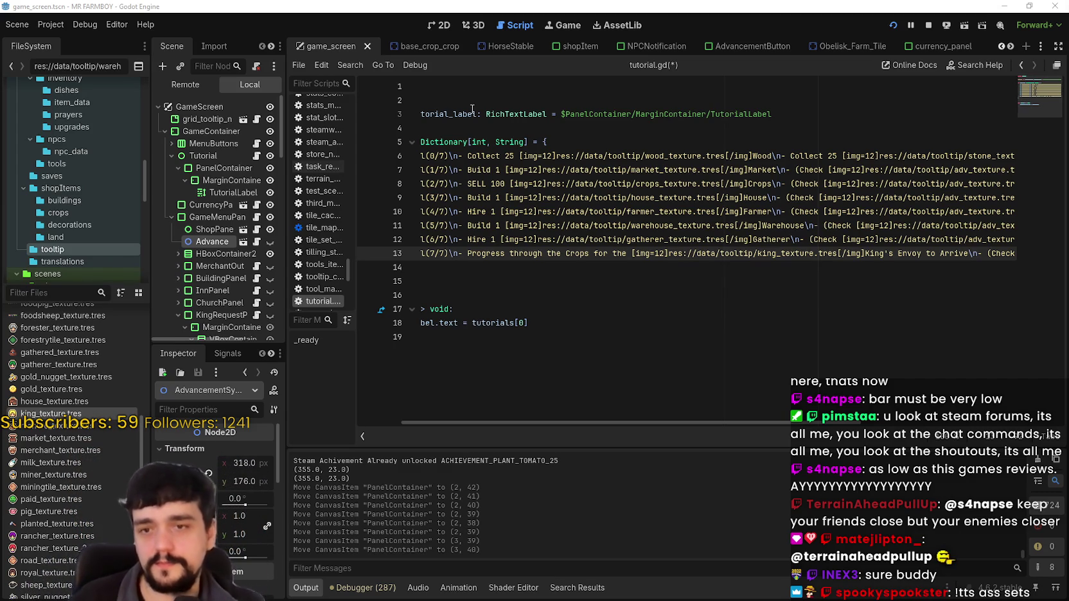
# Set tutorial.gd aside and bring up the browser on the Godot 4.6.2 download page
pyautogui.press('Up')
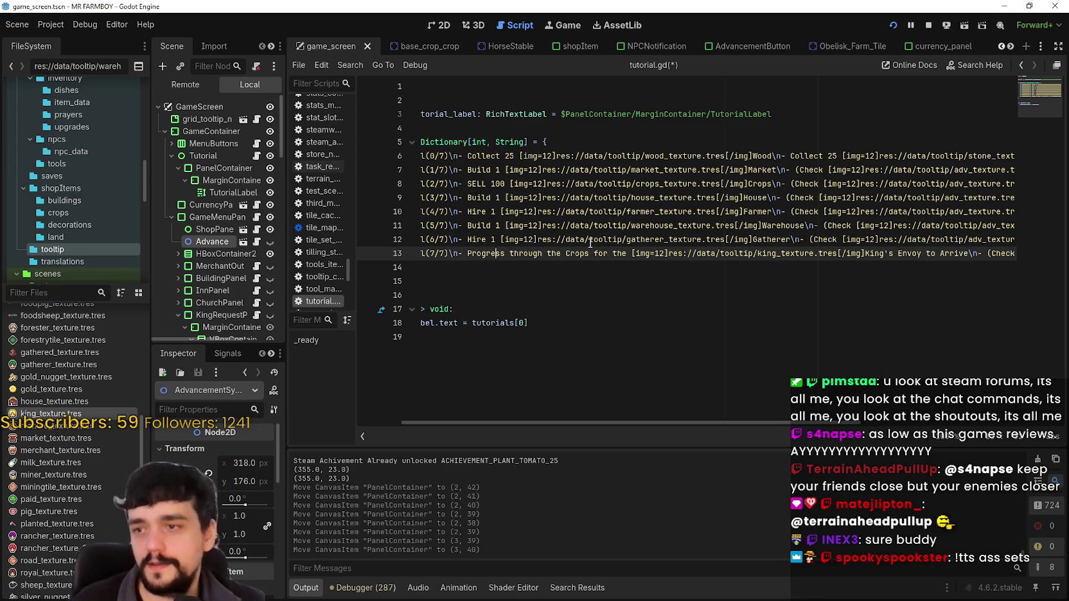
pyautogui.click(586, 270)
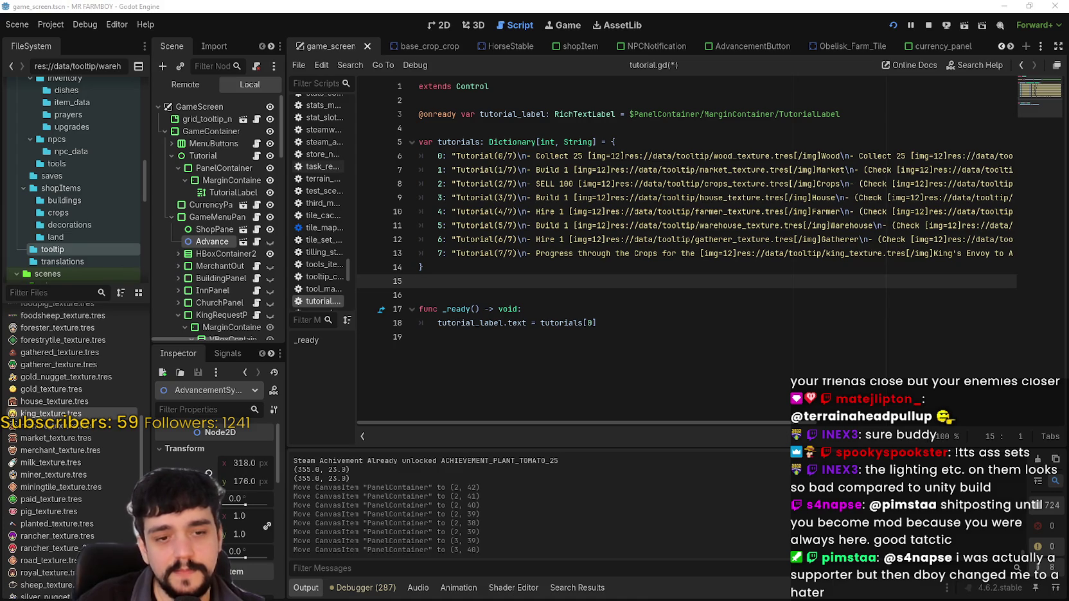
pyautogui.hotkey('alt', 'Tab')
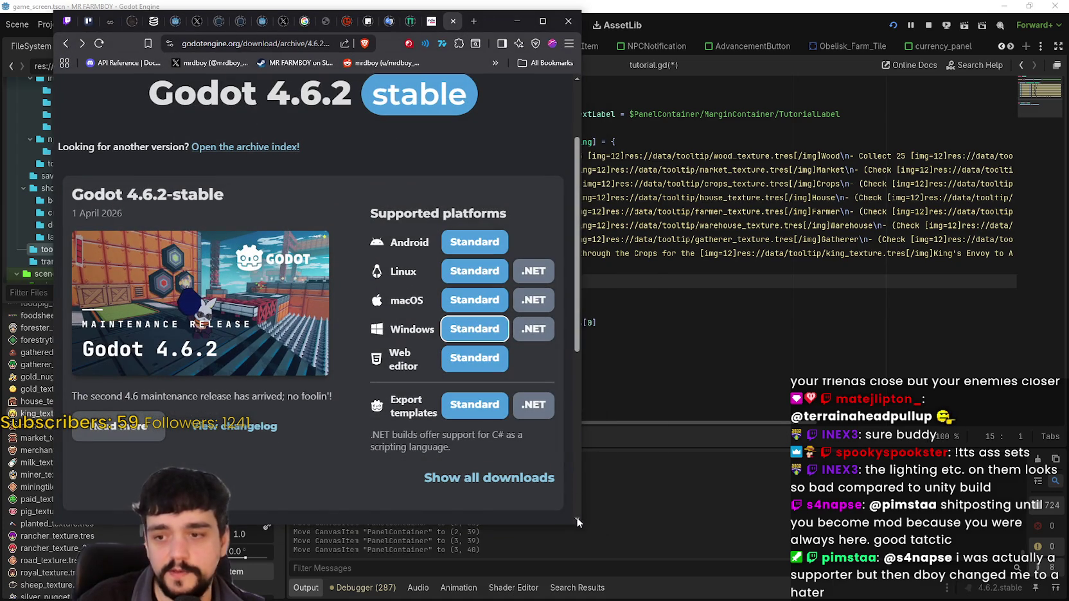
# Maximize the browser and look over the 4.7-dev3 download page from the release archive
pyautogui.press('super+Up')
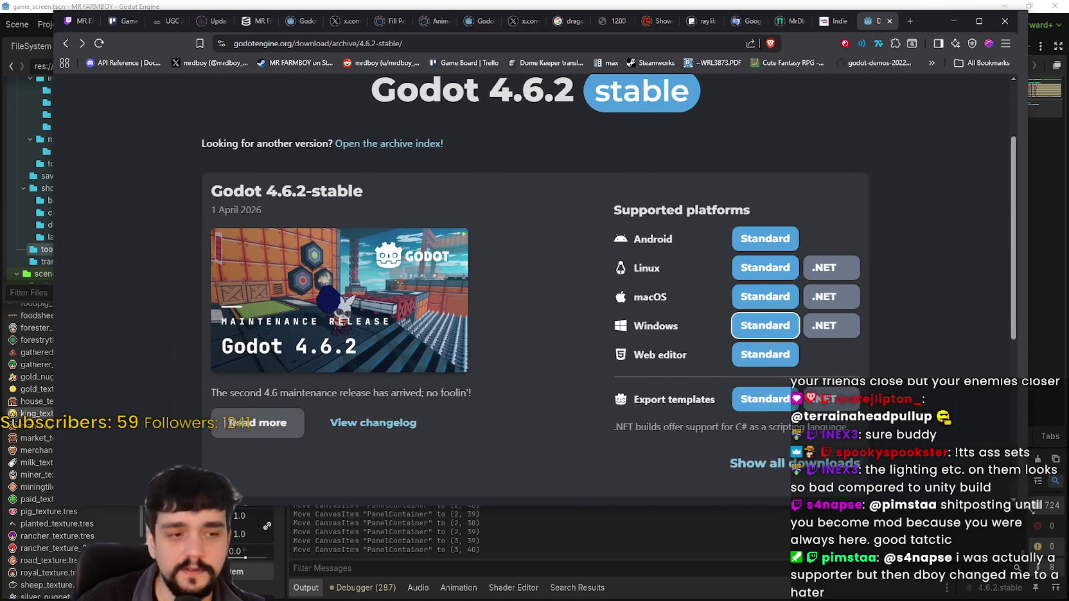
pyautogui.scroll(-3, 529, 315)
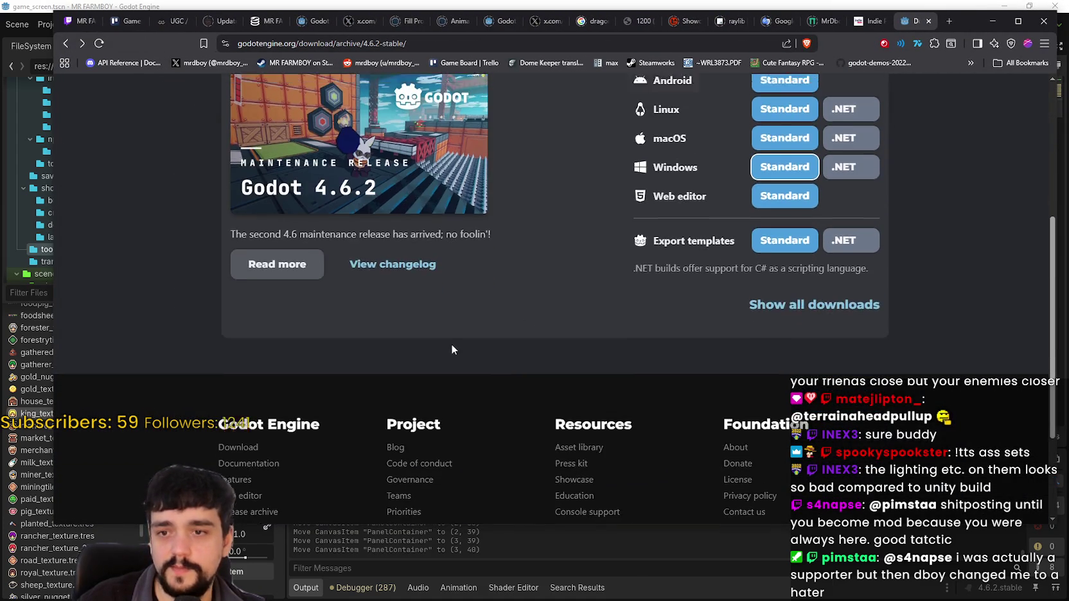
pyautogui.scroll(3, 451, 344)
pyautogui.click(68, 45)
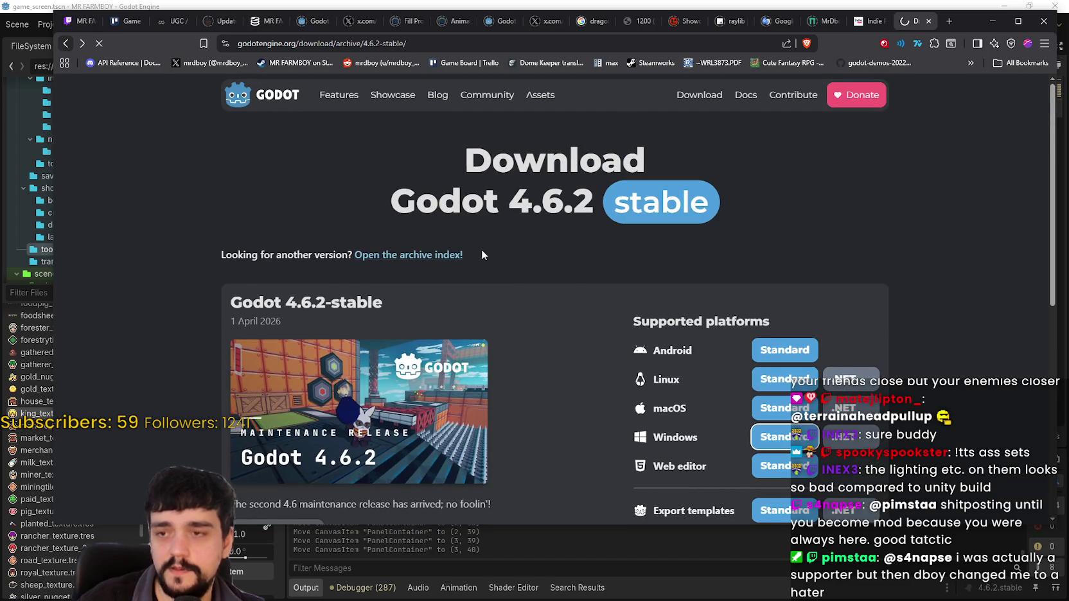
pyautogui.click(402, 198)
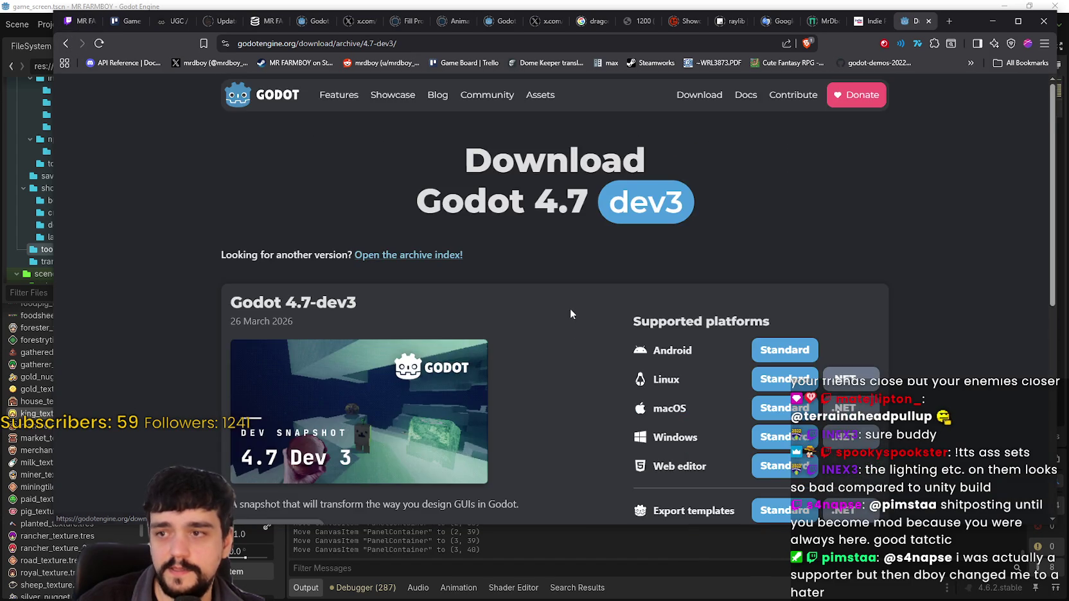
pyautogui.scroll(-3, 375, 363)
pyautogui.scroll(-15, 683, 418)
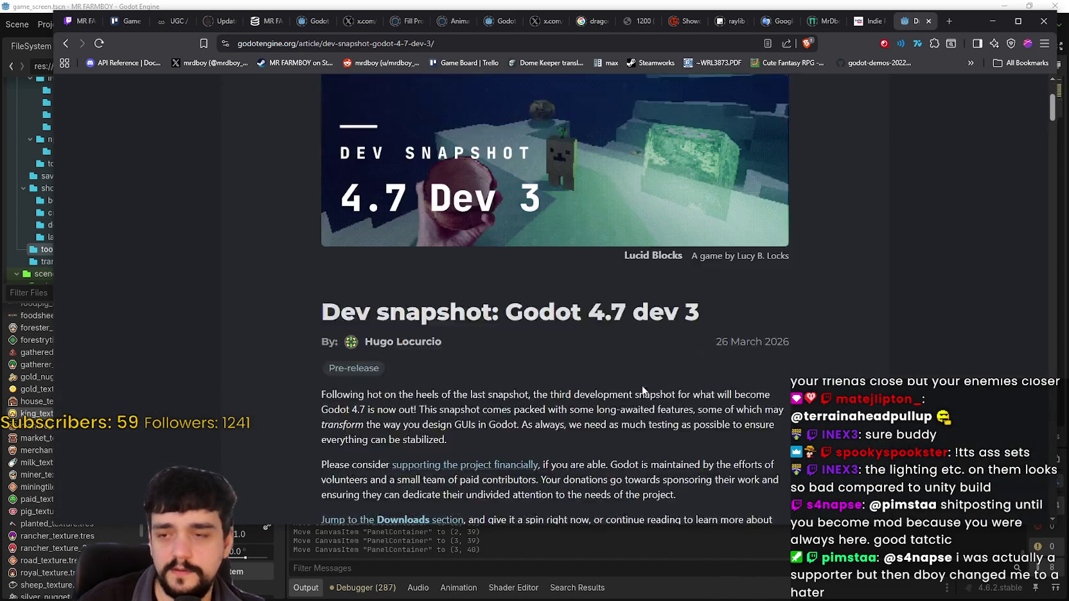
pyautogui.scroll(-20, 422, 334)
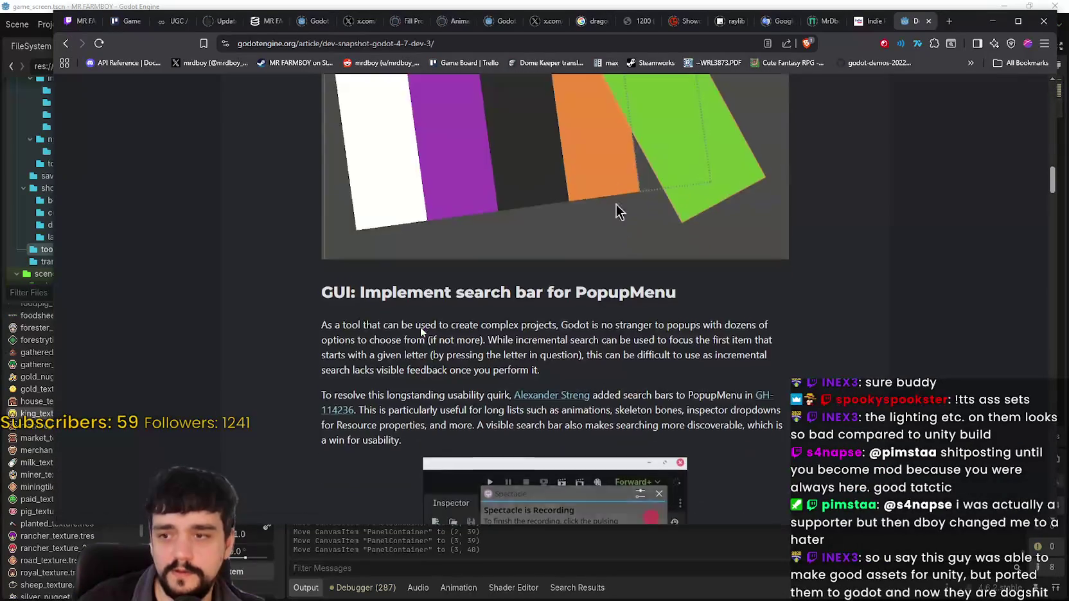
pyautogui.scroll(-15, 419, 332)
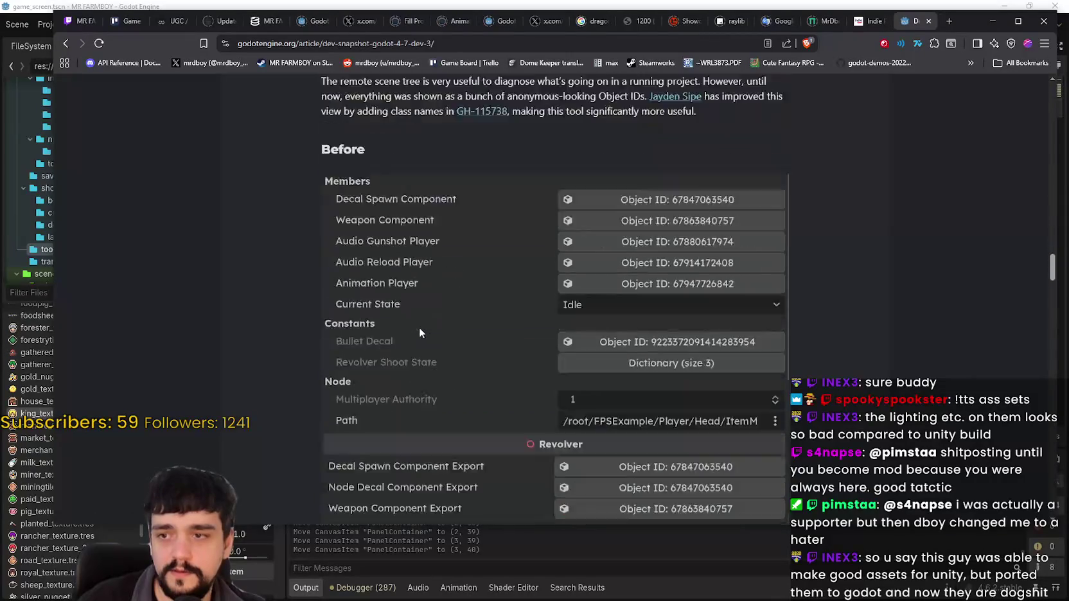
pyautogui.scroll(-15, 206, 95)
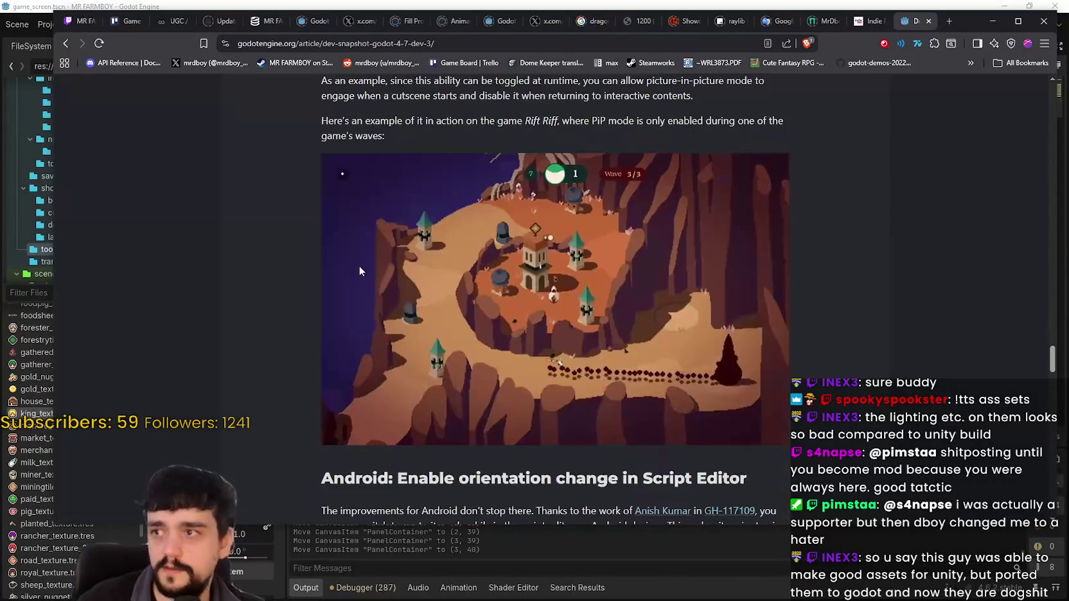
pyautogui.scroll(15, 355, 301)
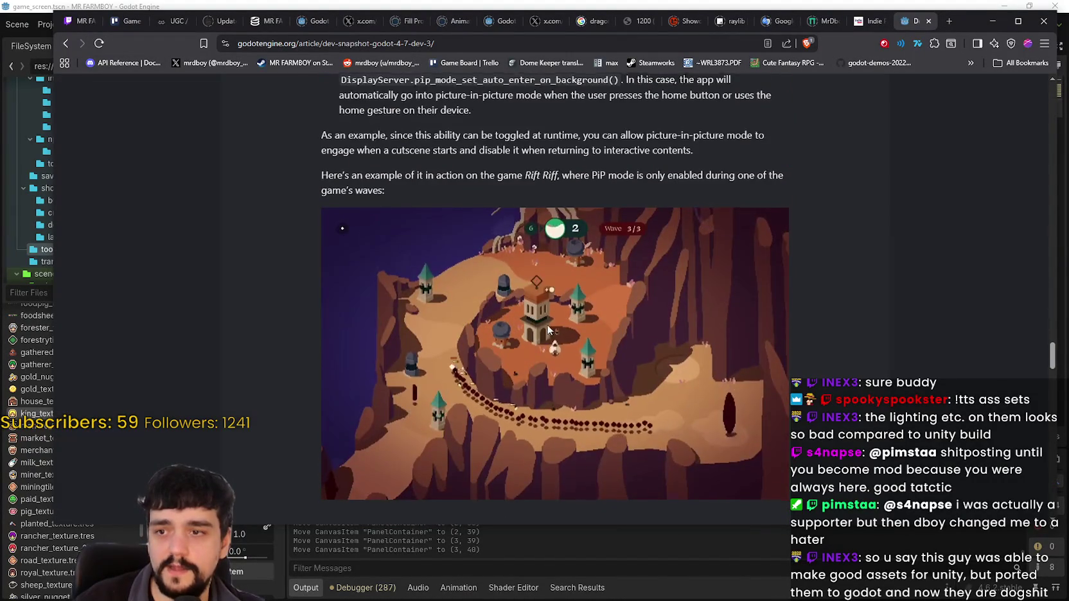
pyautogui.scroll(-15, 397, 359)
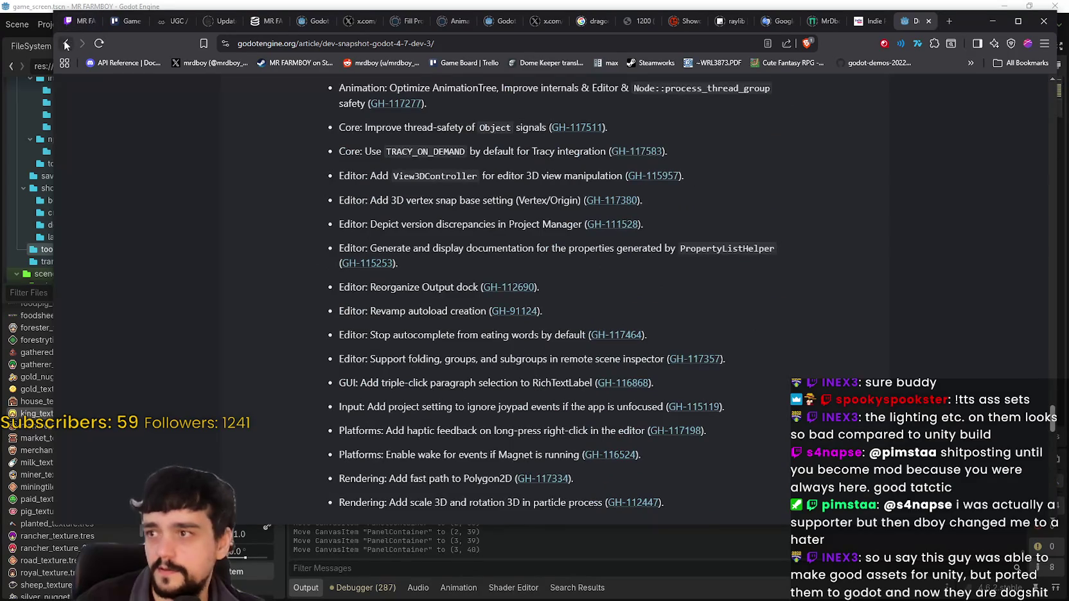
pyautogui.click(65, 45)
pyautogui.click(65, 45)
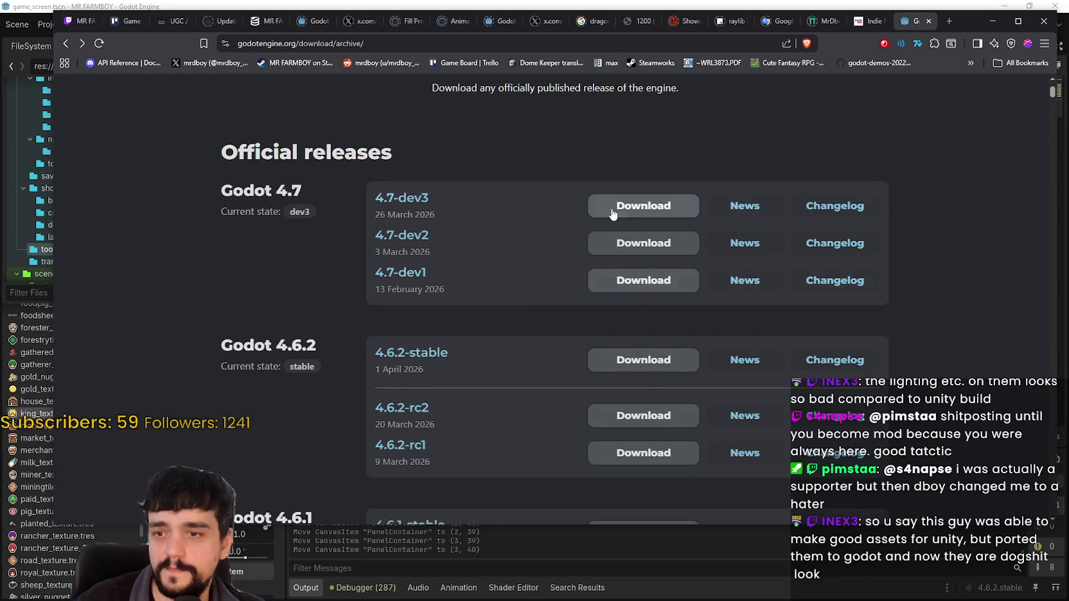
# Read through the 4.7-dev1 and 4.7-dev2 news articles
pyautogui.click(730, 282)
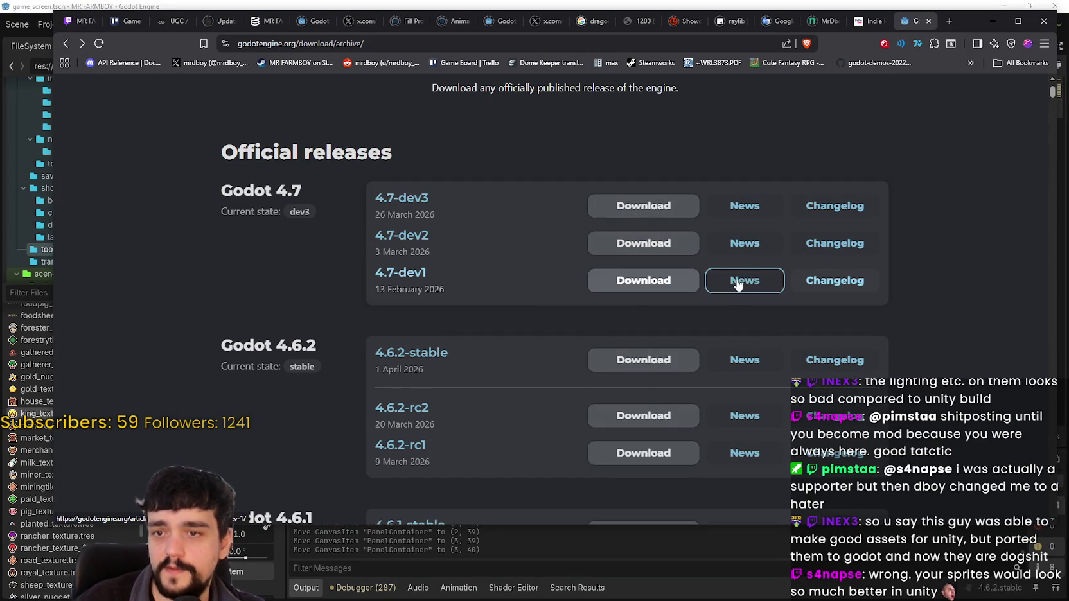
pyautogui.scroll(-15, 457, 370)
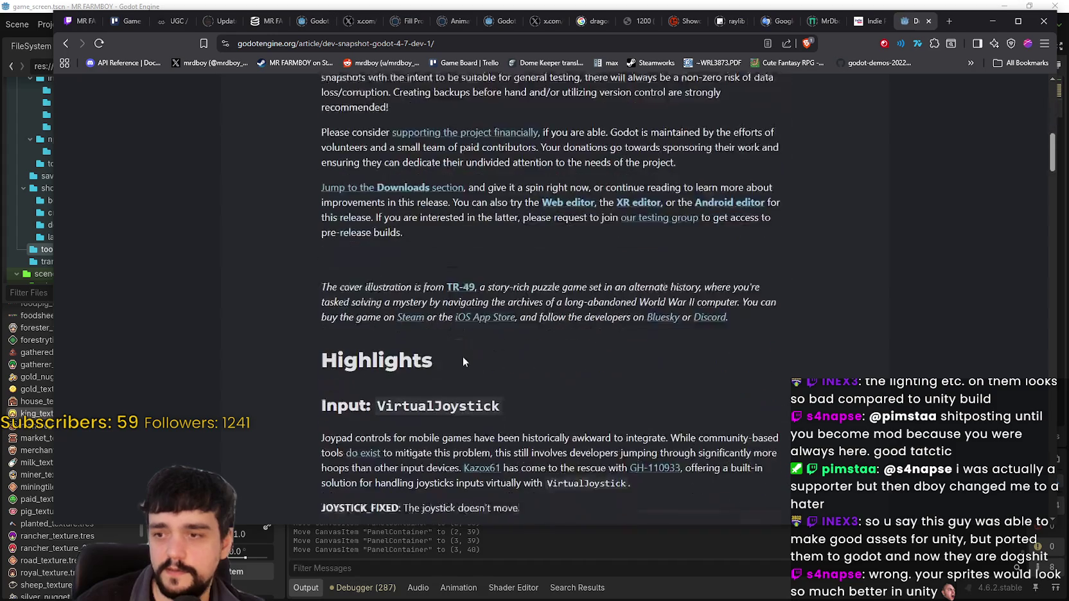
pyautogui.scroll(-20, 717, 355)
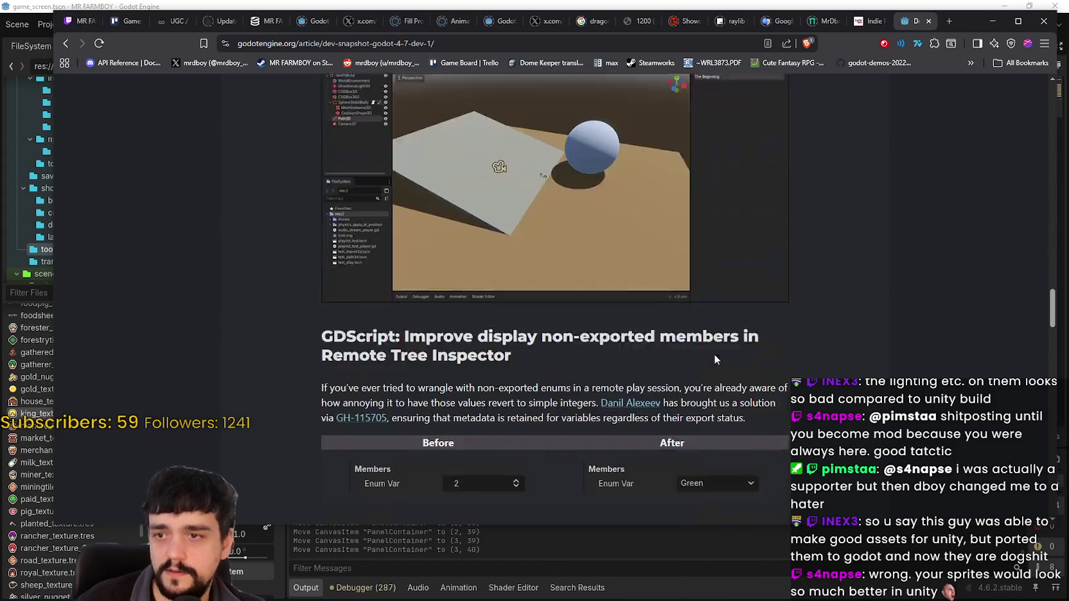
pyautogui.scroll(-3, 713, 355)
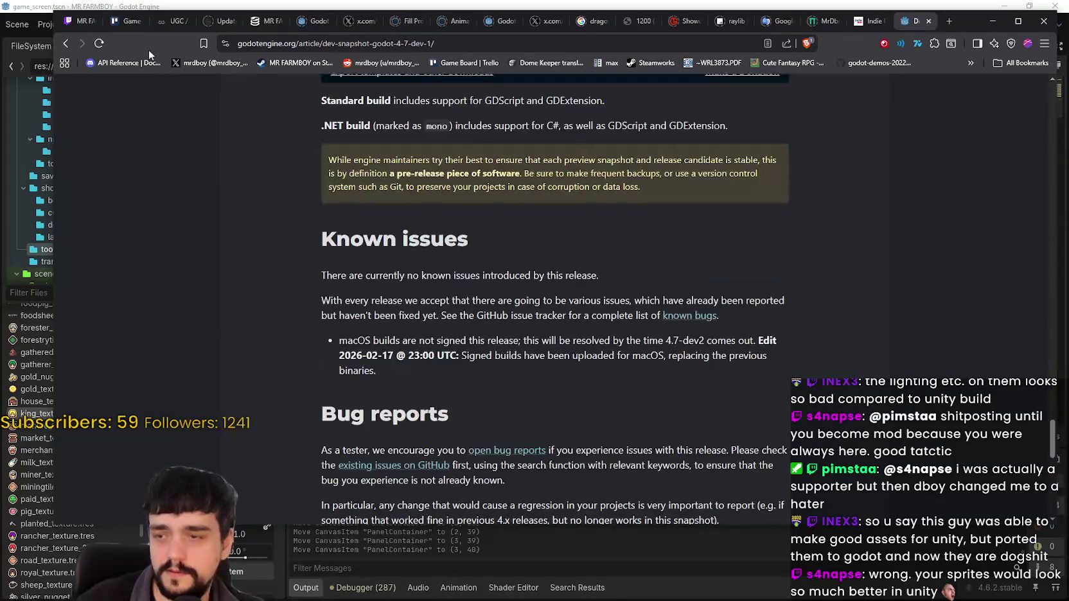
pyautogui.hotkey('alt', 'Left')
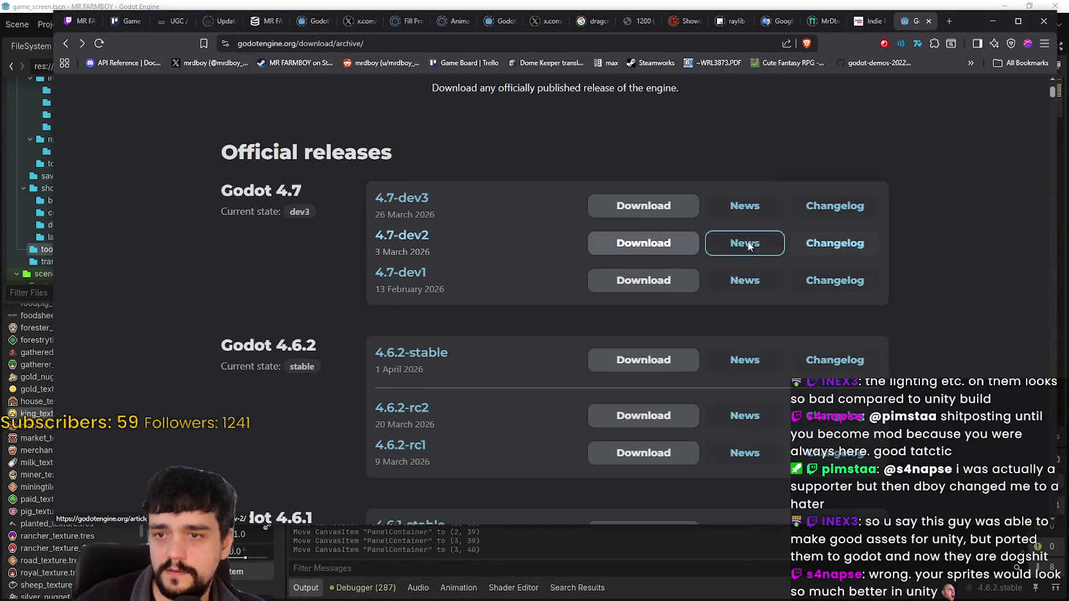
pyautogui.click(745, 243)
pyautogui.scroll(-5, 501, 417)
pyautogui.scroll(-20, 500, 407)
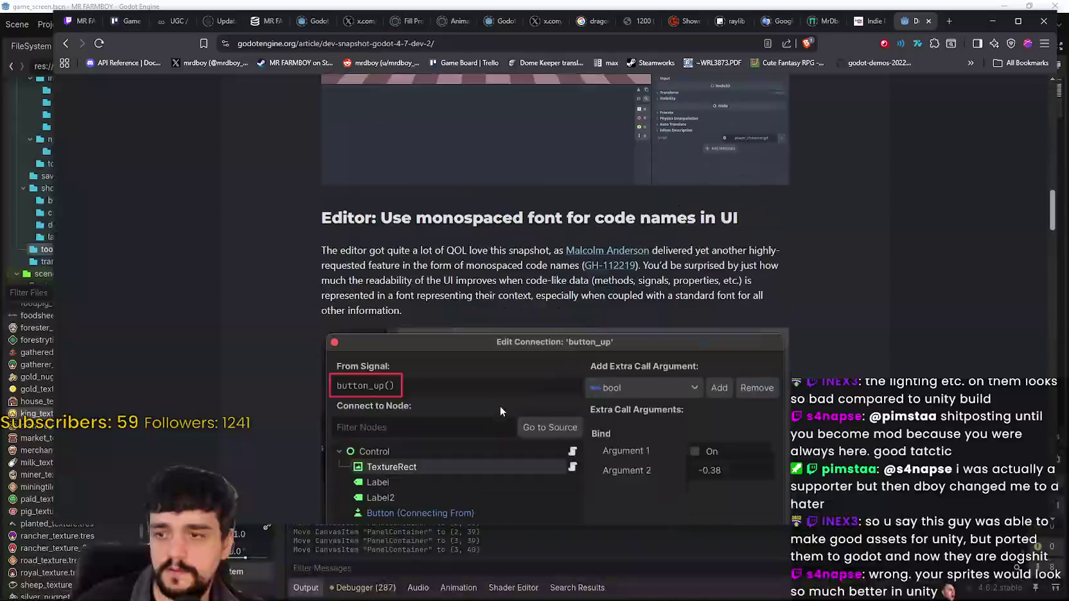
pyautogui.scroll(-15, 499, 406)
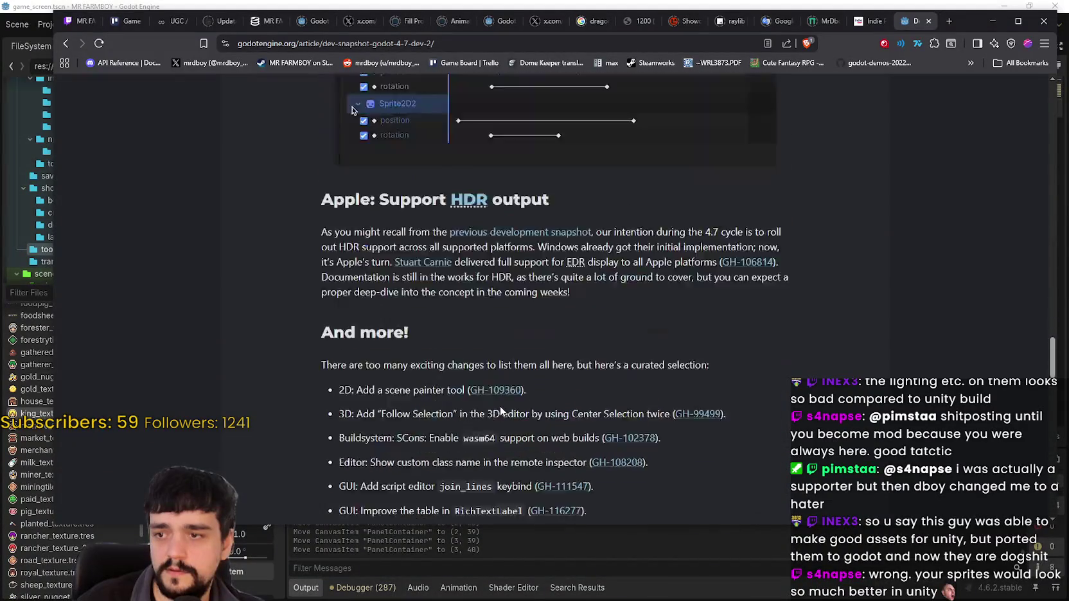
# Return to the download archive and open the Godot 4.6-stable news article
pyautogui.click(66, 45)
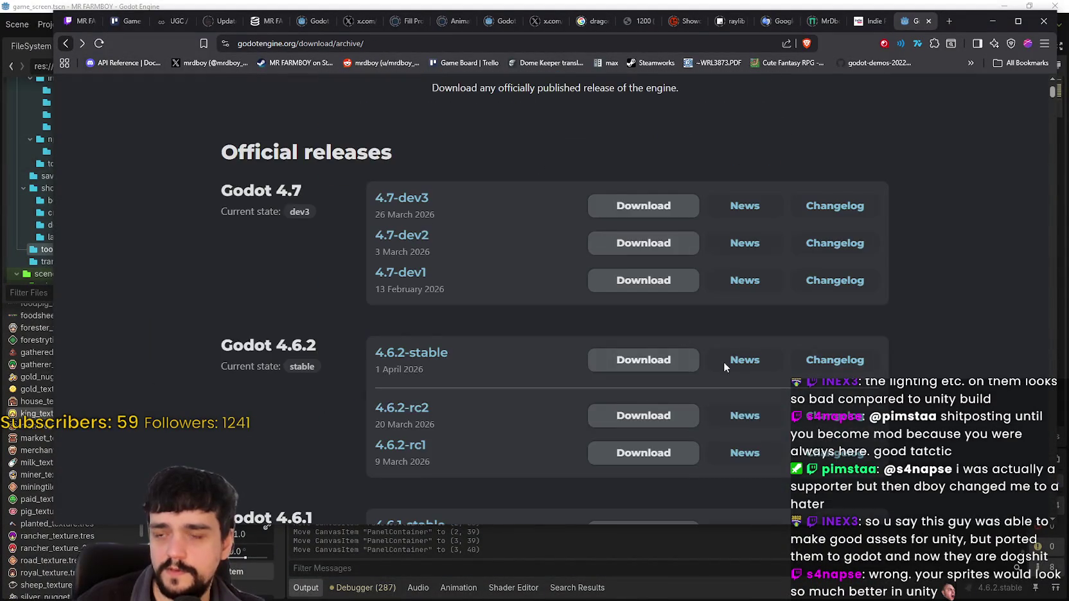
pyautogui.scroll(-8, 723, 361)
pyautogui.scroll(4, 622, 351)
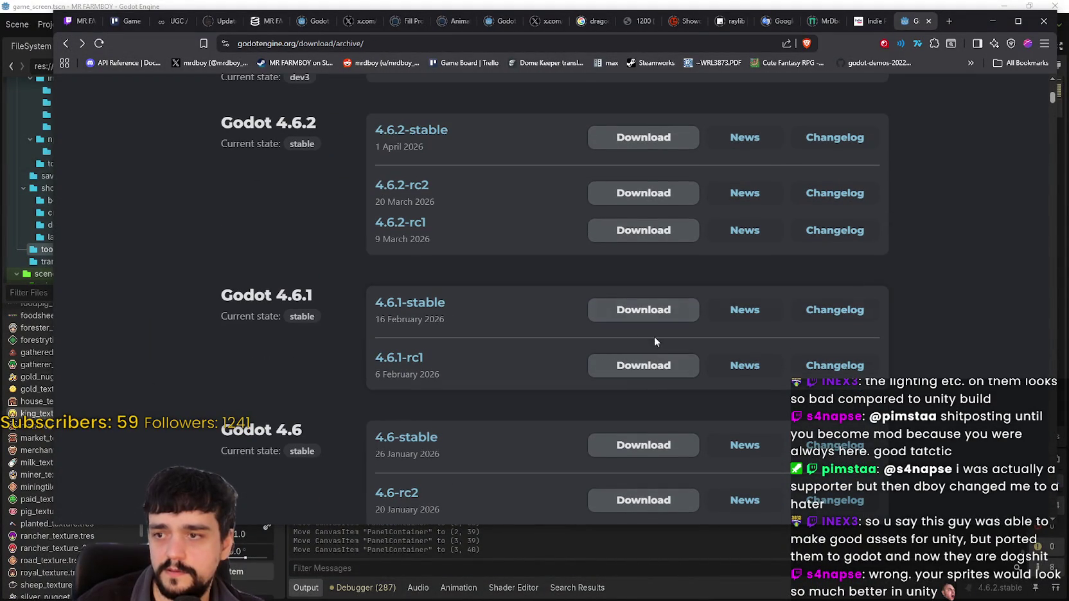
pyautogui.scroll(-3, 590, 353)
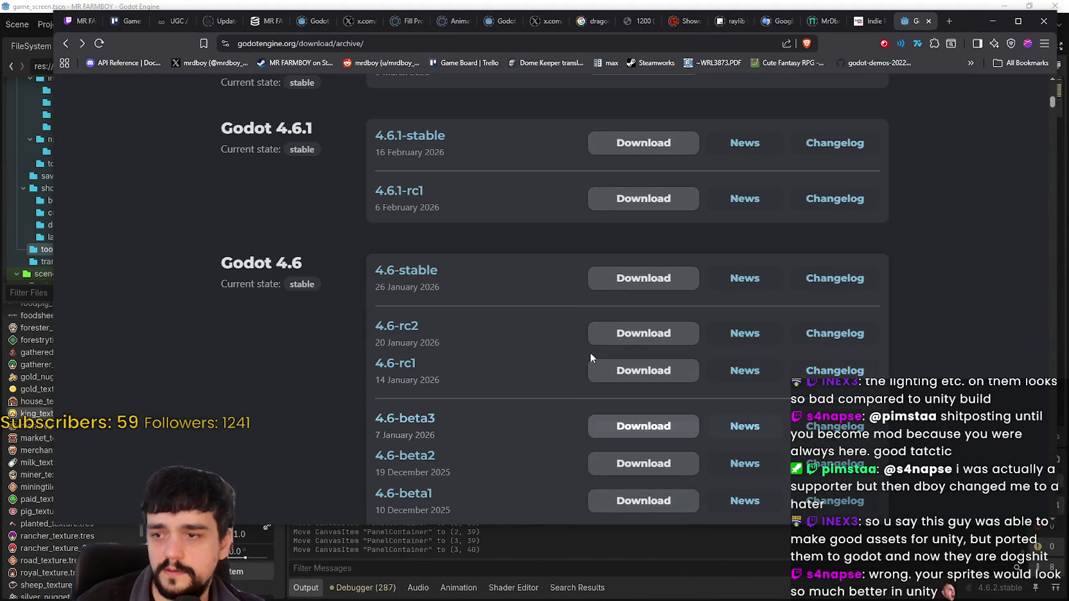
pyautogui.click(746, 278)
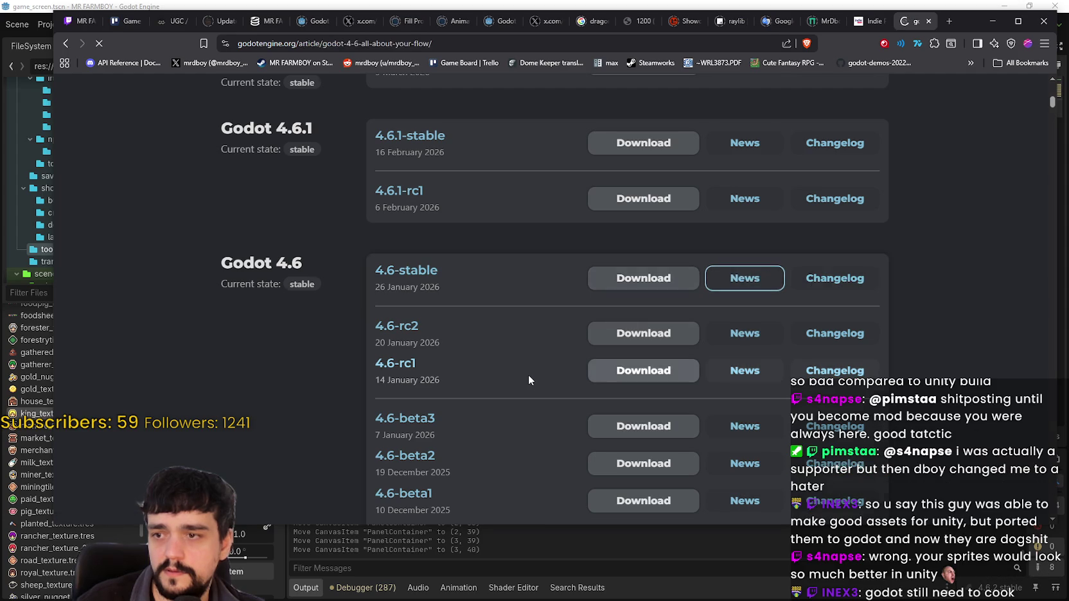
# Scroll through the 4.6-stable article and the archive's 4.6 release entries
pyautogui.scroll(-10, 528, 371)
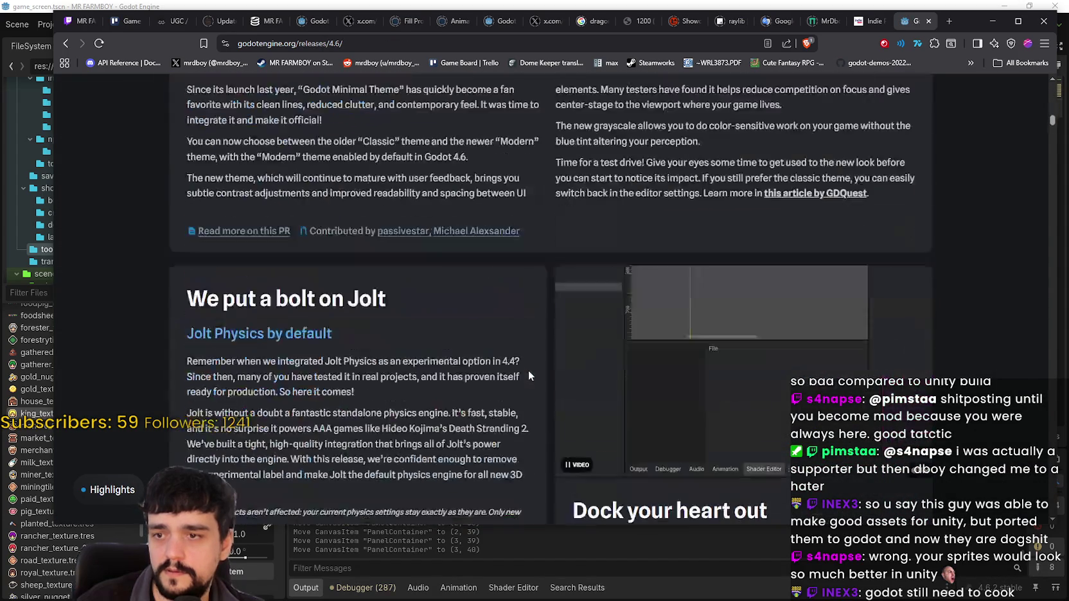
pyautogui.scroll(-15, 529, 376)
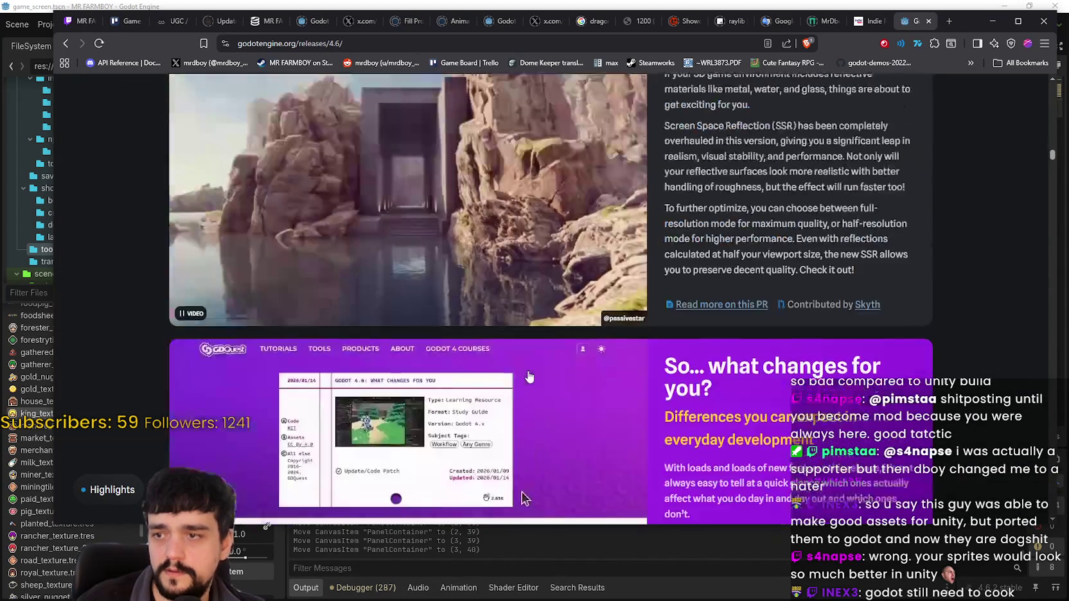
pyautogui.scroll(3, 529, 377)
pyautogui.scroll(-1, 530, 378)
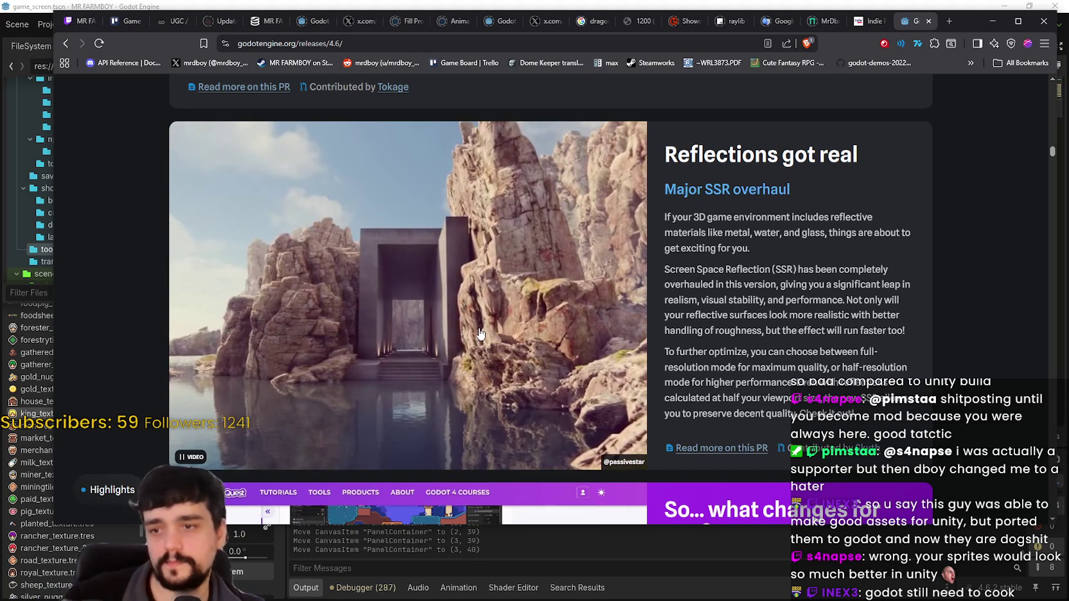
pyautogui.scroll(-10, 525, 299)
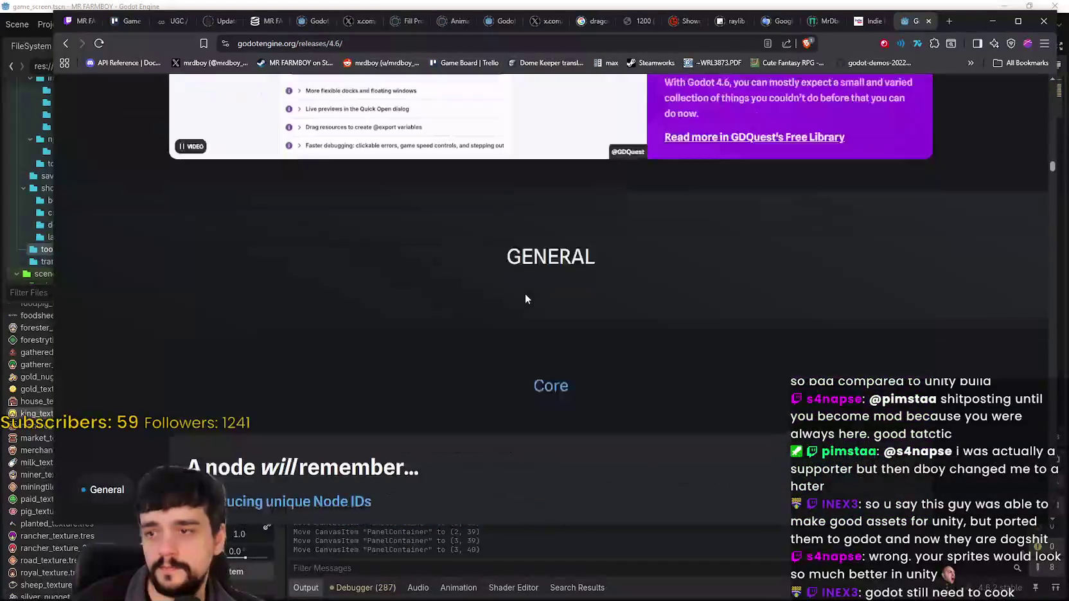
pyautogui.scroll(-20, 525, 298)
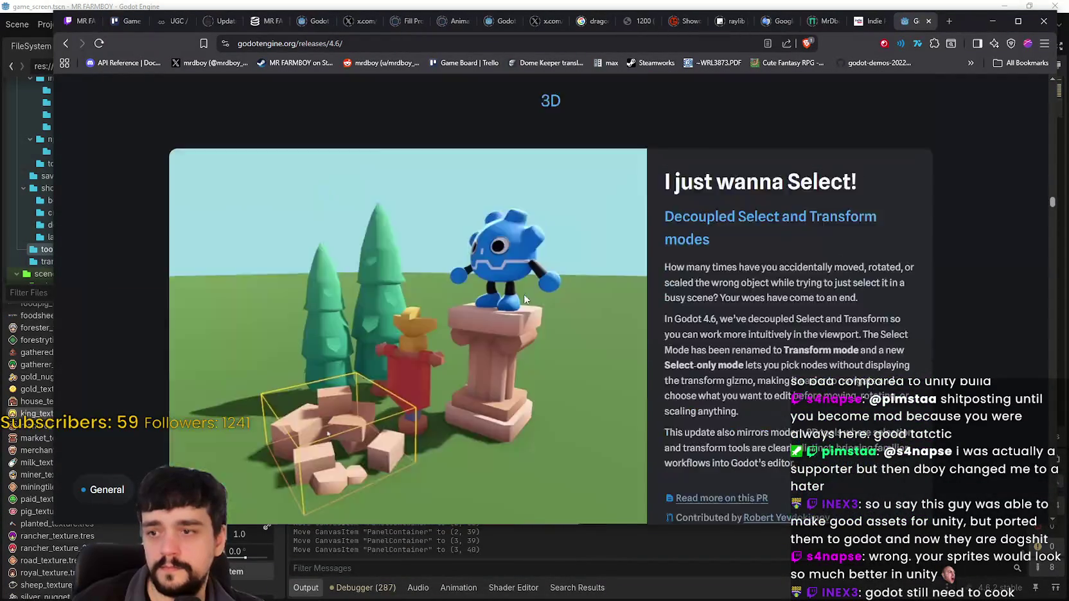
pyautogui.scroll(-20, 523, 299)
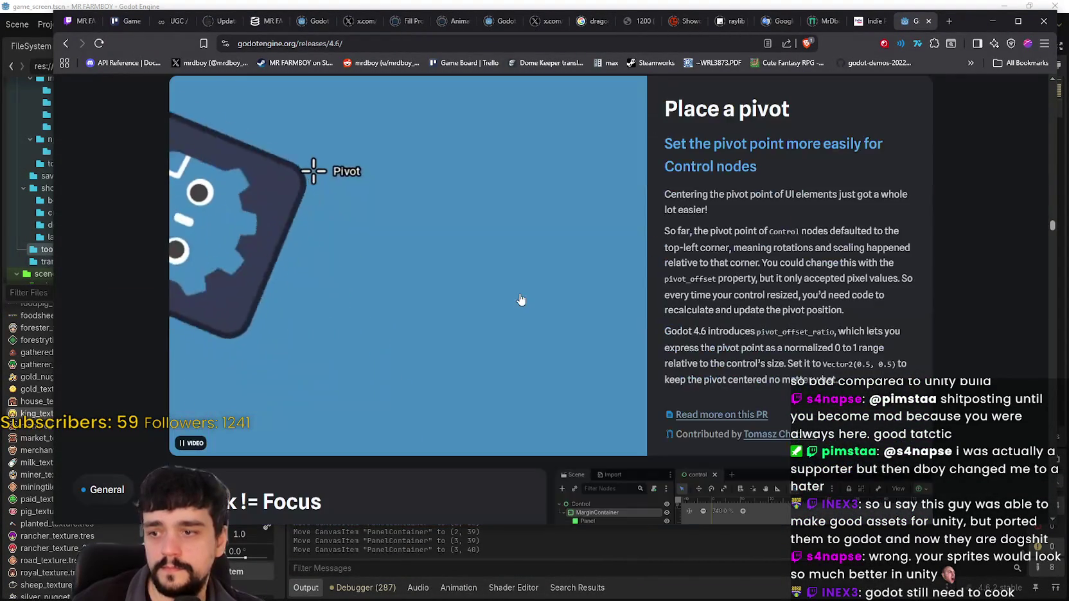
pyautogui.scroll(-15, 521, 300)
pyautogui.click(64, 42)
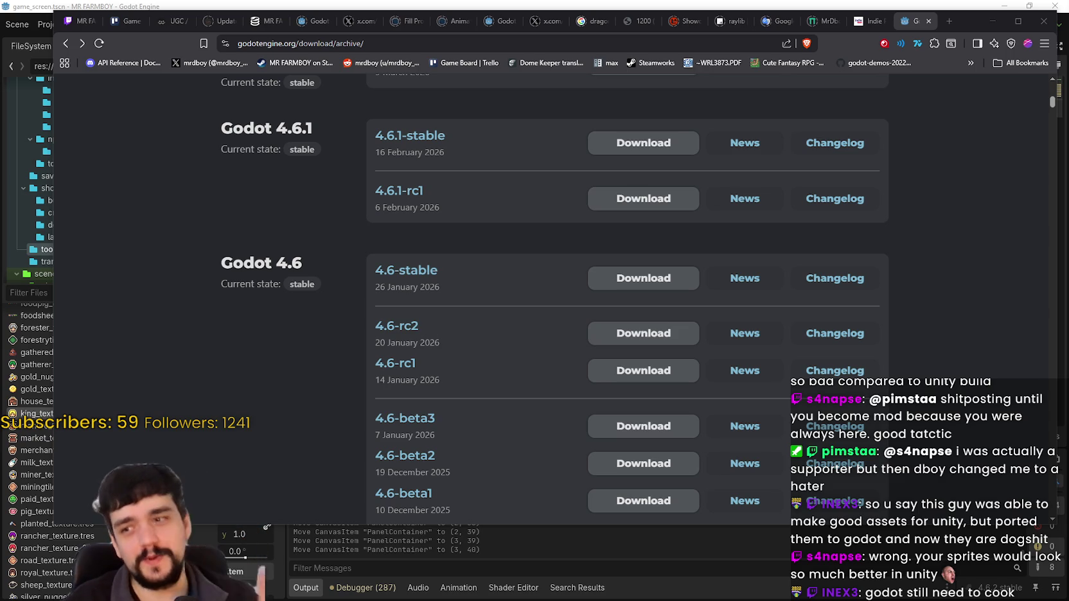
pyautogui.scroll(-5, 899, 302)
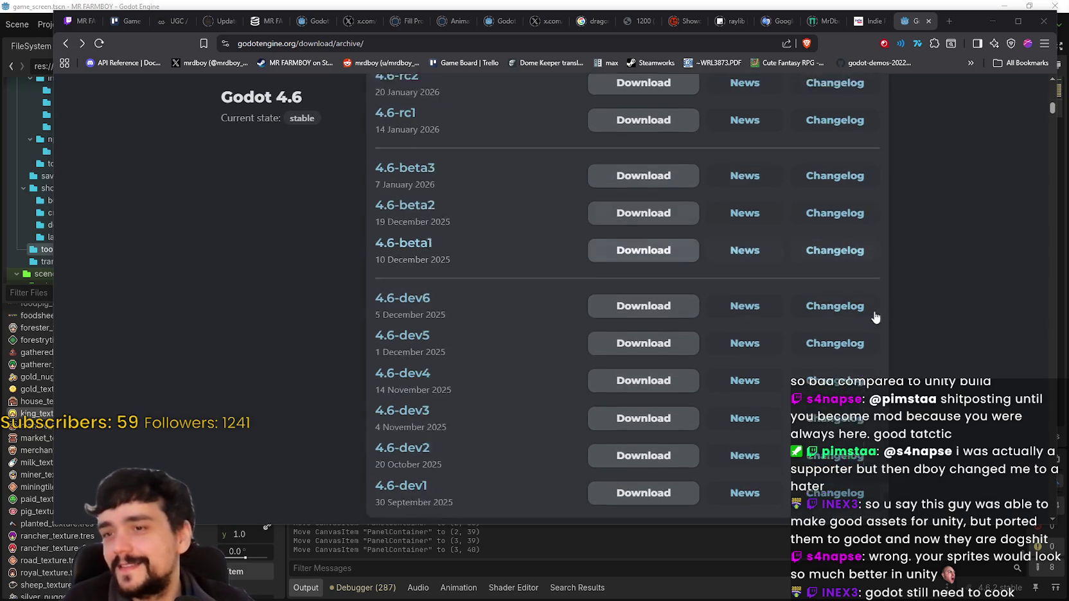
pyautogui.scroll(6, 754, 342)
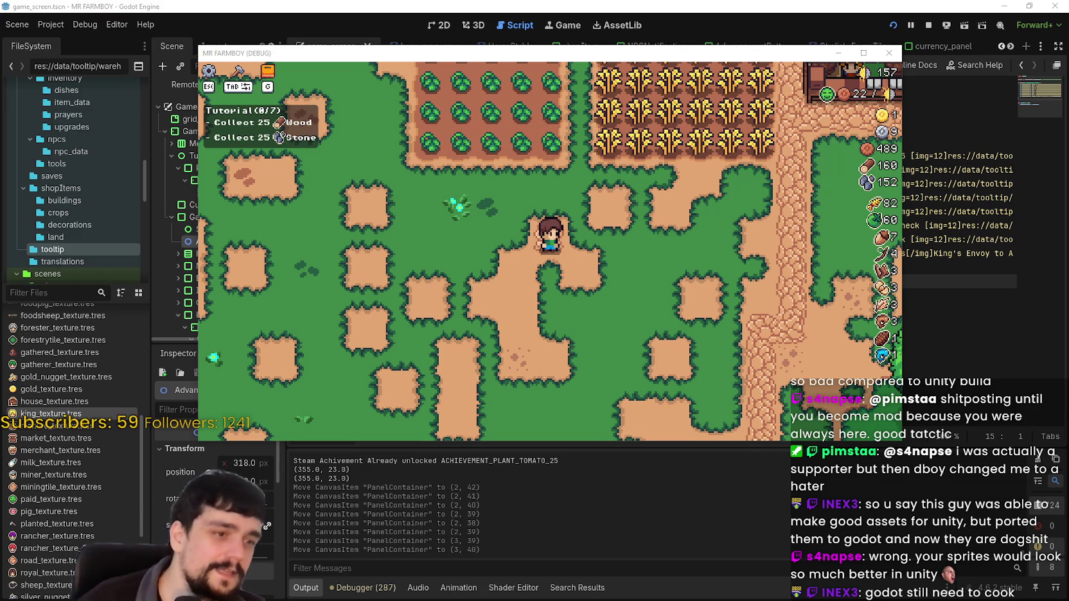
# Return from the MR FARMBOY game to tutorial.gd and select the King's Envoy step text
pyautogui.scroll(-2, 477, 281)
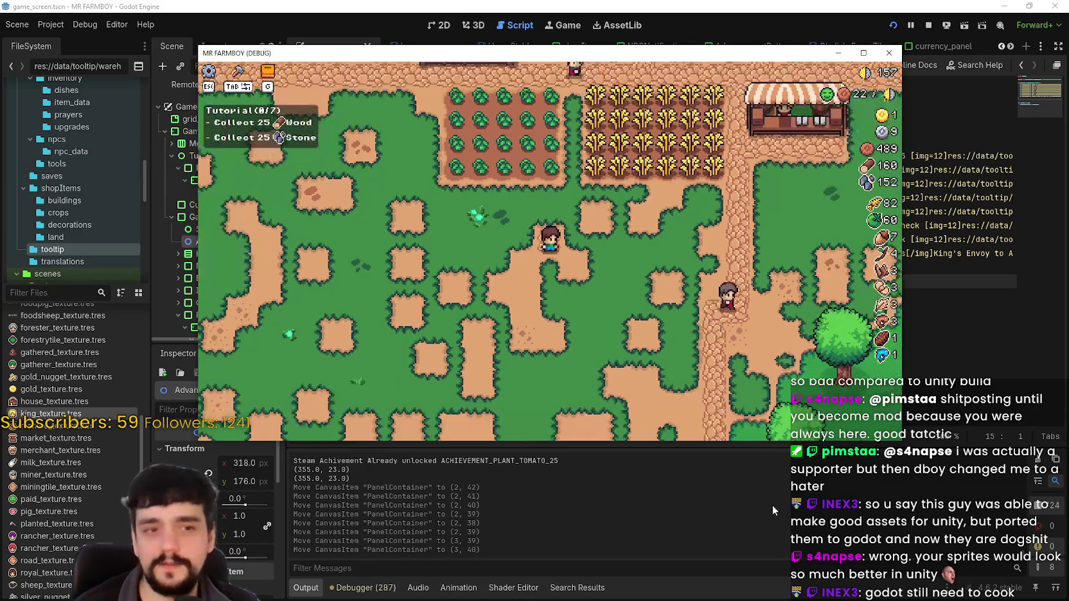
pyautogui.click(772, 505)
pyautogui.click(658, 266)
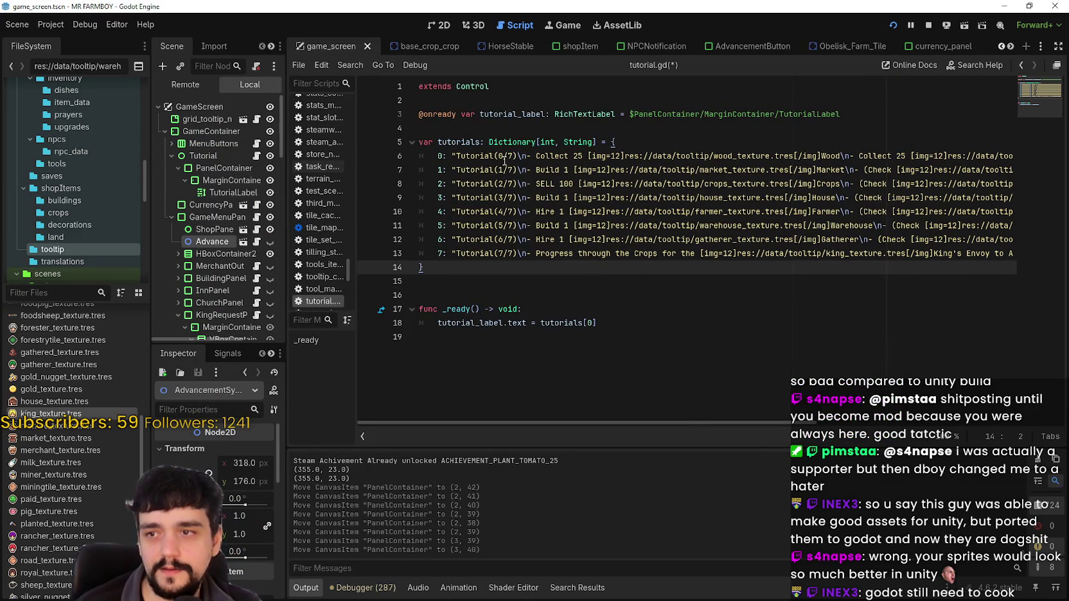
pyautogui.moveTo(615, 253); pyautogui.dragTo(1015, 253)
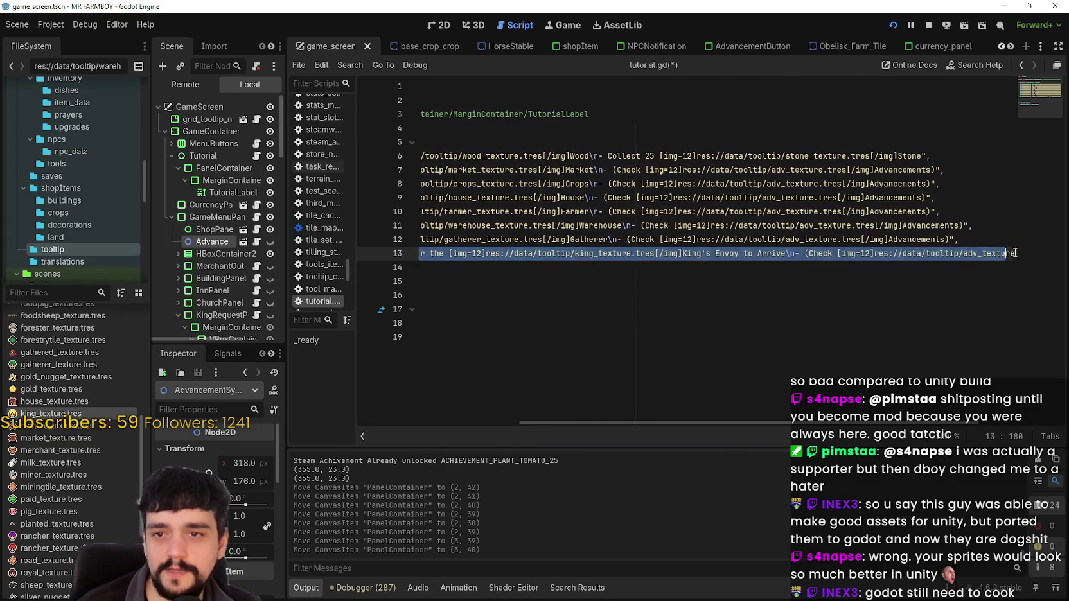
pyautogui.click(518, 253)
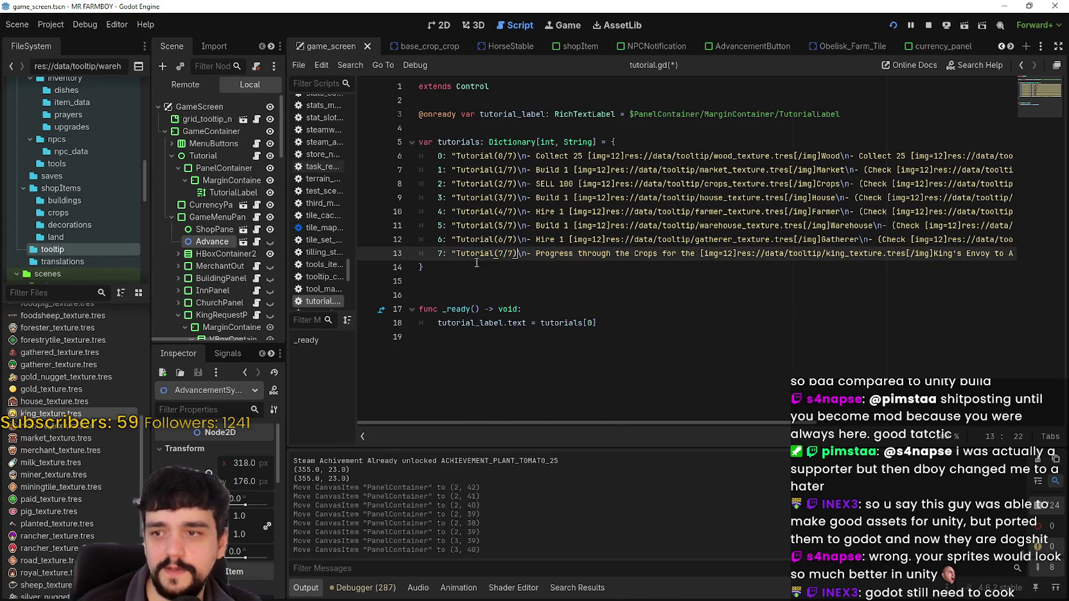
pyautogui.moveTo(477, 260)
pyautogui.mouseDown()
pyautogui.moveTo(1020, 254)
pyautogui.moveTo(388, 253)
pyautogui.moveTo(469, 254)
pyautogui.moveTo(437, 255)
pyautogui.mouseUp()
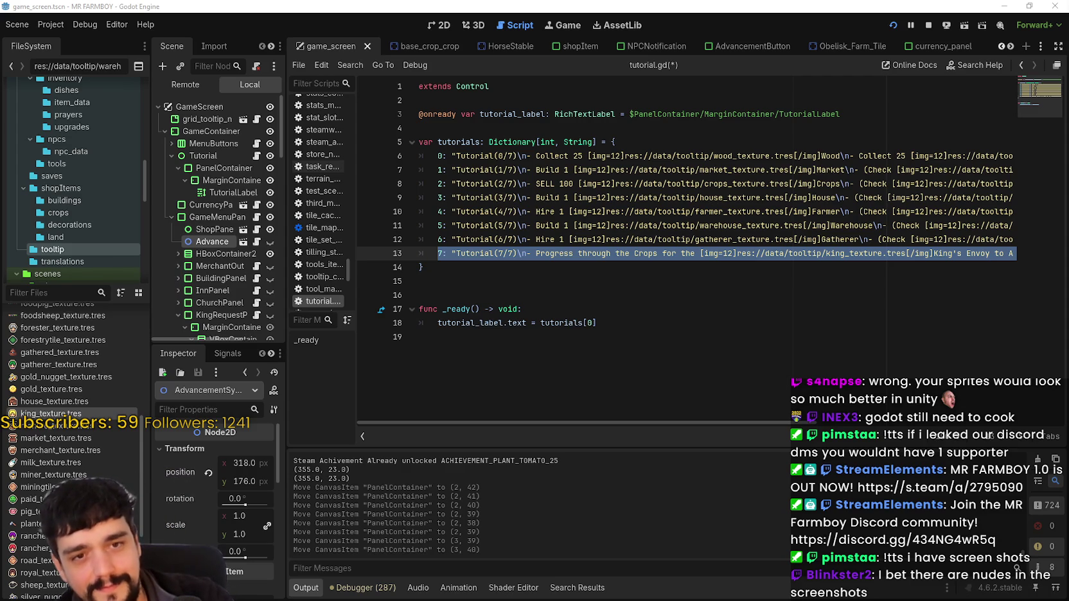
pyautogui.click(572, 281)
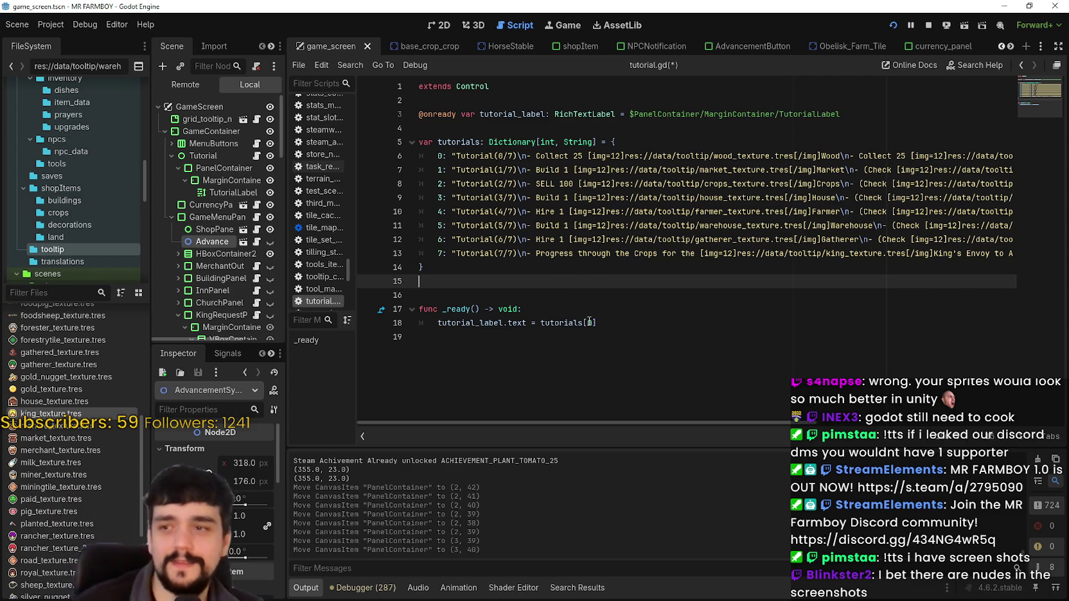
pyautogui.click(516, 157)
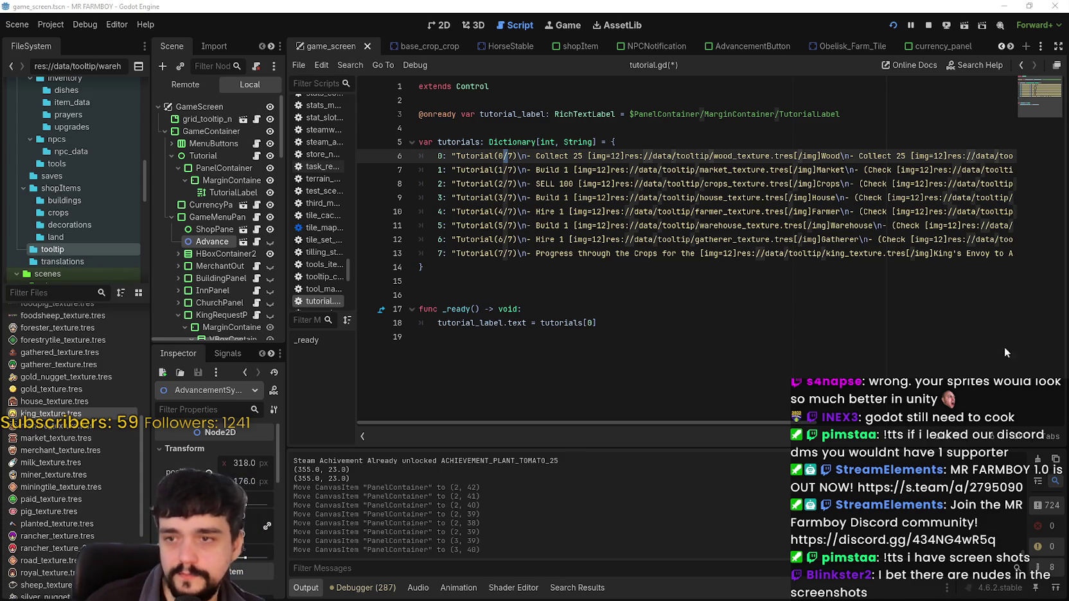
pyautogui.moveTo(450, 253); pyautogui.dragTo(1020, 258)
pyautogui.click(1008, 254)
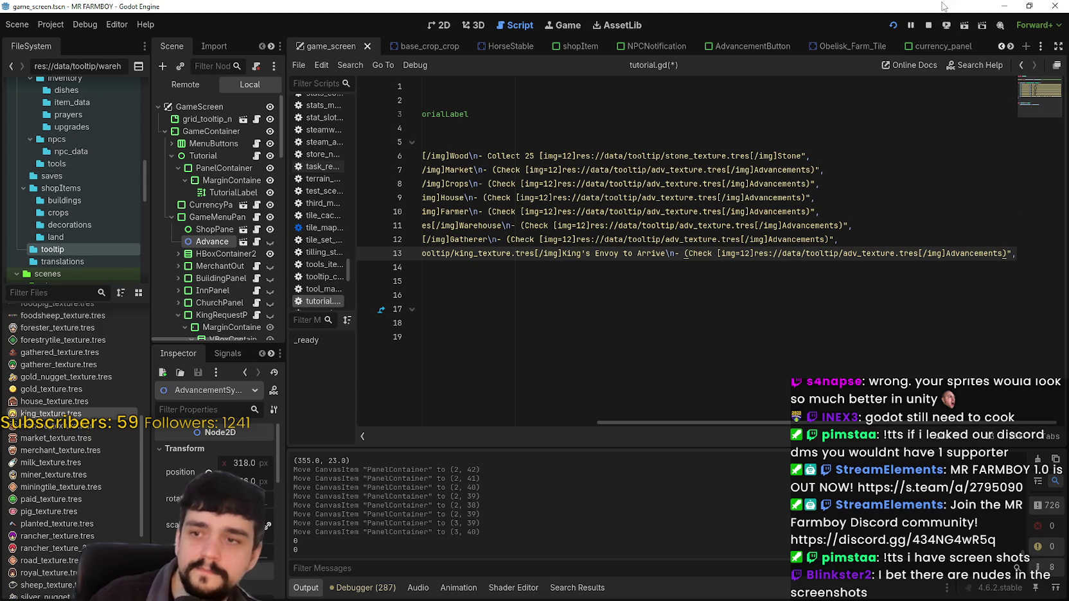
pyautogui.moveTo(704, 253); pyautogui.dragTo(354, 225)
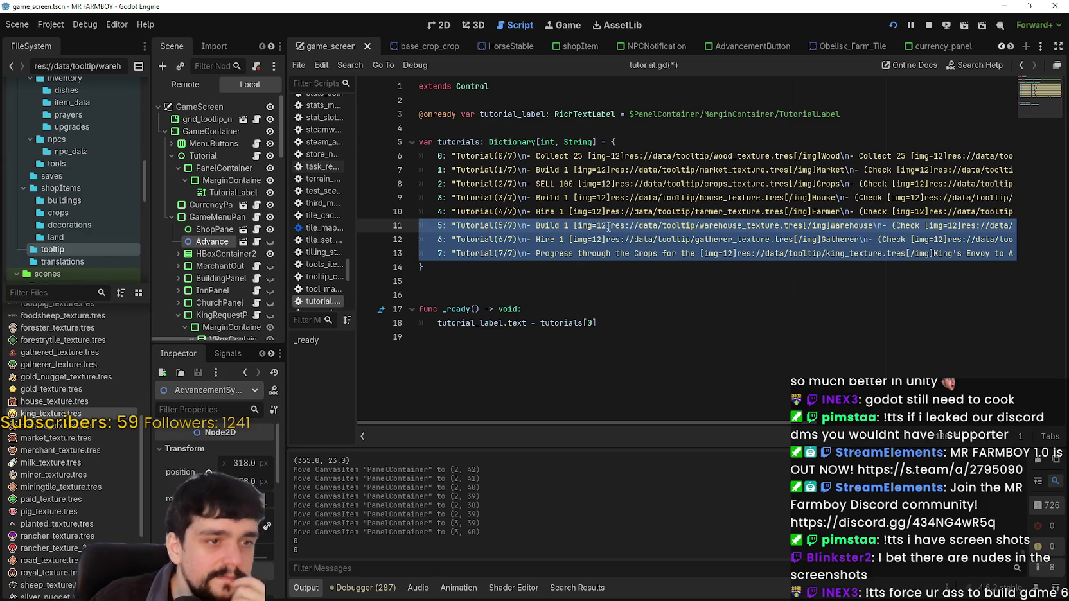
pyautogui.click(606, 239)
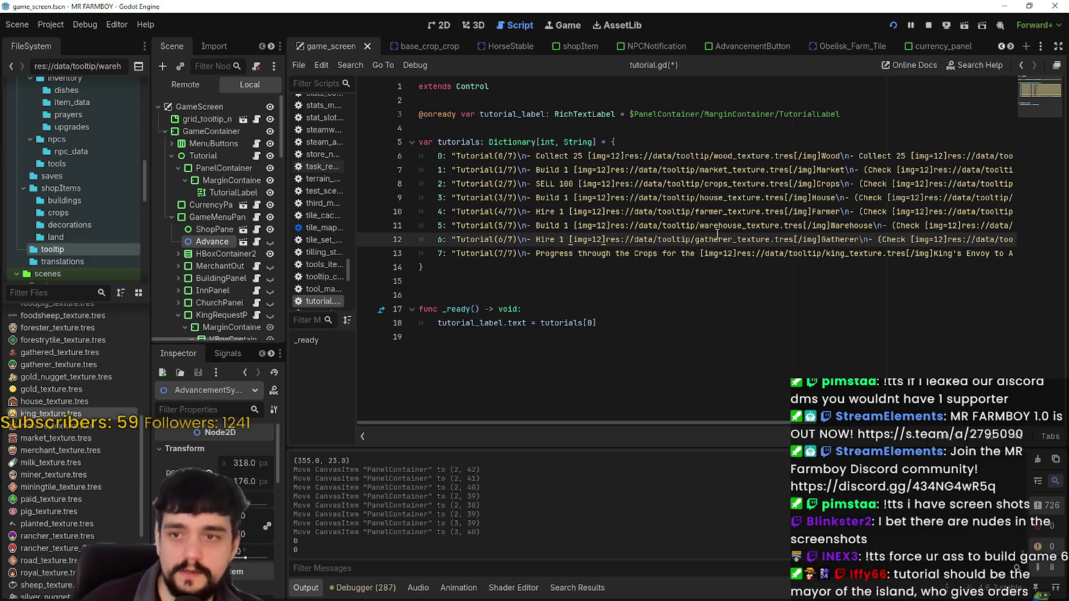
pyautogui.moveTo(710, 239)
pyautogui.mouseDown()
pyautogui.moveTo(1009, 226)
pyautogui.moveTo(321, 238)
pyautogui.moveTo(438, 239)
pyautogui.mouseUp()
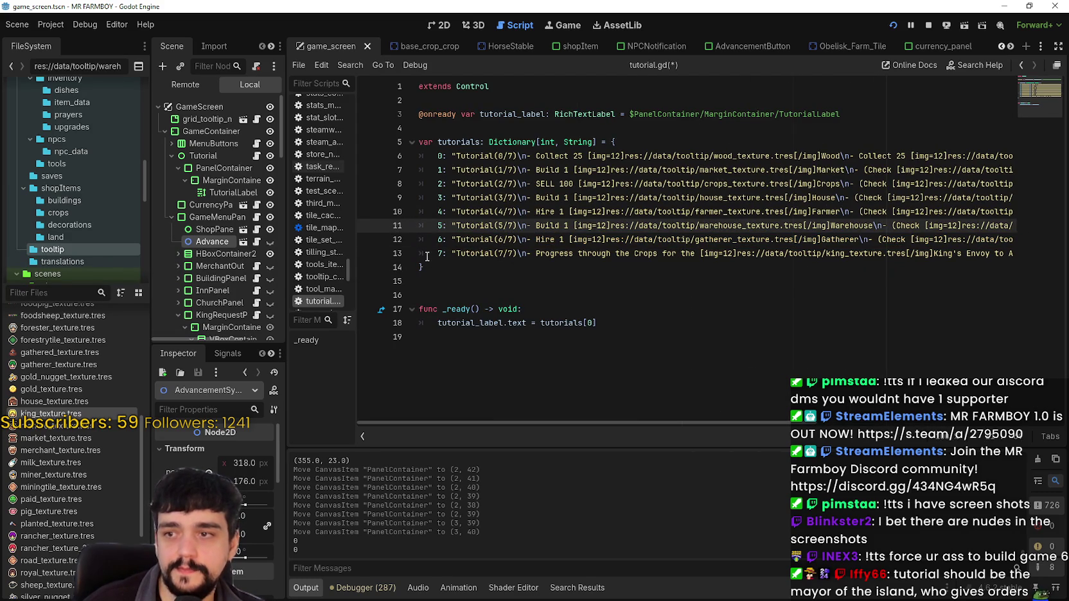
pyautogui.moveTo(429, 254); pyautogui.dragTo(1040, 255)
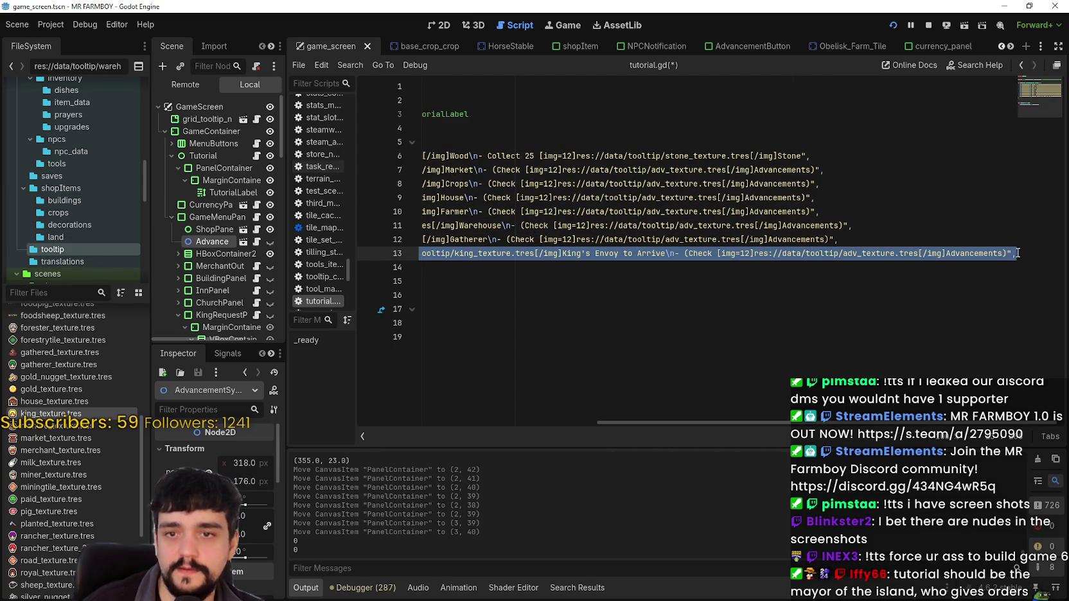
# Paste a copy of the last entry as key 8, labelled Tutorial(8/10)
pyautogui.click(1026, 253)
pyautogui.press('Return')
pyautogui.hotkey('ctrl', 'v')
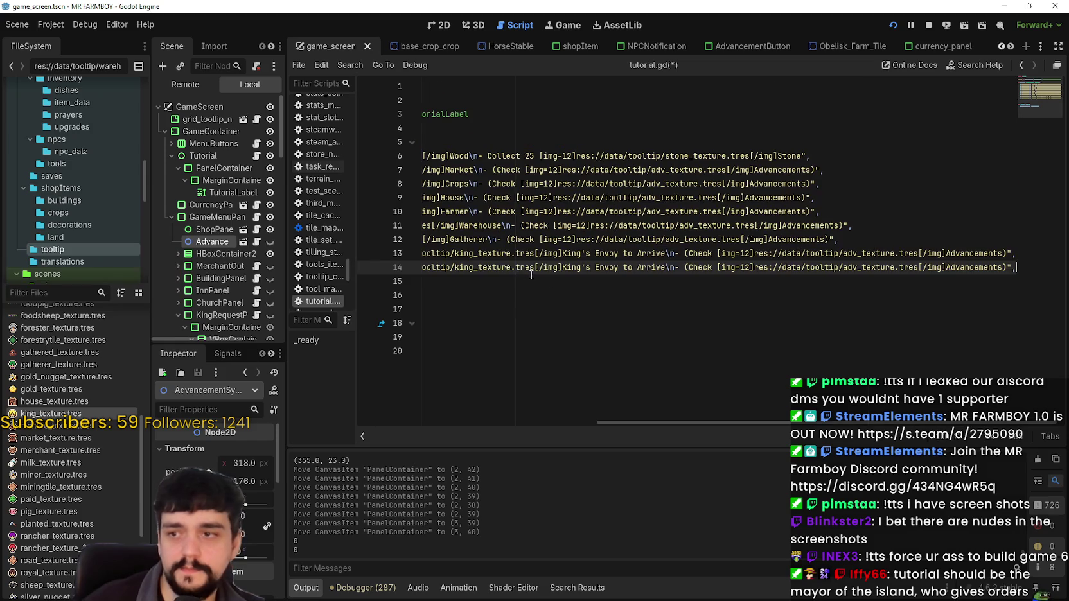
pyautogui.moveTo(546, 267)
pyautogui.mouseDown()
pyautogui.moveTo(463, 267)
pyautogui.moveTo(453, 252)
pyautogui.mouseUp()
pyautogui.doubleClick(441, 267)
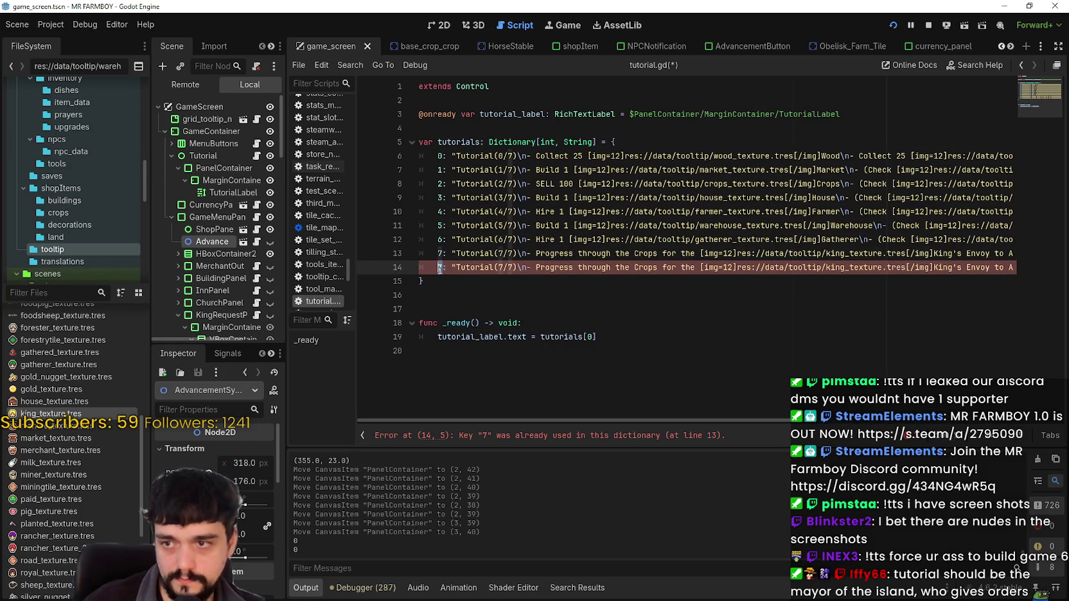
pyautogui.write('8')
pyautogui.doubleClick(500, 267)
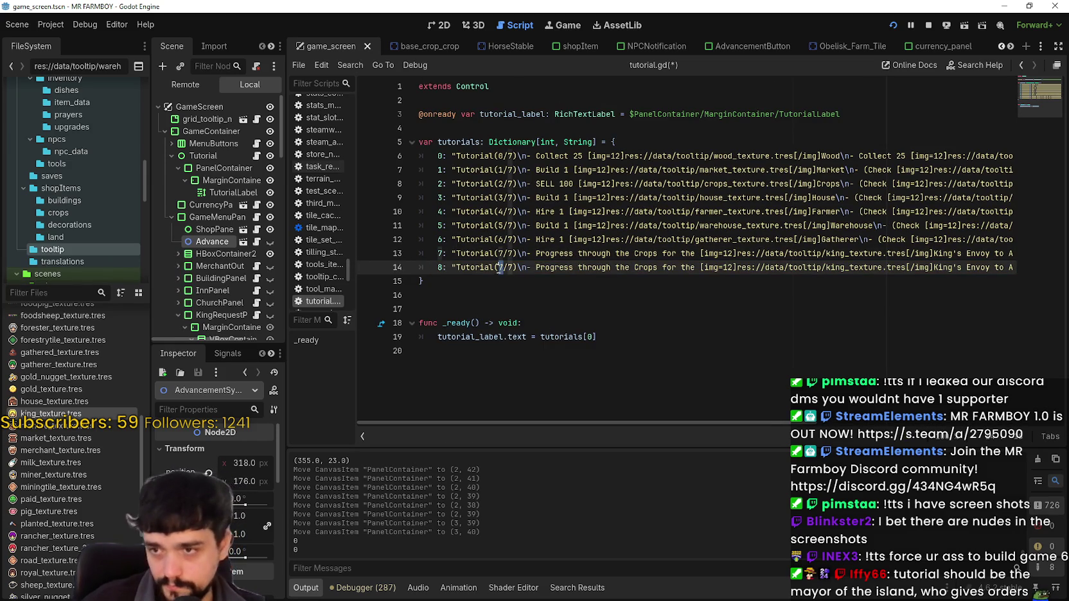
pyautogui.write('8')
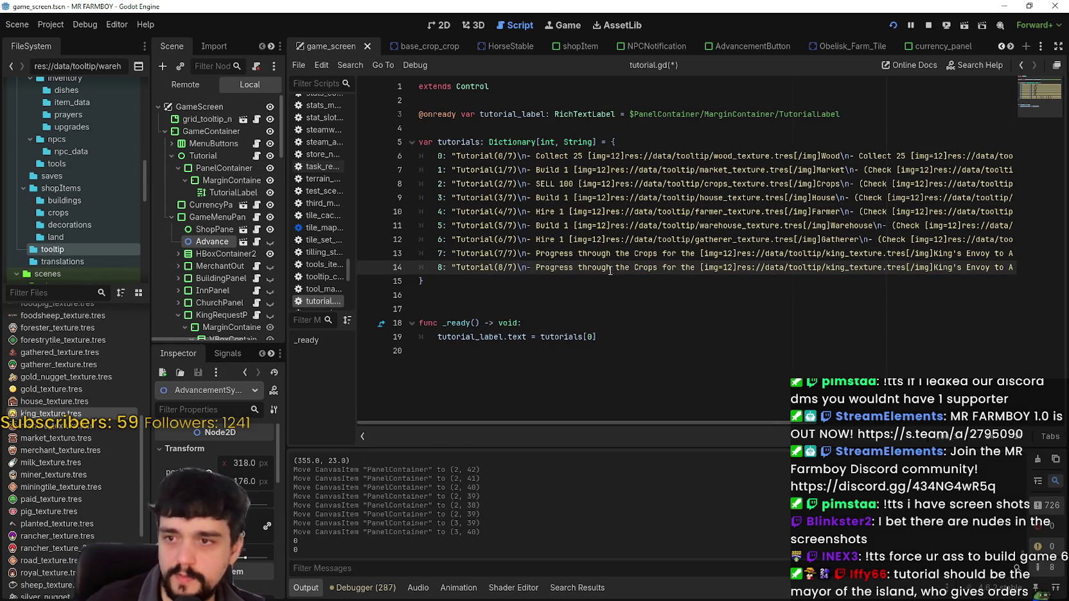
pyautogui.doubleClick(510, 267)
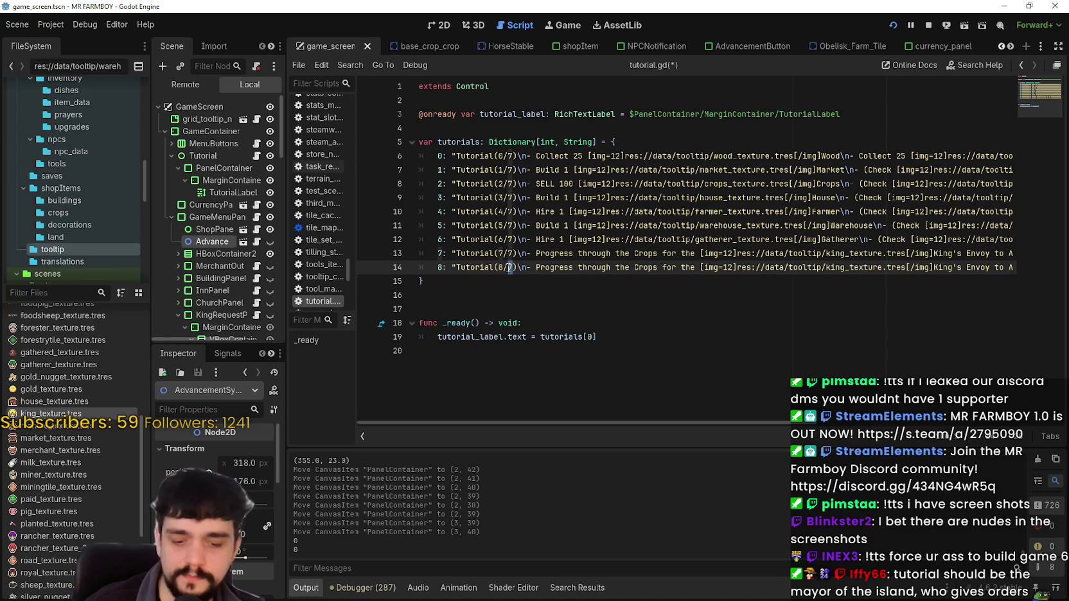
pyautogui.write('1')
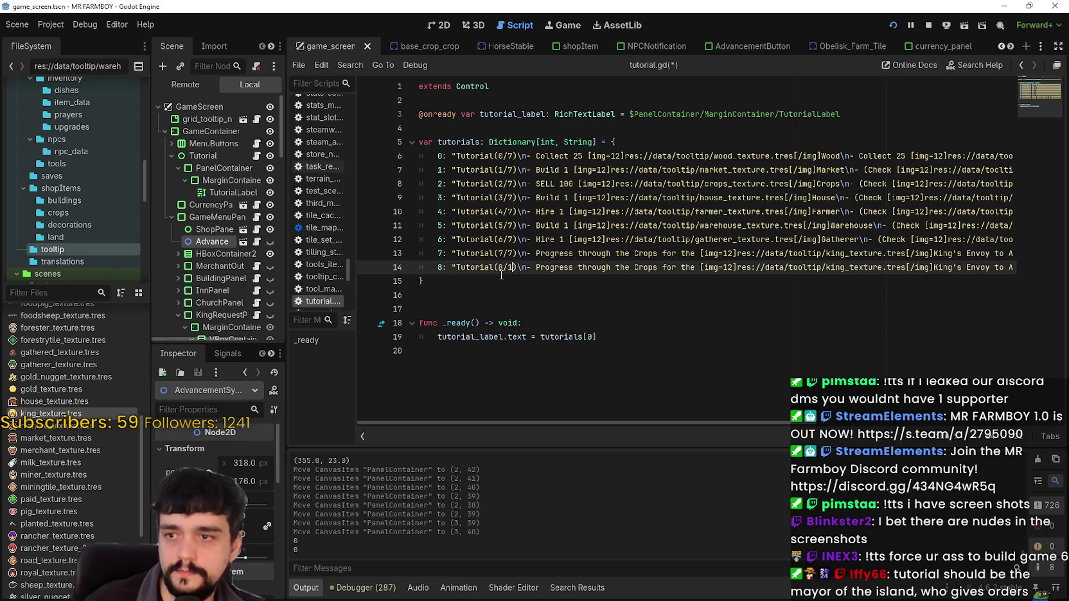
pyautogui.write('0')
pyautogui.click(652, 254)
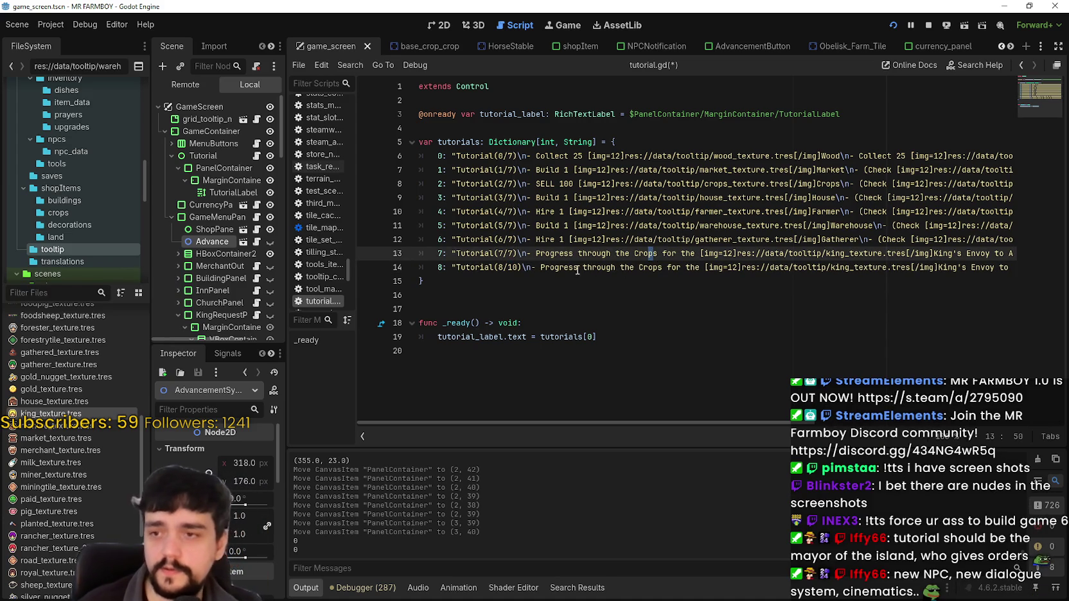
# Select the 'Progress through the Crops' wording in the new entry 8
pyautogui.moveTo(577, 268)
pyautogui.mouseDown()
pyautogui.moveTo(787, 253)
pyautogui.moveTo(692, 268)
pyautogui.moveTo(718, 252)
pyautogui.mouseUp()
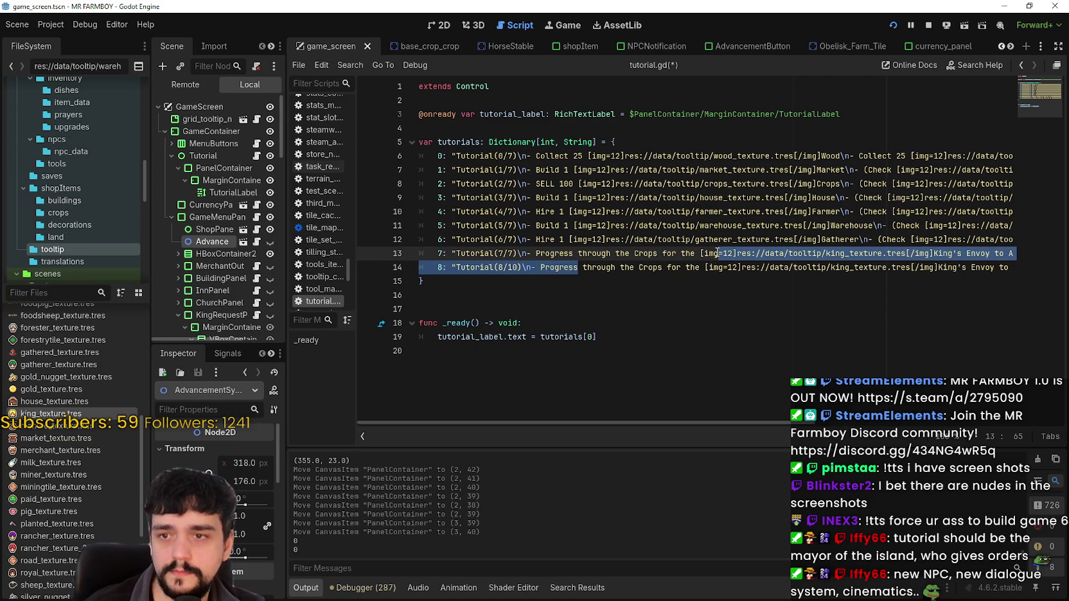
pyautogui.moveTo(718, 253)
pyautogui.mouseDown()
pyautogui.moveTo(1016, 253)
pyautogui.moveTo(488, 257)
pyautogui.moveTo(693, 267)
pyautogui.moveTo(689, 251)
pyautogui.moveTo(406, 253)
pyautogui.mouseUp()
pyautogui.press('Left')
pyautogui.press('Left')
pyautogui.press('Left')
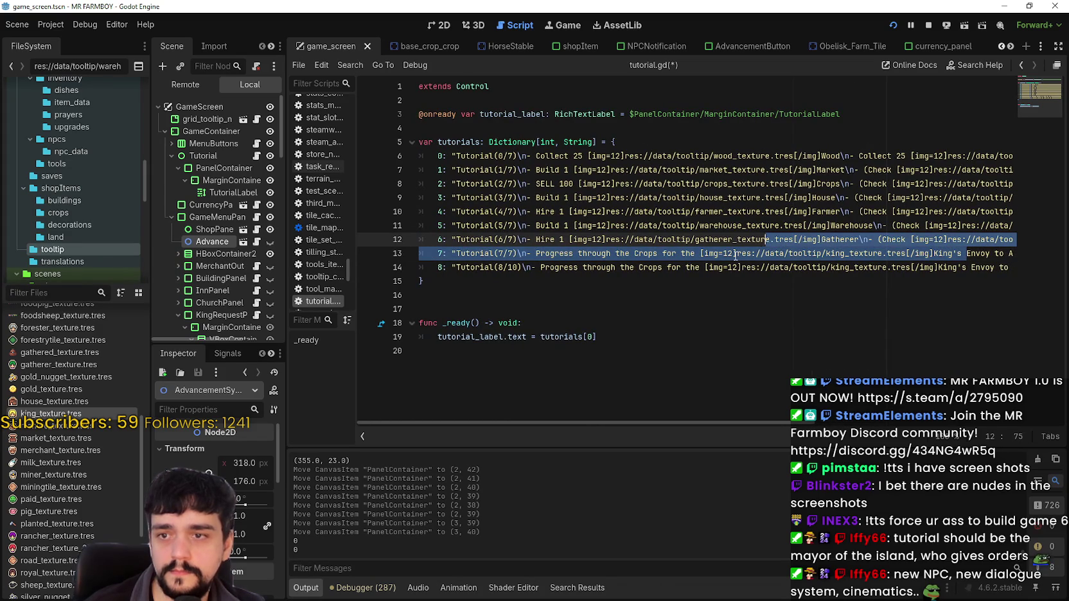
pyautogui.moveTo(751, 253); pyautogui.dragTo(1039, 255)
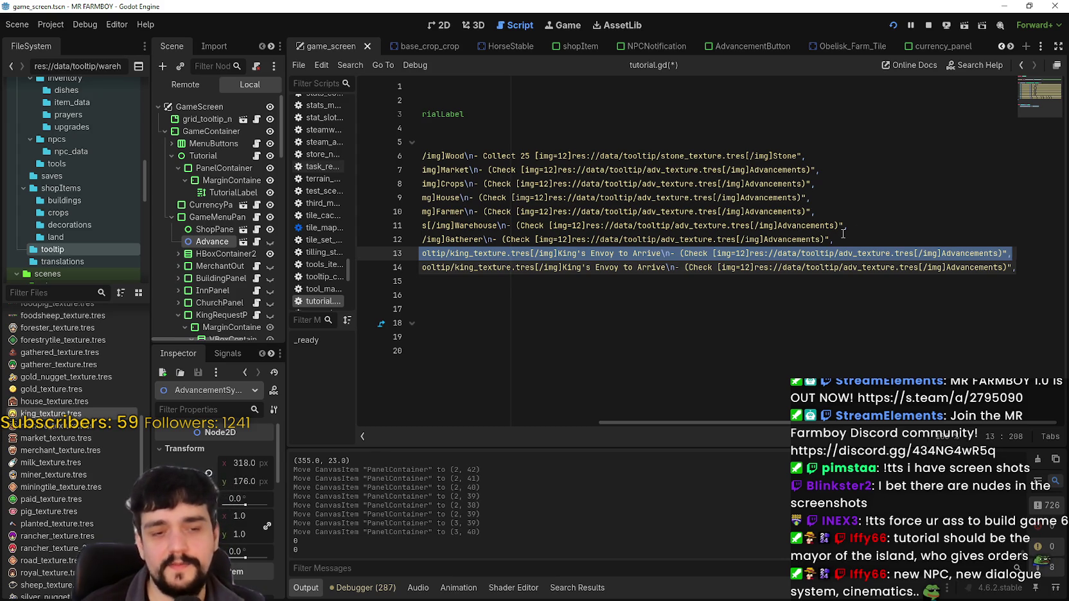
pyautogui.press('Escape')
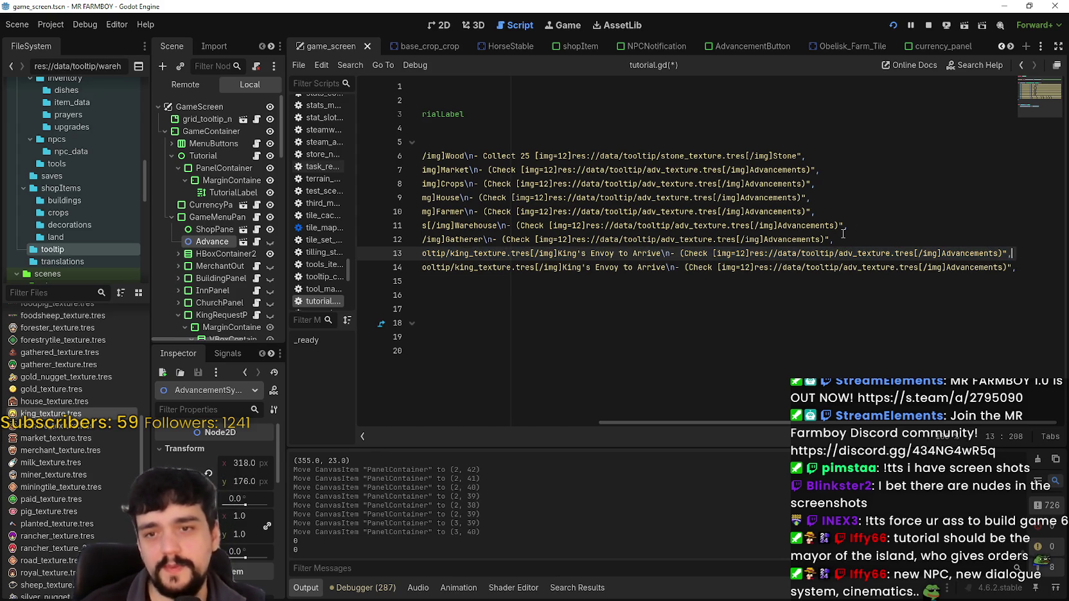
pyautogui.press('Home')
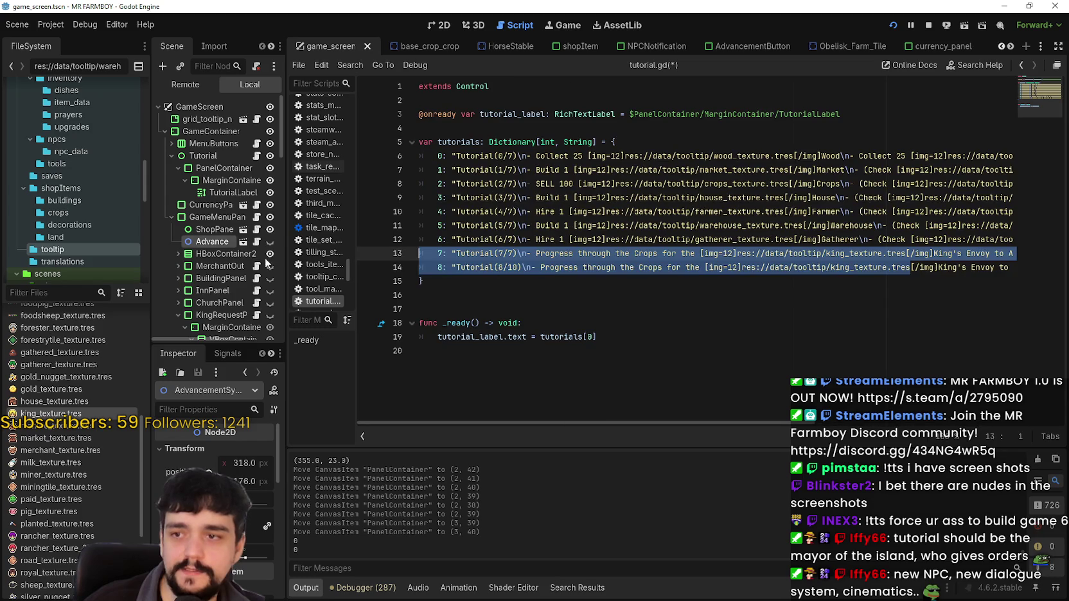
pyautogui.click(526, 253)
pyautogui.click(648, 267)
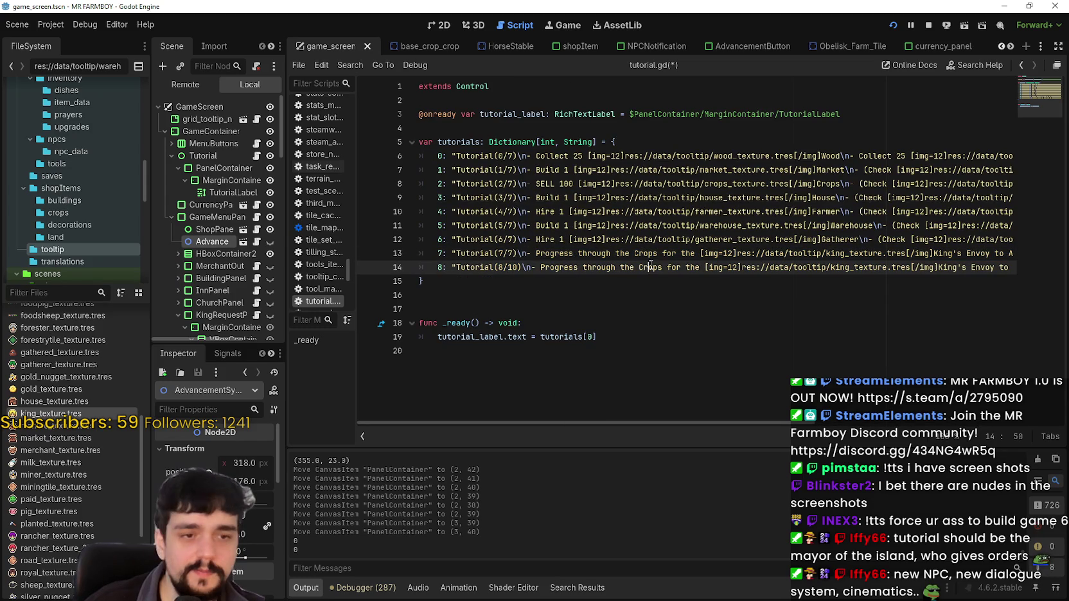
pyautogui.moveTo(541, 267); pyautogui.dragTo(699, 268)
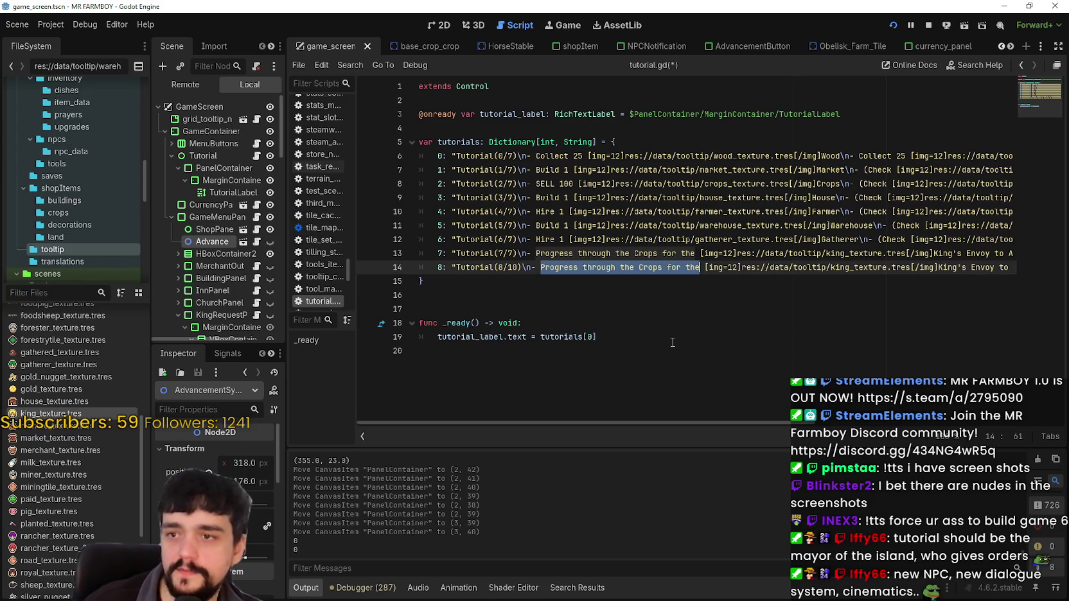
# Open step 8 with '- Hire 20 Workers', replacing the trial 'Build 20' wording
pyautogui.write('Build')
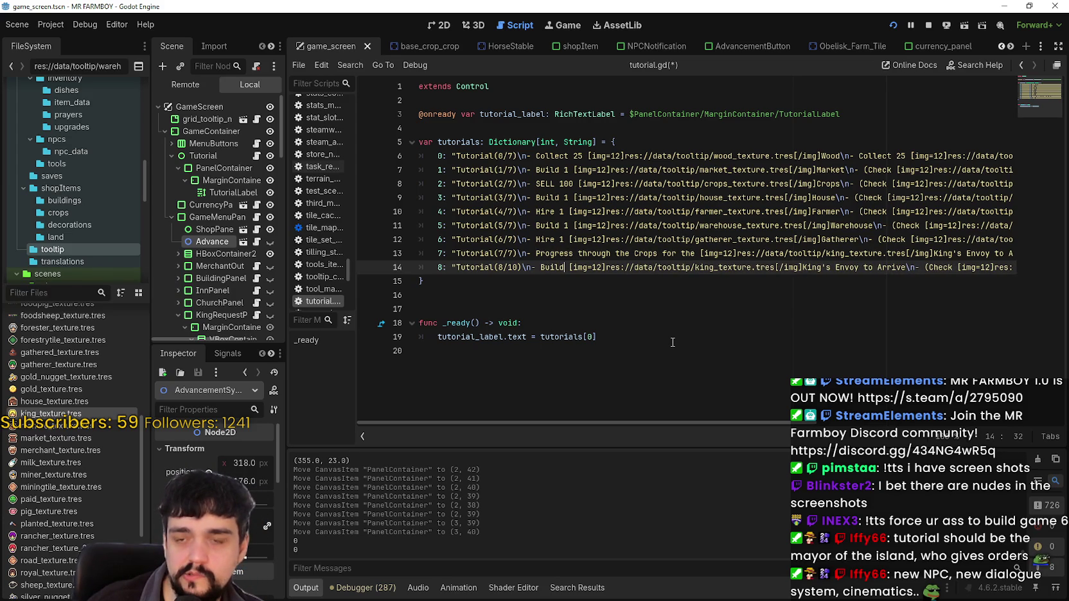
pyautogui.write(' 20')
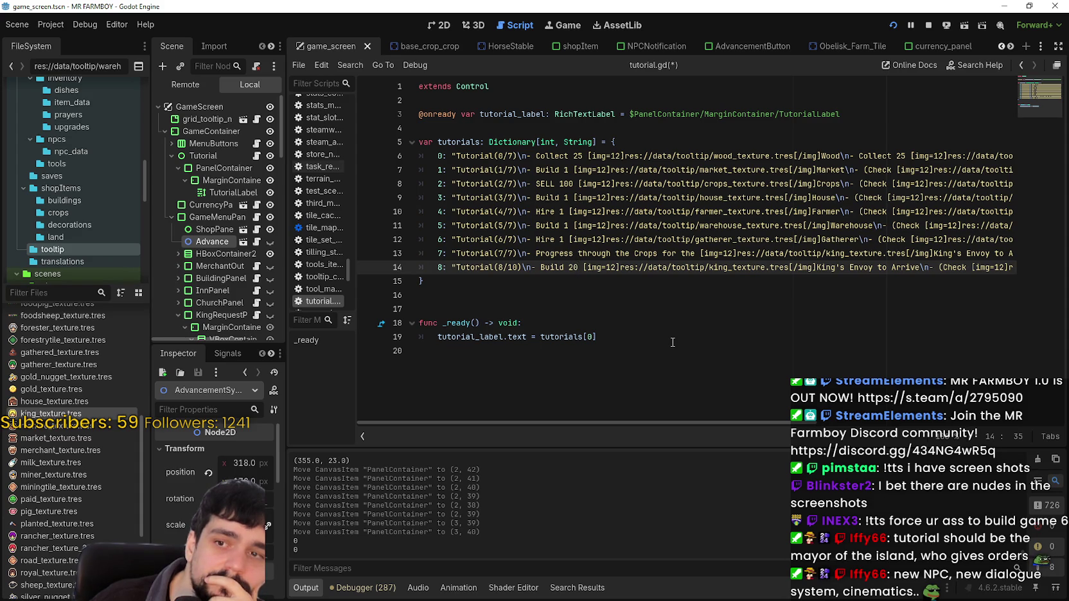
pyautogui.press('BackSpace')
pyautogui.press('BackSpace')
pyautogui.press('BackSpace')
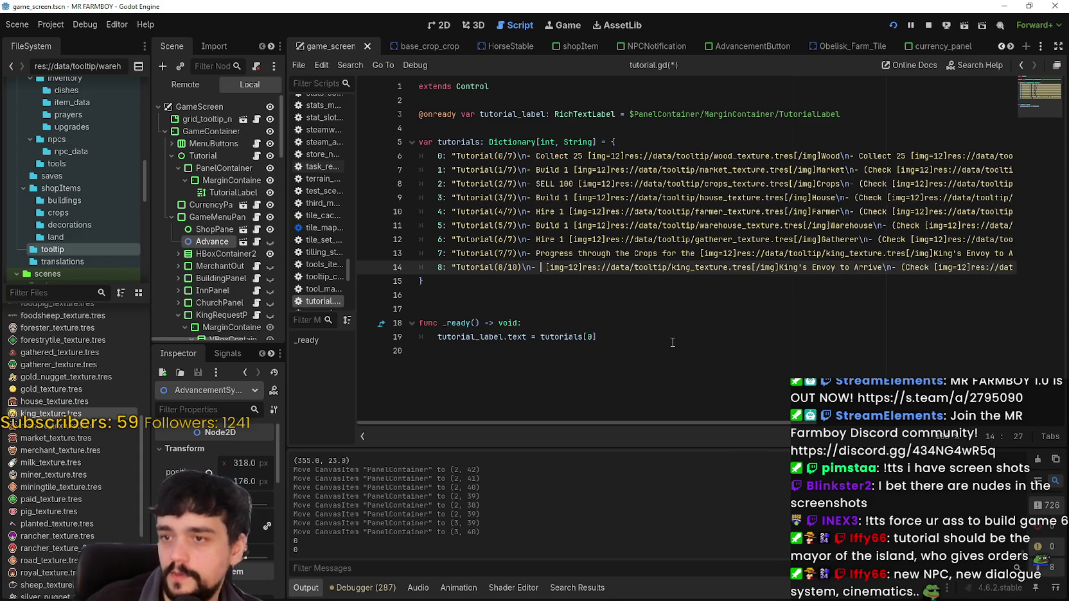
pyautogui.press('BackSpace')
pyautogui.press('BackSpace')
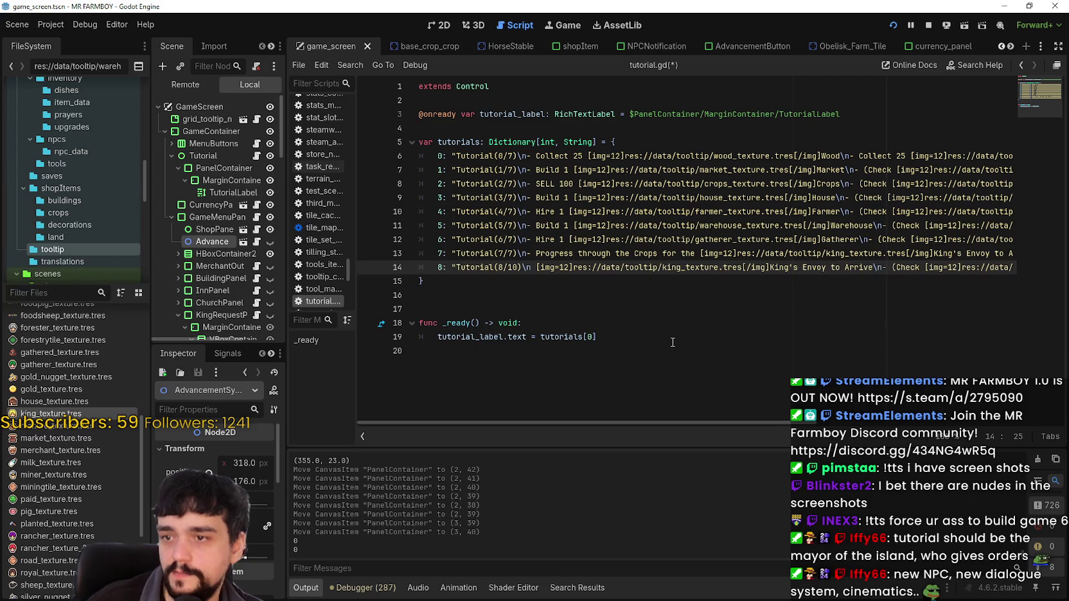
pyautogui.write('- Hire')
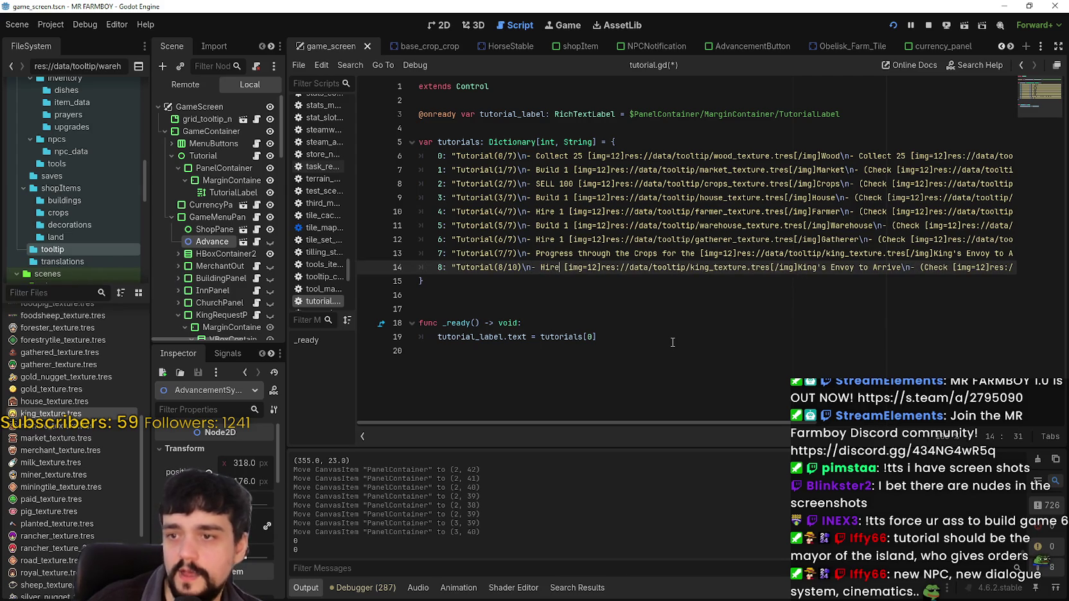
pyautogui.write(' 20 Workers')
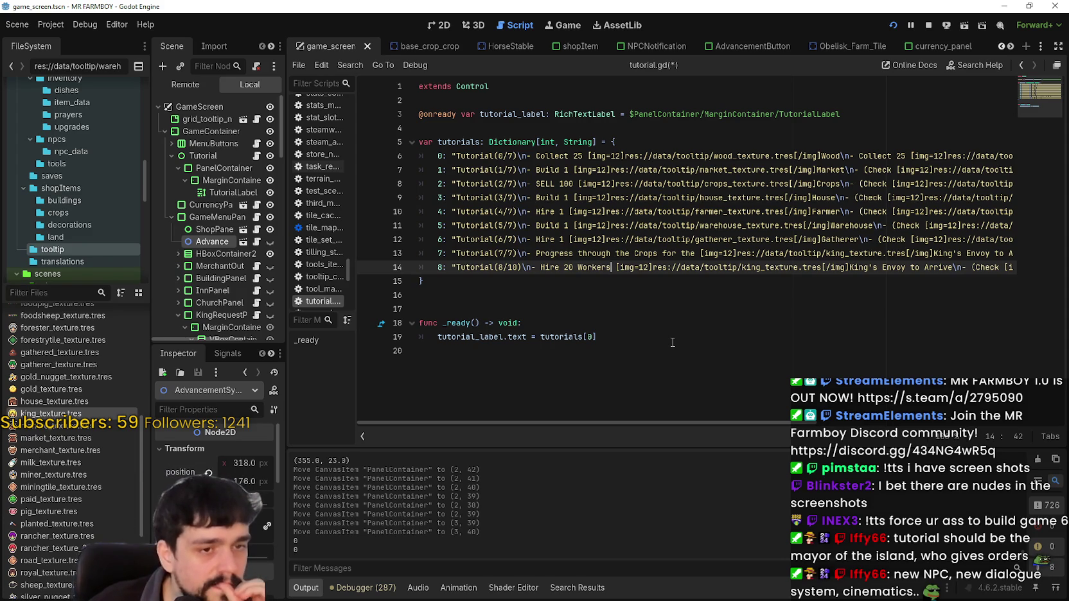
# Change the hire count in step 8 from 20 to 8
pyautogui.doubleClick(568, 268)
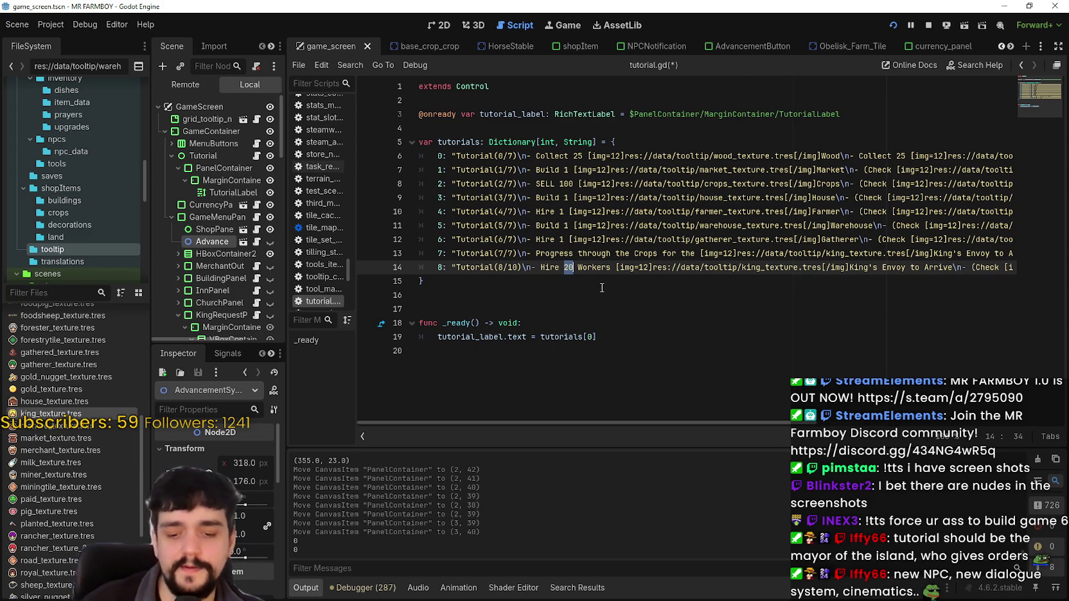
pyautogui.write('10')
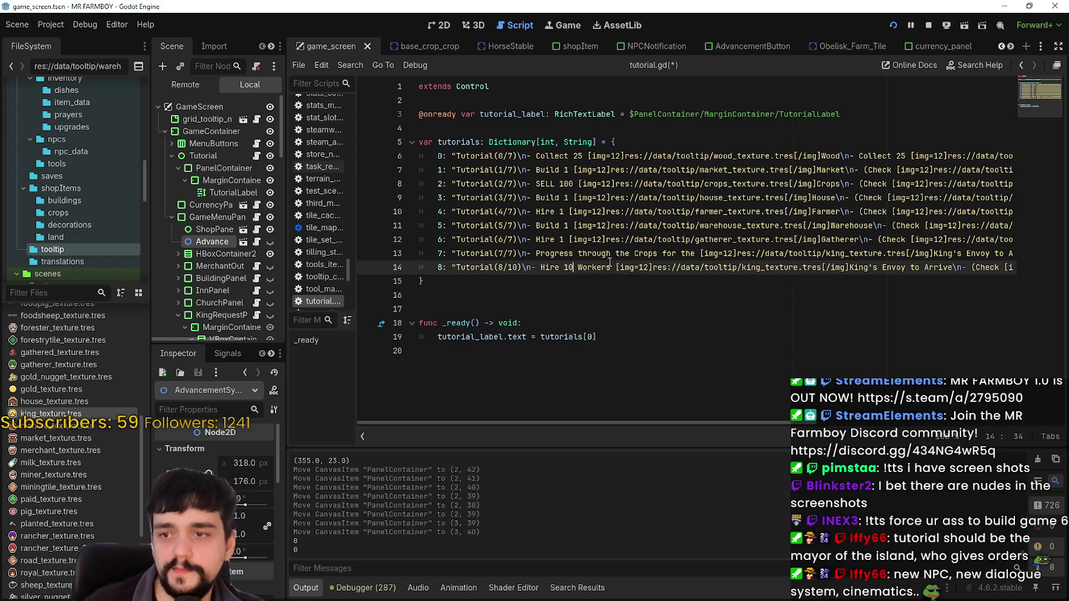
pyautogui.doubleClick(567, 269)
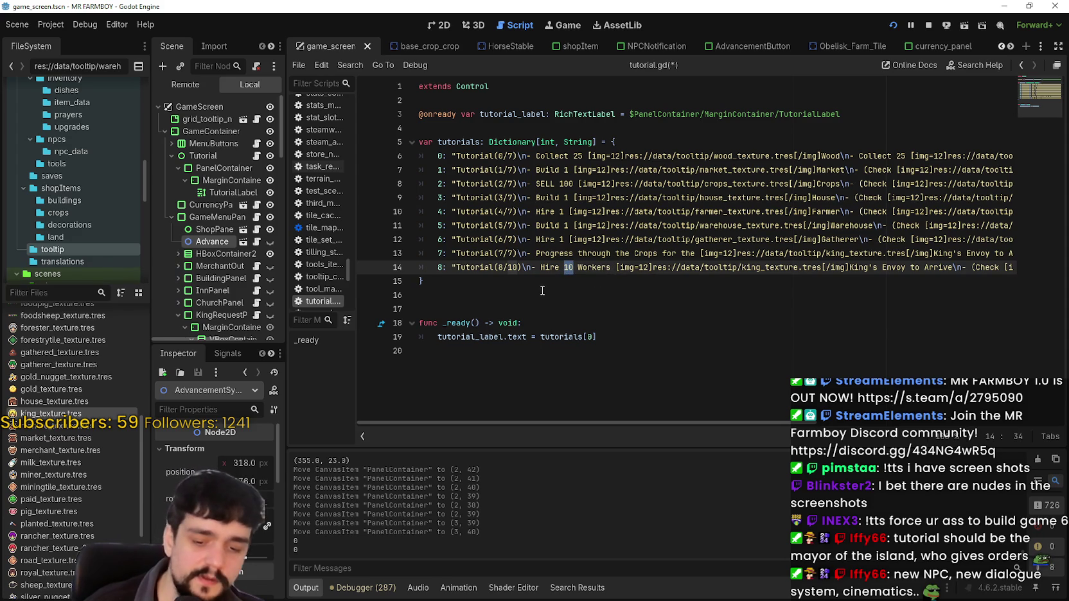
pyautogui.moveTo(489, 145)
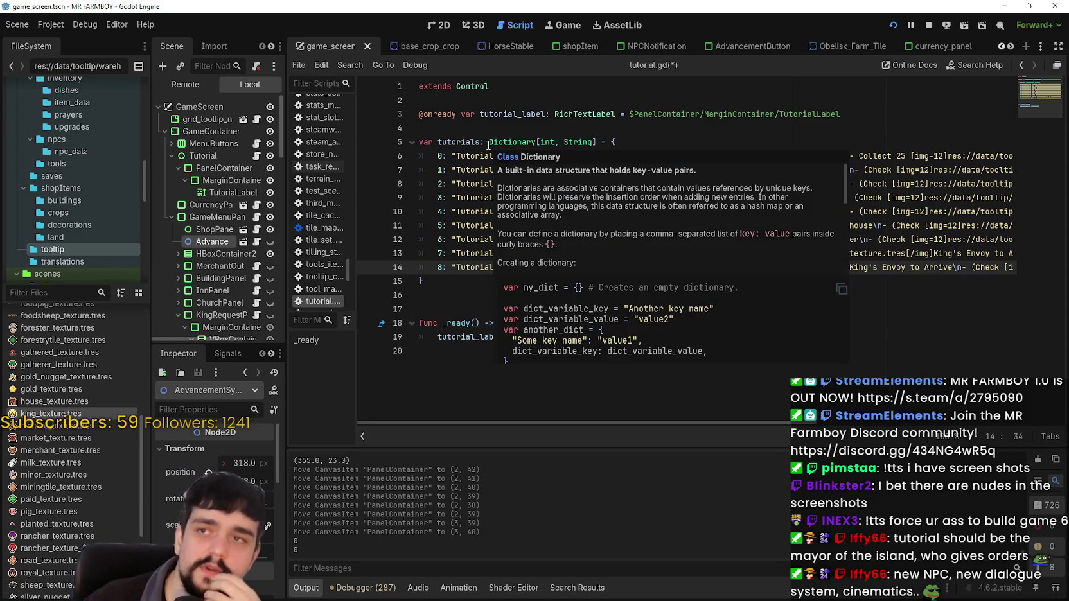
pyautogui.click(490, 254)
pyautogui.doubleClick(569, 267)
pyautogui.write('8')
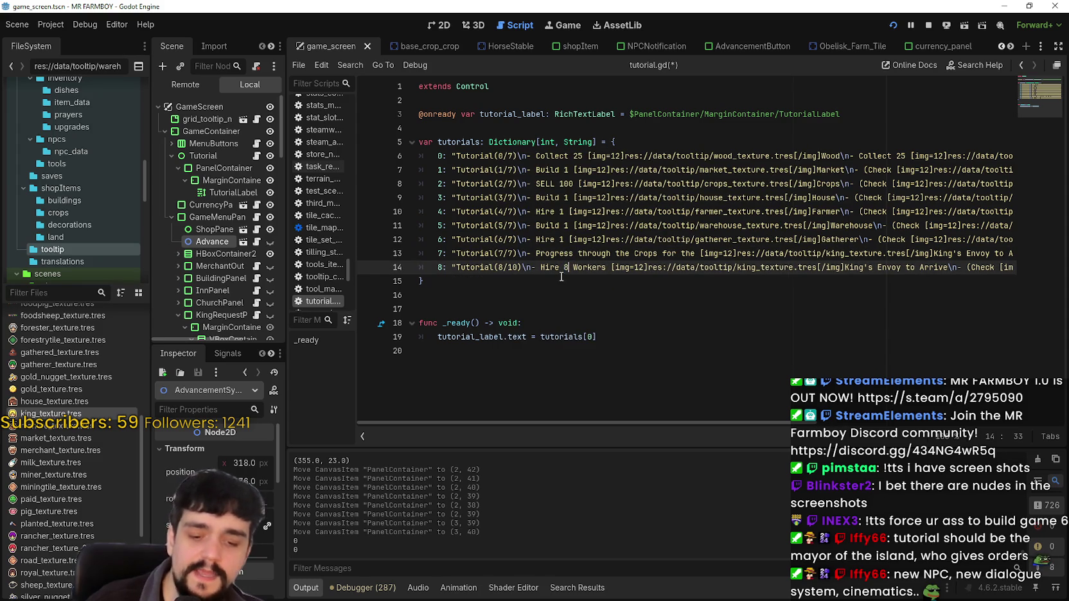
pyautogui.click(618, 269)
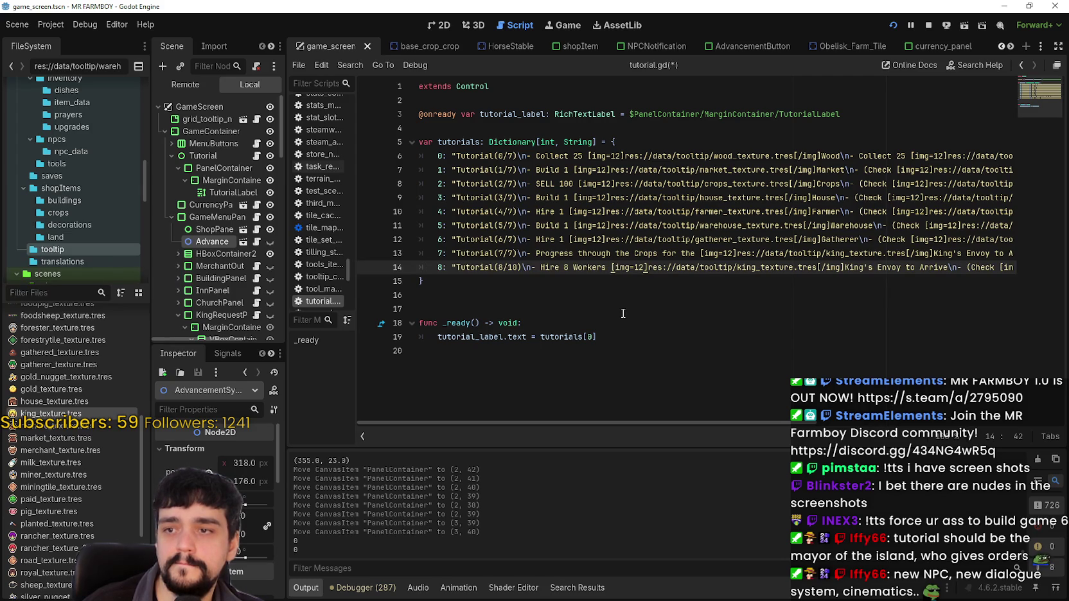
# Move 'Workers' after the king icon, replacing 'King's Envoy to Arrive'
pyautogui.doubleClick(587, 267)
pyautogui.hotkey('ctrl', 'c')
pyautogui.press('BackSpace')
pyautogui.press('BackSpace')
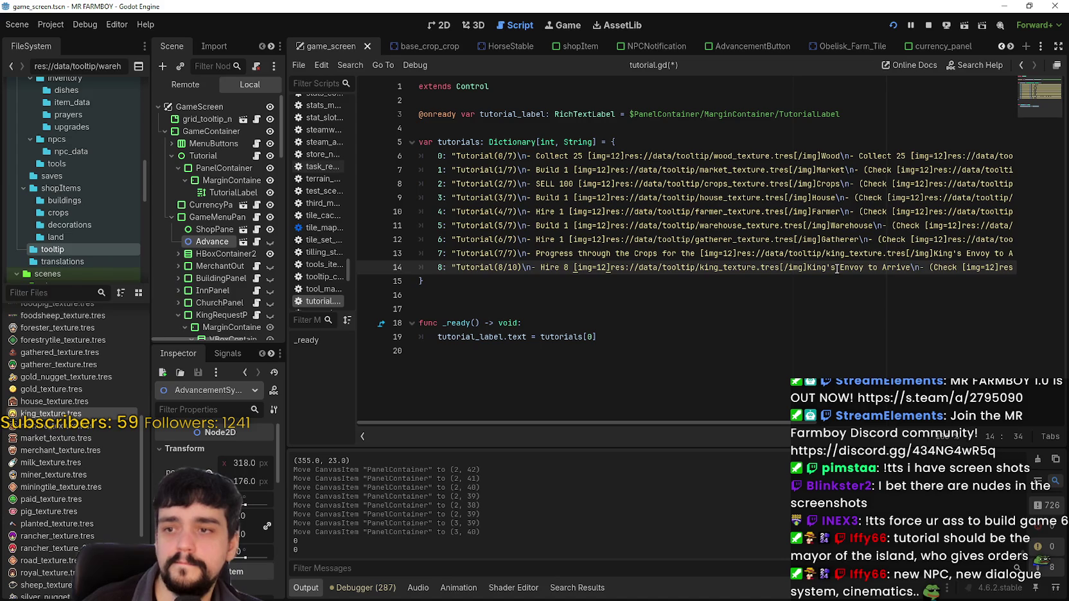
pyautogui.moveTo(912, 267); pyautogui.dragTo(802, 267)
pyautogui.hotkey('ctrl', 'v')
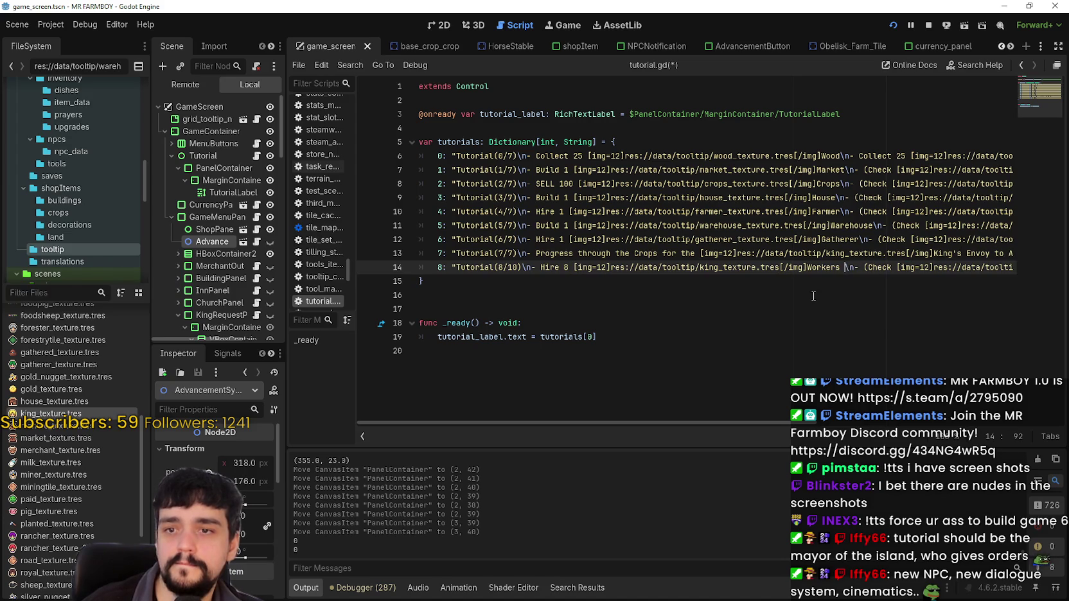
pyautogui.press('BackSpace')
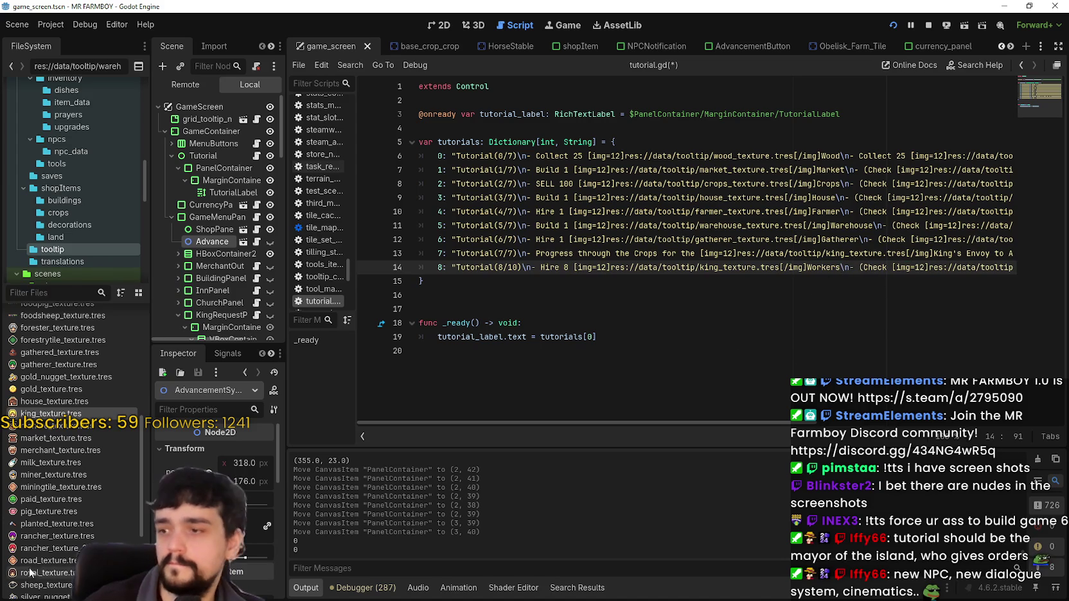
pyautogui.scroll(-3, 37, 566)
pyautogui.scroll(5, 38, 567)
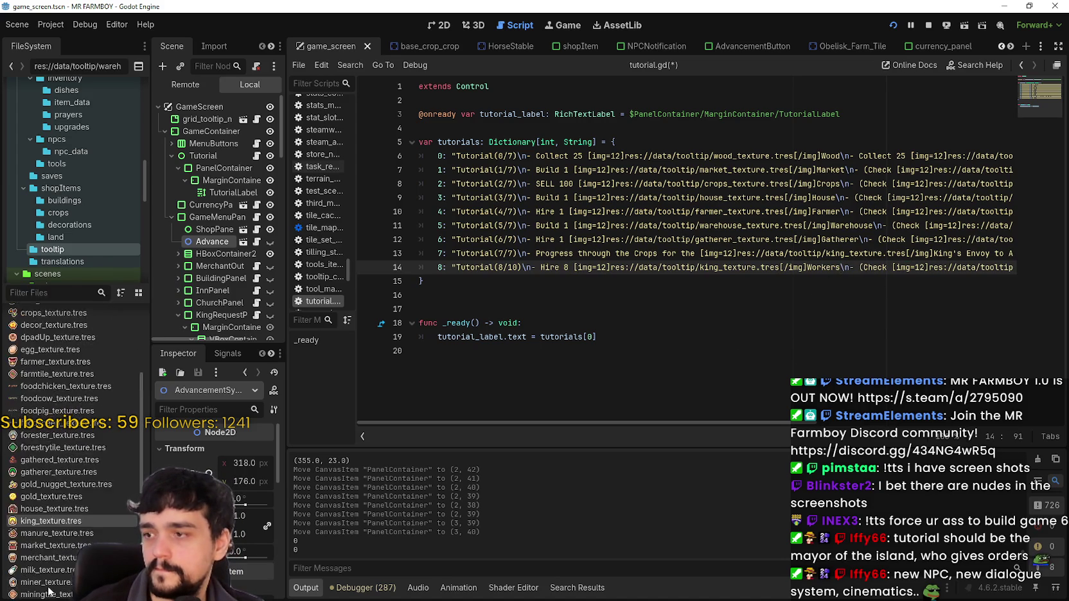
pyautogui.scroll(2, 51, 571)
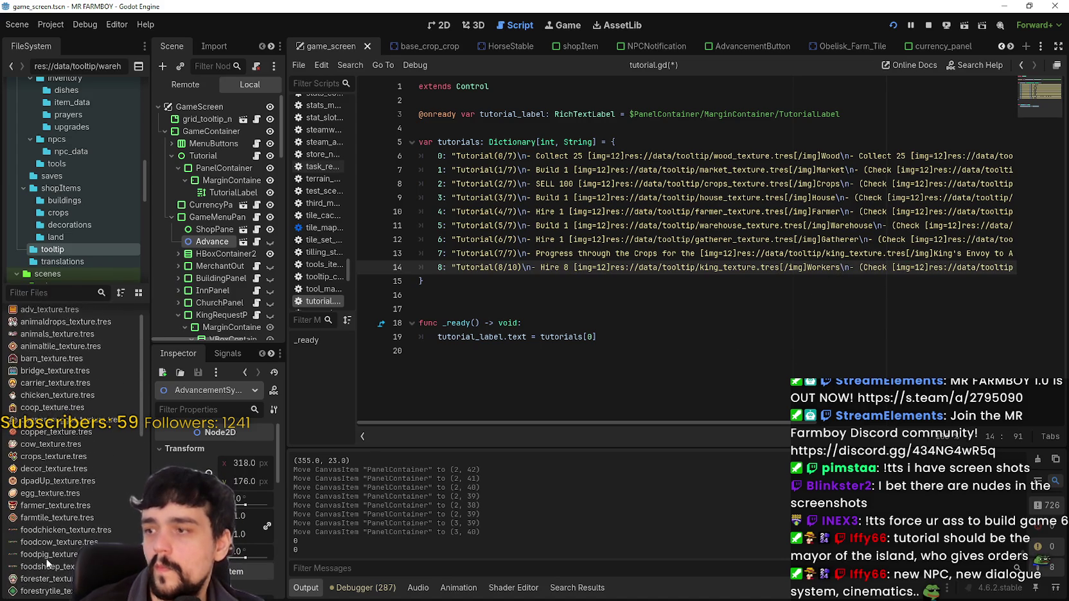
pyautogui.scroll(3, 47, 566)
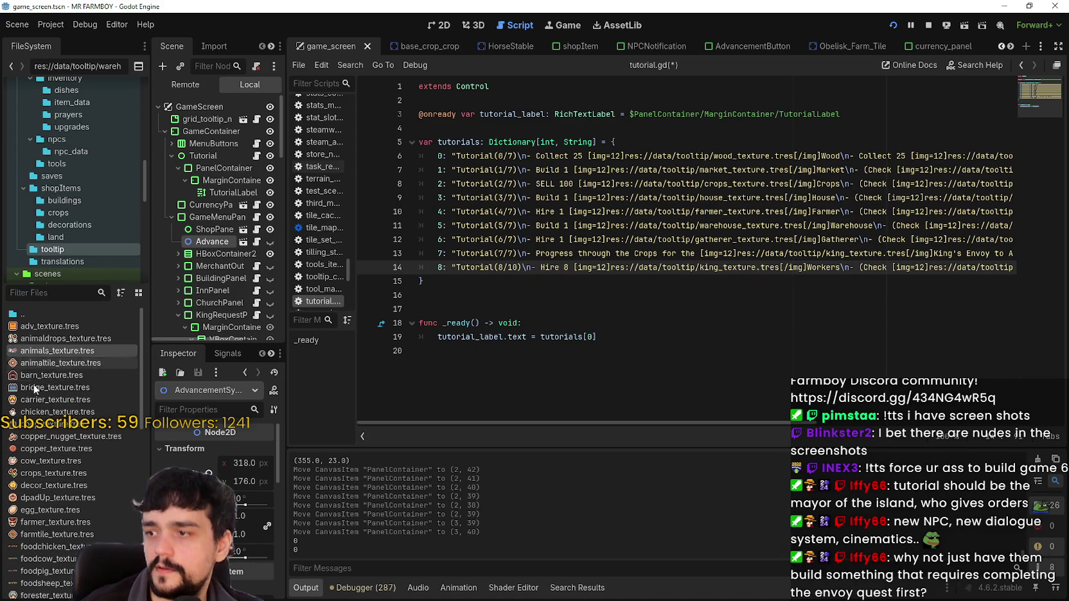
pyautogui.scroll(-2, 48, 466)
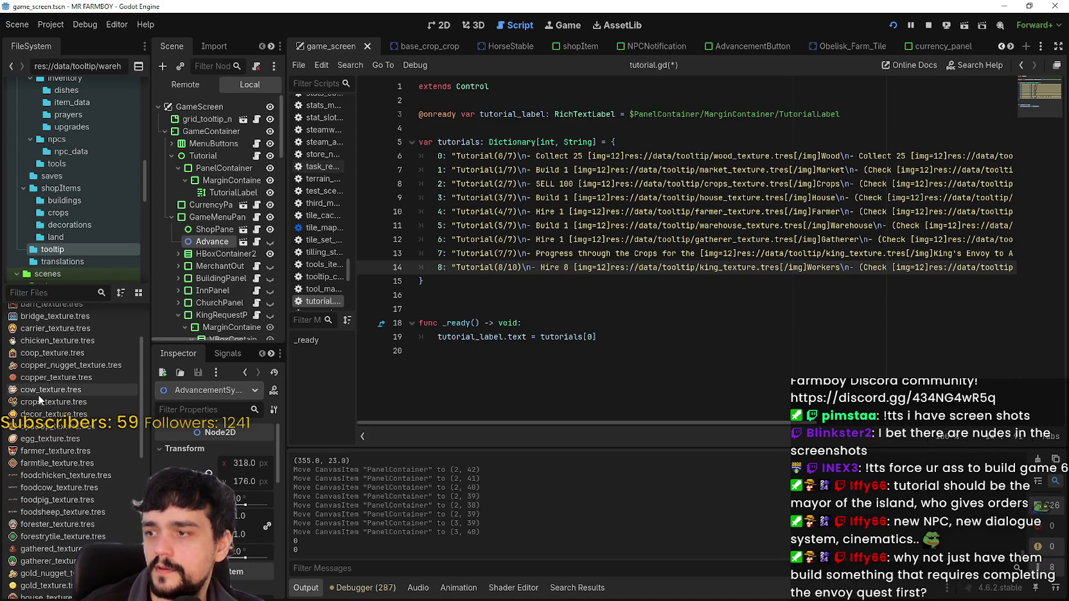
pyautogui.scroll(-7, 31, 327)
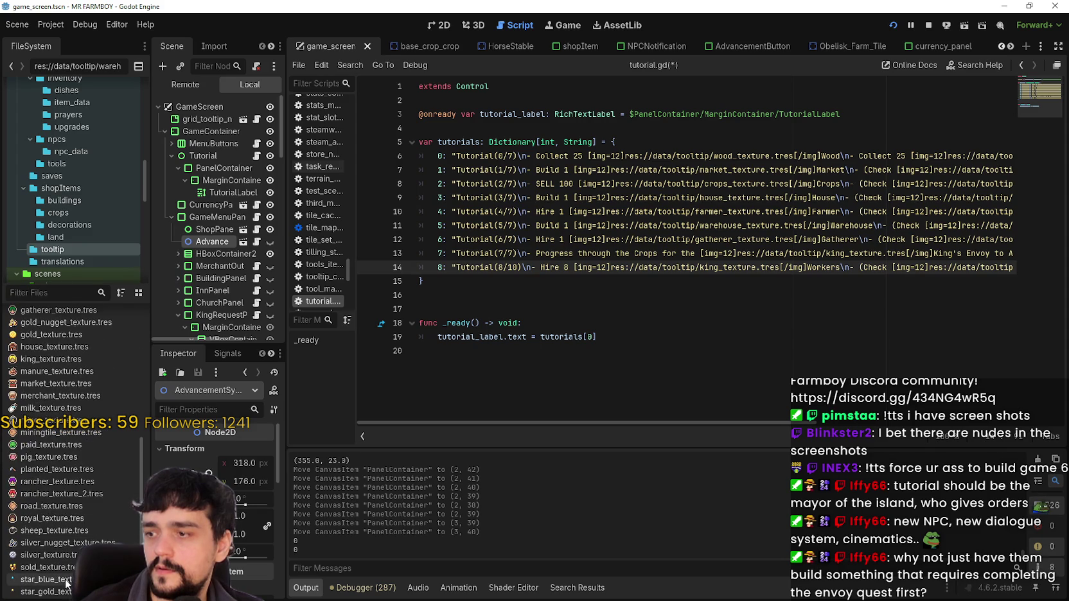
pyautogui.scroll(3, 63, 444)
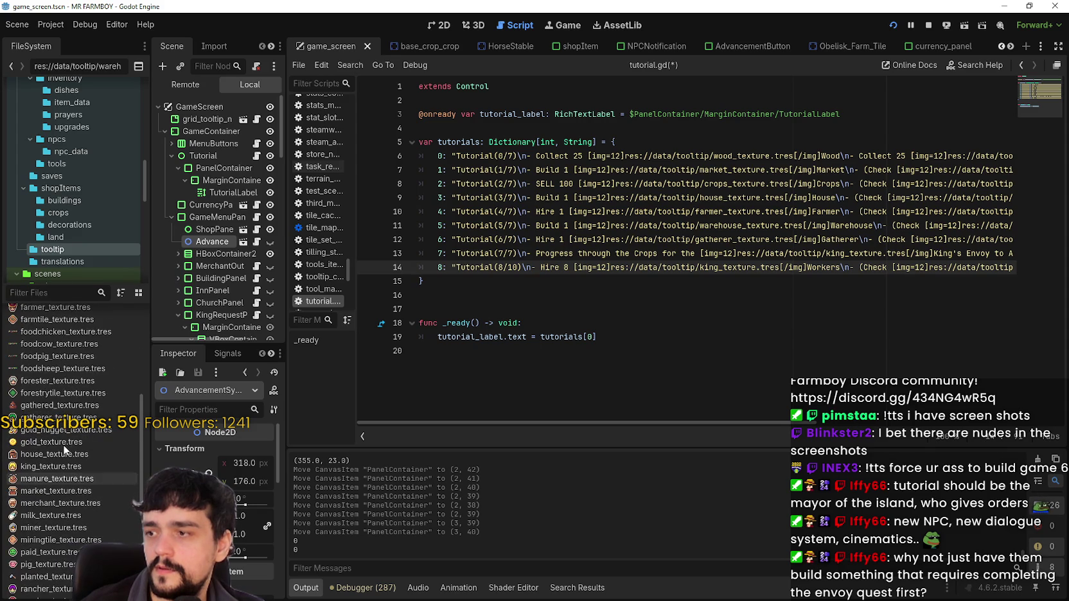
pyautogui.scroll(6, 39, 496)
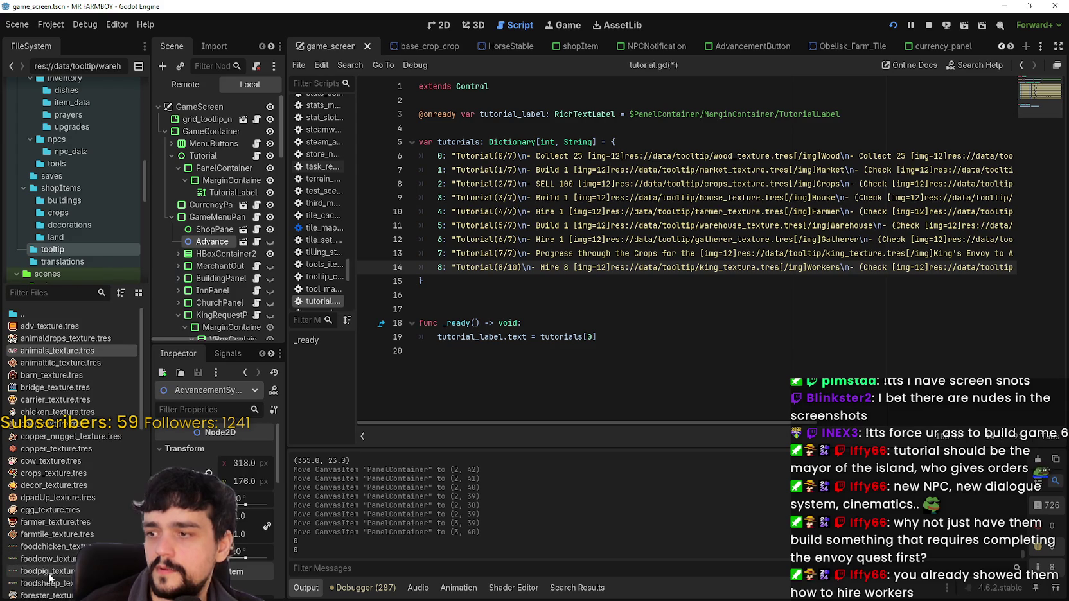
pyautogui.scroll(-3, 45, 461)
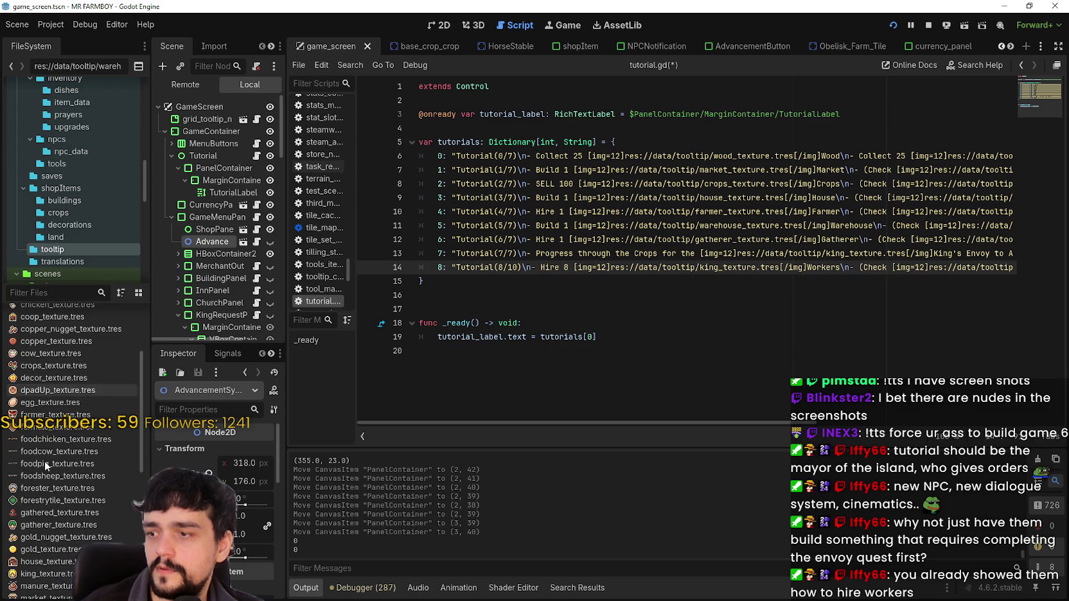
pyautogui.scroll(-1, 72, 528)
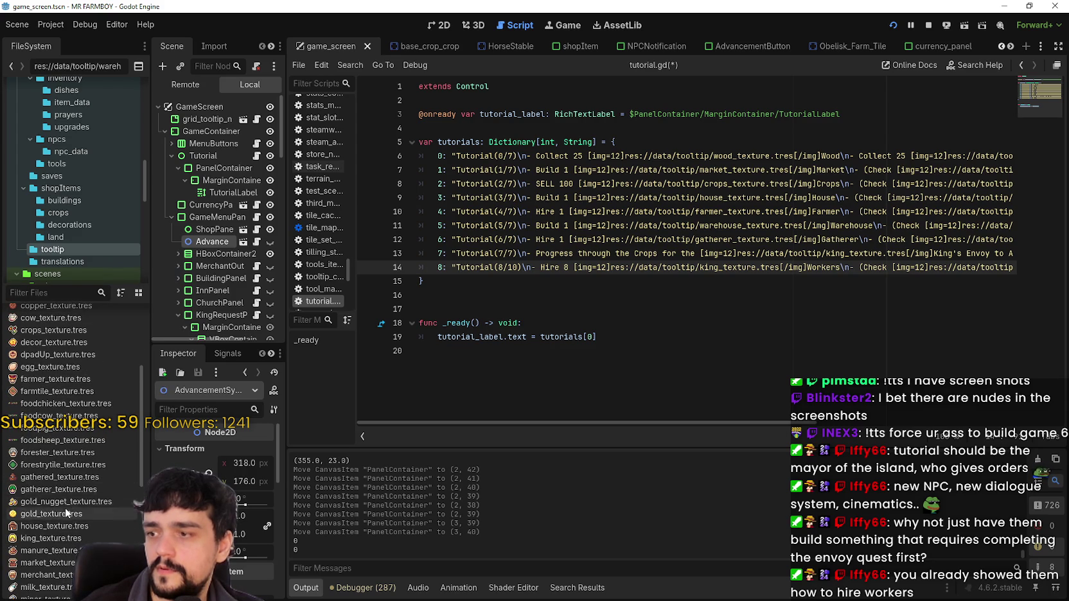
pyautogui.scroll(-4, 65, 508)
pyautogui.scroll(-2, 58, 466)
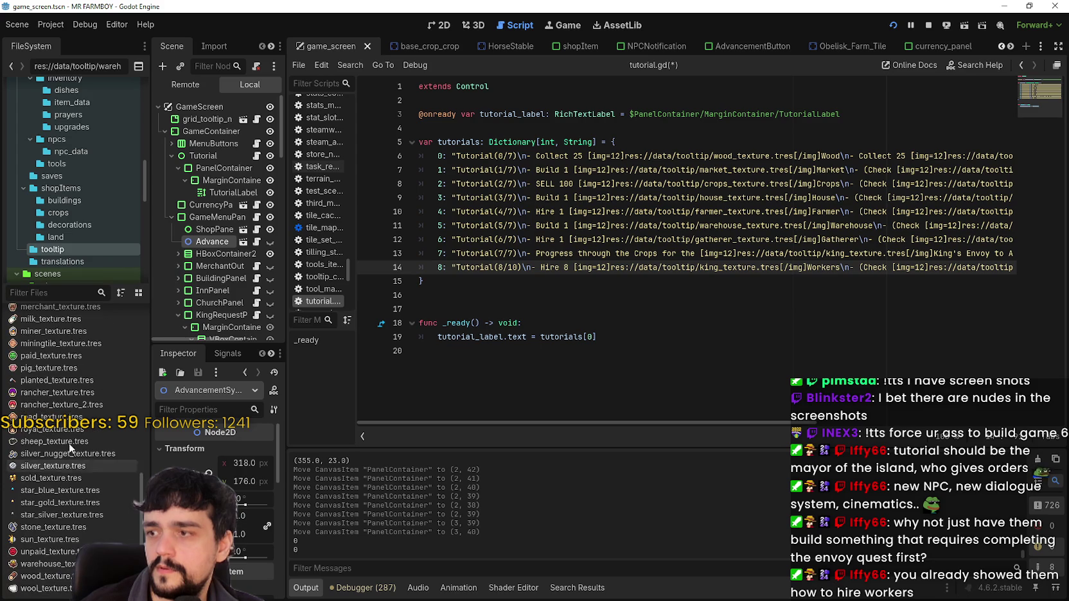
pyautogui.scroll(10, 71, 443)
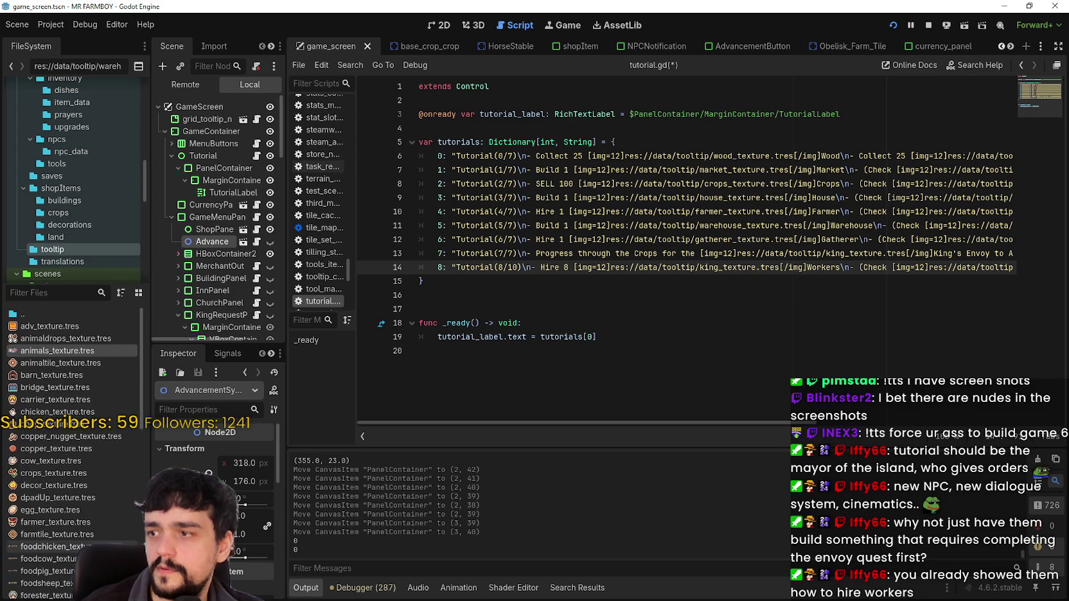
# Duplicate animals_texture.tres as workers_texture.tres and open it in the Inspector
pyautogui.rightClick(51, 353)
pyautogui.click(90, 479)
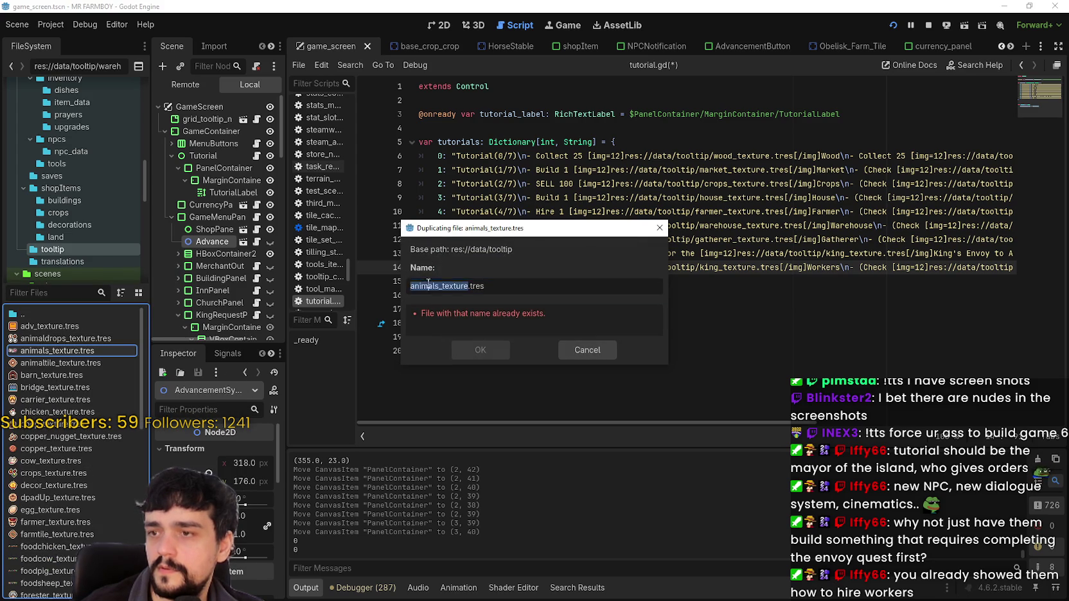
pyautogui.press('Left')
pyautogui.hotkey('ctrl', 'shift', 'Right')
pyautogui.write('workers')
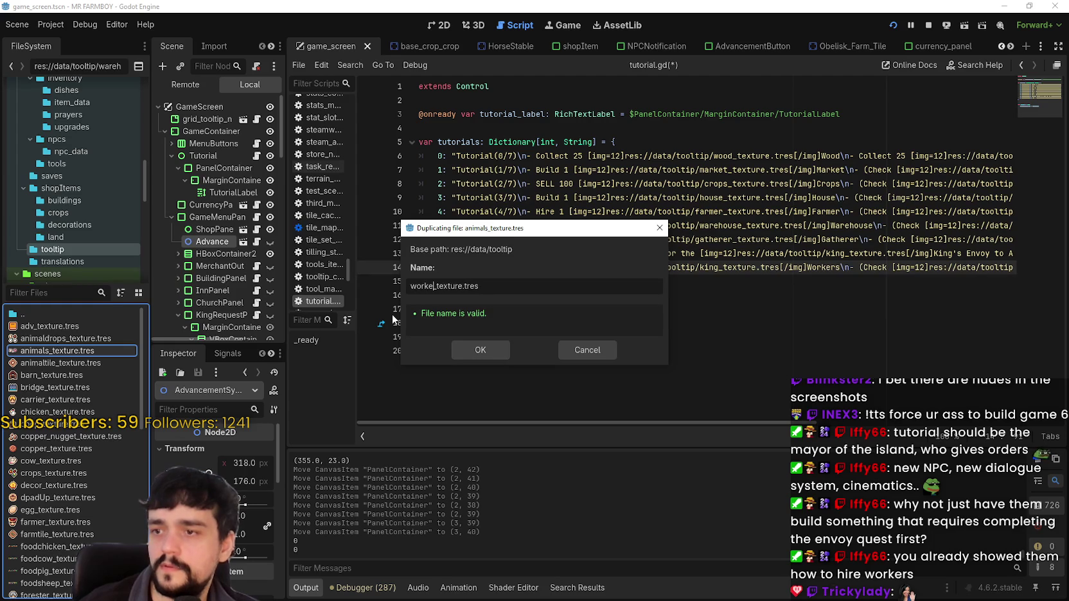
pyautogui.press('Return')
pyautogui.scroll(-10, 64, 461)
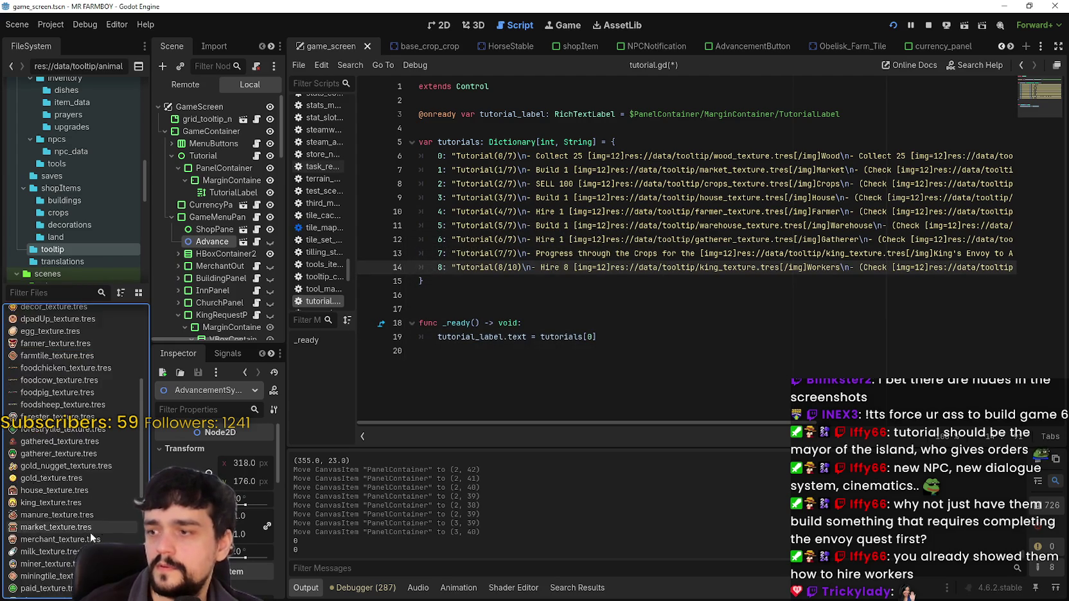
pyautogui.click(45, 588)
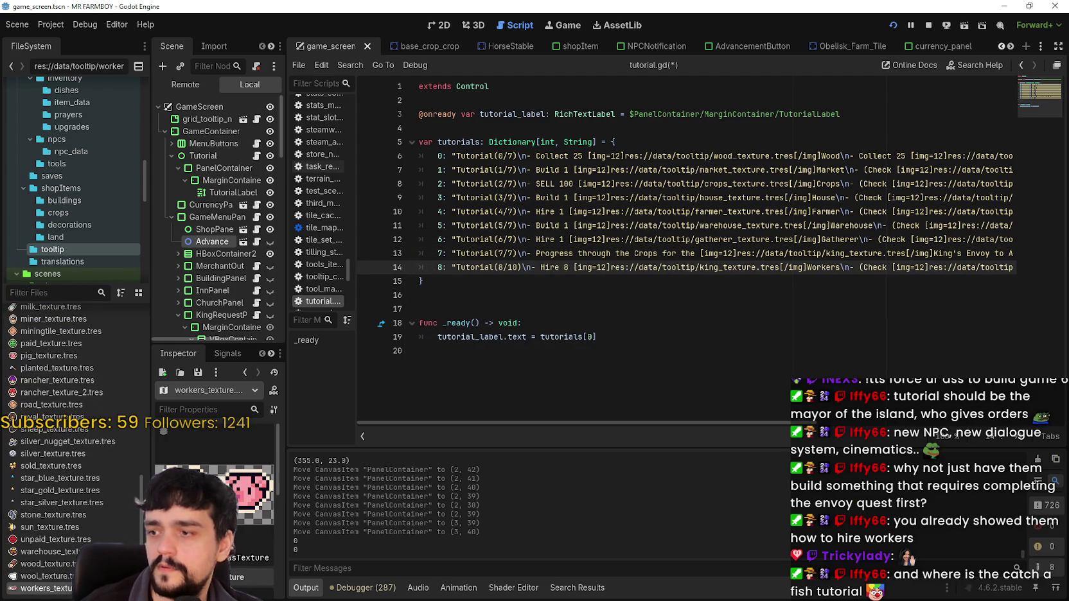
# Make the copy's sub-resources unique and draw a region around the three-character group
pyautogui.scroll(-2, 215, 488)
pyautogui.click(273, 390)
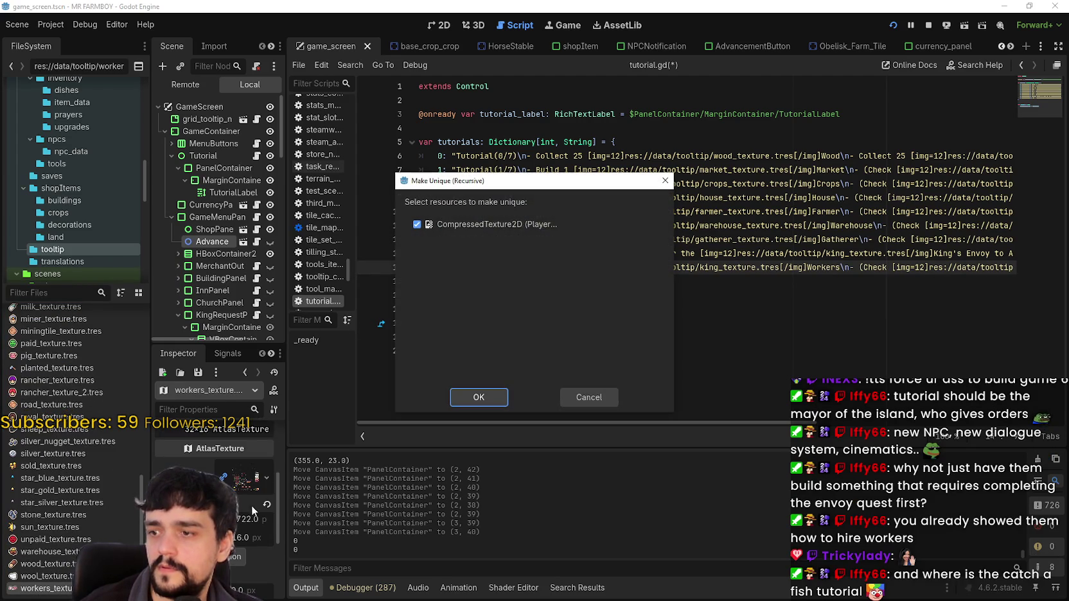
pyautogui.click(587, 396)
pyautogui.click(238, 556)
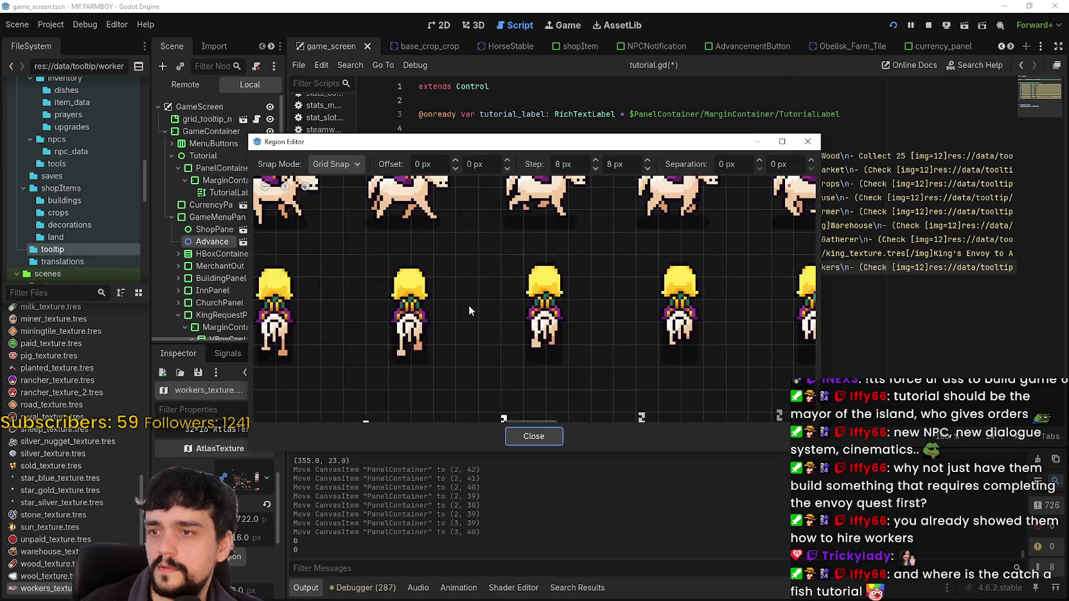
pyautogui.scroll(-4, 468, 304)
pyautogui.scroll(-2, 461, 308)
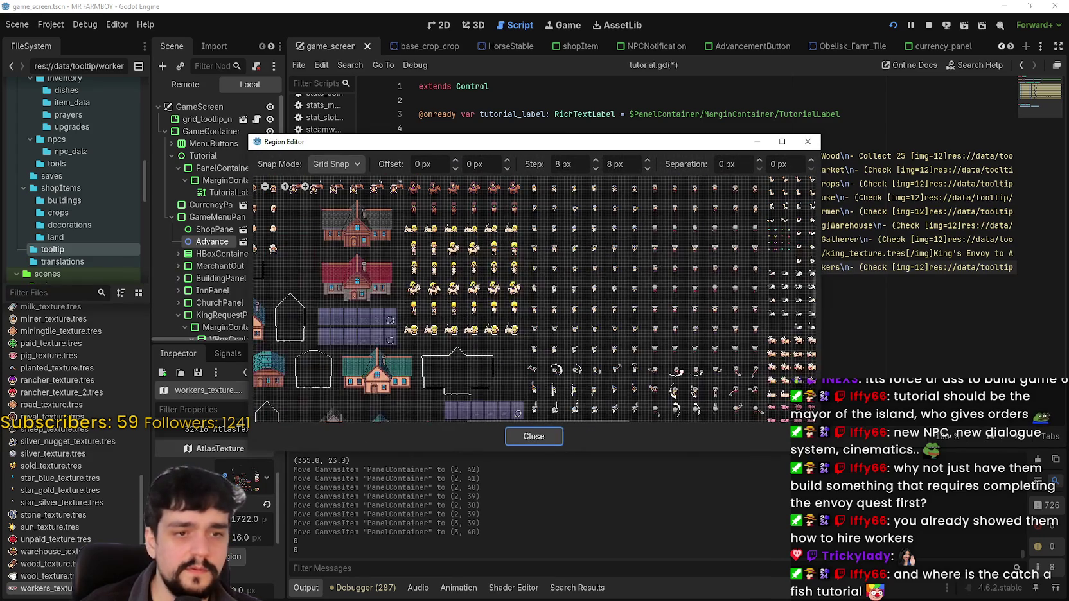
pyautogui.scroll(-2, 516, 348)
pyautogui.scroll(4, 654, 271)
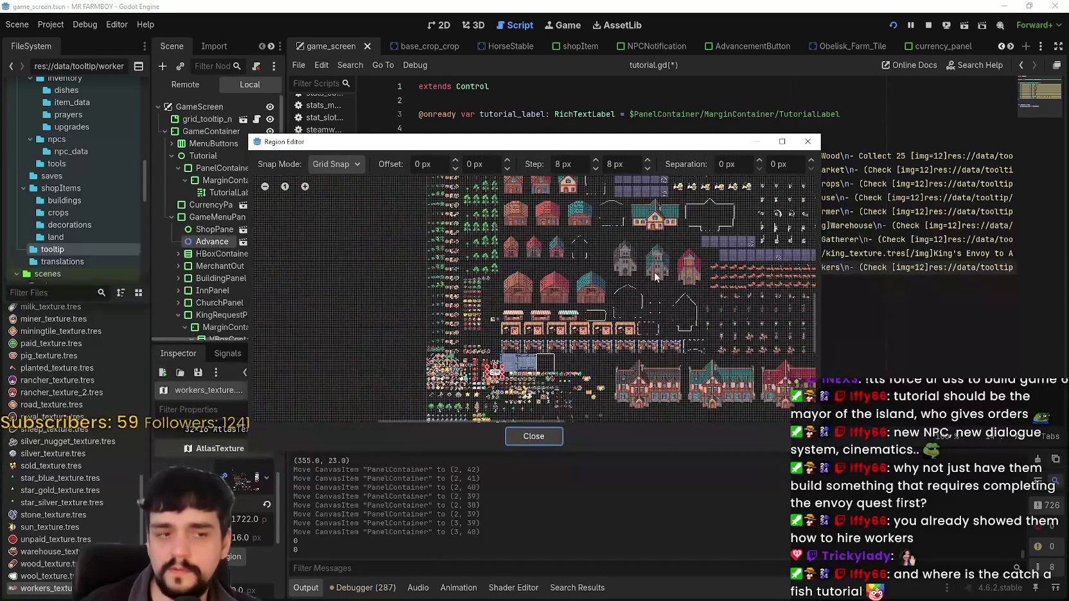
pyautogui.scroll(5, 626, 339)
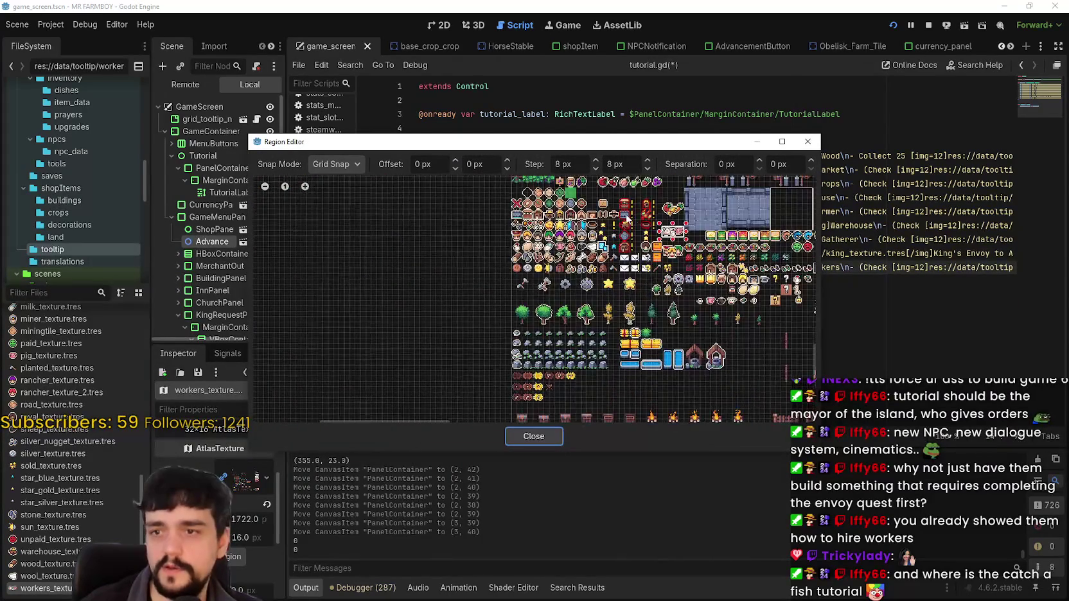
pyautogui.scroll(1, 689, 266)
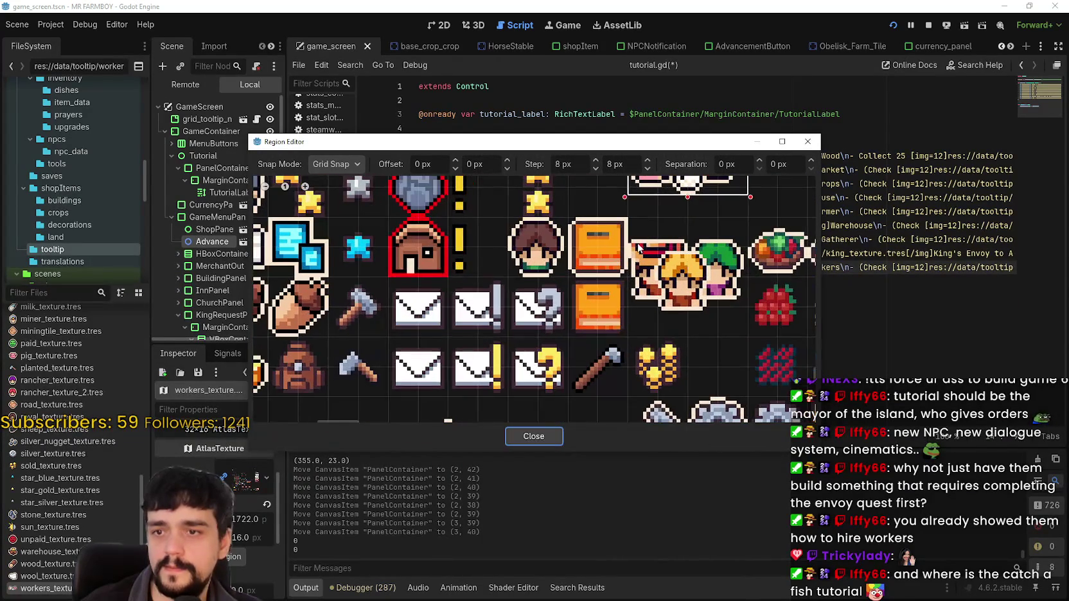
pyautogui.moveTo(624, 244)
pyautogui.mouseDown()
pyautogui.moveTo(723, 311)
pyautogui.moveTo(750, 310)
pyautogui.mouseUp()
# Switch to Pixel Snap and tighten the region edges around the three faces
pyautogui.scroll(4, 768, 257)
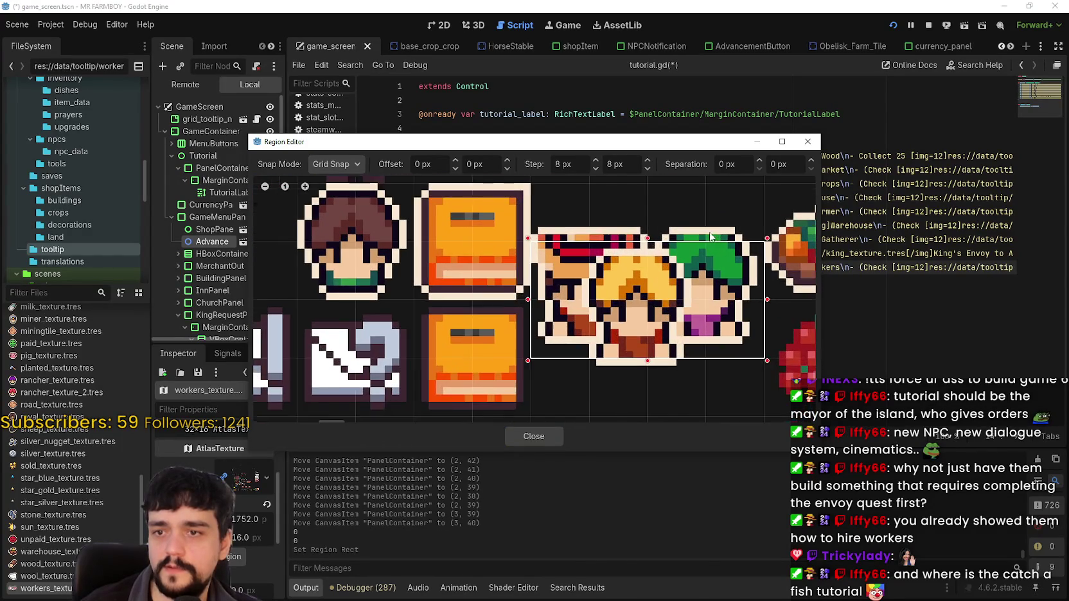
pyautogui.click(350, 166)
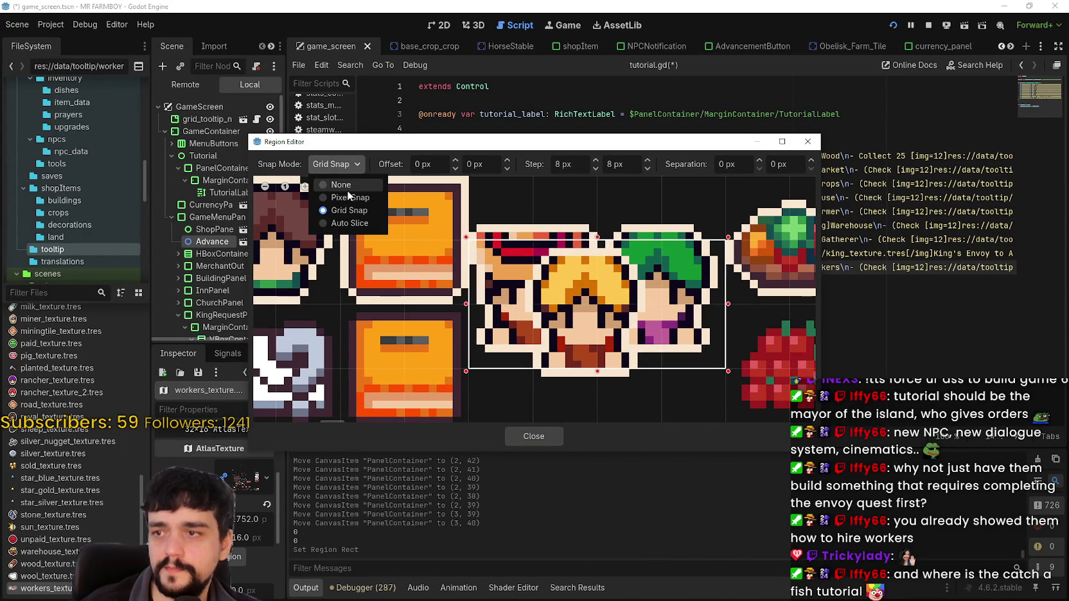
pyautogui.click(347, 196)
pyautogui.moveTo(597, 238); pyautogui.dragTo(597, 224)
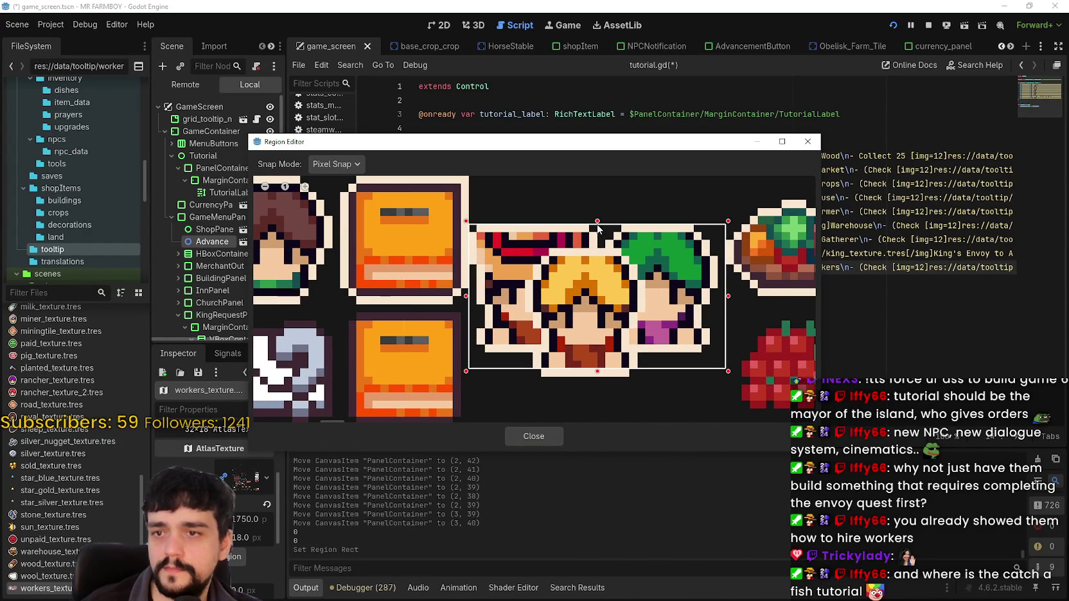
pyautogui.moveTo(728, 298); pyautogui.dragTo(721, 299)
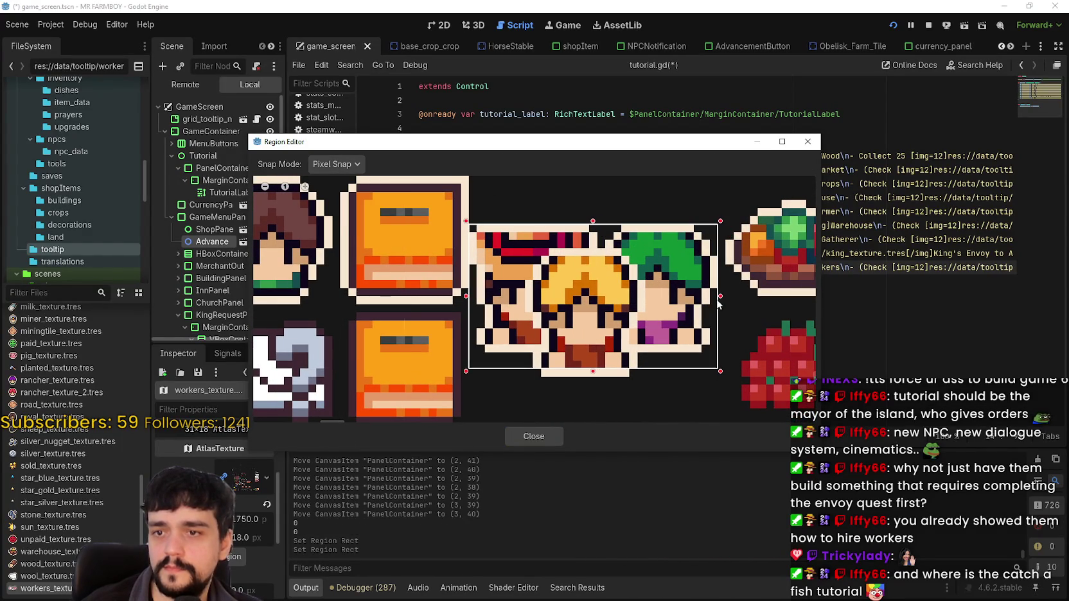
pyautogui.moveTo(597, 372); pyautogui.dragTo(597, 381)
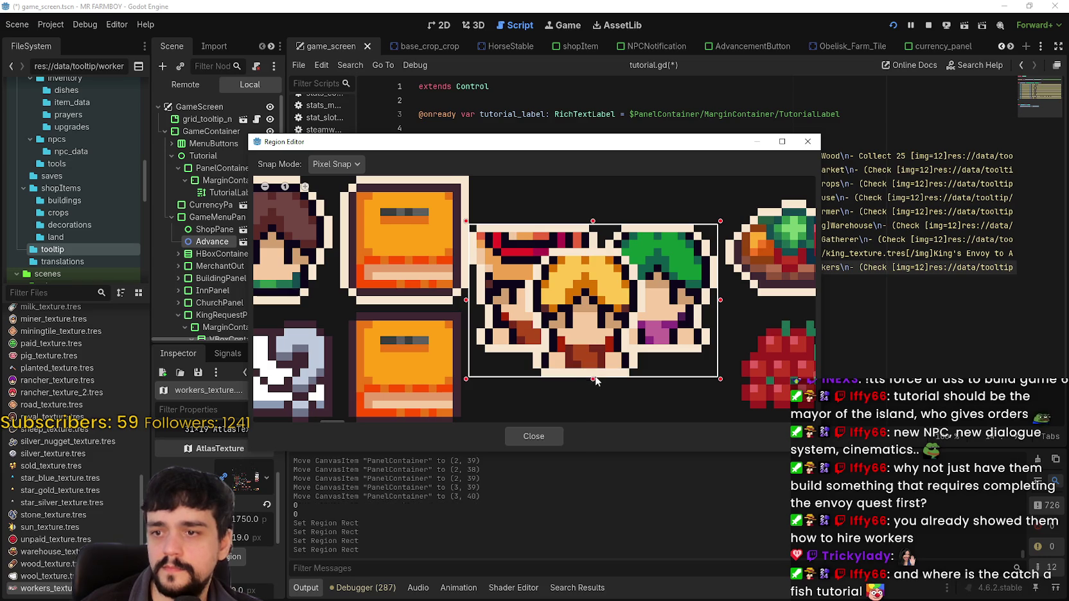
pyautogui.click(546, 442)
pyautogui.click(611, 297)
# Save the script, then look over the Farmer and Warehouse steps on lines 10–11
pyautogui.hotkey('ctrl', 's')
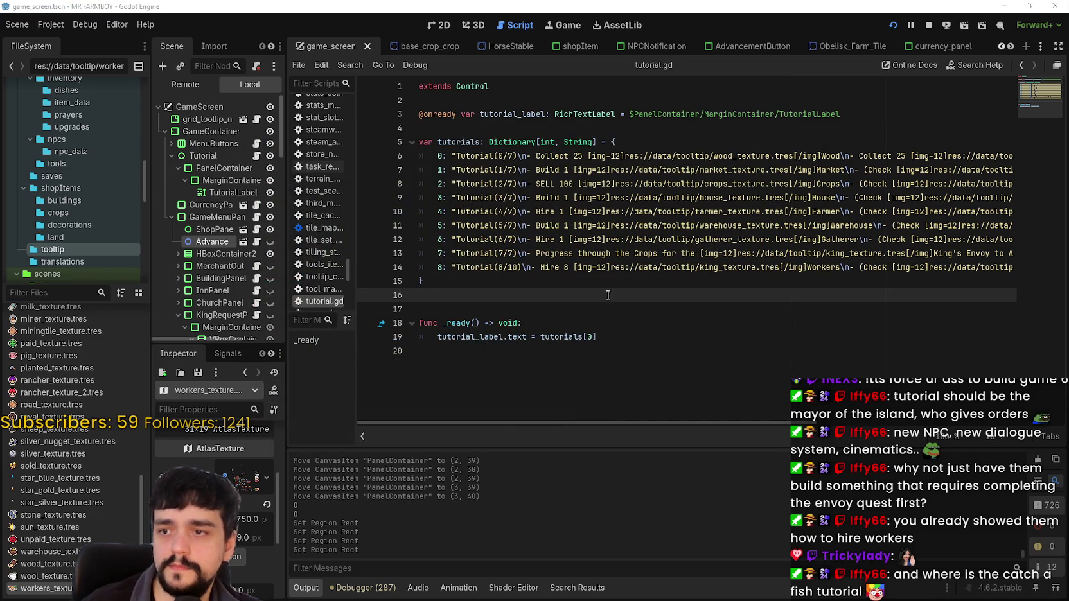
pyautogui.click(611, 283)
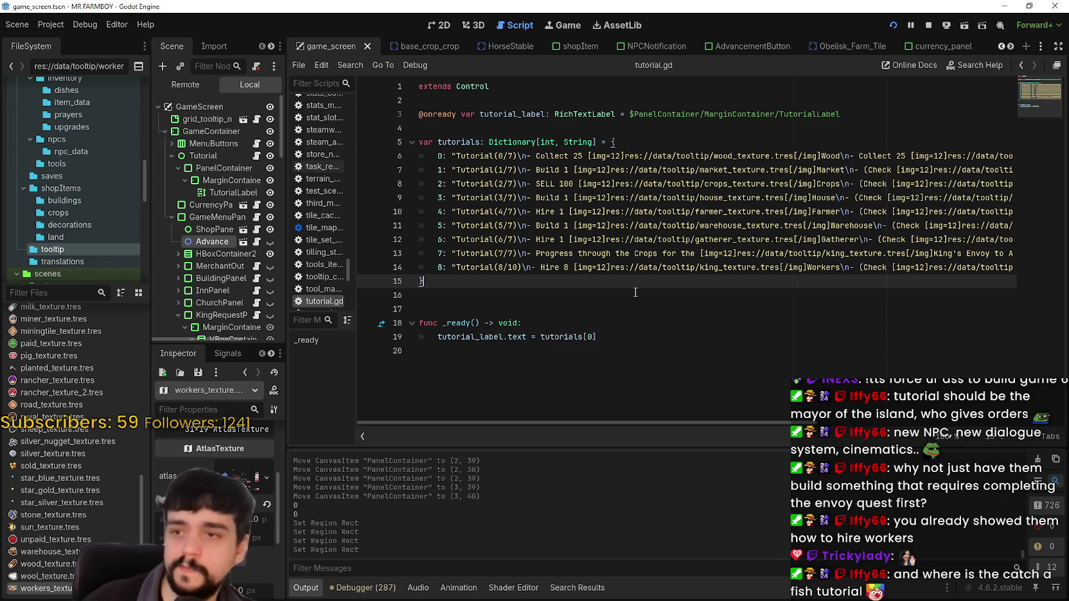
pyautogui.click(860, 225)
pyautogui.doubleClick(861, 226)
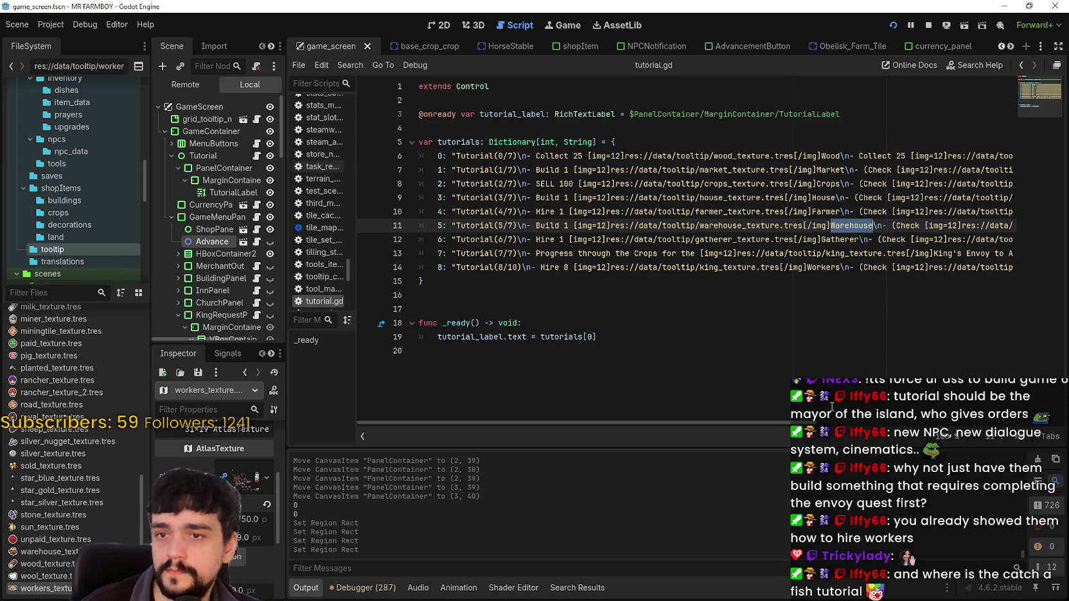
pyautogui.click(833, 212)
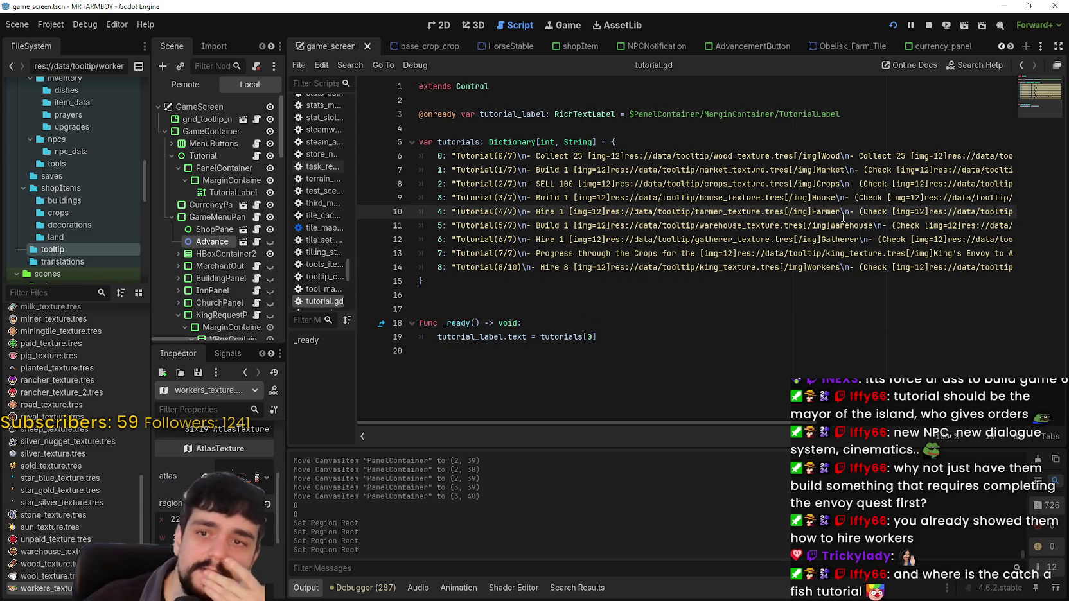
pyautogui.click(571, 267)
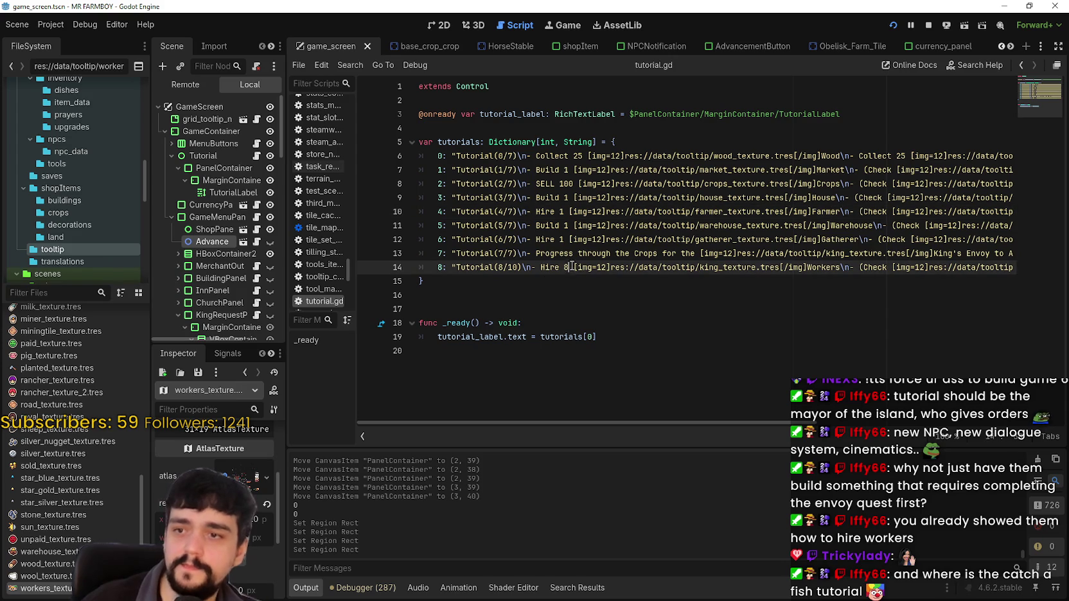
pyautogui.click(560, 226)
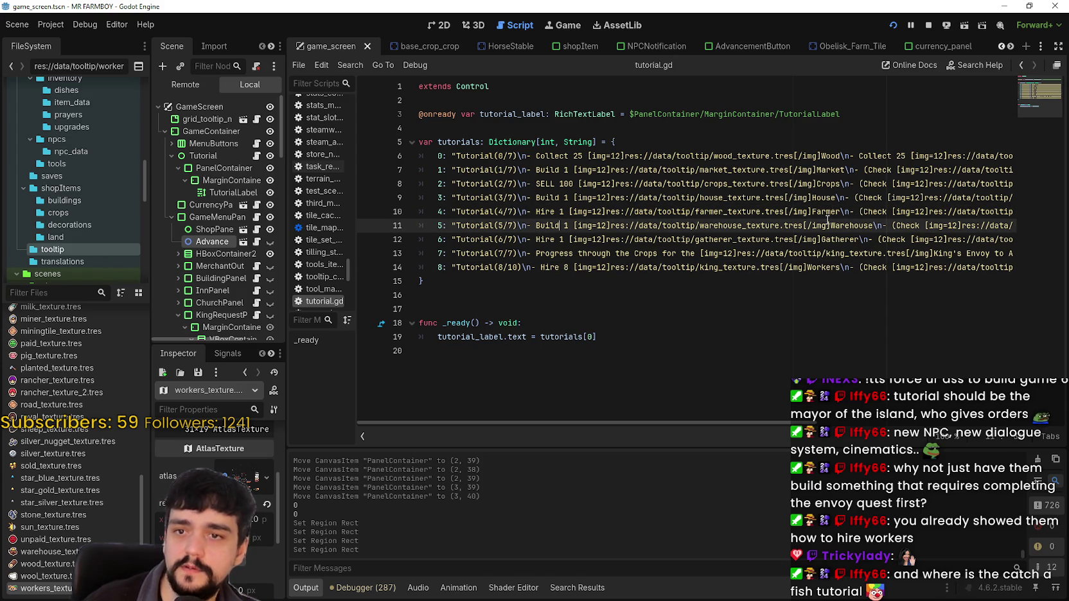
pyautogui.click(1010, 209)
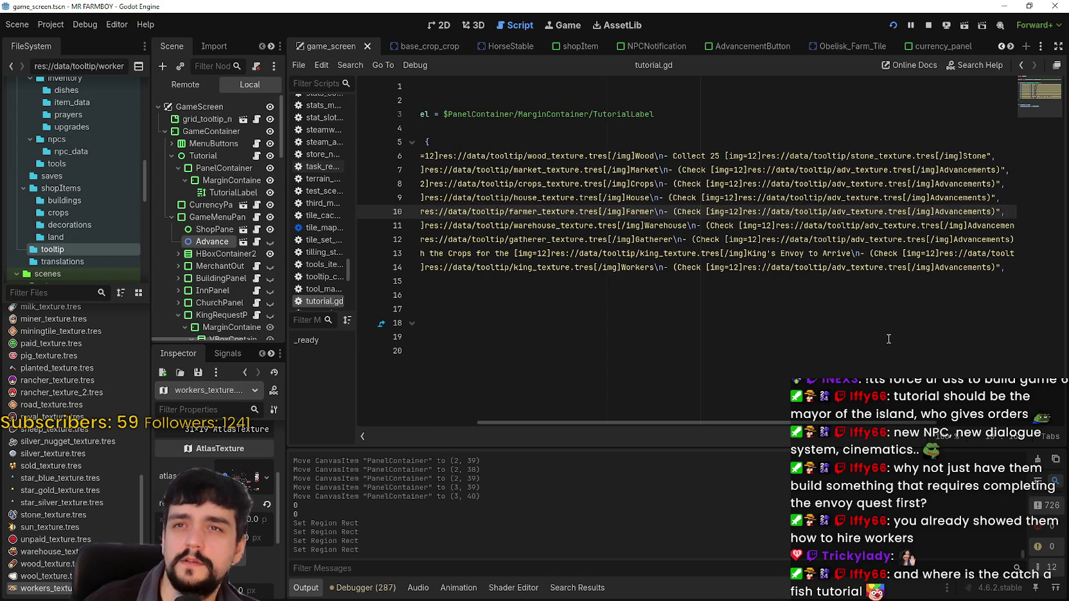
pyautogui.click(1004, 225)
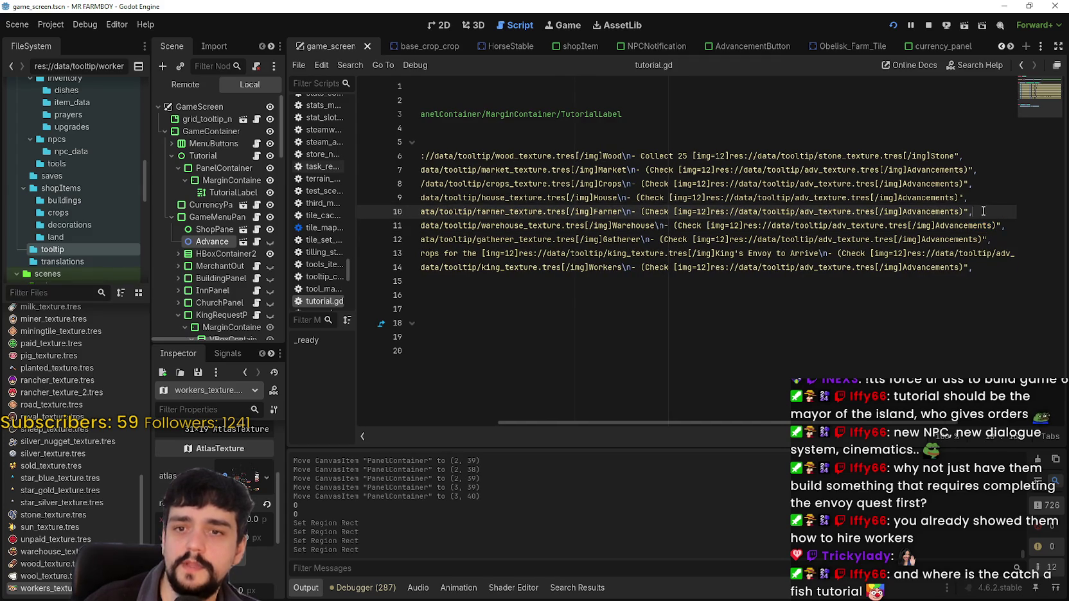
pyautogui.hotkey('shift', 'Home')
pyautogui.click(705, 226)
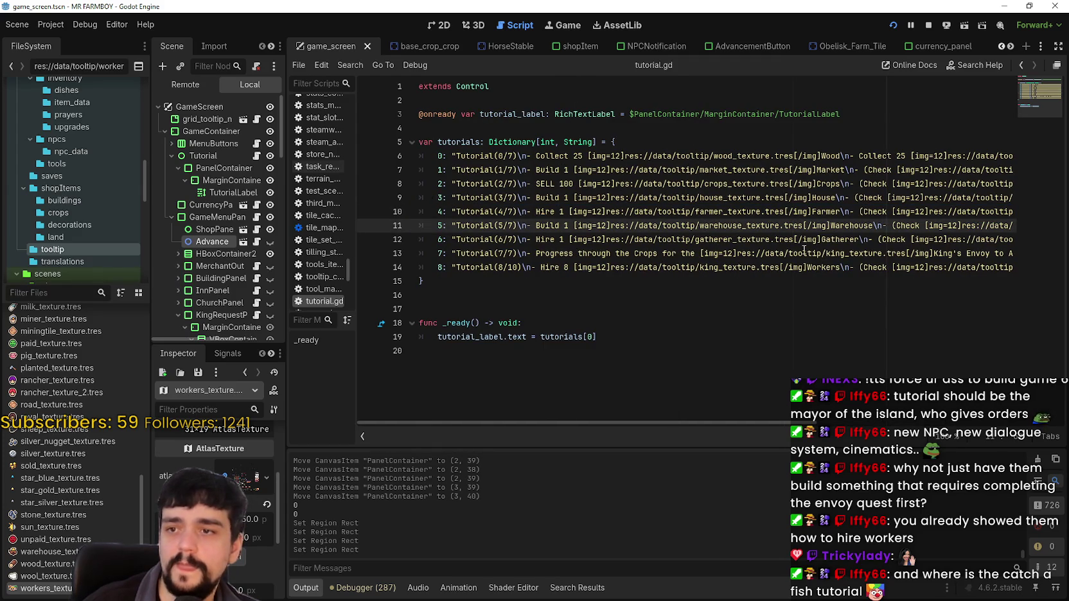
pyautogui.moveTo(638, 218)
pyautogui.mouseDown()
pyautogui.moveTo(1003, 211)
pyautogui.moveTo(998, 170)
pyautogui.mouseUp()
pyautogui.click(979, 212)
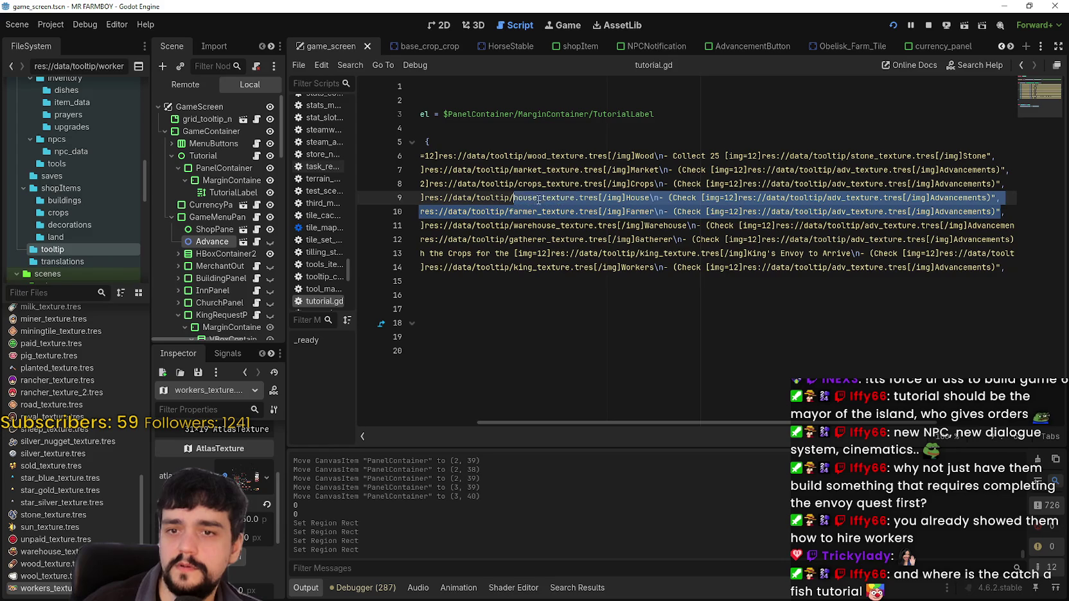
pyautogui.click(1014, 211)
# Review the House step and the final Hire 8 Workers step through the closing brace
pyautogui.moveTo(1015, 211); pyautogui.dragTo(606, 211)
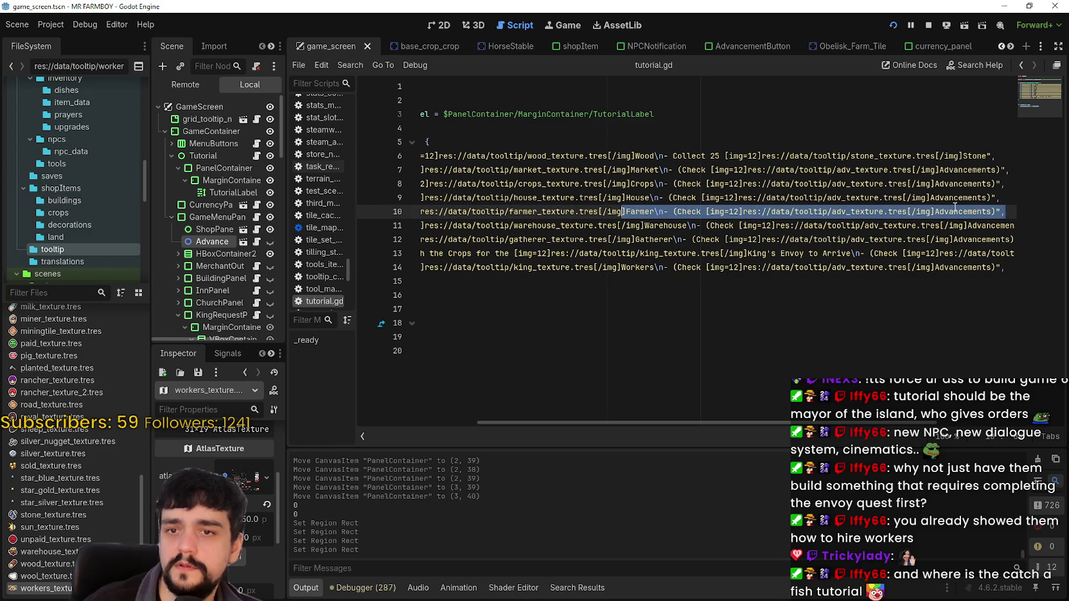
pyautogui.moveTo(1000, 198); pyautogui.dragTo(367, 196)
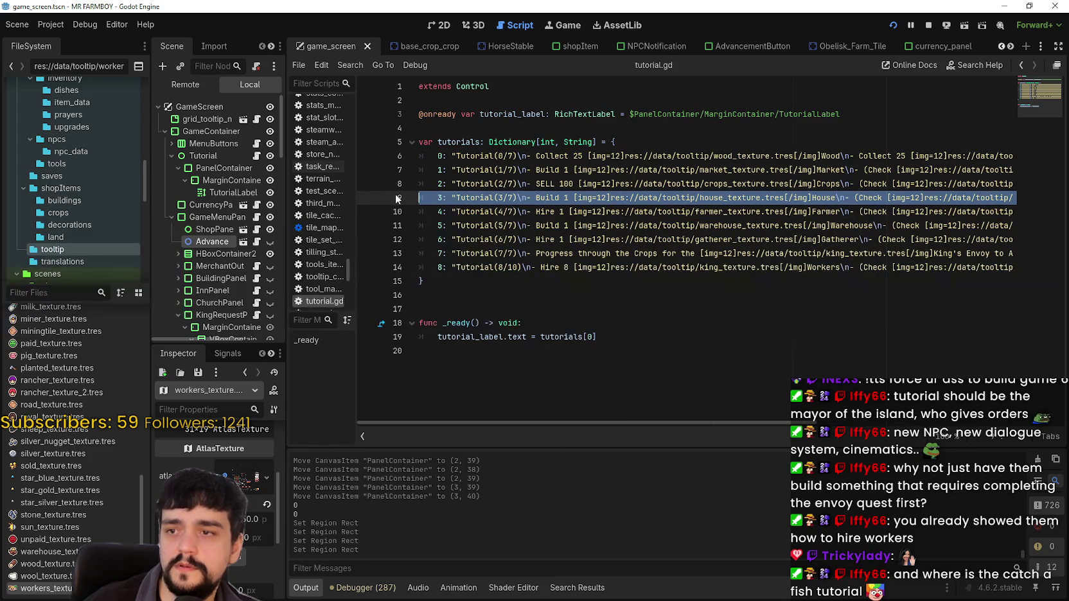
pyautogui.moveTo(786, 225); pyautogui.dragTo(1021, 226)
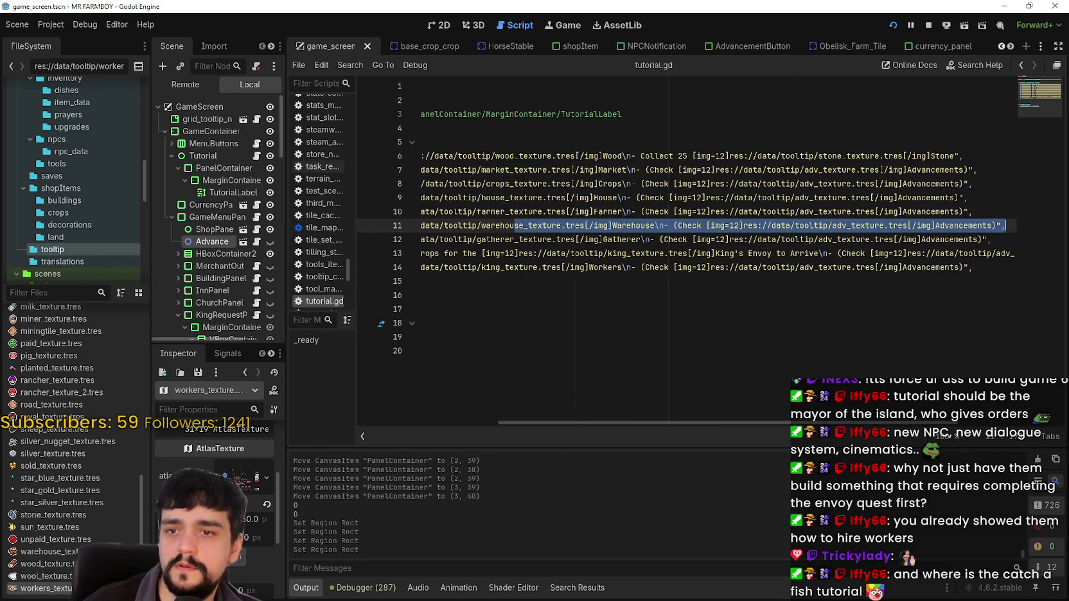
pyautogui.click(991, 208)
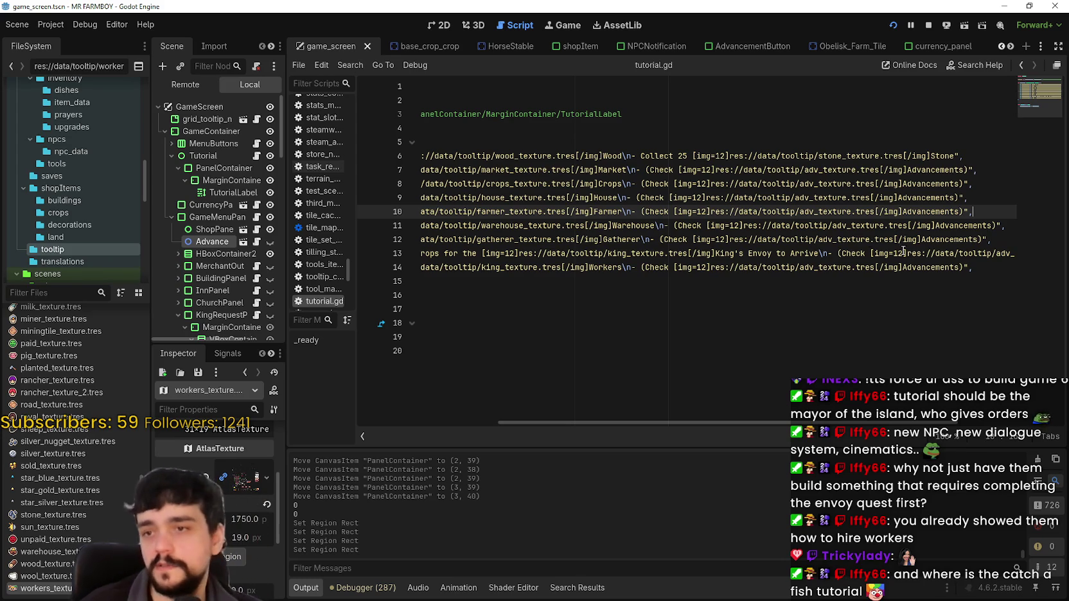
pyautogui.moveTo(745, 284); pyautogui.dragTo(320, 252)
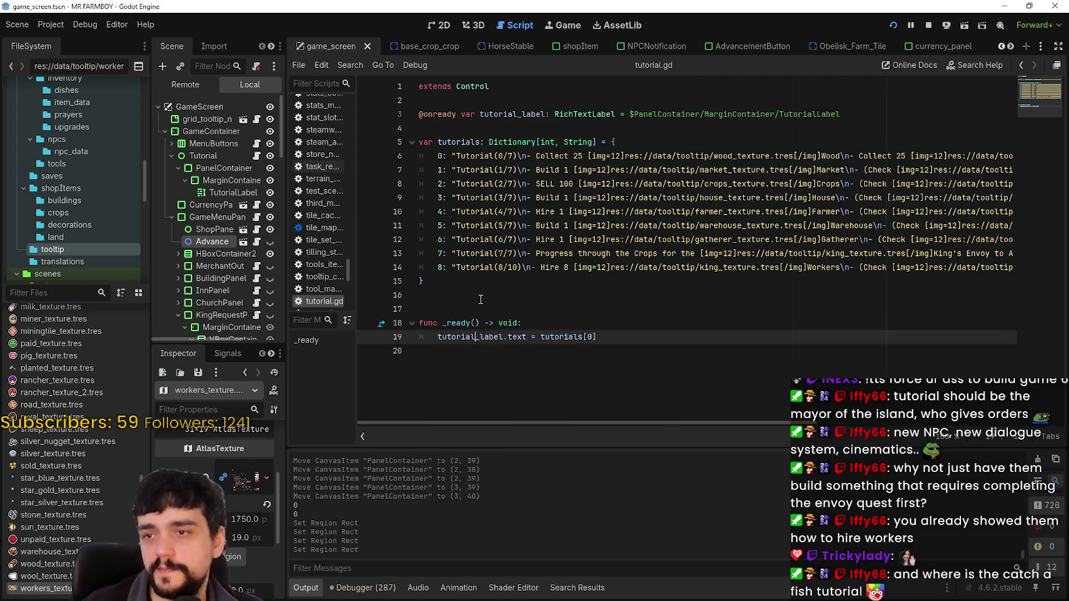
pyautogui.click(479, 337)
pyautogui.press('Up')
pyautogui.press('Up')
pyautogui.press('Up')
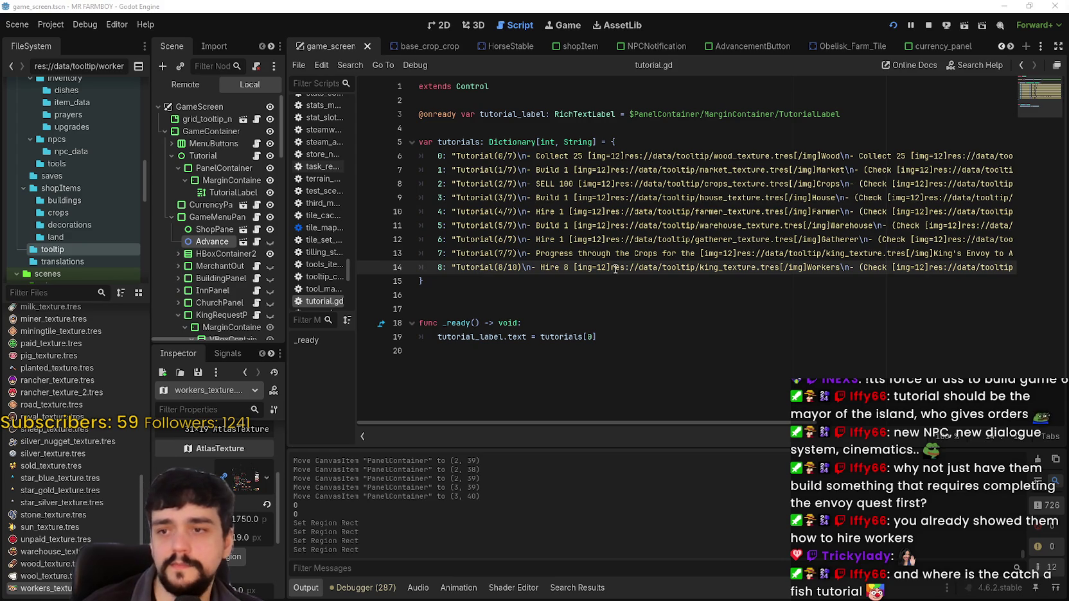
pyautogui.moveTo(837, 267); pyautogui.dragTo(1013, 267)
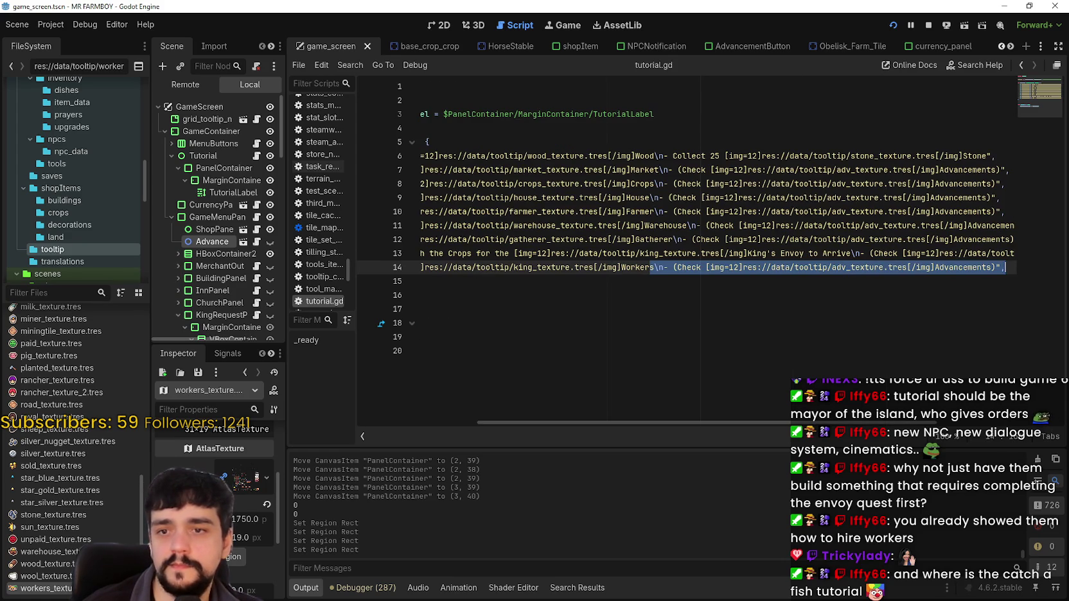
pyautogui.click(1013, 267)
pyautogui.moveTo(371, 244); pyautogui.dragTo(350, 250)
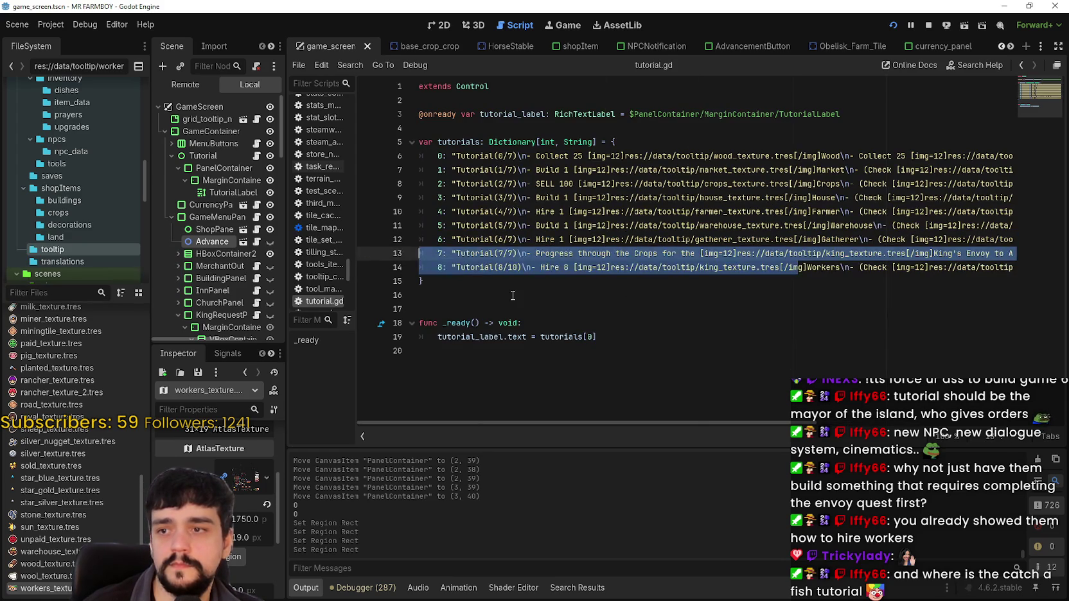
pyautogui.click(516, 292)
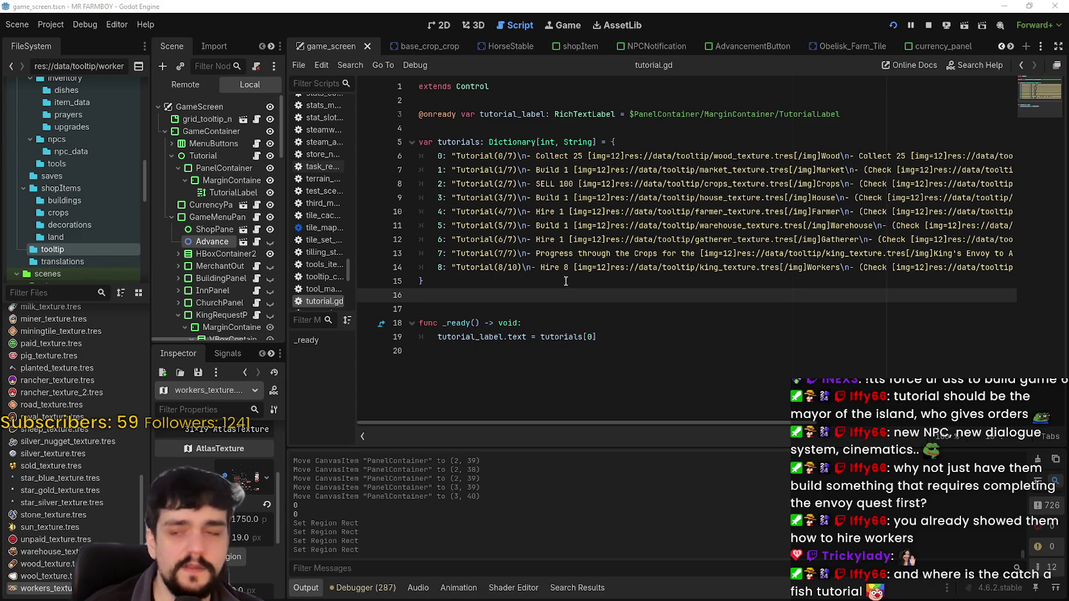
# Inspect the House and Farmer step lines and their advancement checks
pyautogui.click(582, 267)
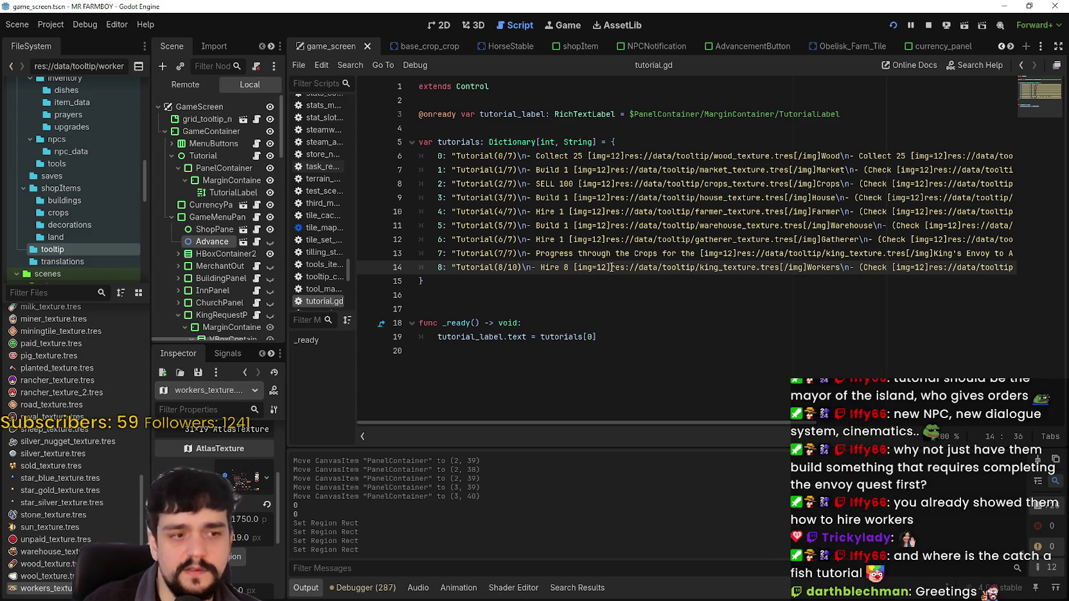
pyautogui.click(833, 198)
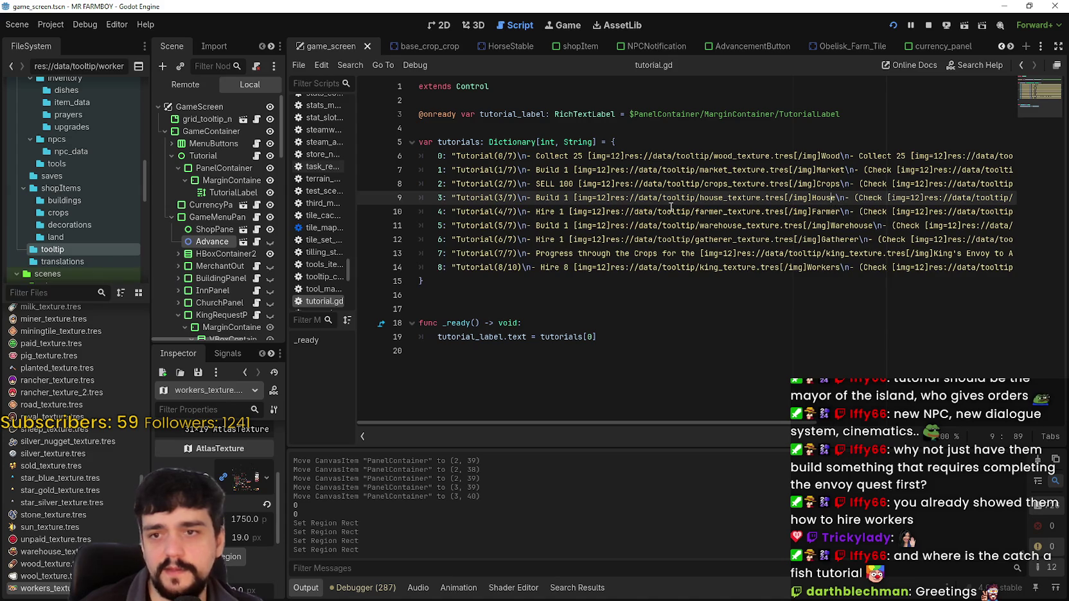
pyautogui.moveTo(437, 198); pyautogui.dragTo(634, 197)
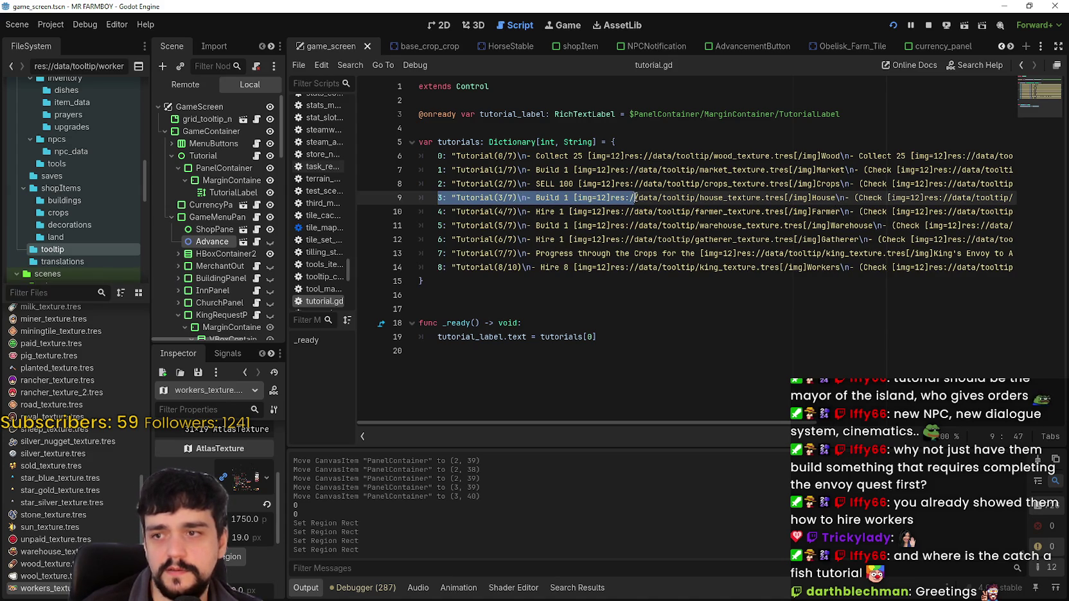
pyautogui.doubleClick(823, 197)
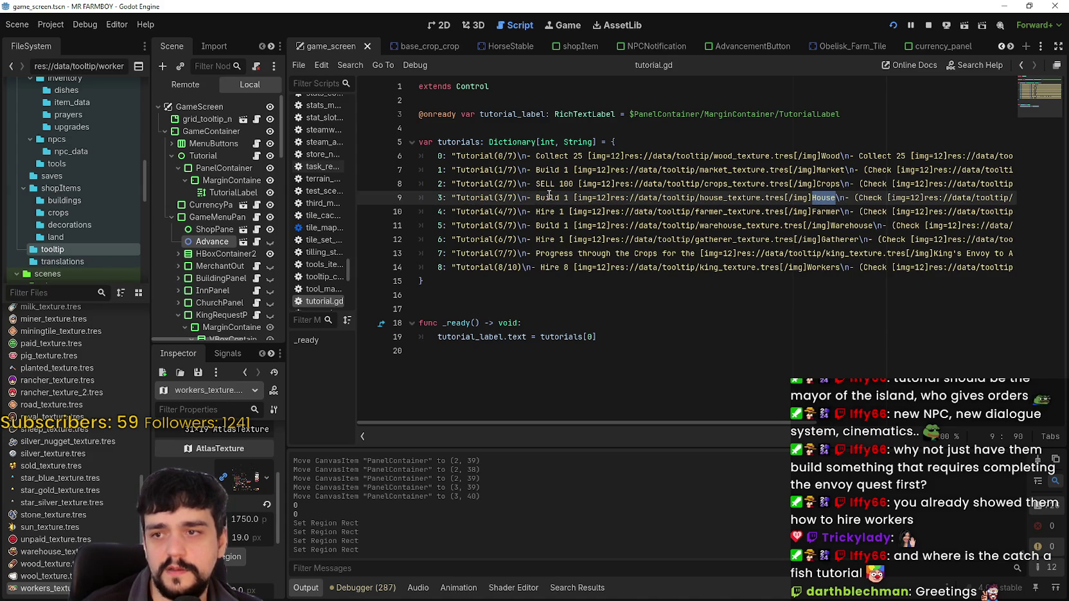
pyautogui.moveTo(558, 211)
pyautogui.mouseDown()
pyautogui.moveTo(861, 212)
pyautogui.moveTo(537, 211)
pyautogui.mouseUp()
pyautogui.doubleClick(825, 212)
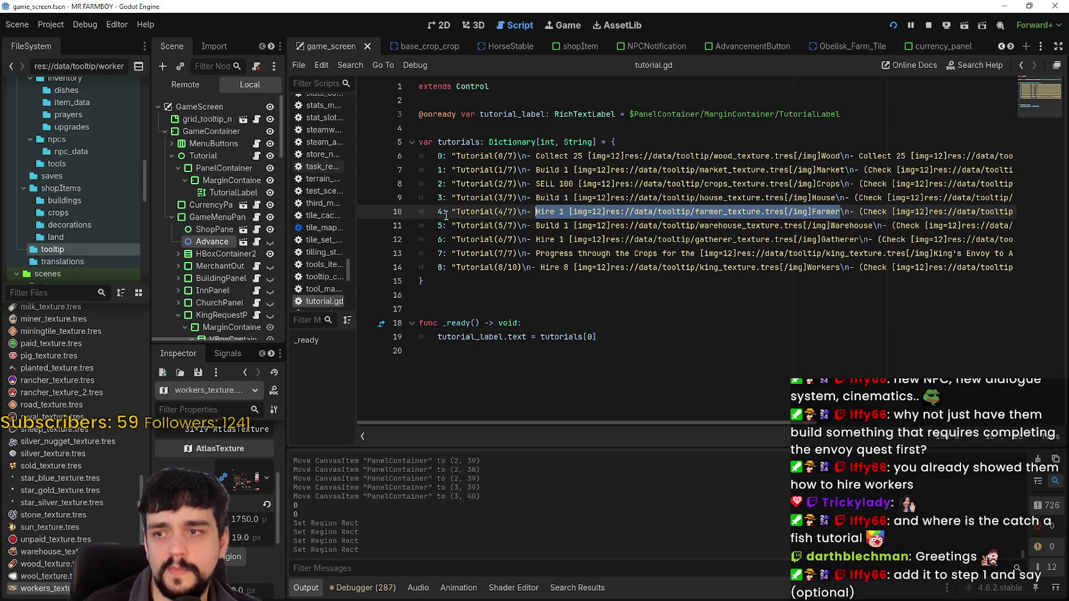
pyautogui.moveTo(436, 211); pyautogui.dragTo(452, 211)
pyautogui.tripleClick(495, 211)
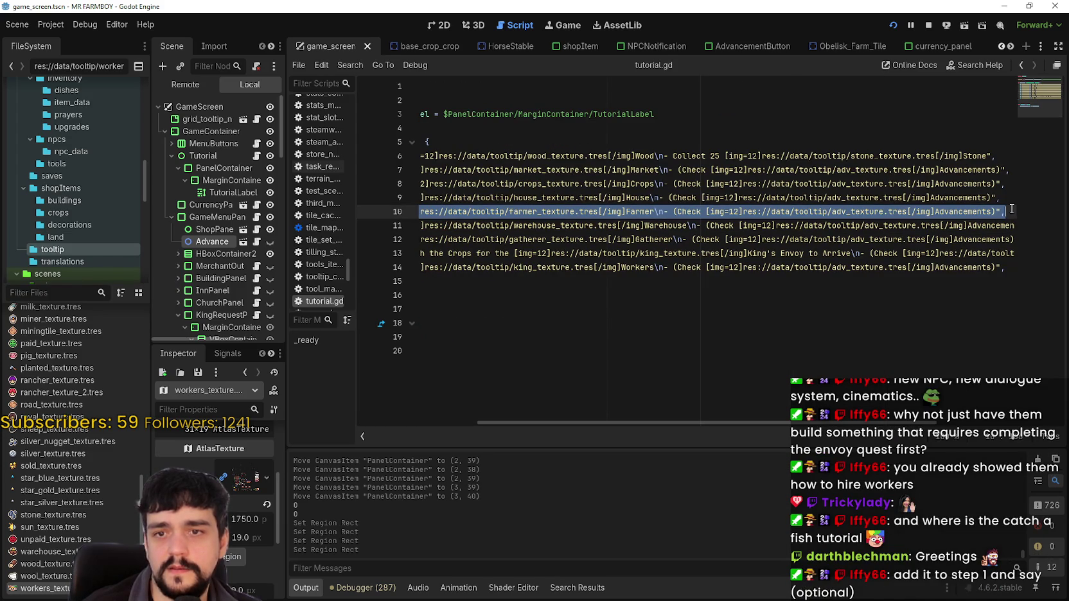
pyautogui.click(1011, 212)
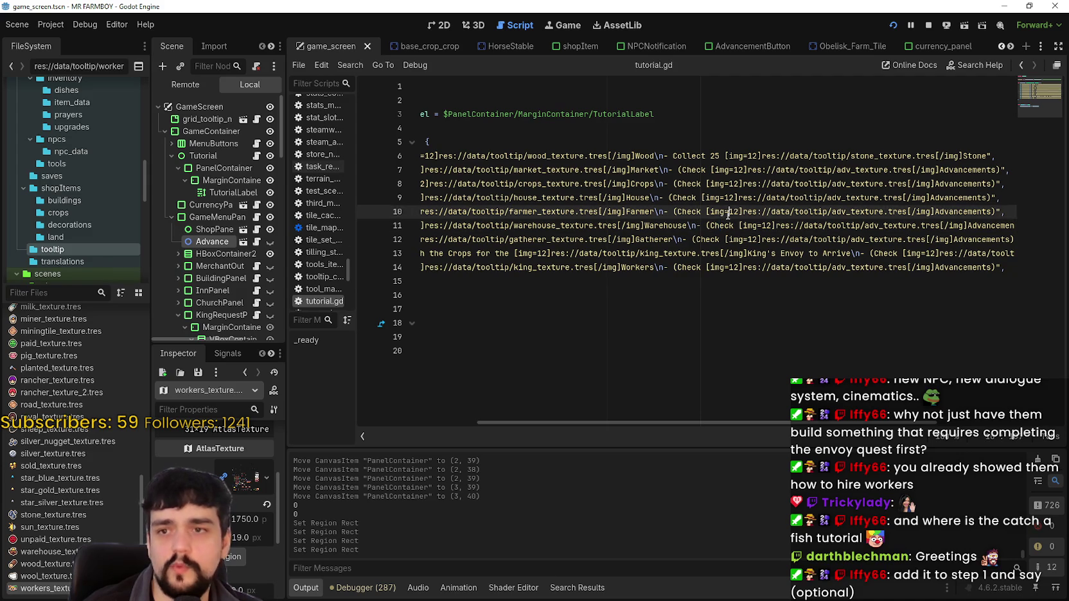
pyautogui.moveTo(738, 198); pyautogui.dragTo(668, 198)
pyautogui.keyDown('shift'); pyautogui.click(407, 190); pyautogui.keyUp('shift')
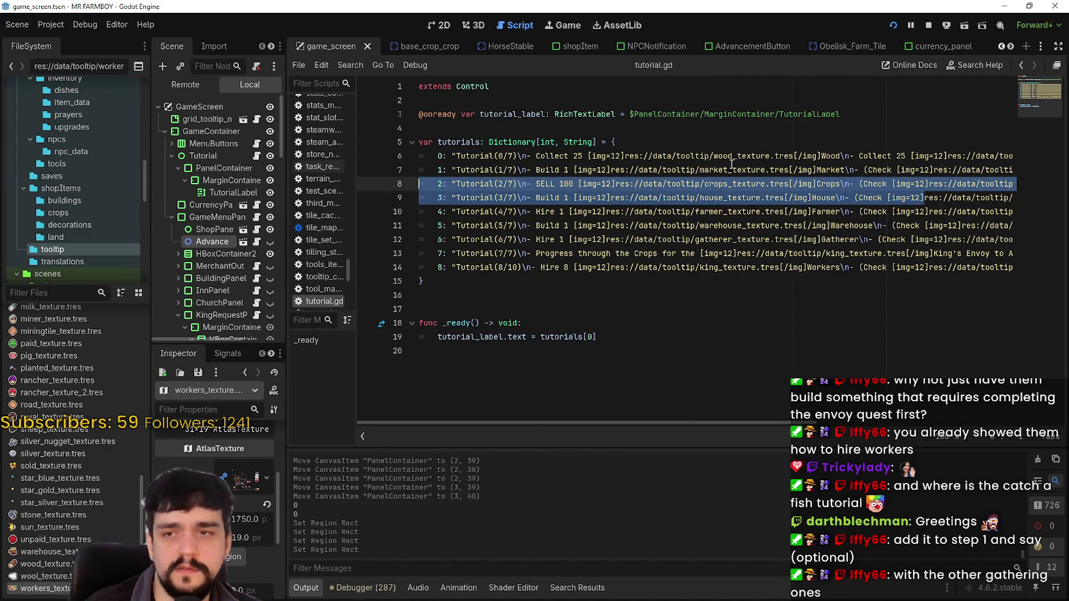
# Select the 'Collect 25 Stone' task text in the first tutorial step on line 6
pyautogui.click(707, 167)
pyautogui.click(722, 156)
pyautogui.click(882, 154)
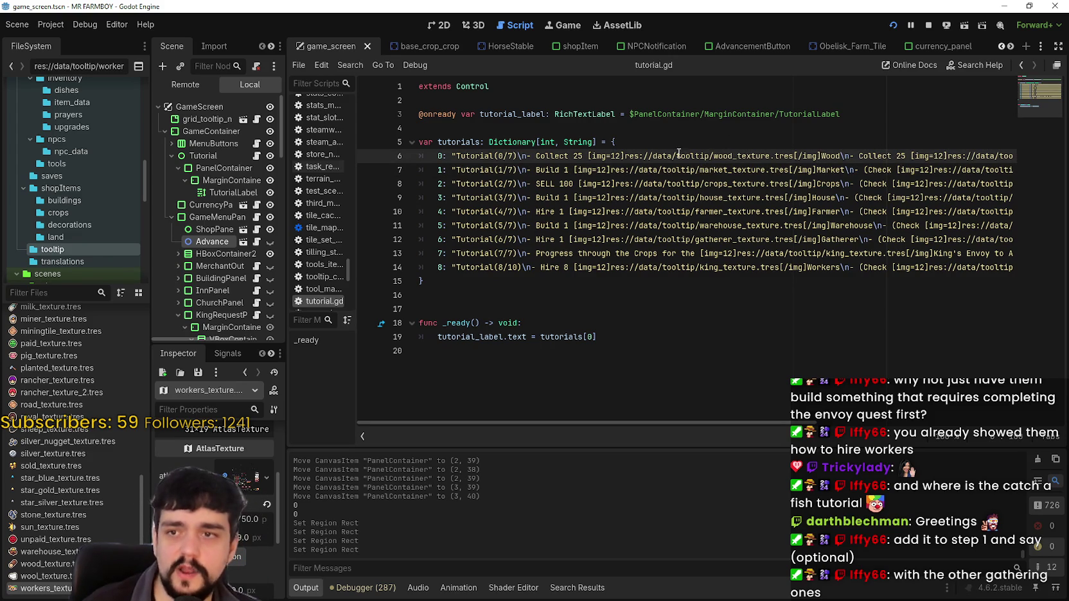
pyautogui.moveTo(676, 155); pyautogui.dragTo(1054, 158)
pyautogui.click(900, 156)
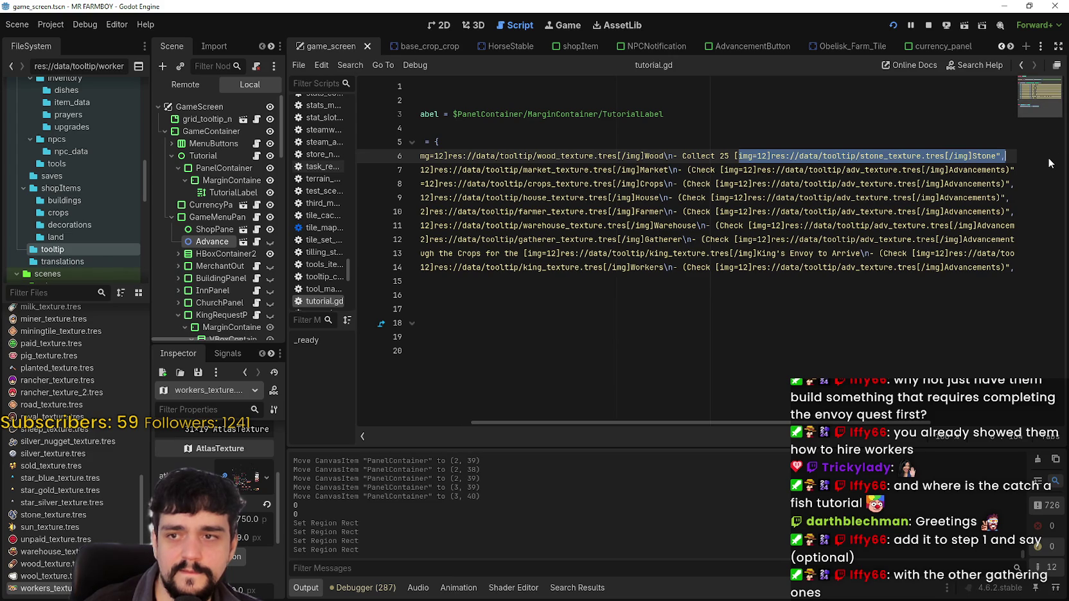
pyautogui.click(1051, 161)
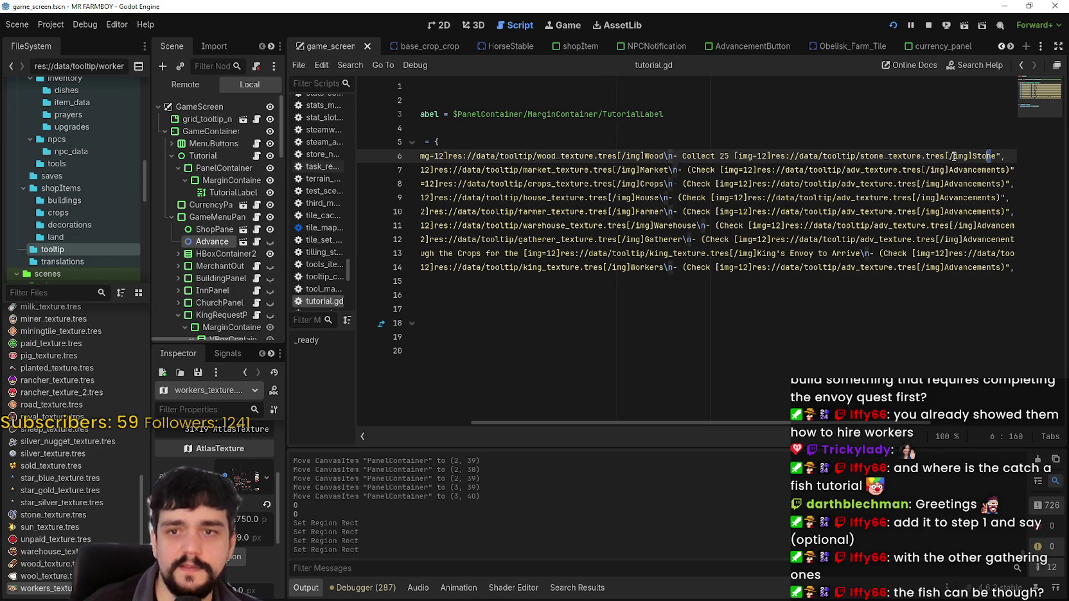
pyautogui.moveTo(992, 156)
pyautogui.mouseDown()
pyautogui.moveTo(385, 146)
pyautogui.moveTo(495, 155)
pyautogui.mouseUp()
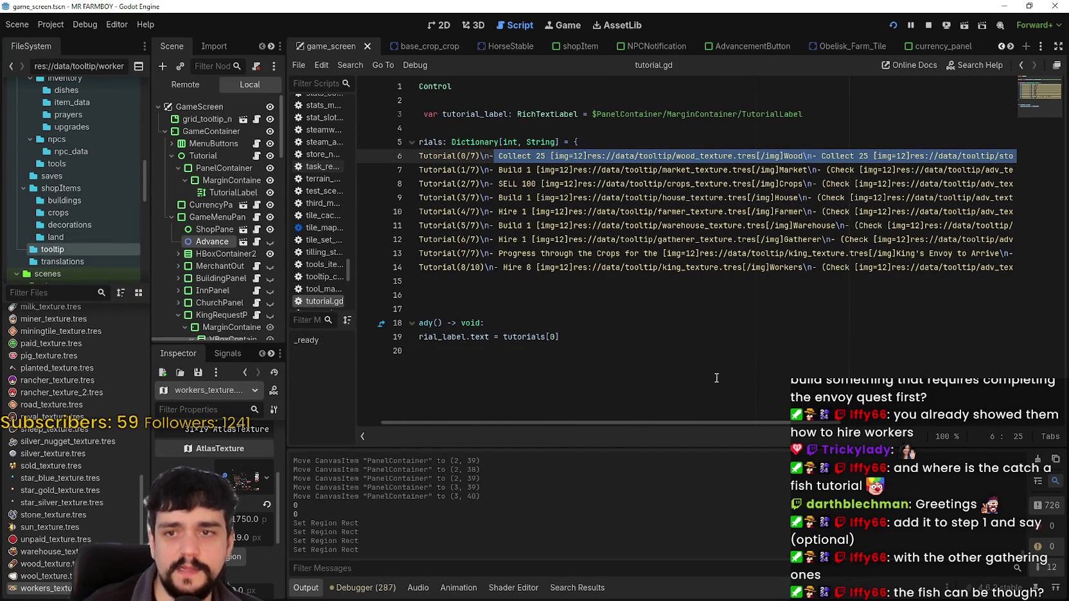
pyautogui.moveTo(689, 422); pyautogui.dragTo(909, 424)
pyautogui.click(806, 155)
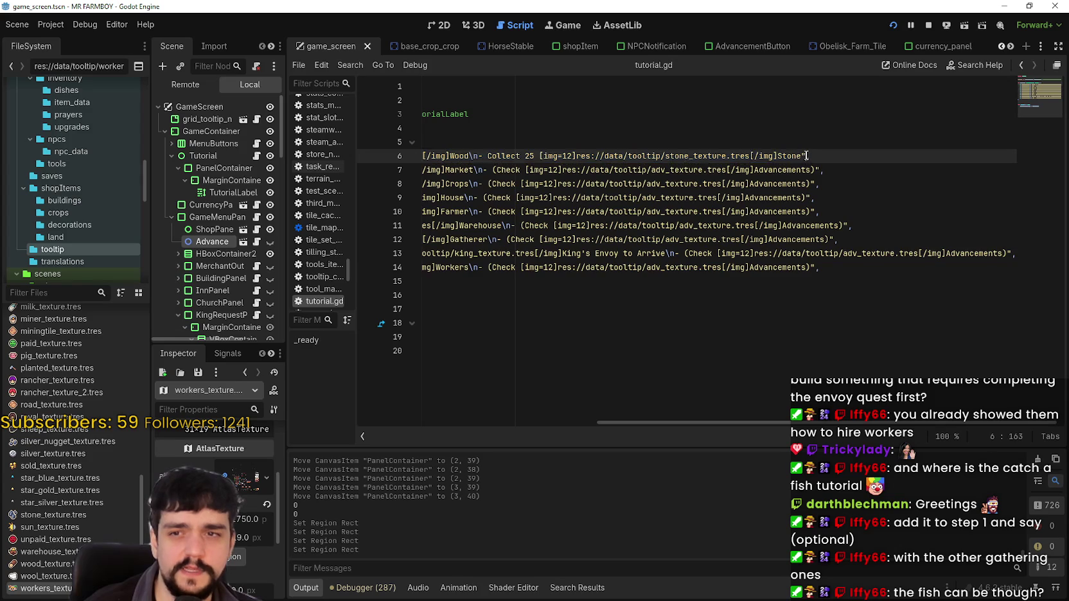
pyautogui.moveTo(806, 155)
pyautogui.mouseDown()
pyautogui.moveTo(404, 156)
pyautogui.moveTo(461, 155)
pyautogui.mouseUp()
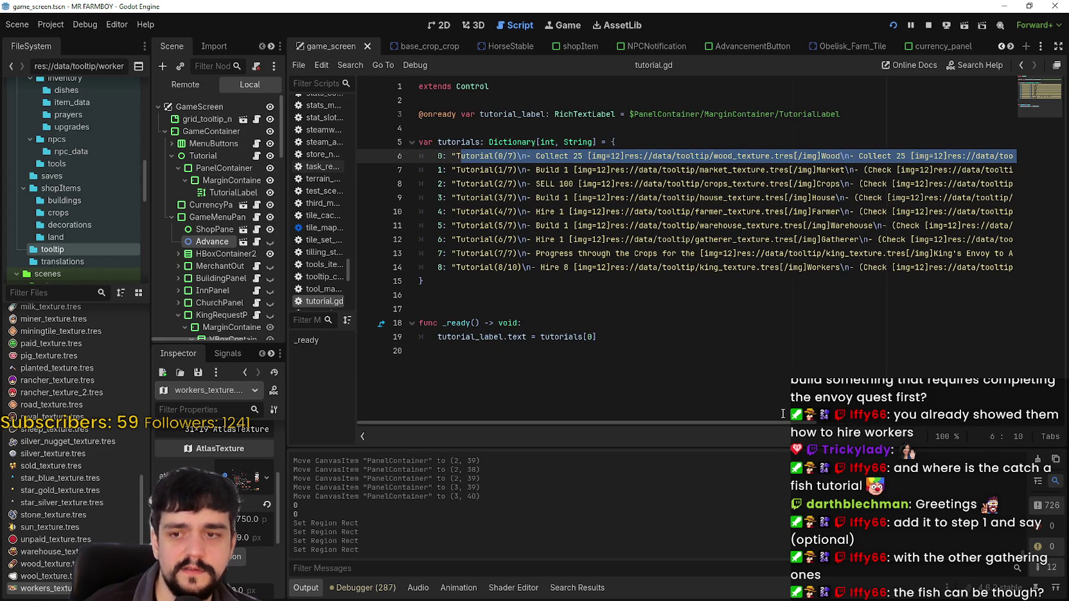
pyautogui.moveTo(783, 422); pyautogui.dragTo(1024, 427)
pyautogui.click(826, 185)
pyautogui.click(816, 156)
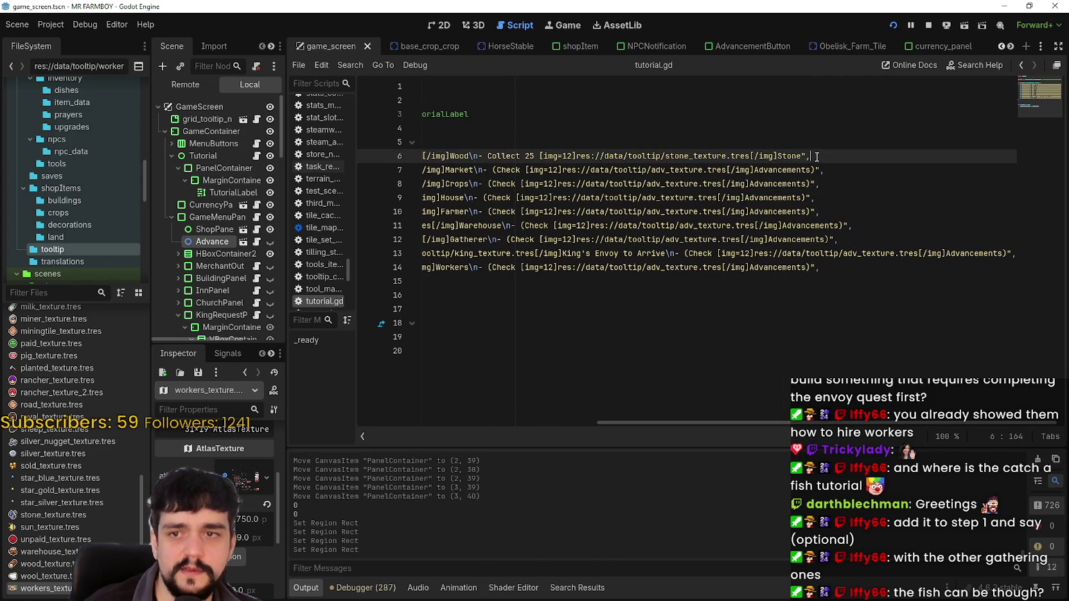
pyautogui.moveTo(804, 156); pyautogui.dragTo(476, 156)
pyautogui.click(668, 156)
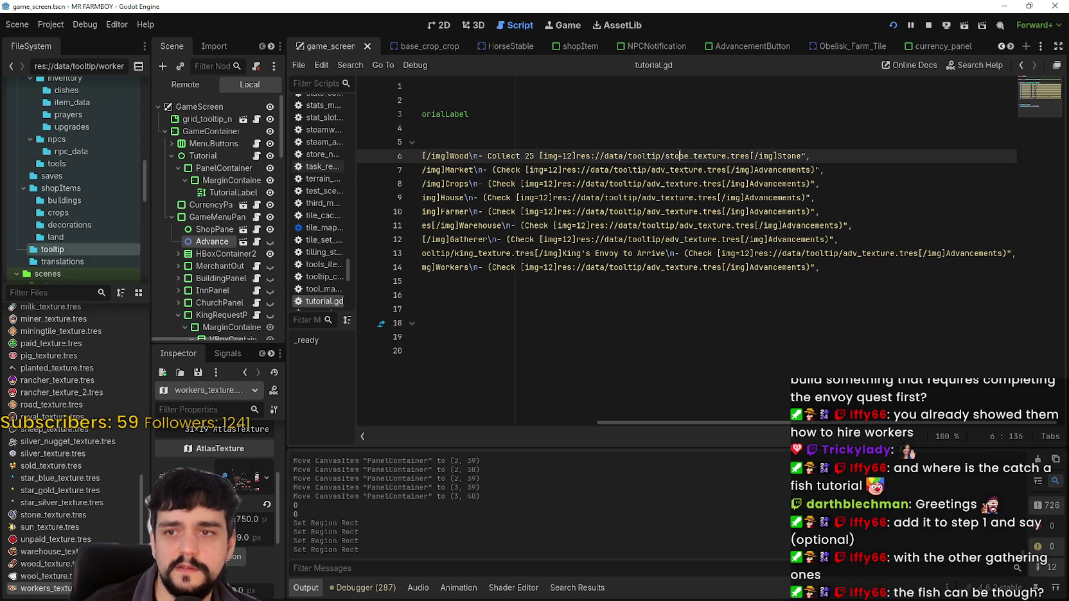
pyautogui.click(812, 156)
# Delete the trailing comma on line 6 and reselect the whole Collect 25 Stone task
pyautogui.press('BackSpace')
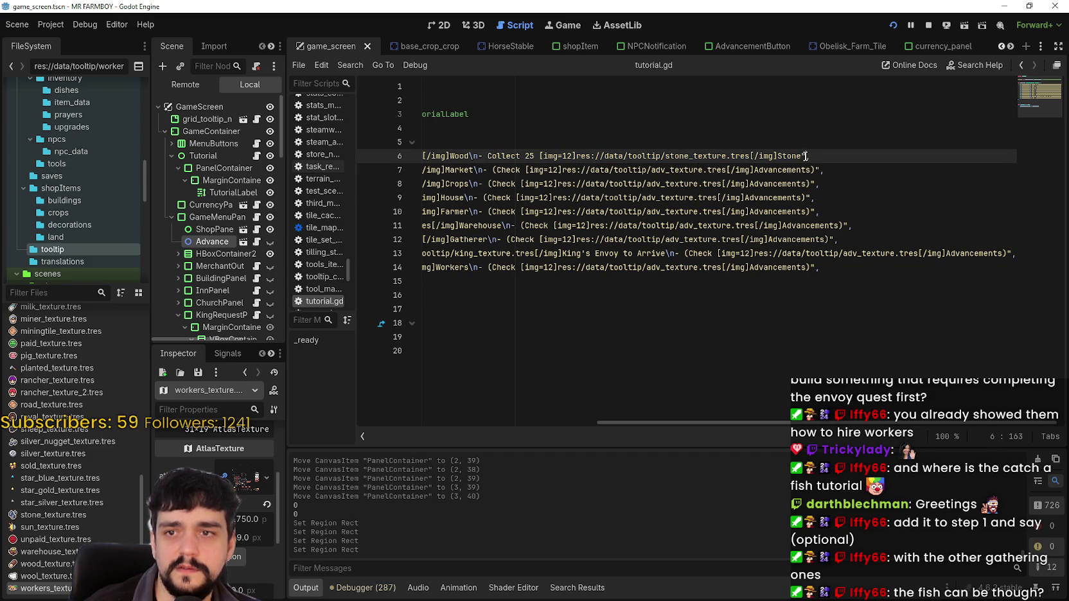
pyautogui.moveTo(805, 156); pyautogui.dragTo(475, 156)
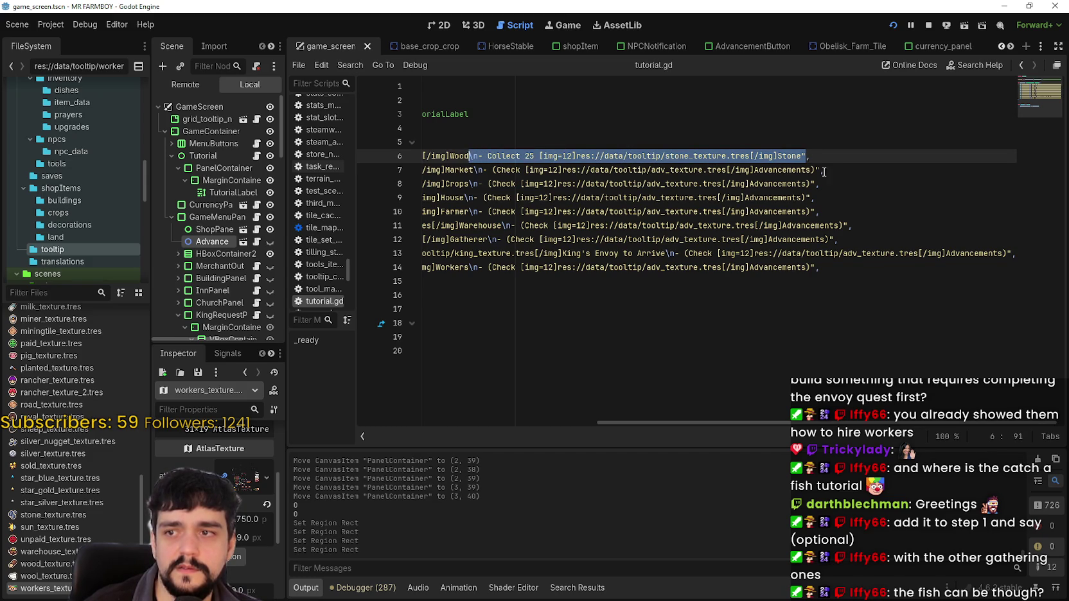
pyautogui.click(807, 155)
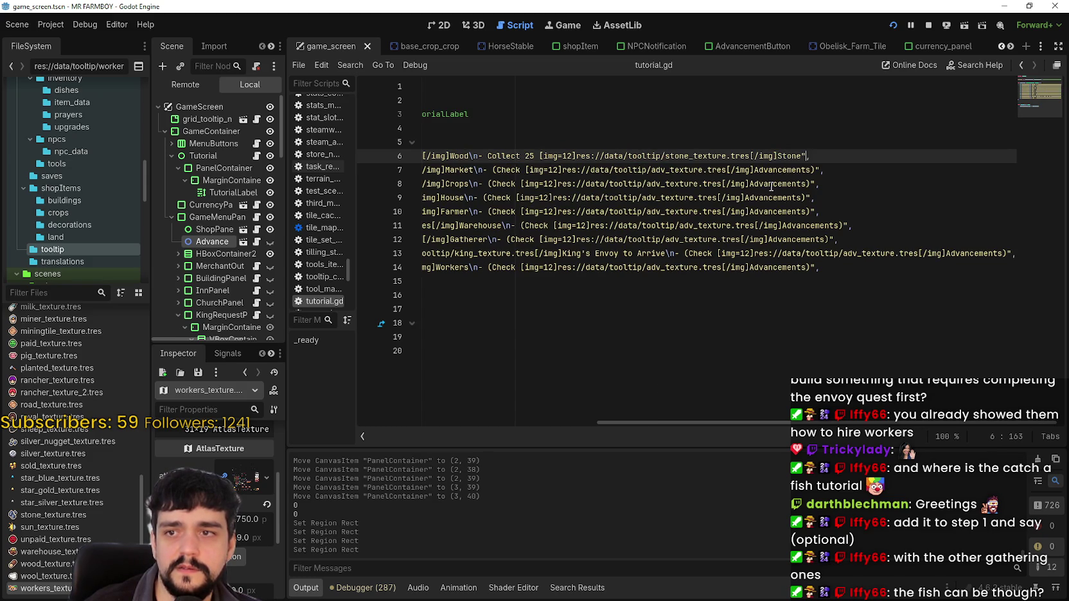
pyautogui.moveTo(807, 155)
pyautogui.mouseDown()
pyautogui.moveTo(455, 156)
pyautogui.moveTo(470, 156)
pyautogui.mouseUp()
pyautogui.moveTo(802, 156); pyautogui.dragTo(759, 156)
pyautogui.moveTo(638, 157); pyautogui.dragTo(469, 157)
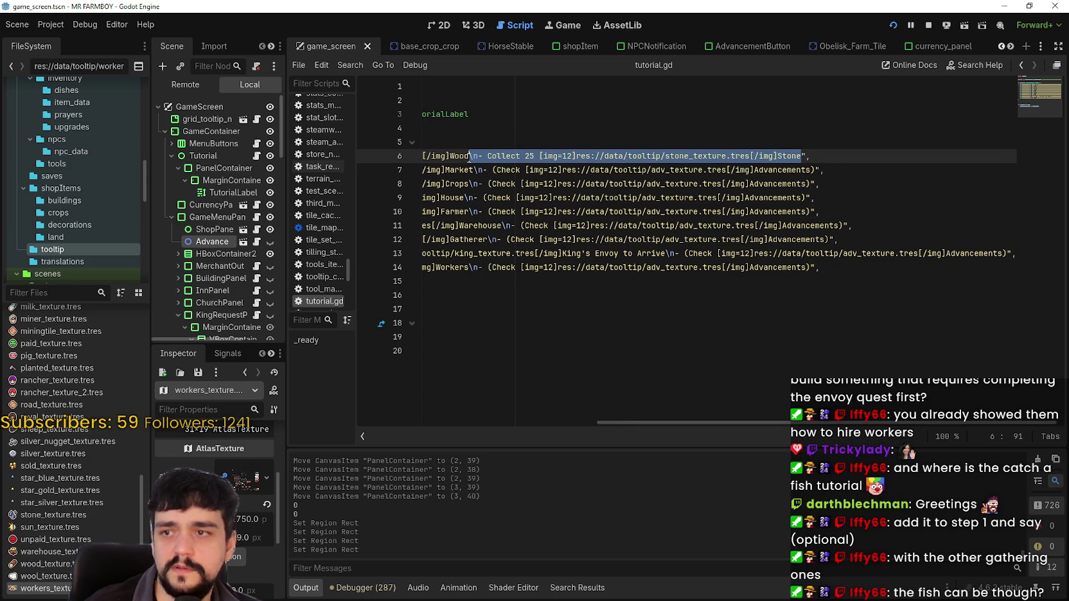
# Duplicate the Collect 25 Stone task after itself and change Collect to Catch
pyautogui.hotkey('ctrl', 'c')
pyautogui.click(803, 156)
pyautogui.hotkey('ctrl', 'v')
pyautogui.doubleClick(723, 156)
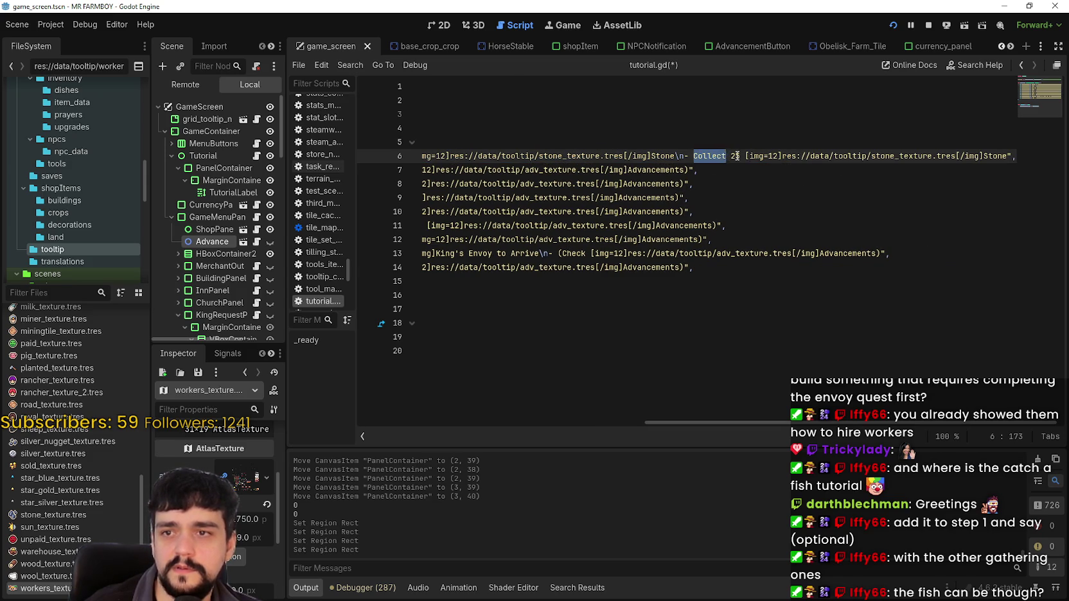
pyautogui.write('Catch [img=12]res://data/tooltip/stone_texture.tres[/img]Sto')
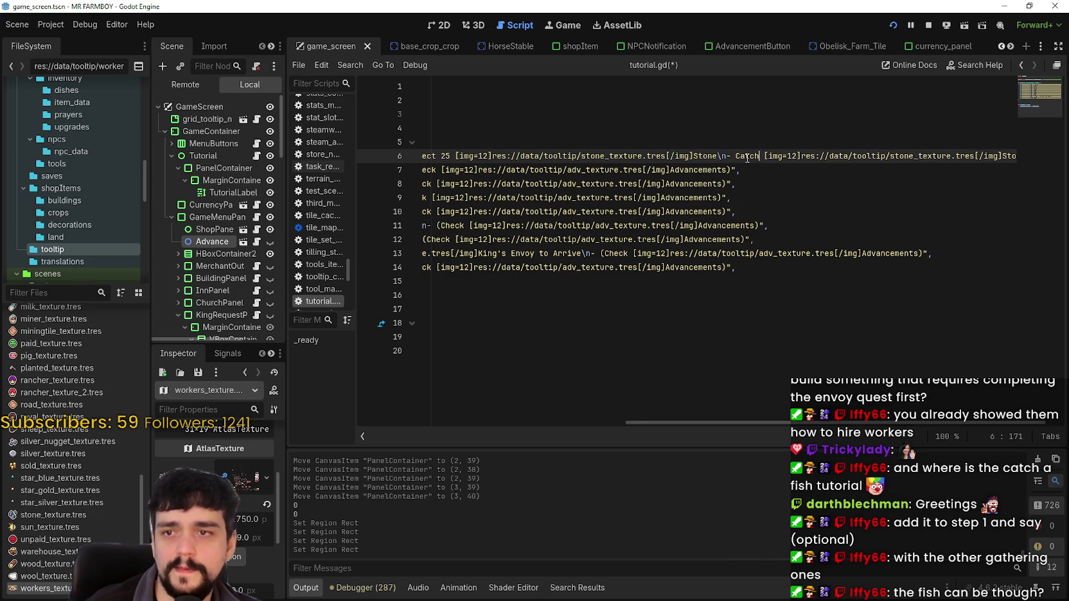
pyautogui.hotkey('ctrl', 'Left')
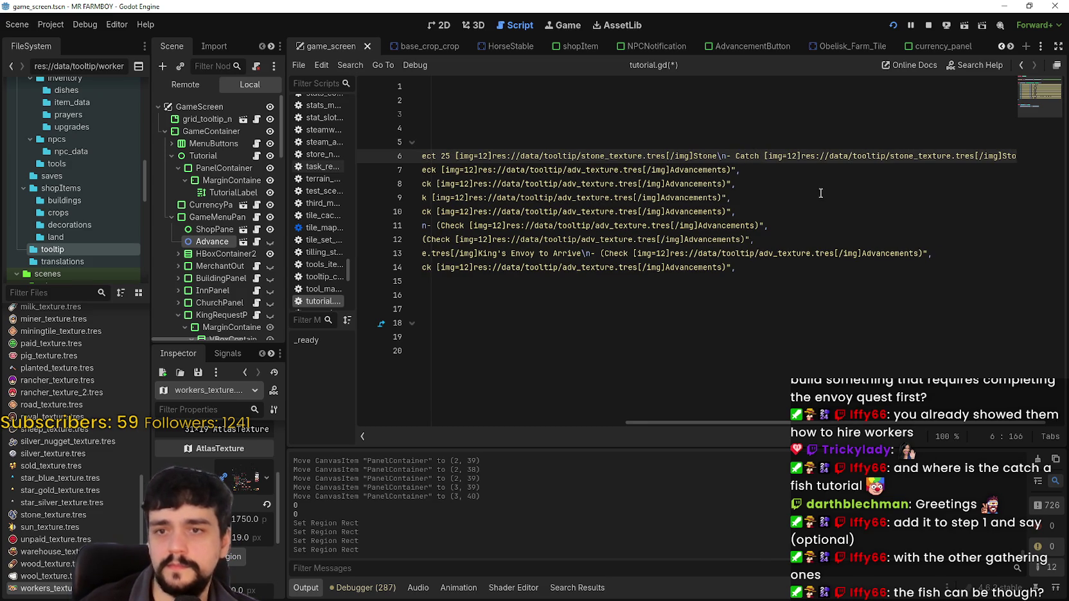
pyautogui.moveTo(827, 423); pyautogui.dragTo(838, 423)
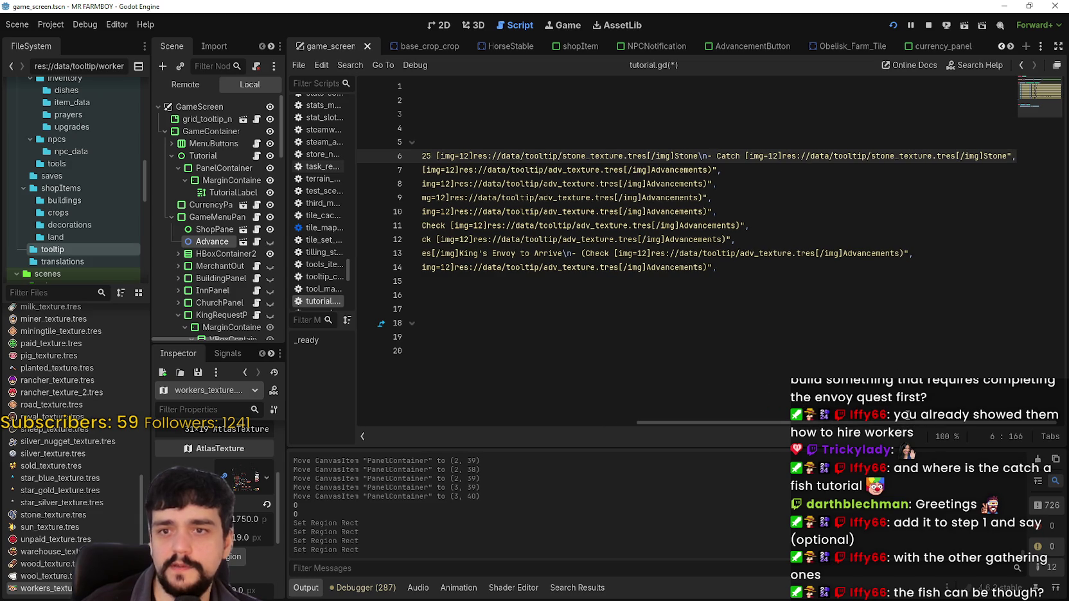
# Insert '(Optional)' before the new task and set its count to 1
pyautogui.click(710, 155)
pyautogui.write('-')
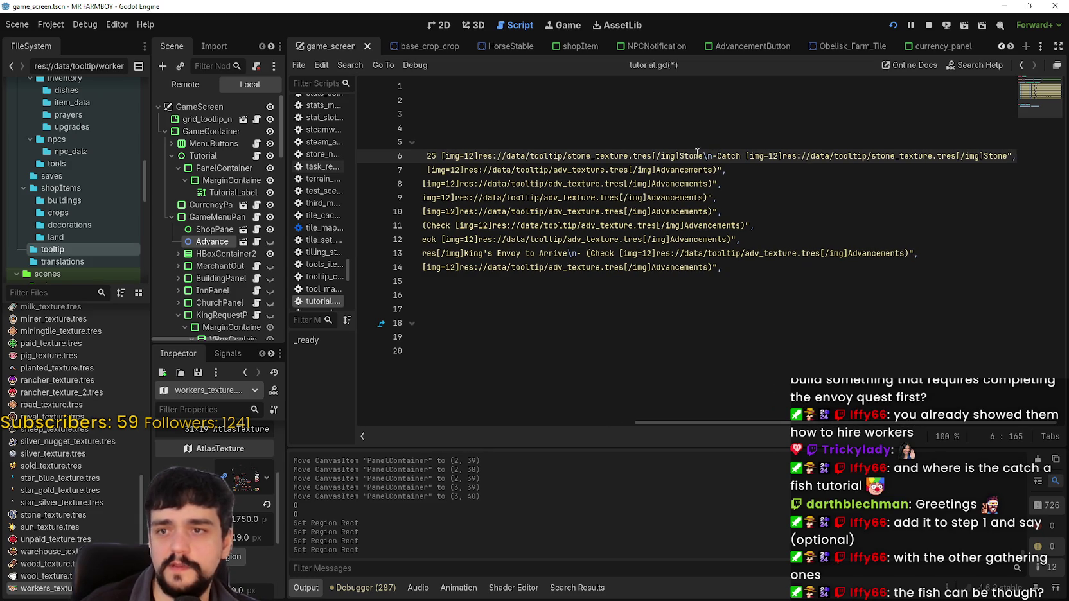
pyautogui.press('BackSpace')
pyautogui.press('BackSpace')
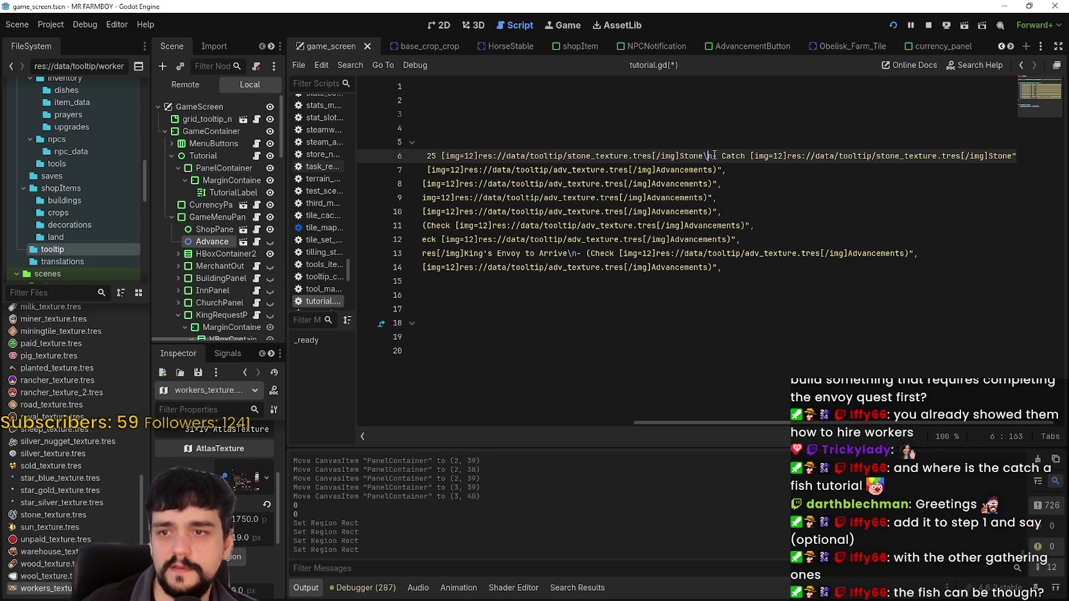
pyautogui.write('(Opti')
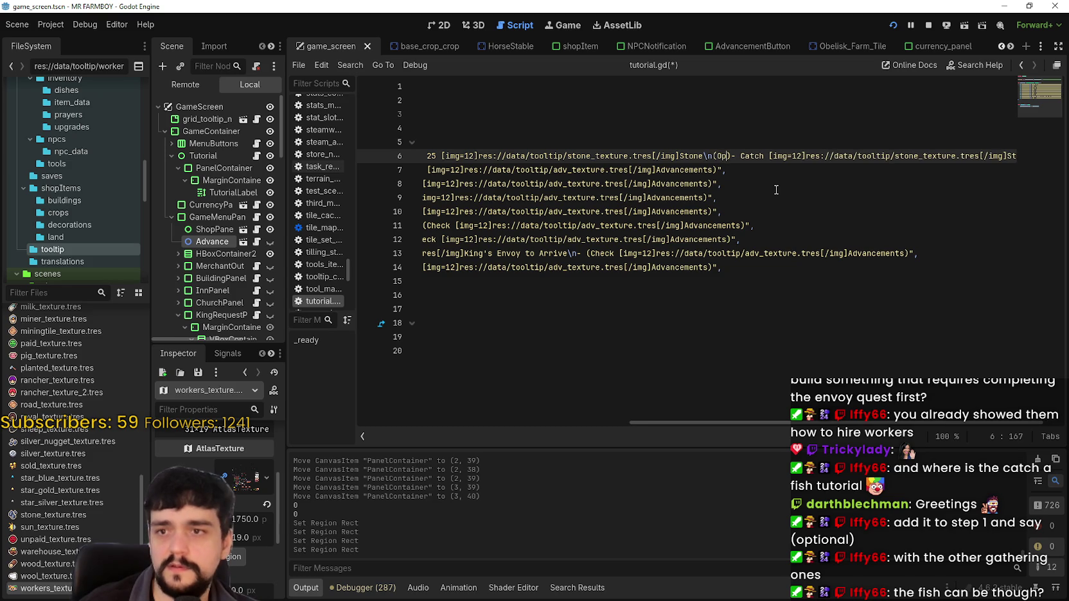
pyautogui.write('onal)')
pyautogui.click(792, 156)
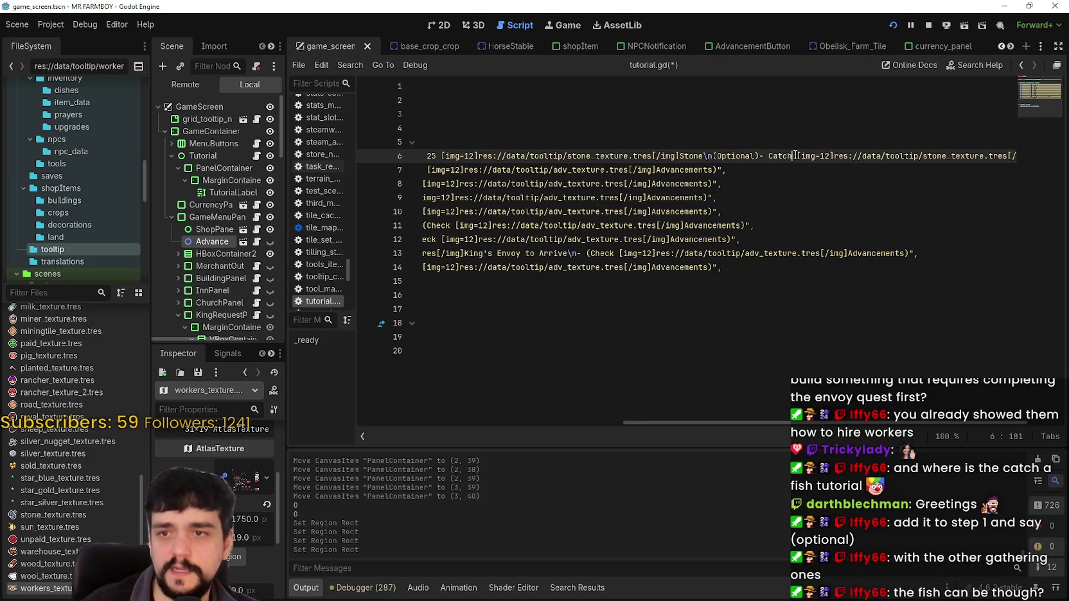
pyautogui.click(798, 156)
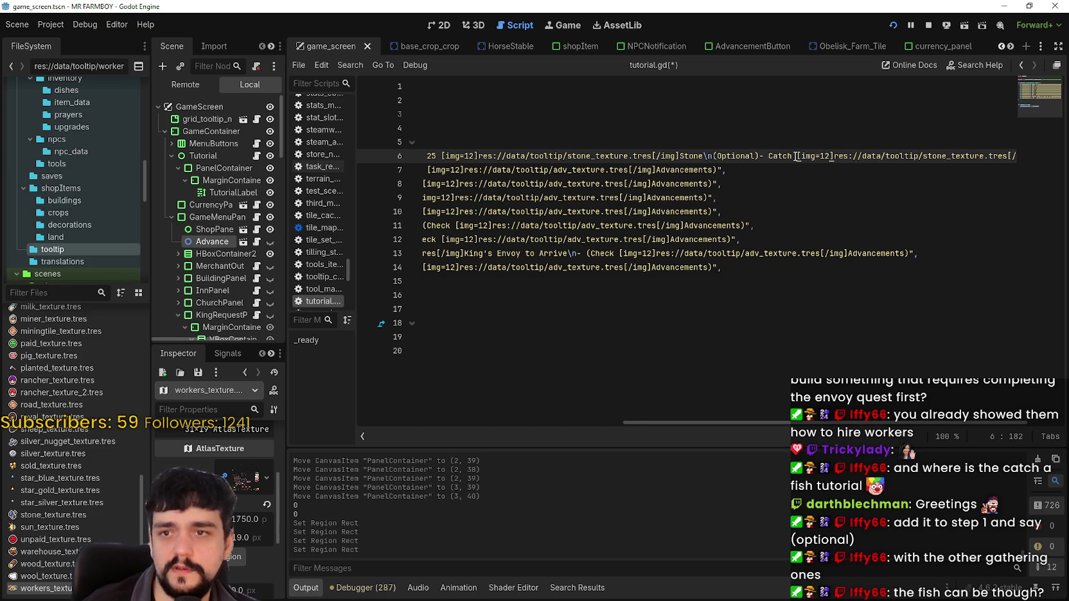
pyautogui.write('1')
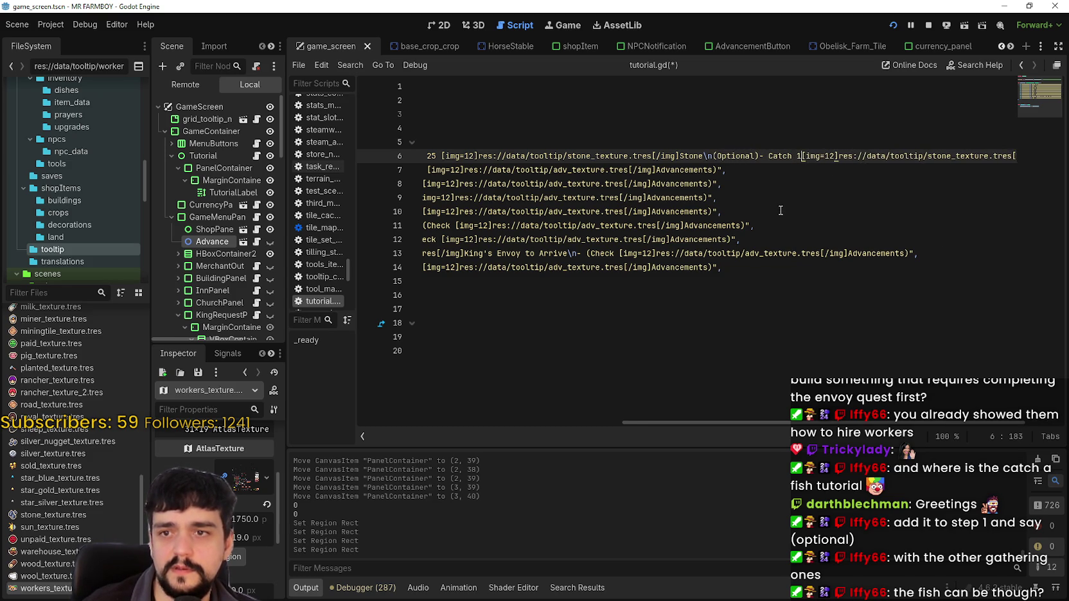
# Replace the new task's trailing Stone label with Fish
pyautogui.moveTo(903, 158); pyautogui.dragTo(1006, 160)
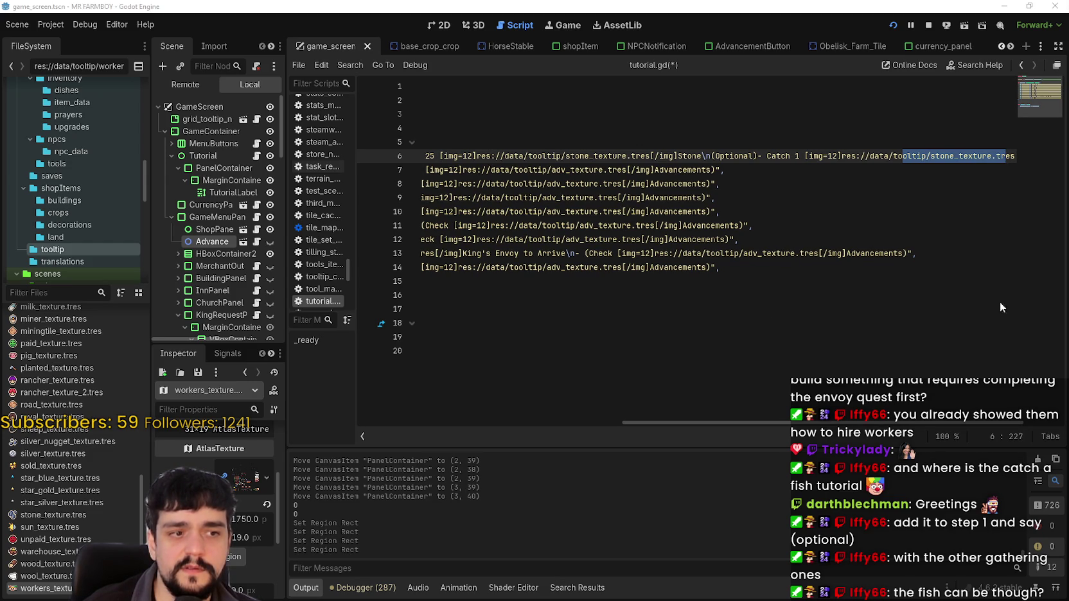
pyautogui.click(898, 158)
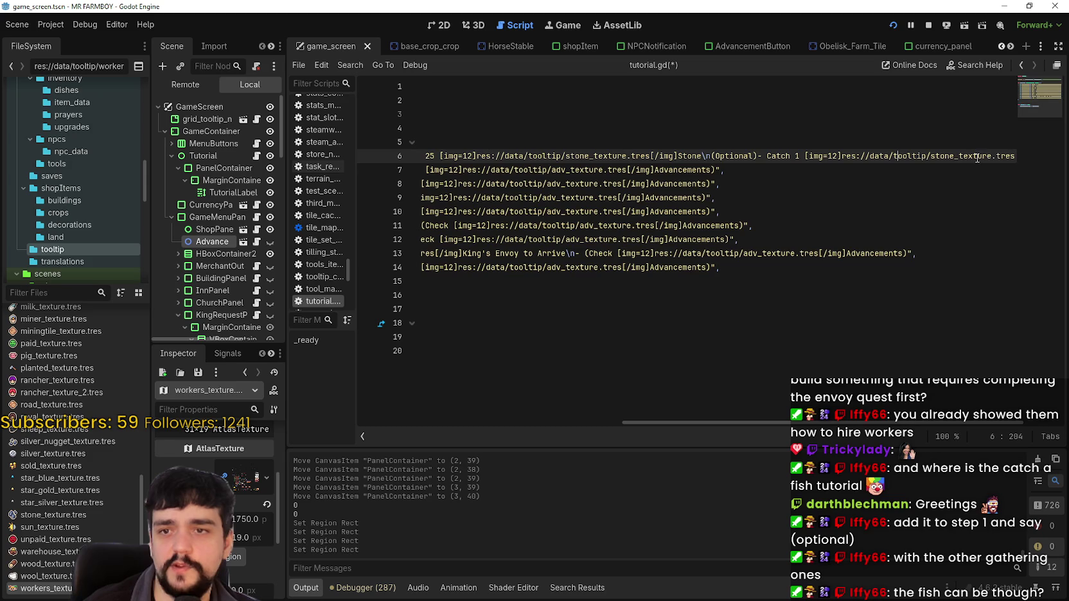
pyautogui.moveTo(978, 157); pyautogui.dragTo(1043, 149)
pyautogui.moveTo(936, 156)
pyautogui.mouseDown()
pyautogui.moveTo(1034, 148)
pyautogui.moveTo(995, 152)
pyautogui.mouseUp()
pyautogui.write('Fish",')
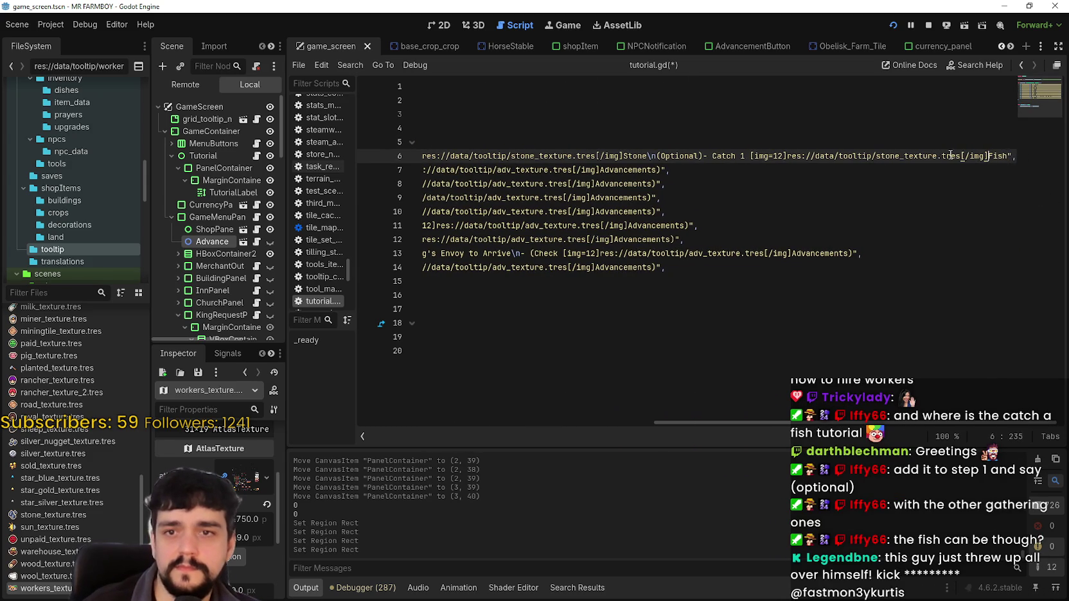
pyautogui.moveTo(955, 155); pyautogui.dragTo(1017, 156)
pyautogui.click(988, 156)
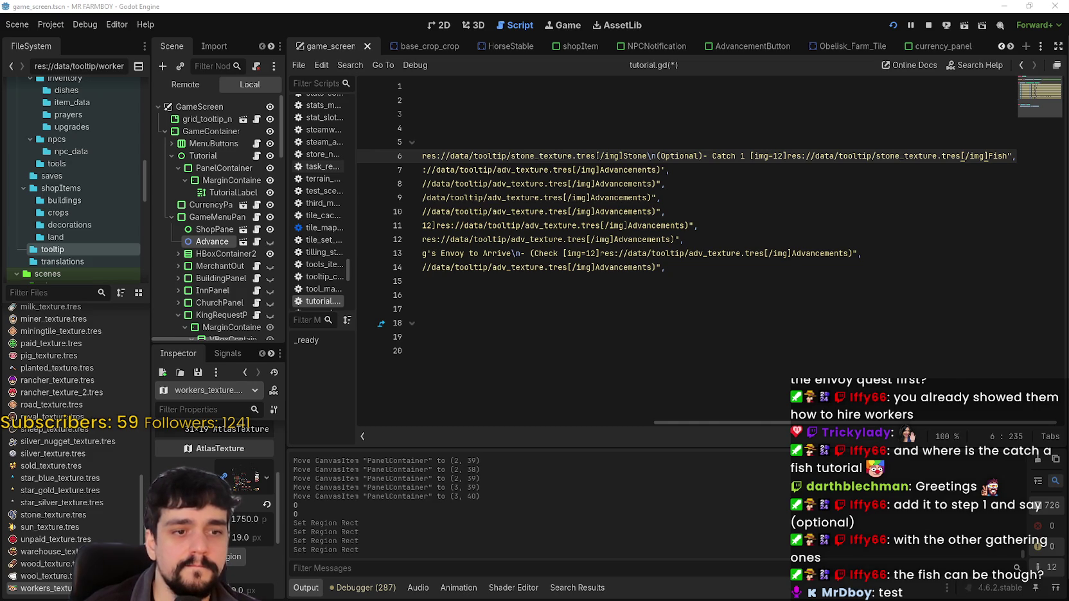
pyautogui.click(732, 268)
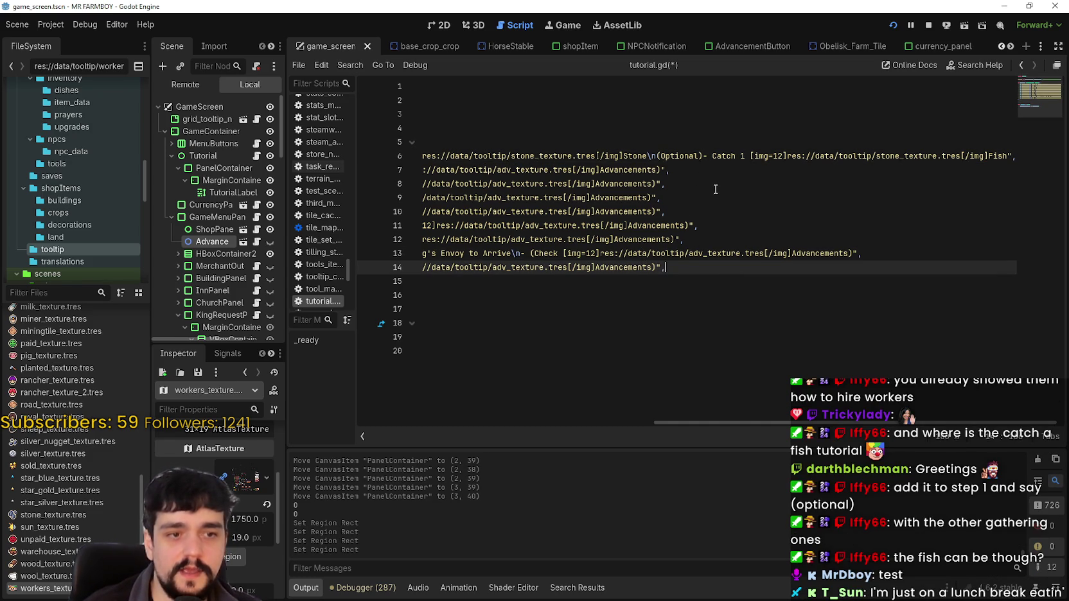
pyautogui.moveTo(870, 155); pyautogui.dragTo(424, 156)
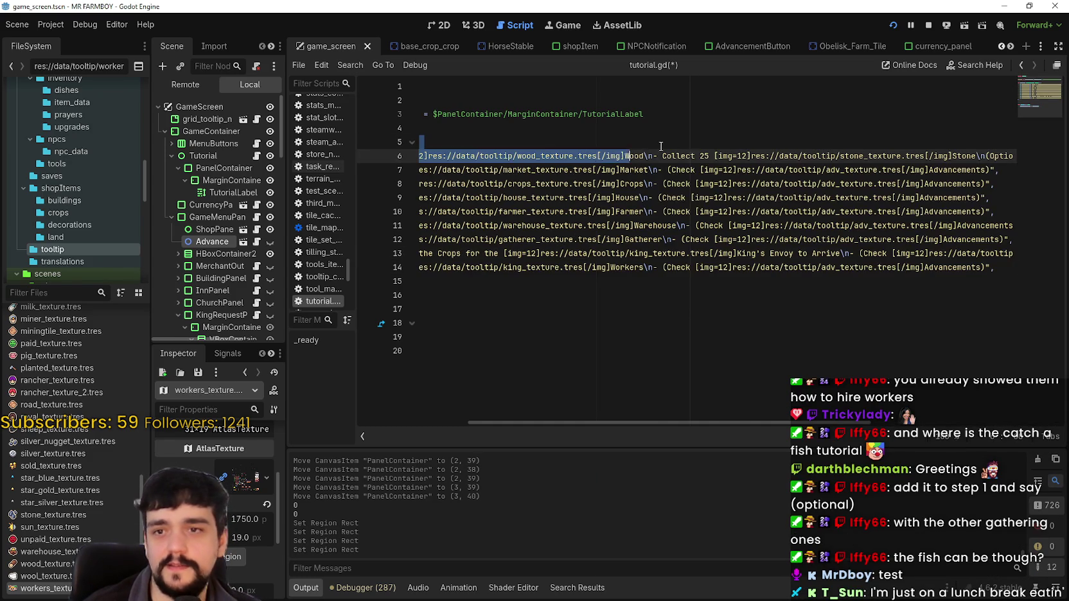
pyautogui.click(695, 156)
pyautogui.press('End')
pyautogui.doubleClick(995, 155)
pyautogui.write('Fish')
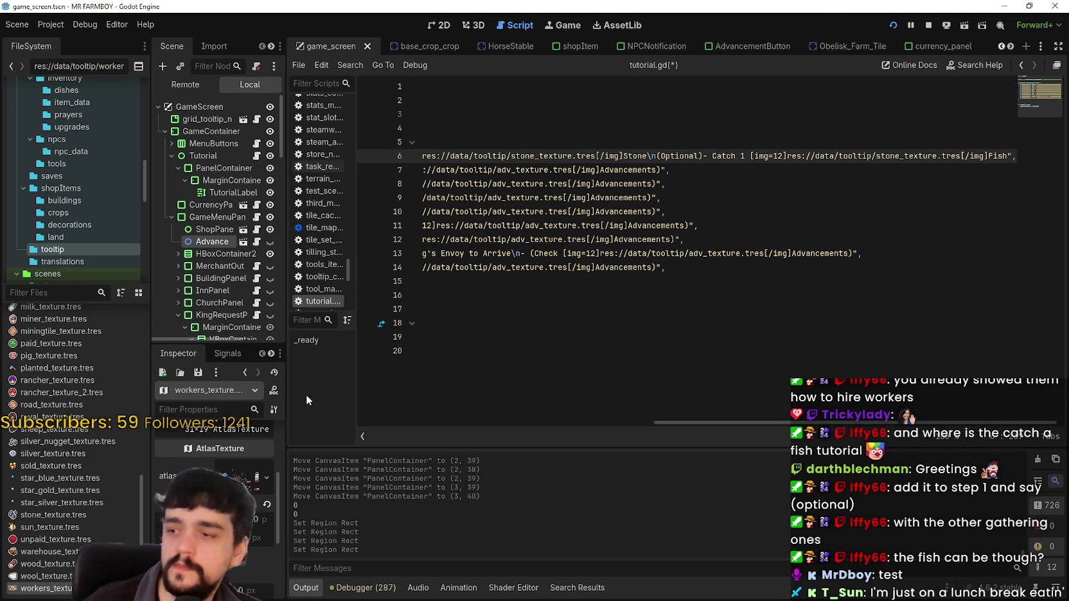
# Duplicate animaltile_texture.tres in the FileSystem dock and start renaming the copy
pyautogui.scroll(1, 103, 533)
pyautogui.scroll(10, 101, 531)
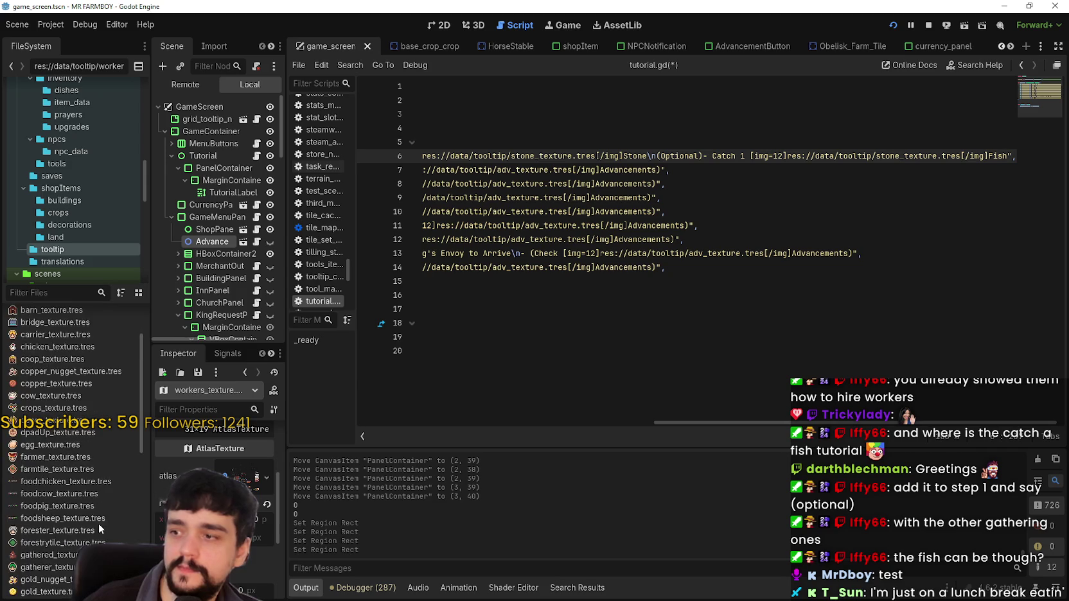
pyautogui.scroll(-15, 98, 523)
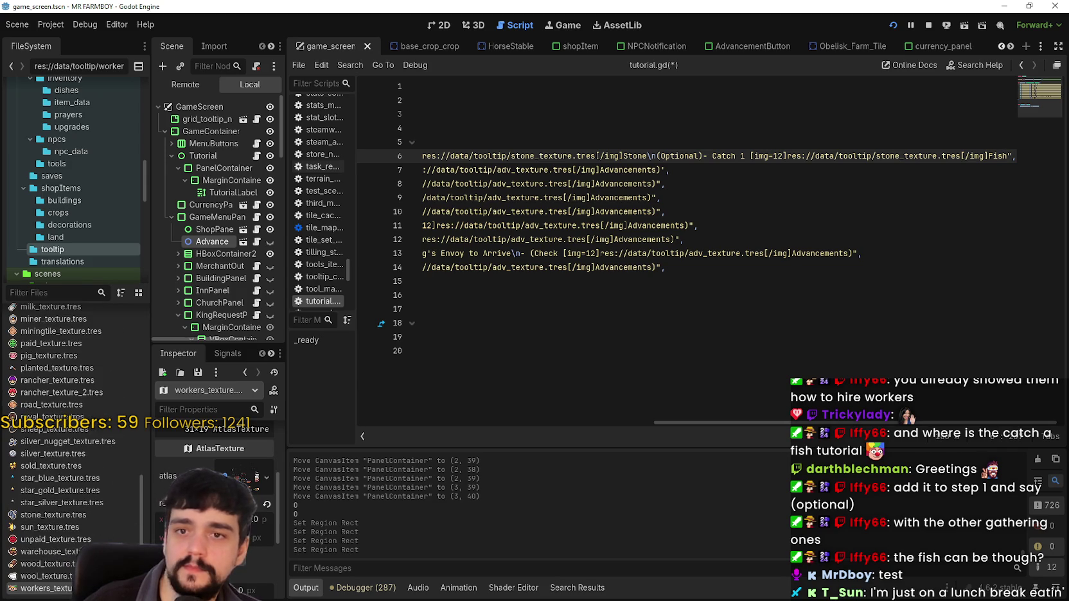
pyautogui.click(938, 155)
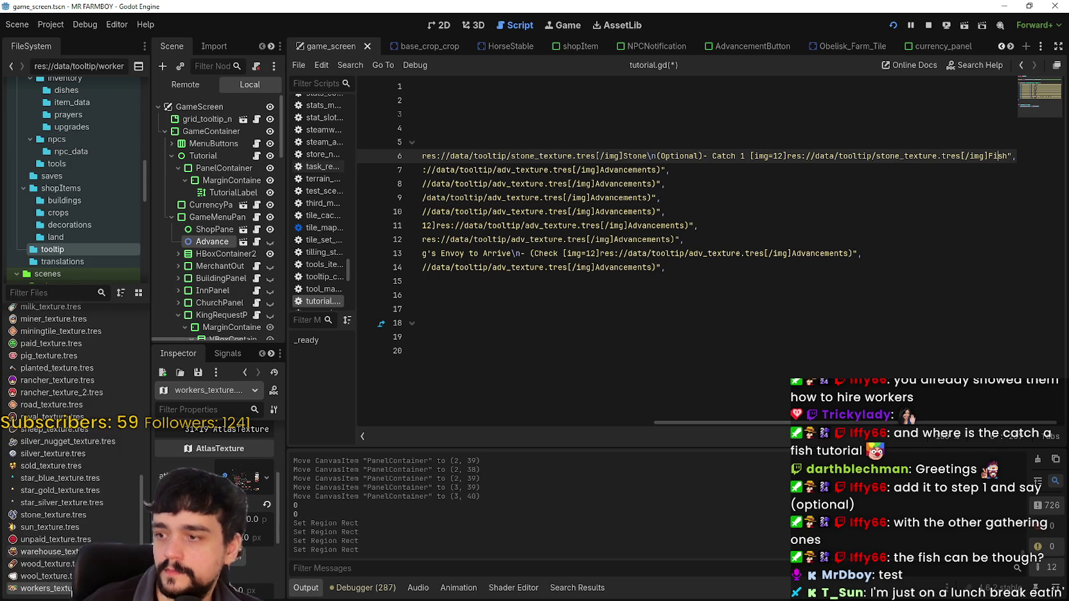
pyautogui.scroll(10, 72, 450)
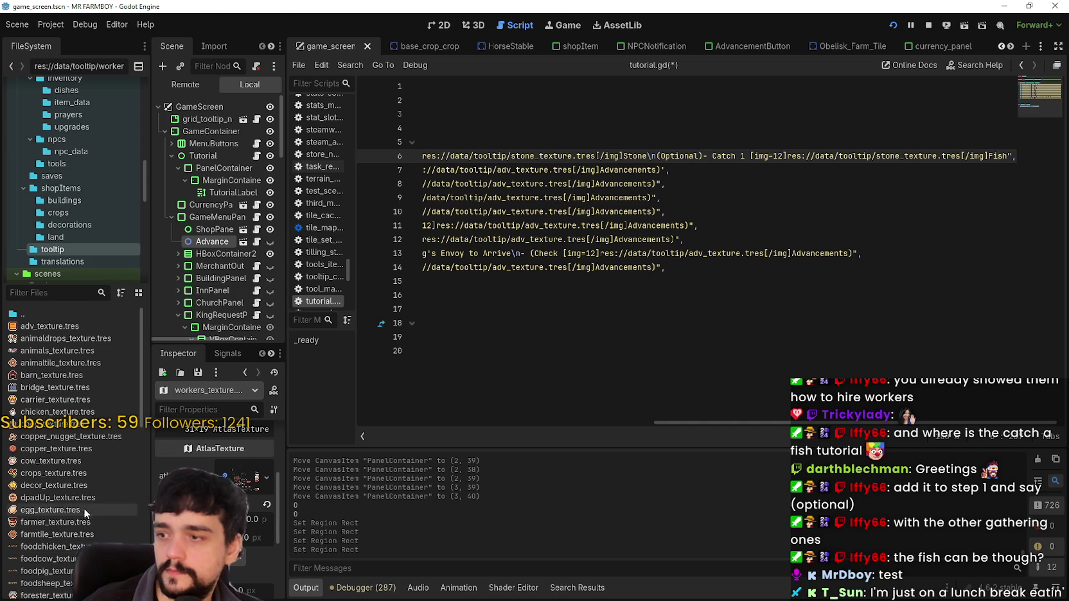
pyautogui.rightClick(48, 363)
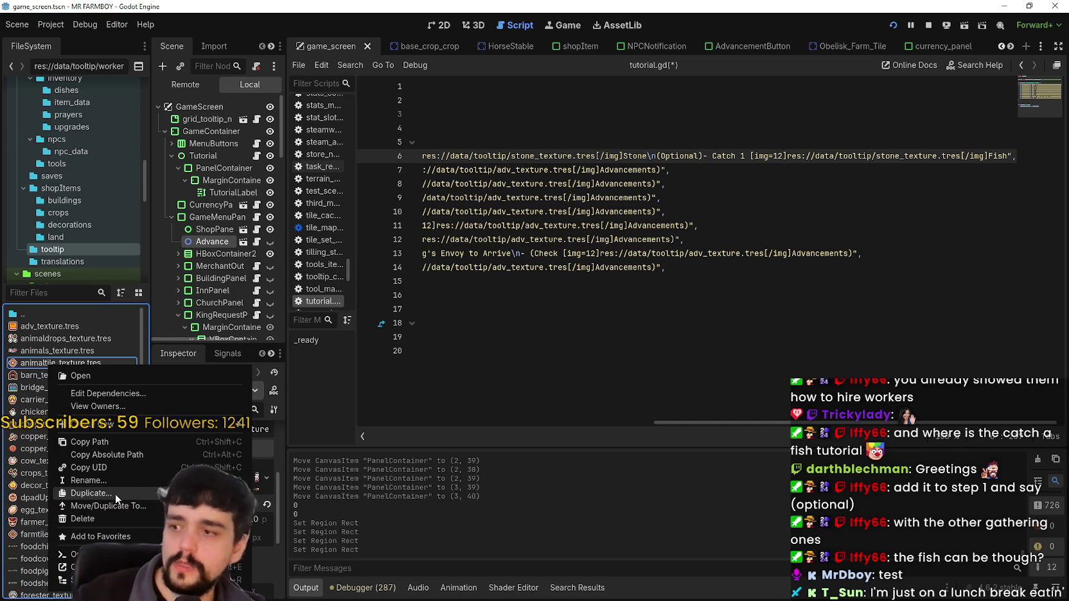
pyautogui.click(113, 493)
pyautogui.press('Home')
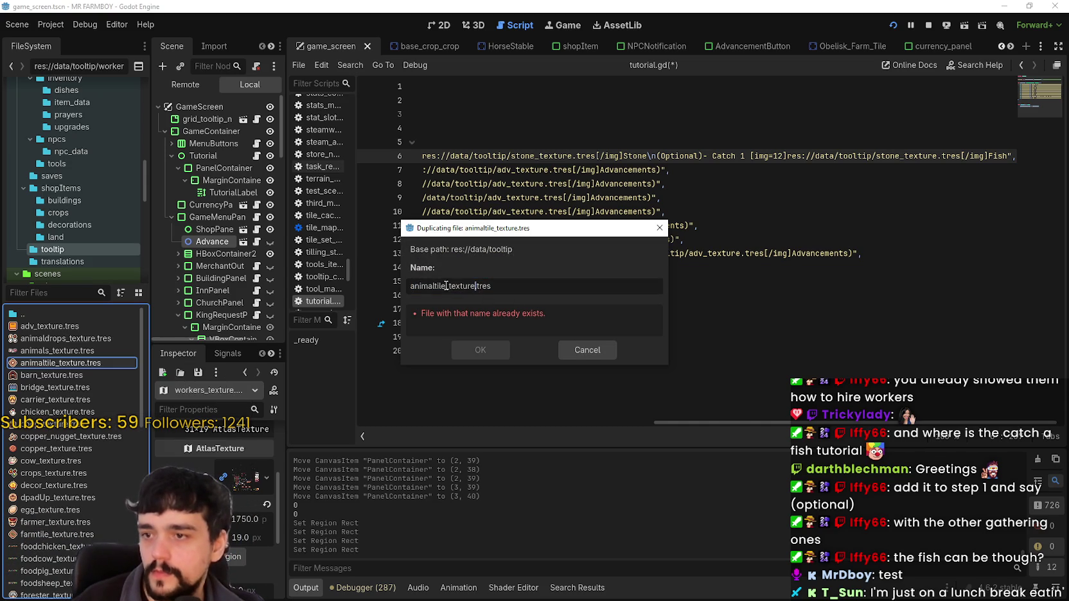
pyautogui.hotkey('ctrl', 'shift', 'Right')
# Name the copy fish_texture.tres, then open its region editor with Grid Snap
pyautogui.write('fish')
pyautogui.press('Return')
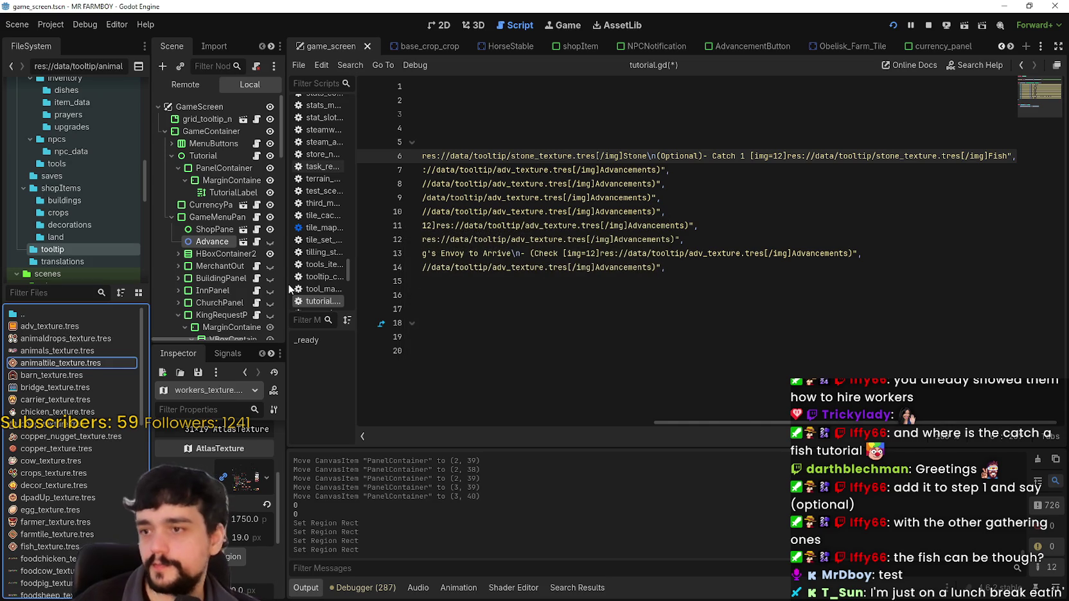
pyautogui.click(74, 545)
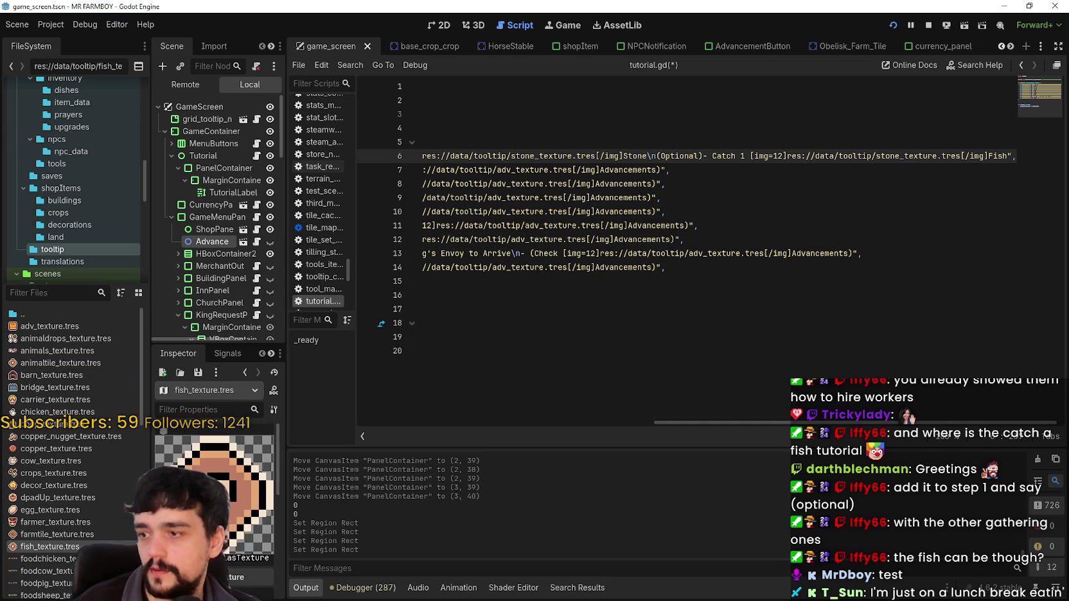
pyautogui.click(238, 535)
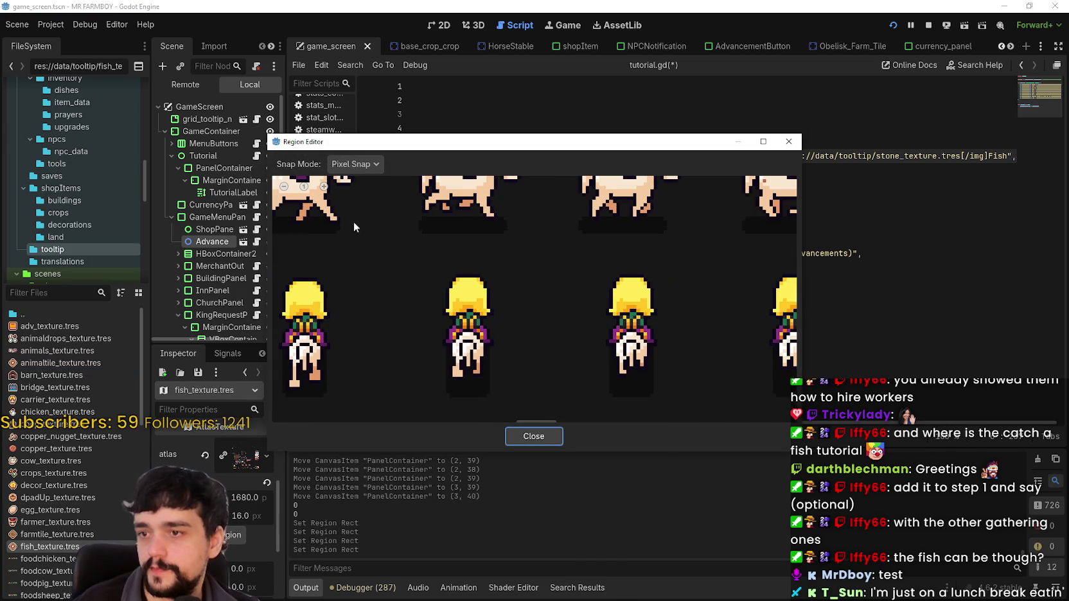
pyautogui.click(354, 164)
pyautogui.click(359, 212)
# Draw the atlas region around the brown fish sprite and close the editor
pyautogui.scroll(-6, 407, 357)
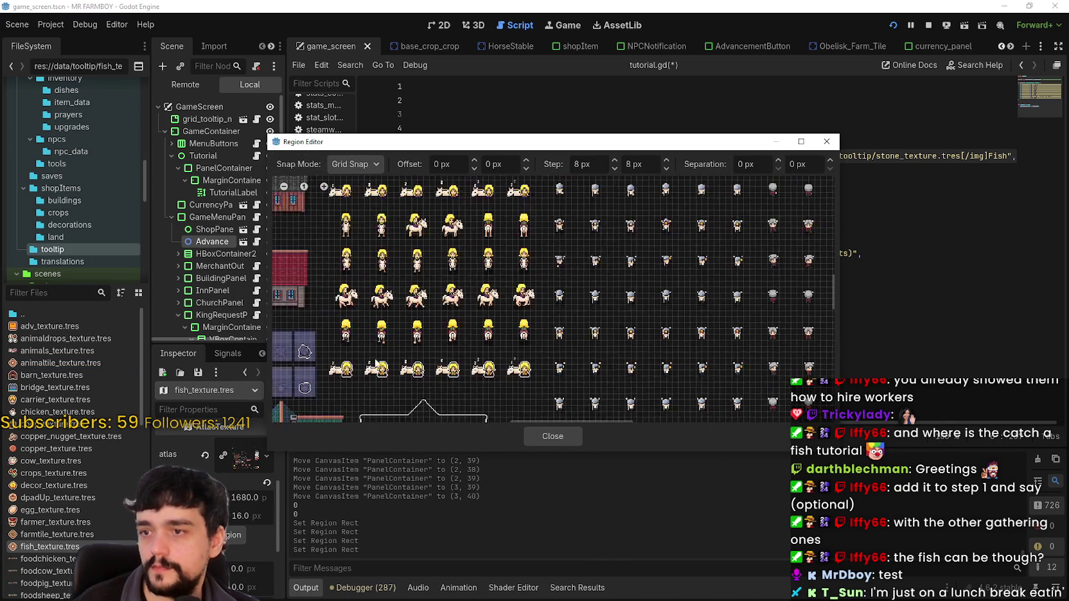
pyautogui.scroll(-15, 406, 358)
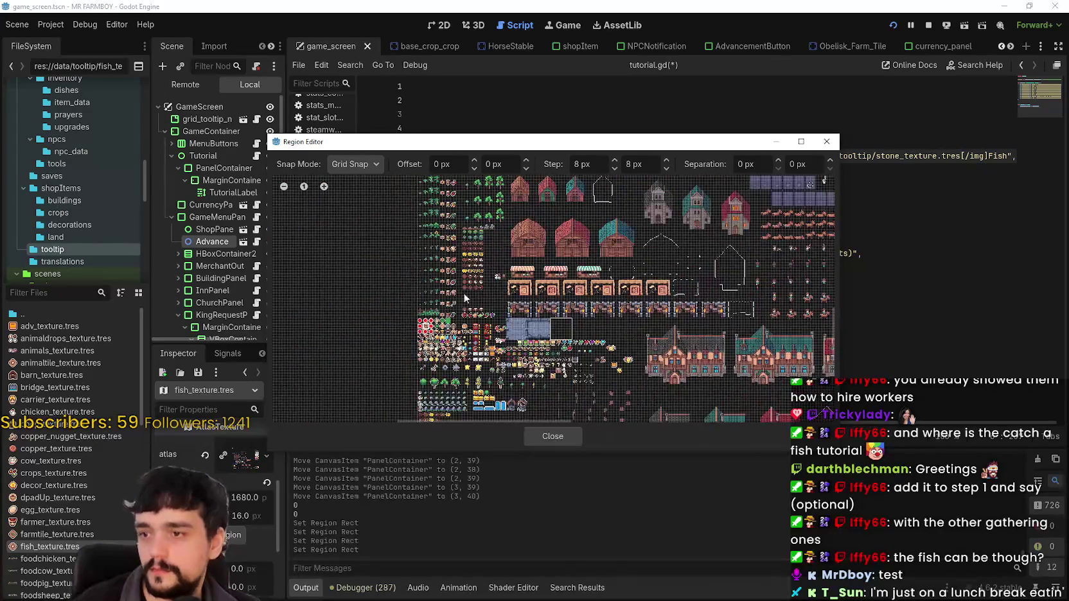
pyautogui.scroll(-8, 490, 269)
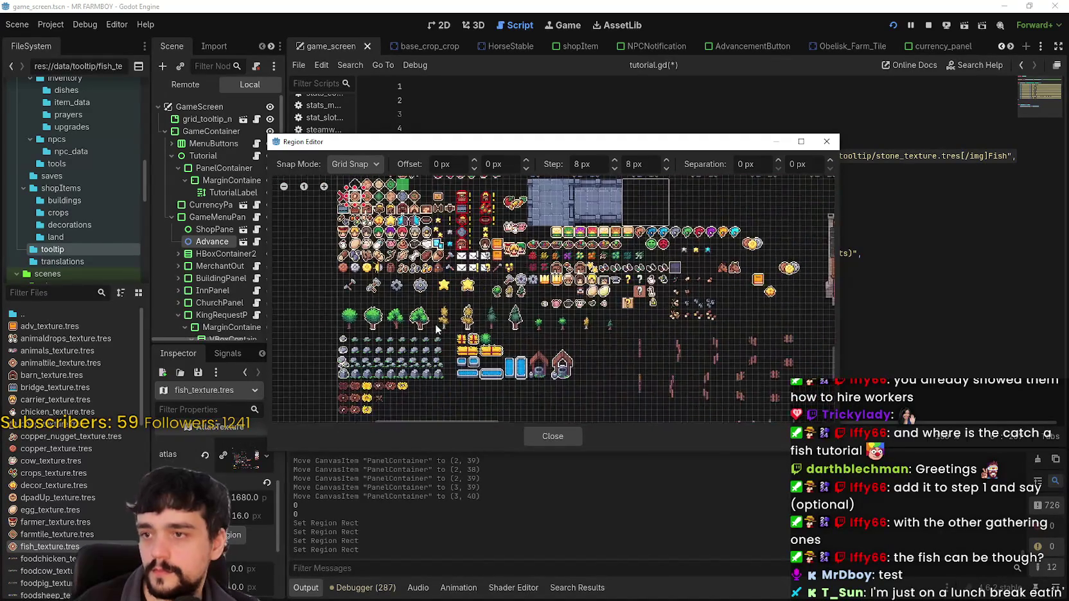
pyautogui.hscroll(5, 558, 301)
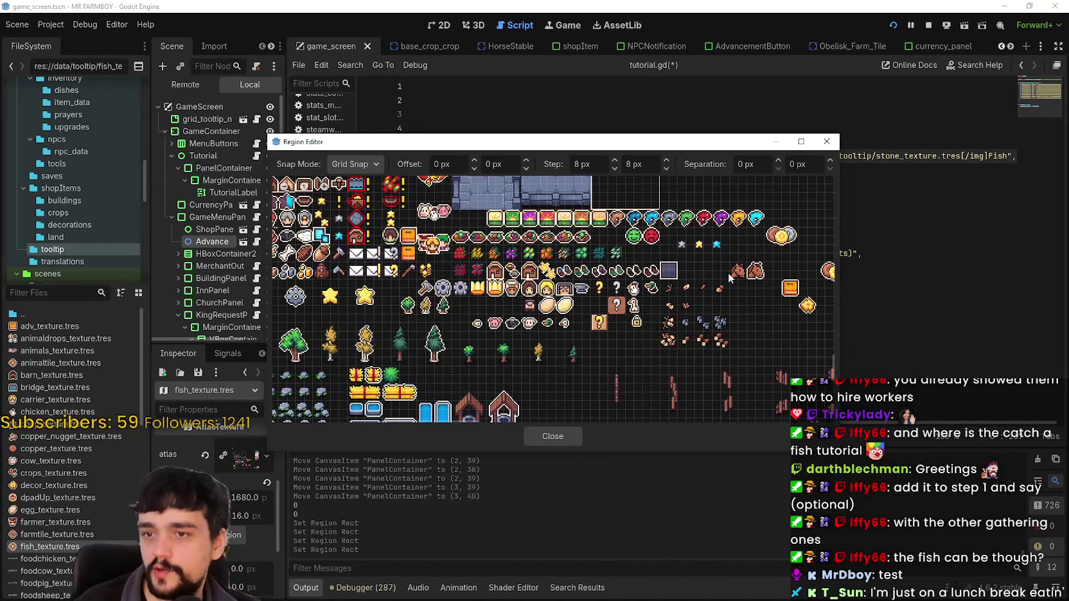
pyautogui.scroll(3, 481, 244)
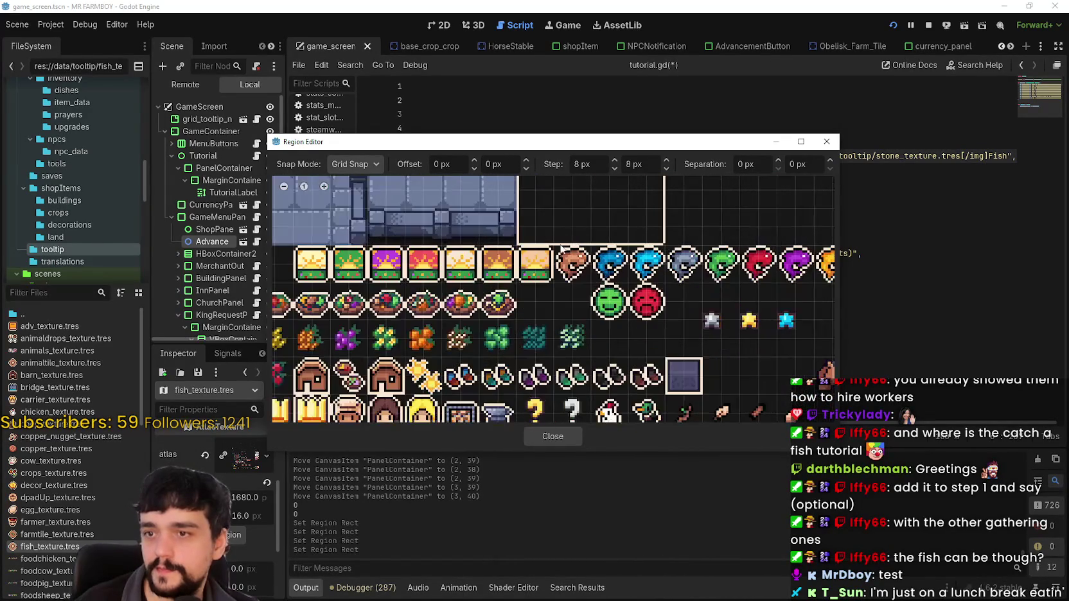
pyautogui.moveTo(552, 244); pyautogui.dragTo(592, 285)
pyautogui.click(551, 436)
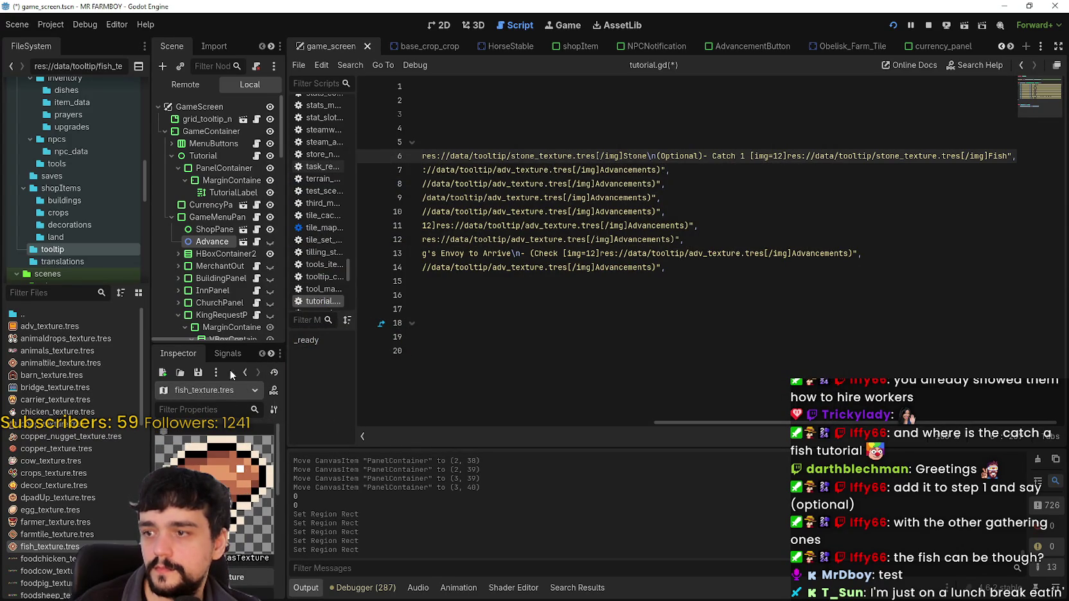
# Change the fish task's icon path from stone to fish and save
pyautogui.click(862, 169)
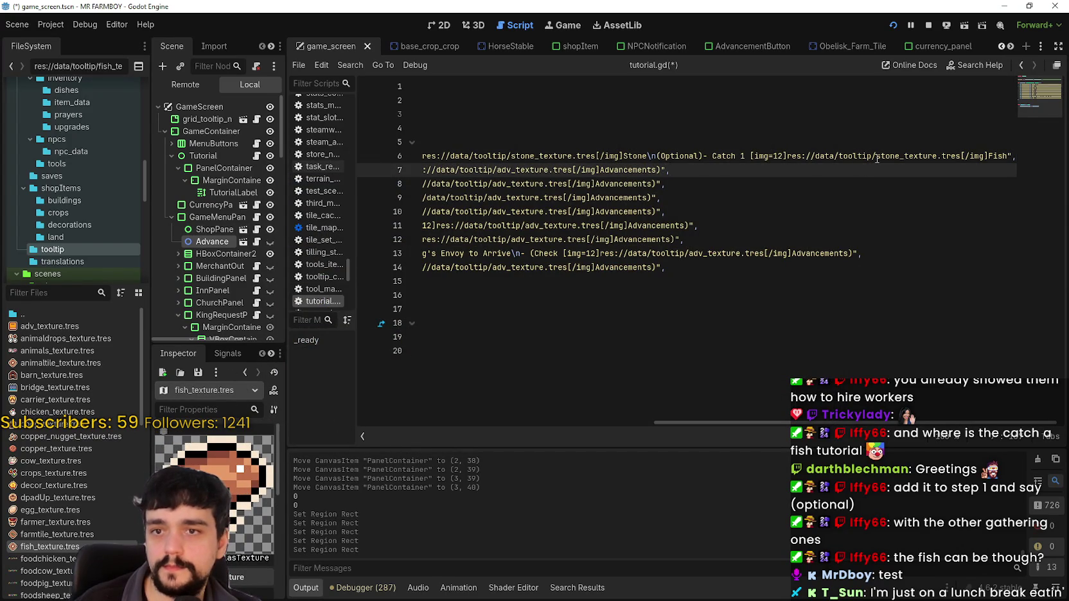
pyautogui.doubleClick(877, 156)
pyautogui.write('f')
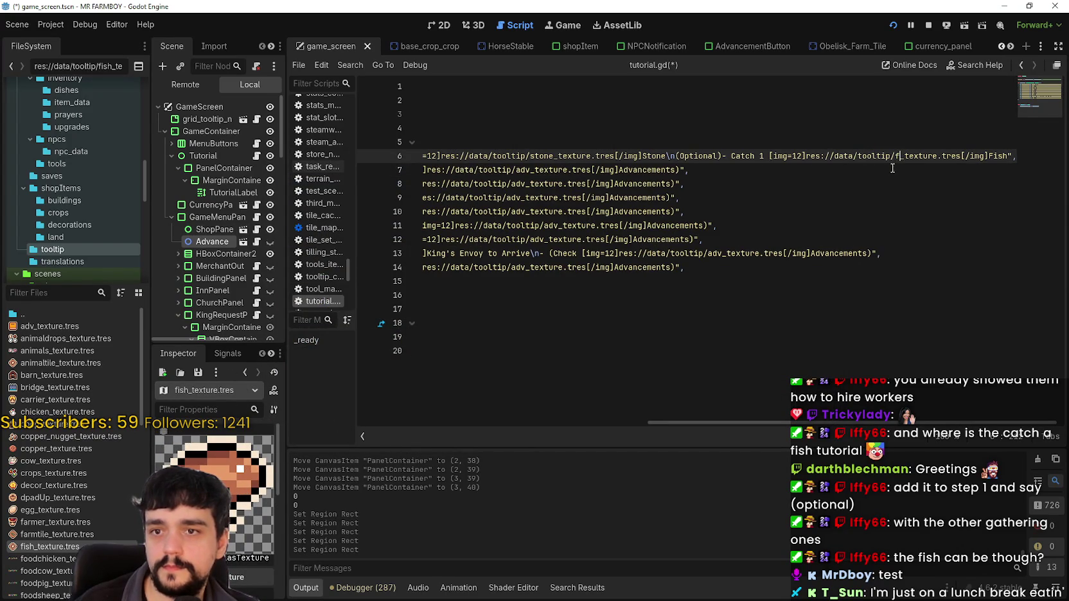
pyautogui.write('isdh')
pyautogui.press('BackSpace')
pyautogui.press('BackSpace')
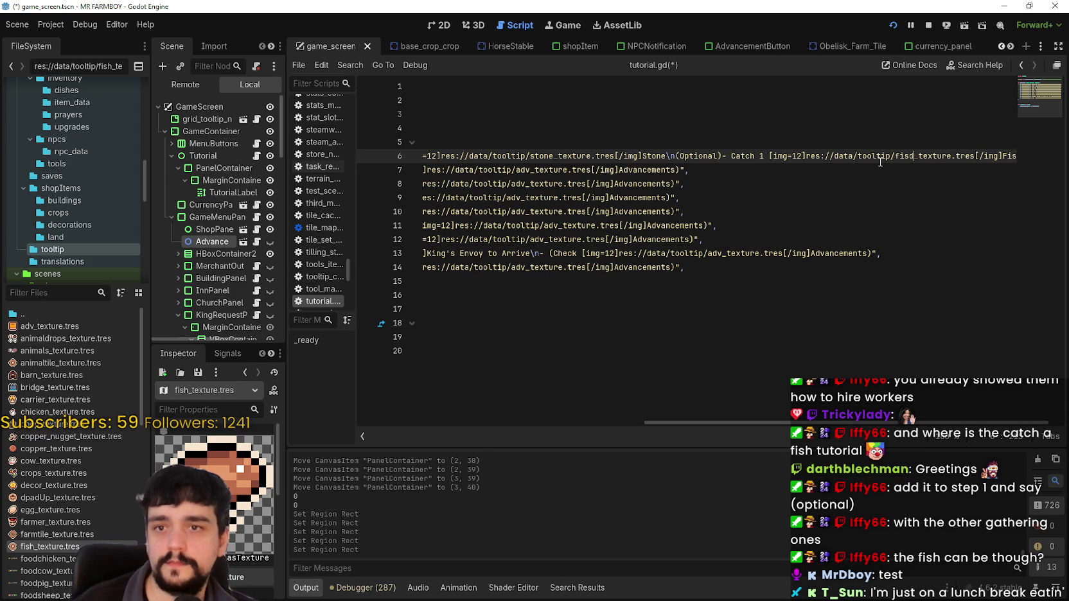
pyautogui.write('h')
pyautogui.hotkey('ctrl', 's')
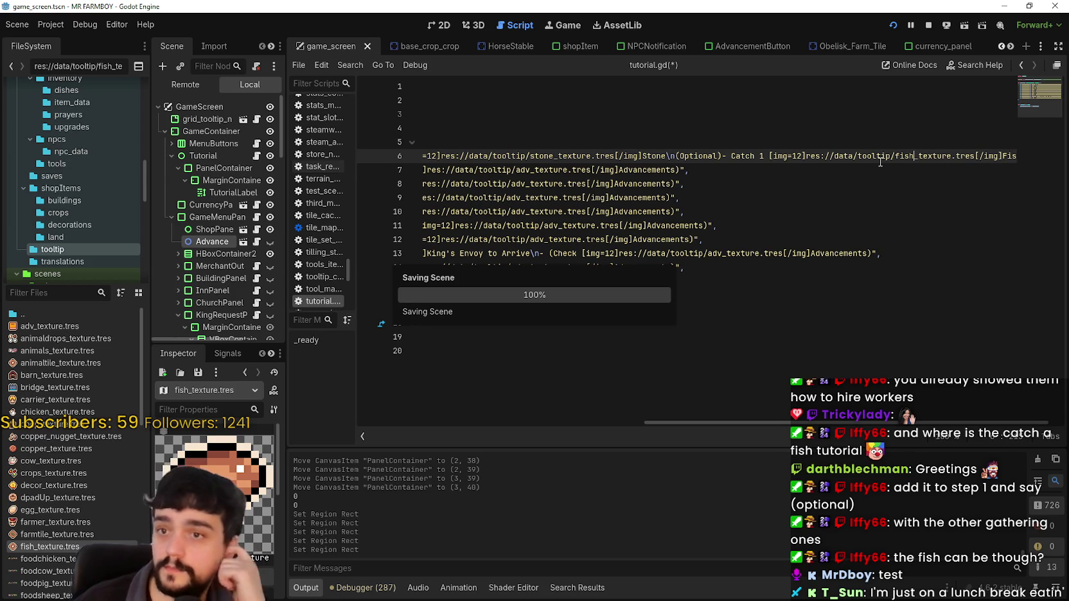
# Change each Tutorial(n/7) total to /10 for steps 0–7 and save the script
pyautogui.click(657, 242)
pyautogui.moveTo(657, 242); pyautogui.dragTo(443, 195)
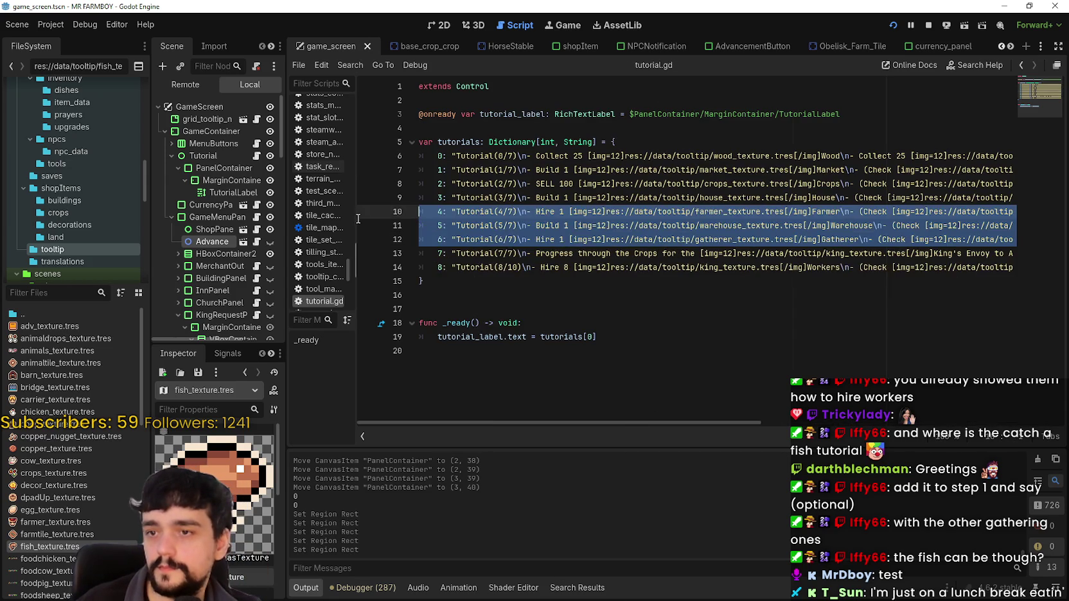
pyautogui.click(526, 248)
pyautogui.click(513, 156)
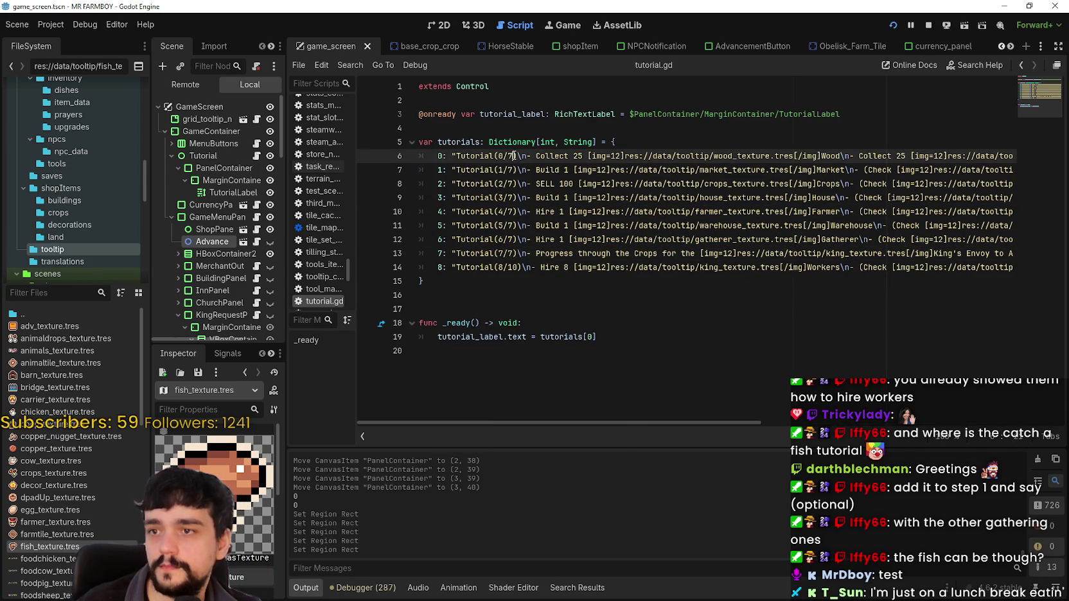
pyautogui.press('BackSpace')
pyautogui.write('1')
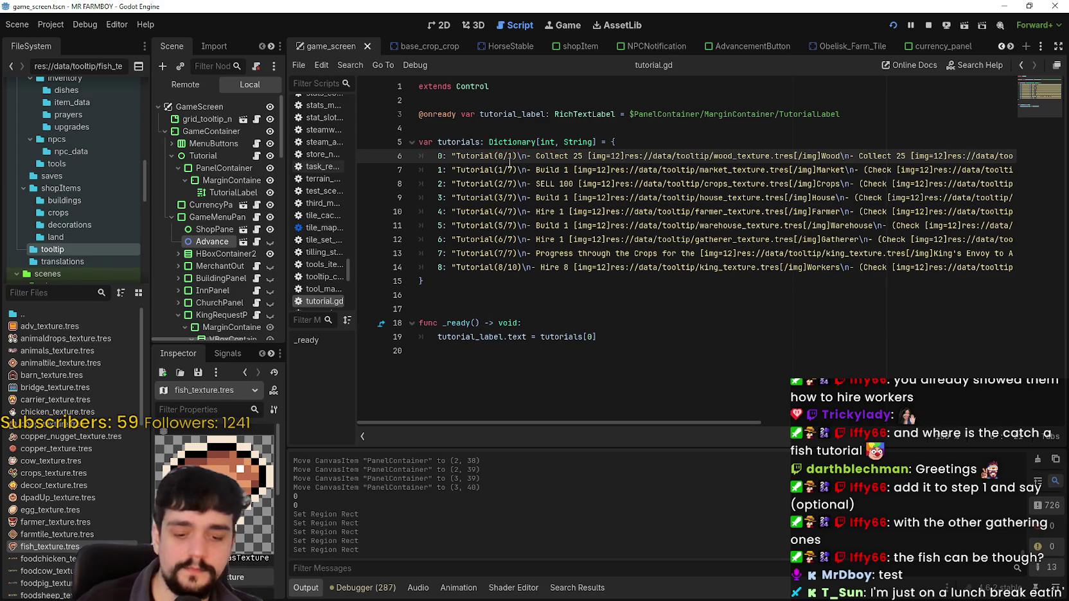
pyautogui.write('0')
pyautogui.click(515, 171)
pyautogui.press('BackSpace')
pyautogui.write('10')
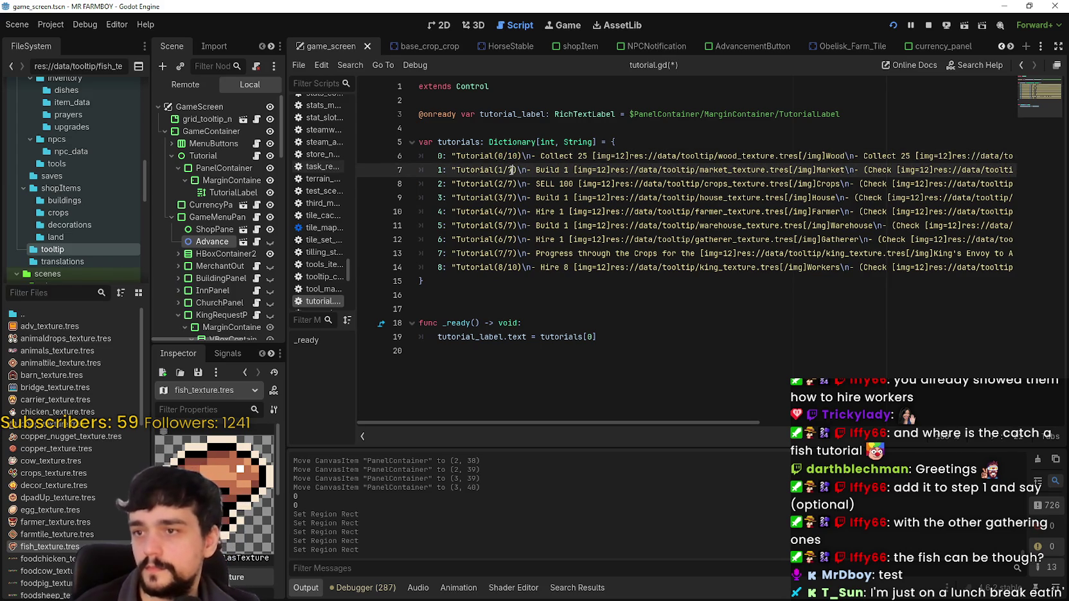
pyautogui.click(515, 184)
pyautogui.press('BackSpace')
pyautogui.write('10')
pyautogui.click(515, 198)
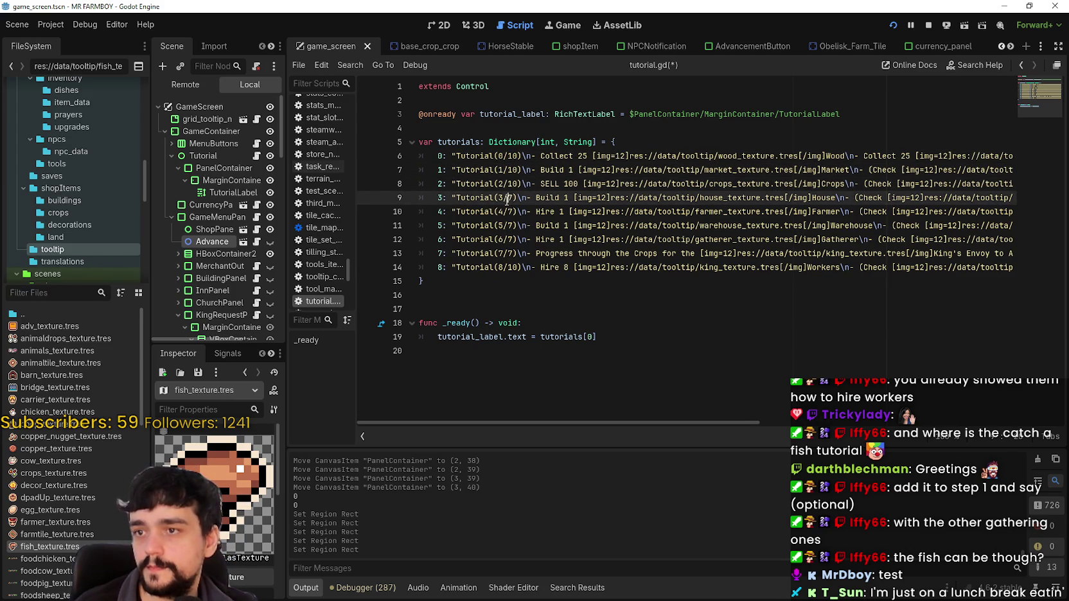
pyautogui.press('BackSpace')
pyautogui.write('10')
pyautogui.click(514, 212)
pyautogui.press('BackSpace')
pyautogui.write('10')
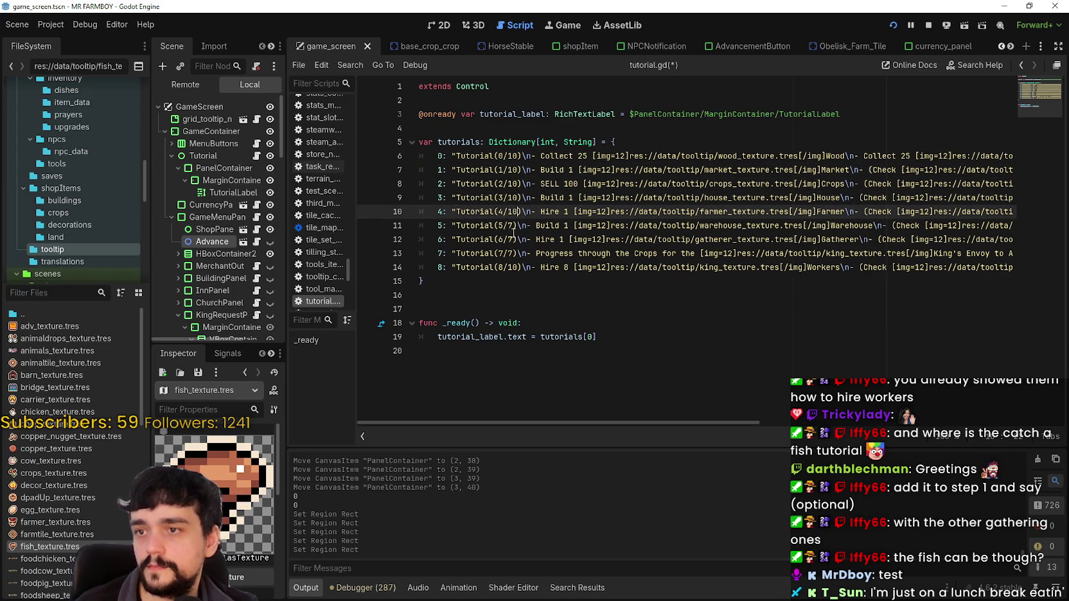
pyautogui.click(515, 225)
pyautogui.press('BackSpace')
pyautogui.write('10')
pyautogui.click(512, 239)
pyautogui.press('BackSpace')
pyautogui.write('10')
pyautogui.click(514, 253)
pyautogui.press('BackSpace')
pyautogui.write('10')
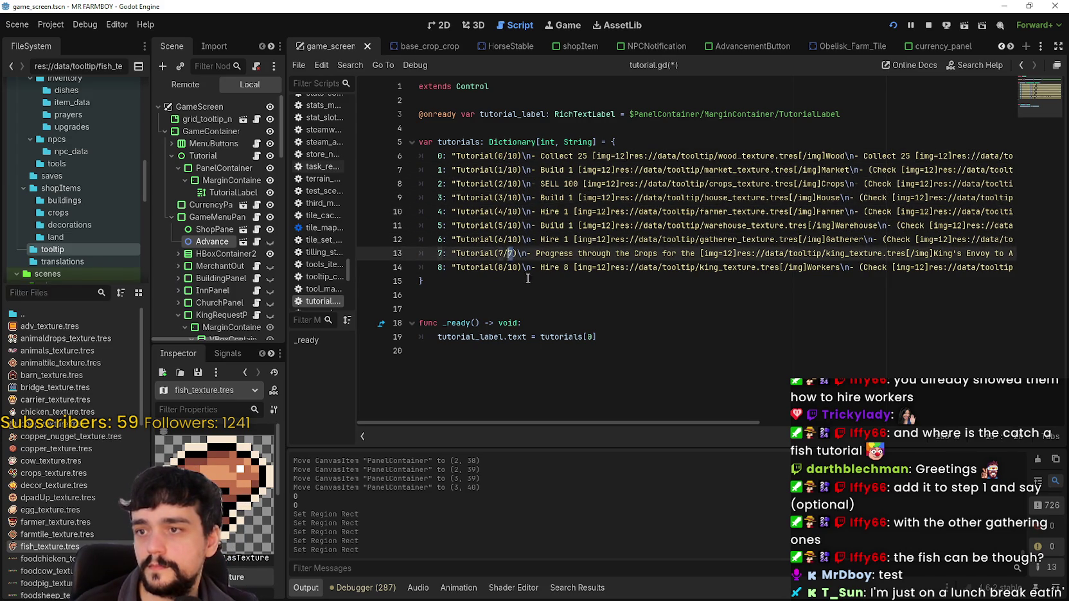
pyautogui.click(547, 281)
pyautogui.hotkey('ctrl', 's')
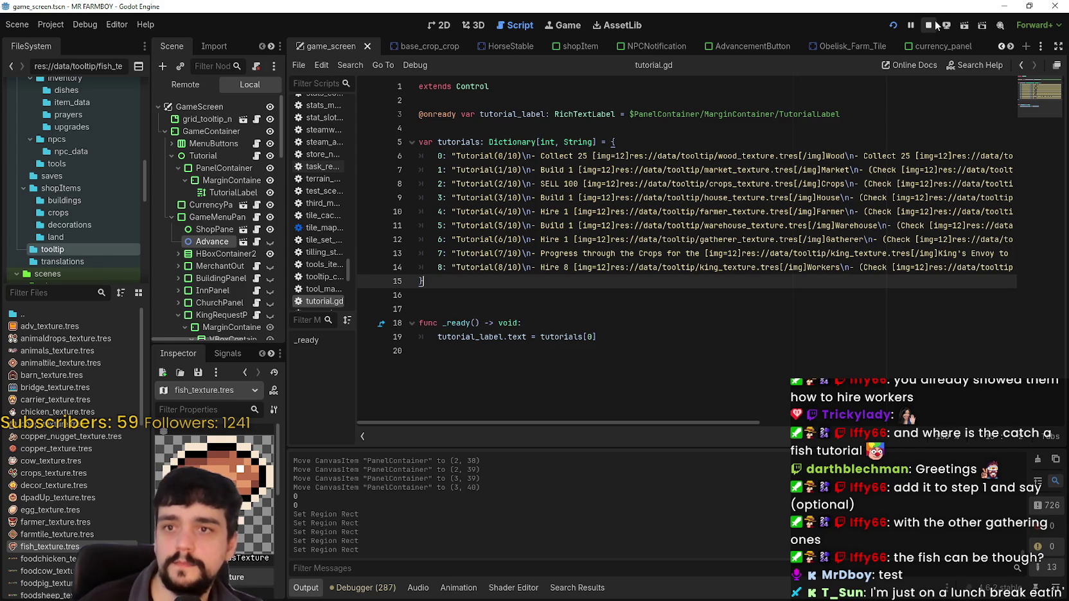
pyautogui.click(933, 24)
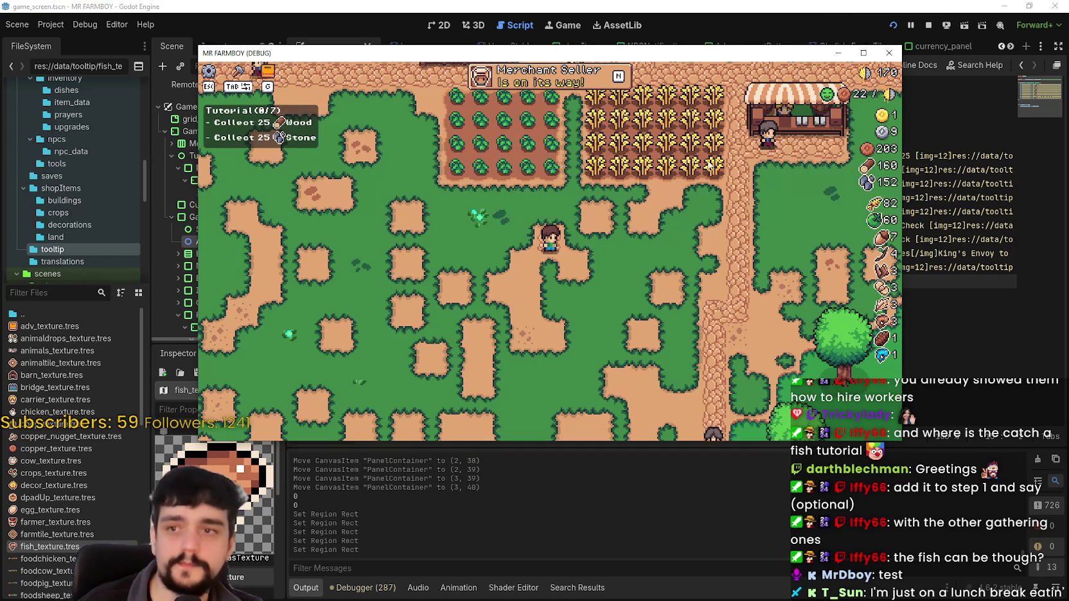
pyautogui.click(929, 26)
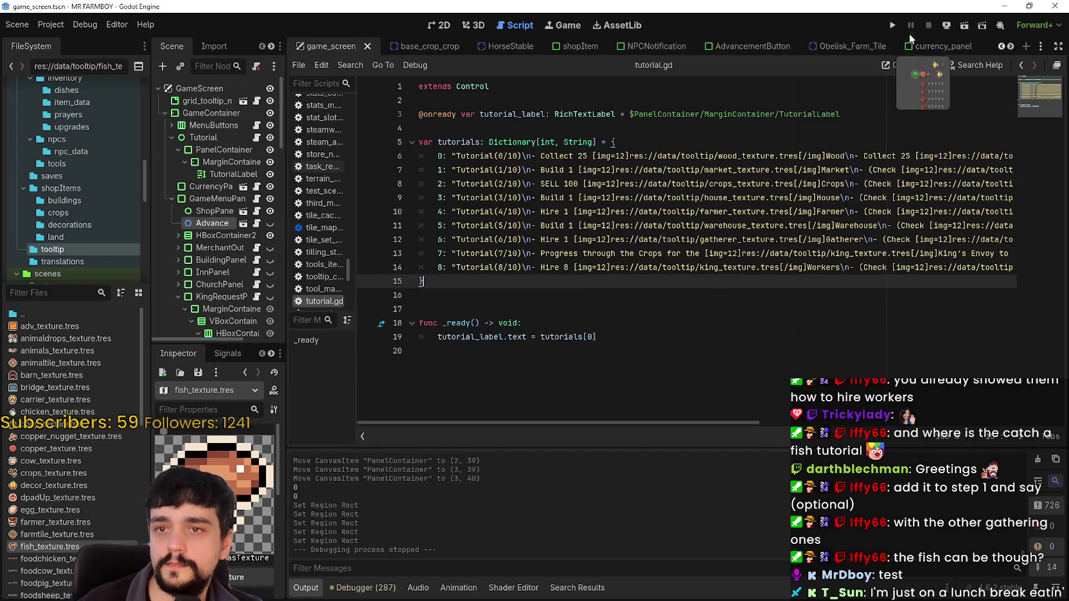
pyautogui.hscroll(10, 729, 418)
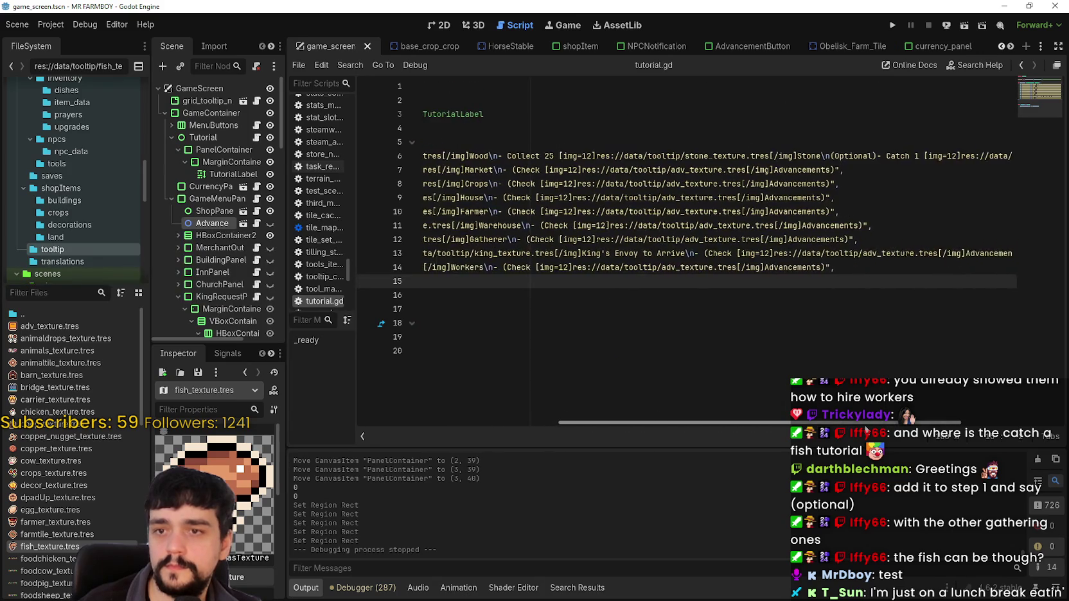
pyautogui.hscroll(-10, 662, 397)
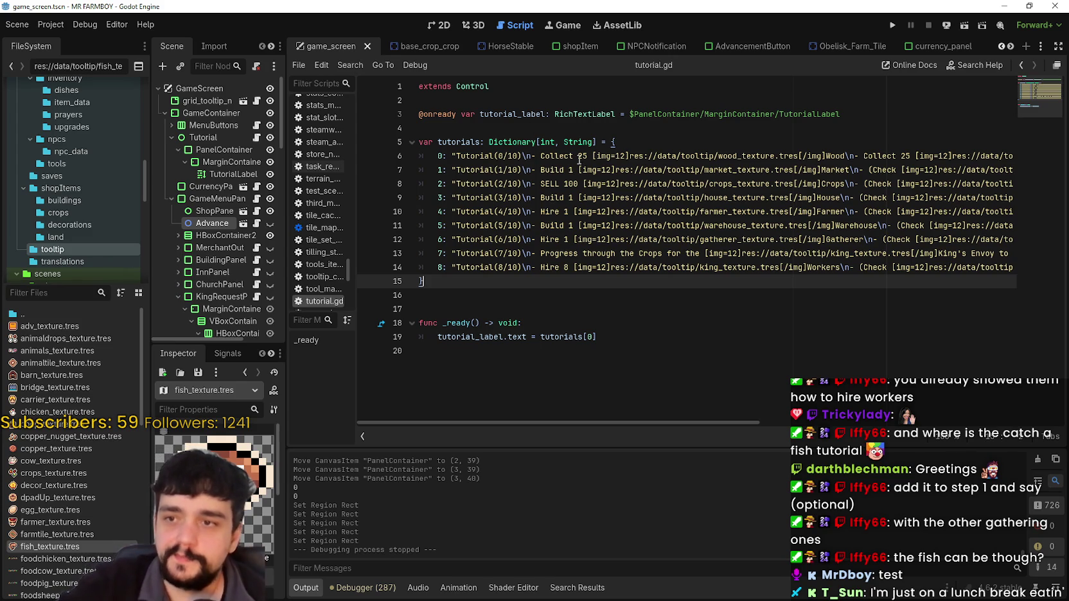
pyautogui.click(615, 184)
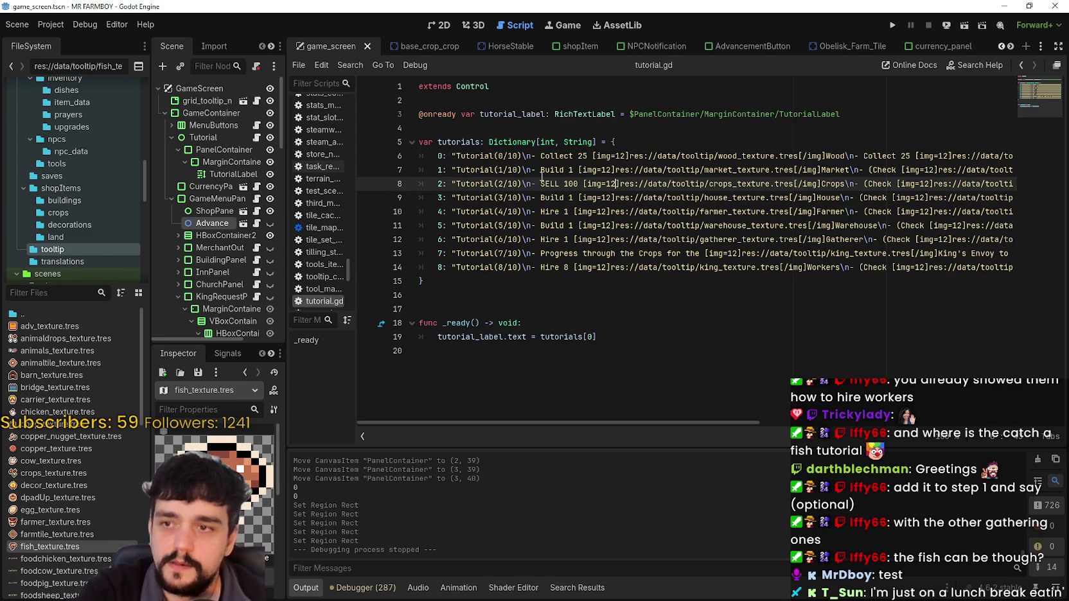
pyautogui.moveTo(542, 170); pyautogui.dragTo(865, 183)
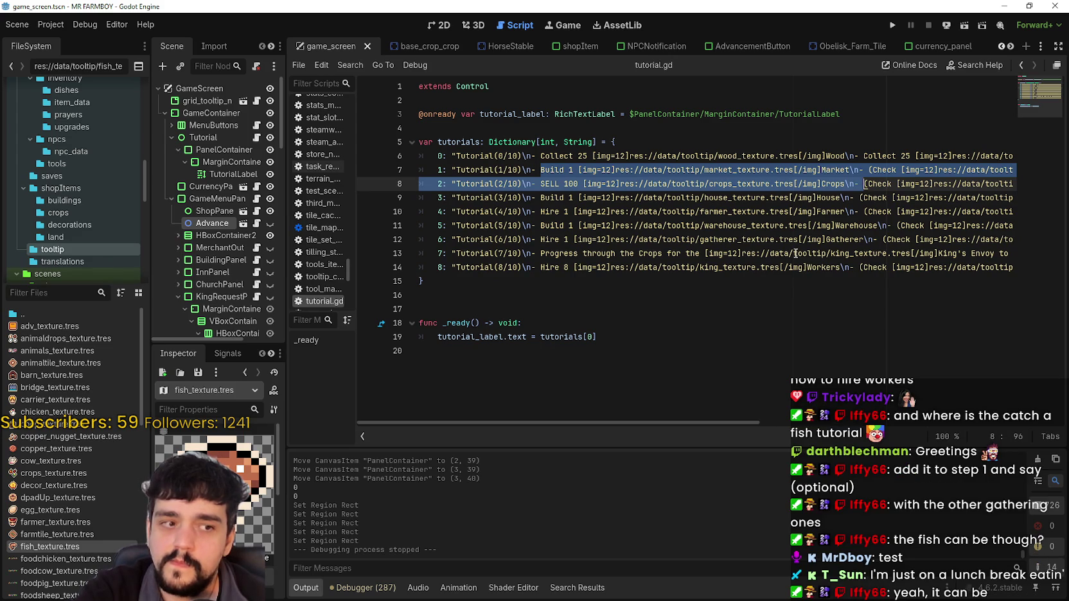
pyautogui.click(563, 168)
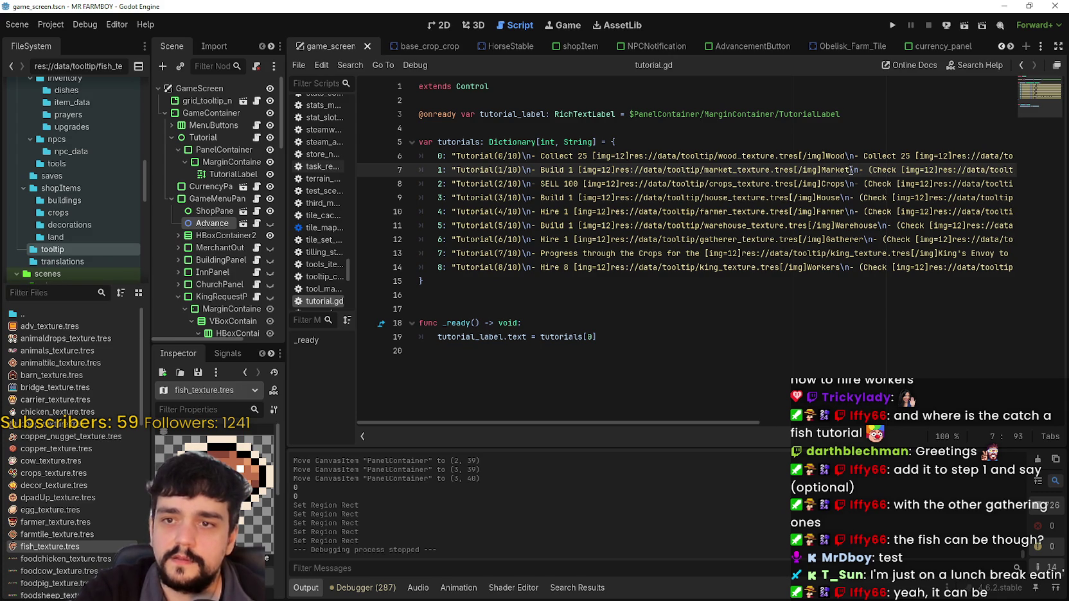
pyautogui.moveTo(832, 169)
pyautogui.mouseDown()
pyautogui.moveTo(547, 172)
pyautogui.moveTo(853, 170)
pyautogui.moveTo(541, 169)
pyautogui.mouseUp()
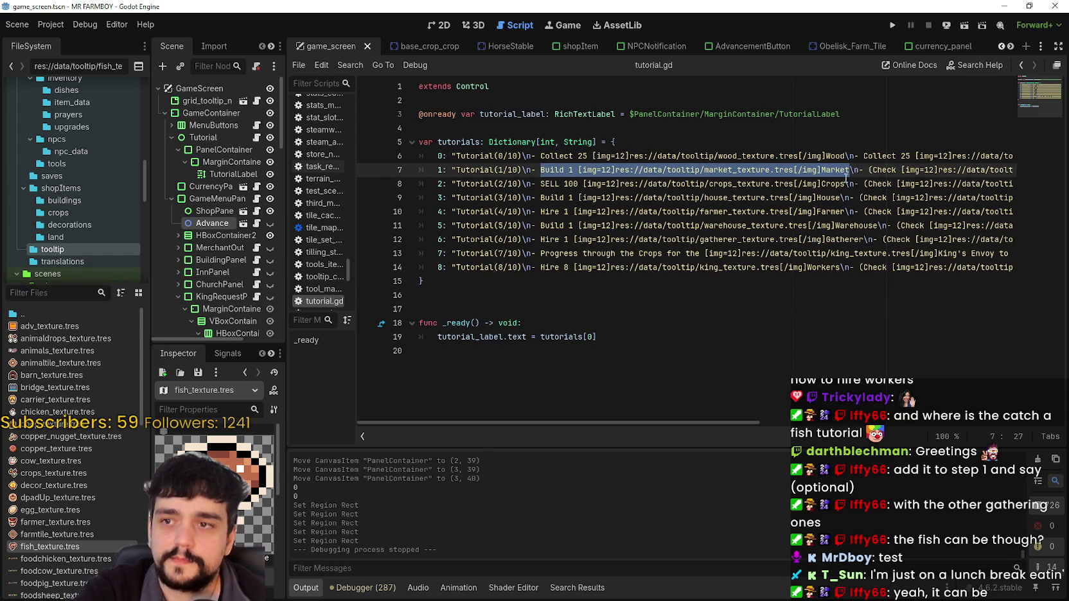
pyautogui.moveTo(846, 170); pyautogui.dragTo(541, 169)
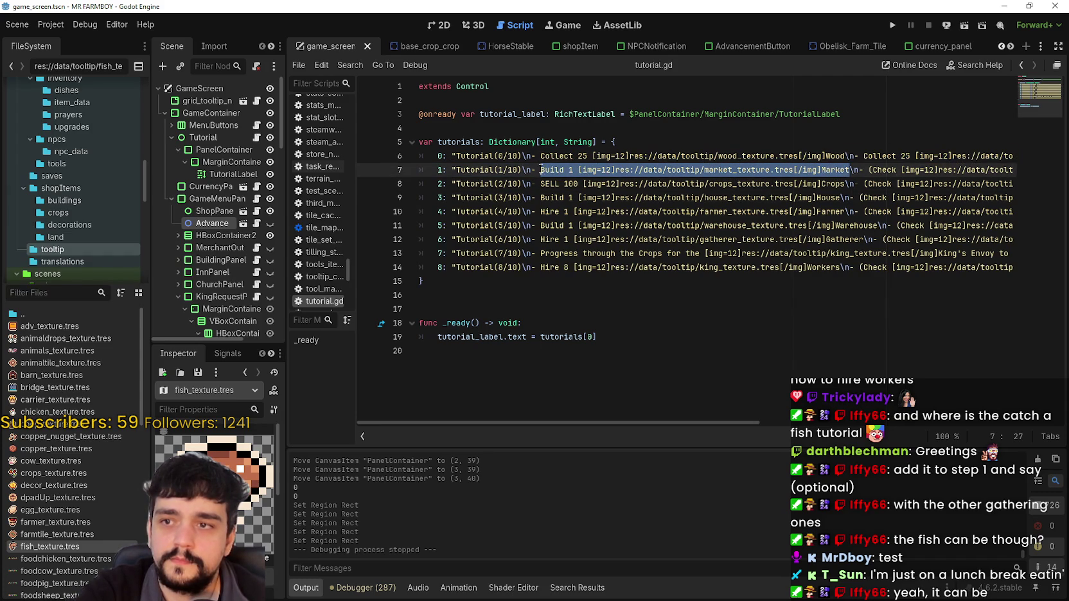
pyautogui.click(823, 197)
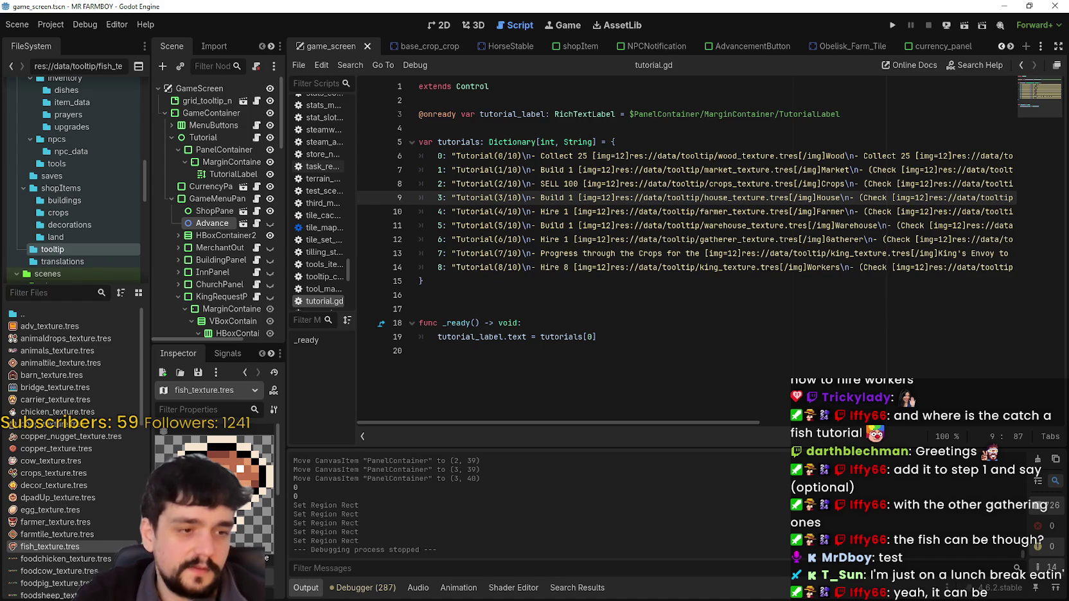
pyautogui.click(701, 182)
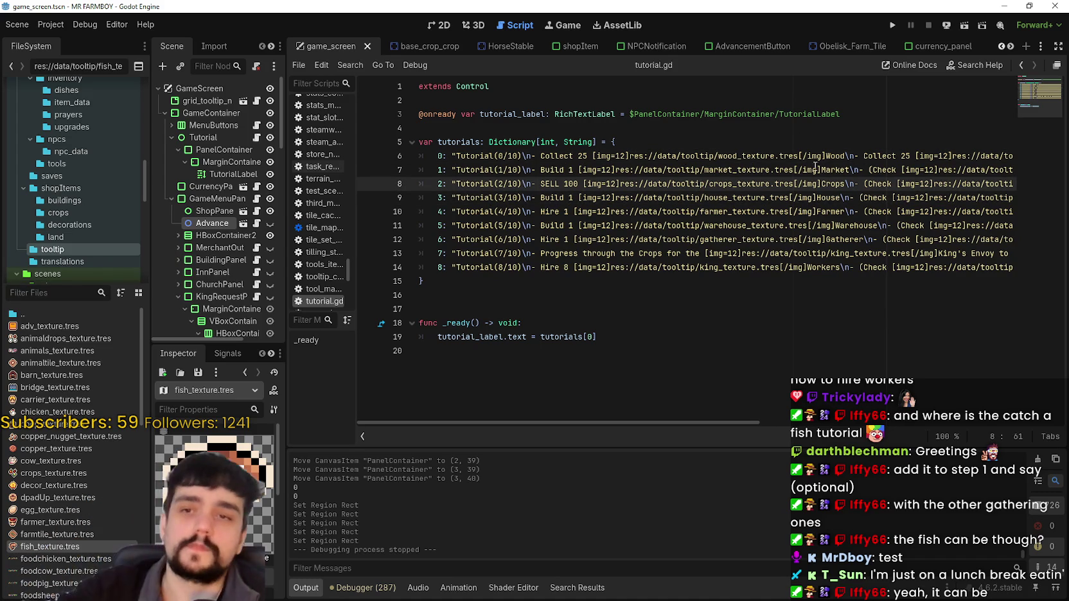
pyautogui.click(849, 169)
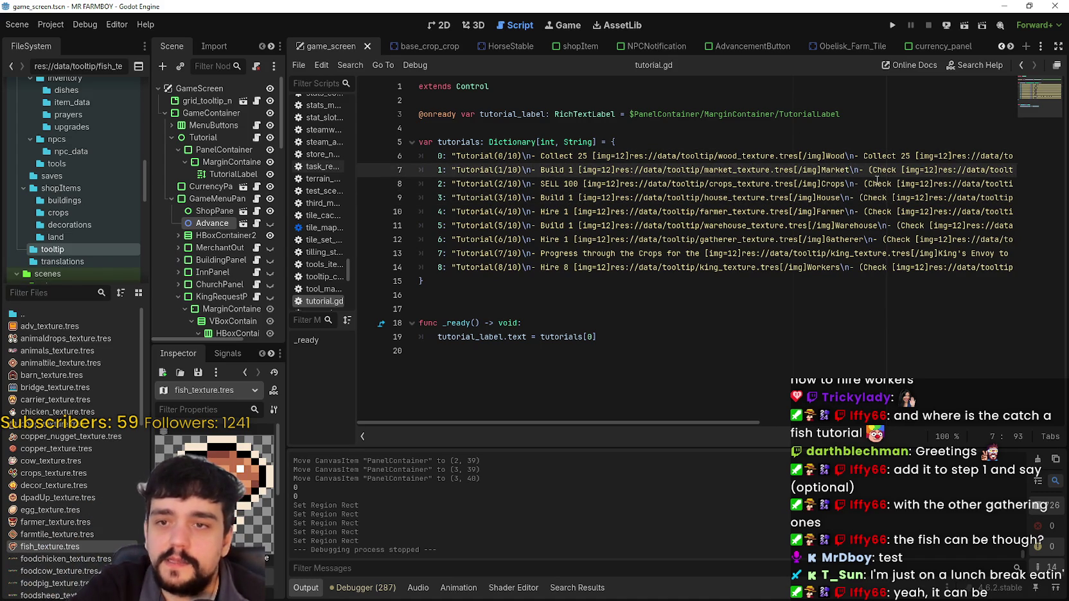
pyautogui.moveTo(694, 424); pyautogui.dragTo(783, 424)
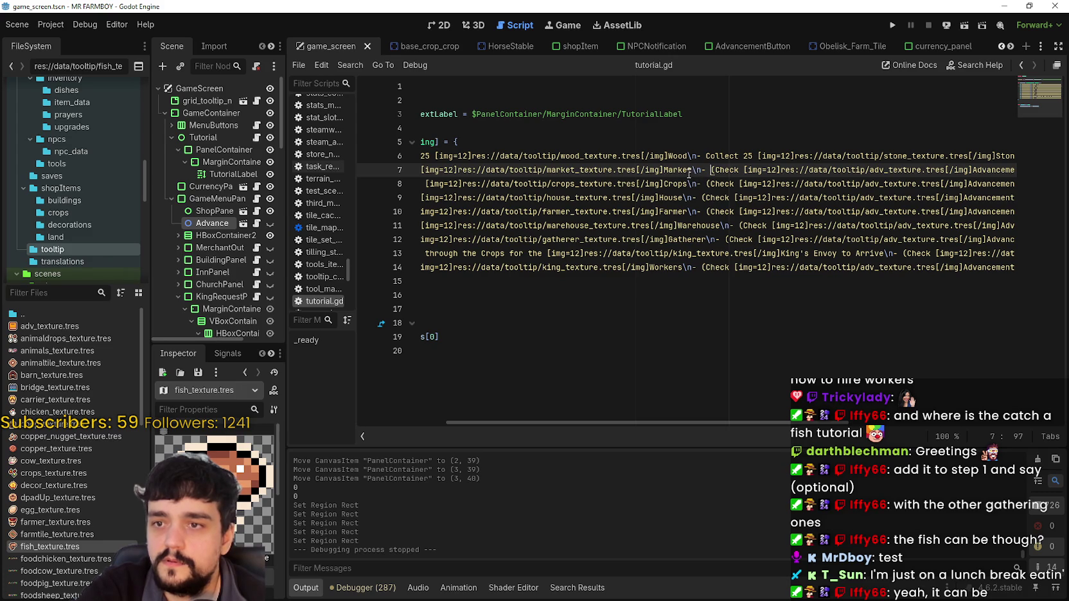
pyautogui.moveTo(691, 172)
pyautogui.mouseDown()
pyautogui.moveTo(444, 173)
pyautogui.moveTo(538, 172)
pyautogui.mouseUp()
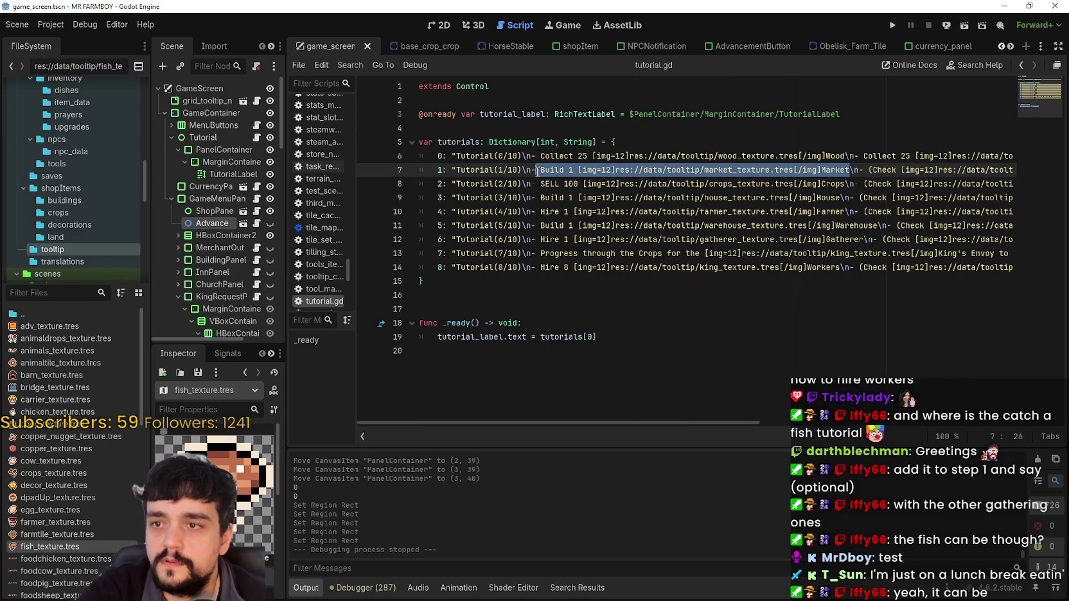
pyautogui.moveTo(710, 425); pyautogui.dragTo(826, 426)
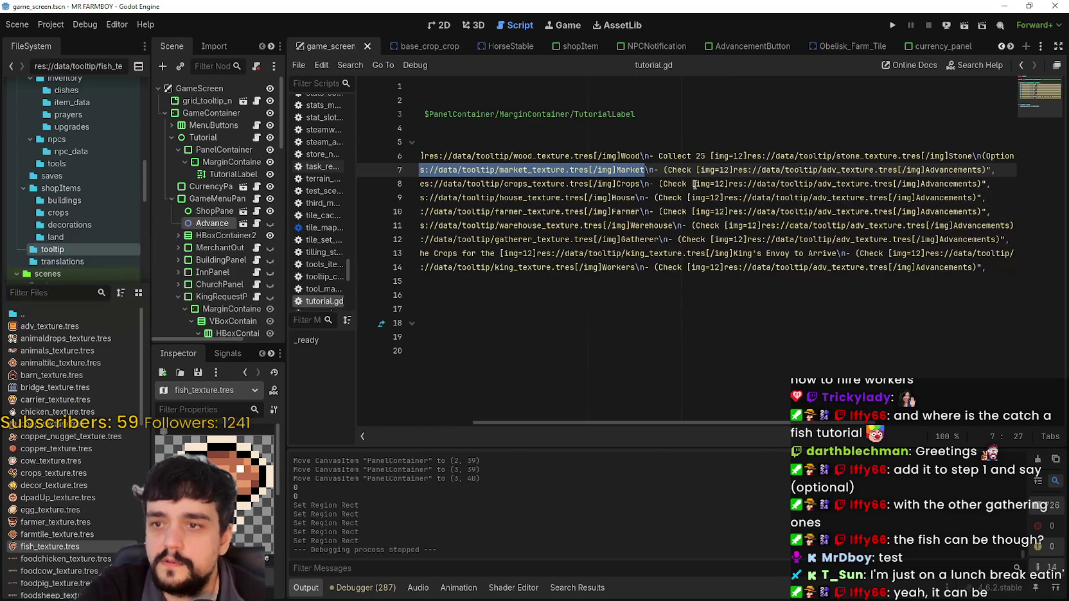
pyautogui.click(663, 170)
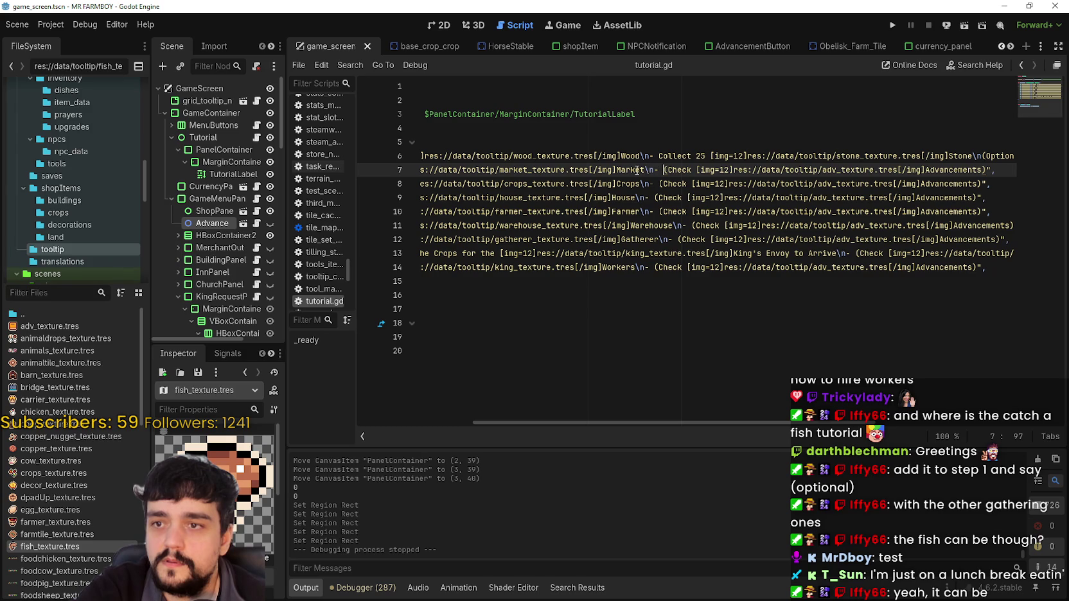
pyautogui.moveTo(642, 170)
pyautogui.mouseDown()
pyautogui.moveTo(431, 171)
pyautogui.moveTo(523, 171)
pyautogui.mouseUp()
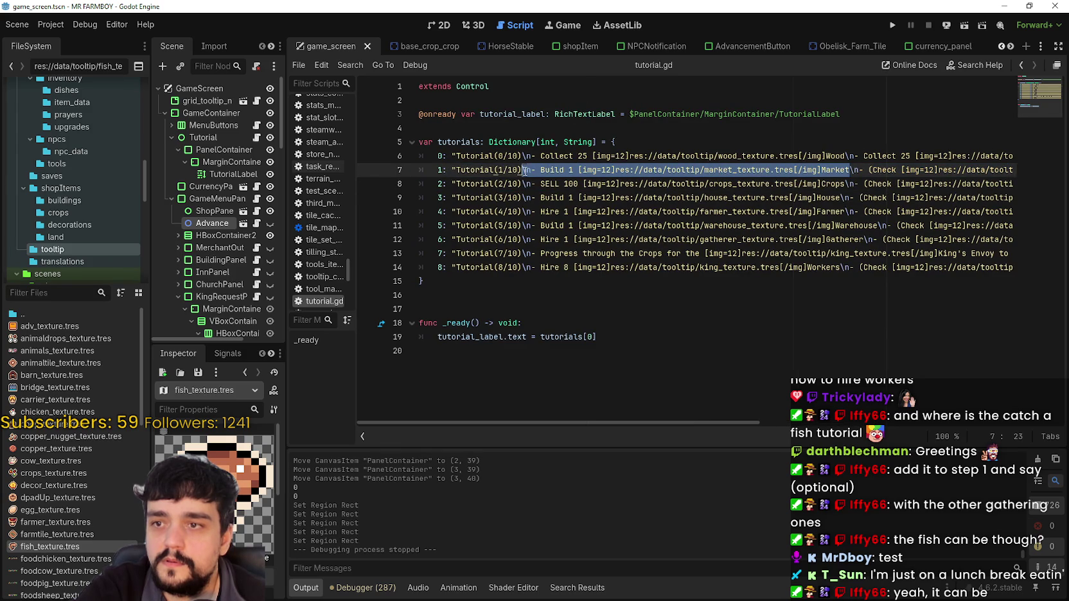
# Duplicate the Build 1 Market task on line 7 and change 'Build' to 'Connect'
pyautogui.hotkey('ctrl', 'c')
pyautogui.click(852, 170)
pyautogui.hotkey('ctrl', 'v')
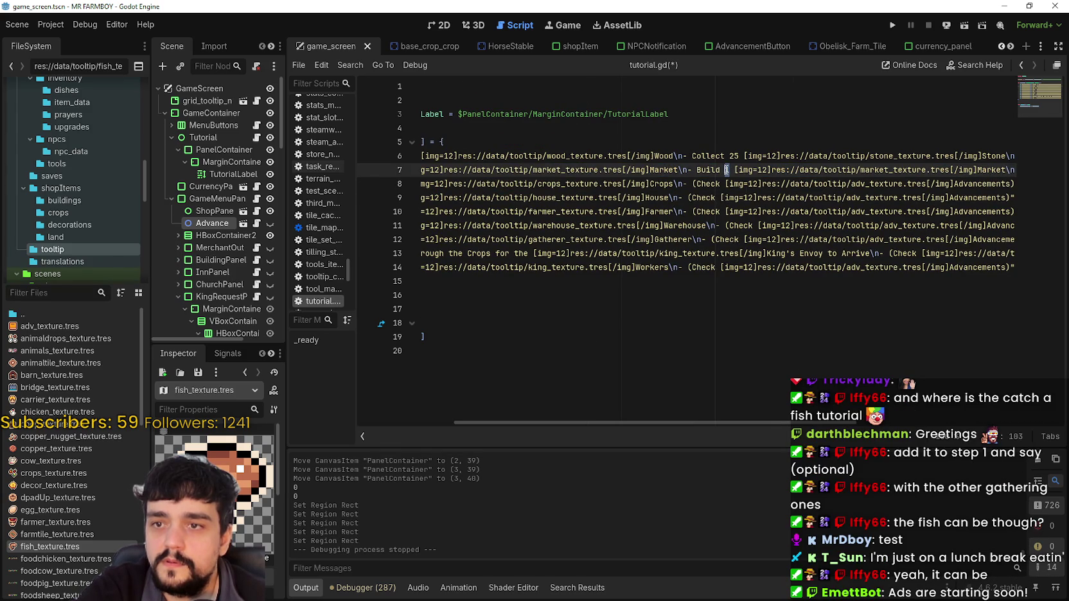
pyautogui.moveTo(721, 170)
pyautogui.mouseDown()
pyautogui.moveTo(696, 170)
pyautogui.moveTo(731, 170)
pyautogui.mouseUp()
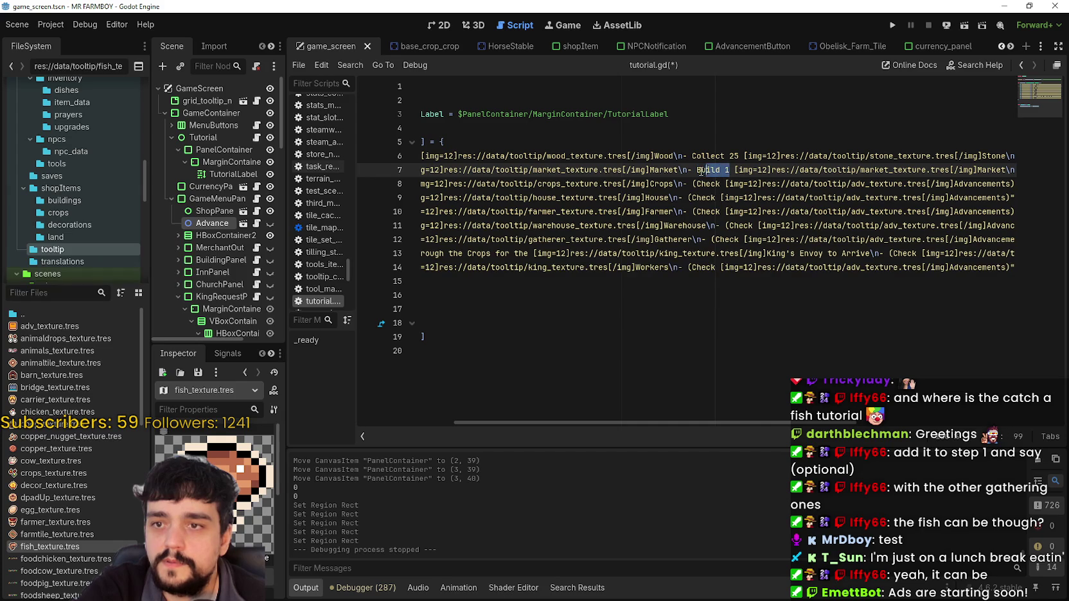
pyautogui.write('Connect')
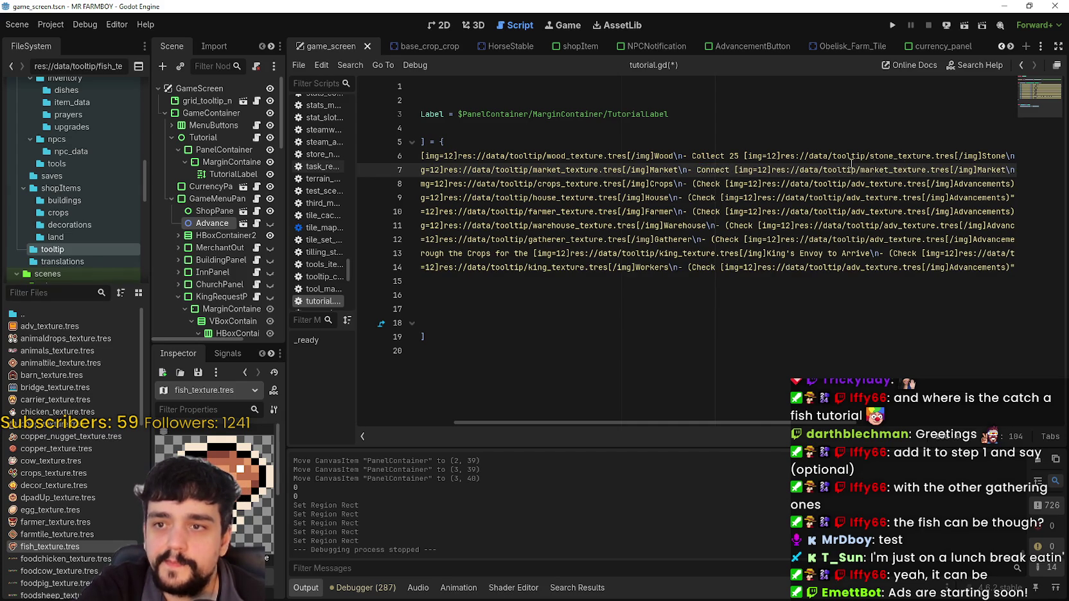
# Add 'with' and a second market icon with the Market label after Connect
pyautogui.moveTo(749, 171)
pyautogui.mouseDown()
pyautogui.moveTo(1018, 171)
pyautogui.moveTo(875, 161)
pyautogui.mouseUp()
pyautogui.click(797, 169)
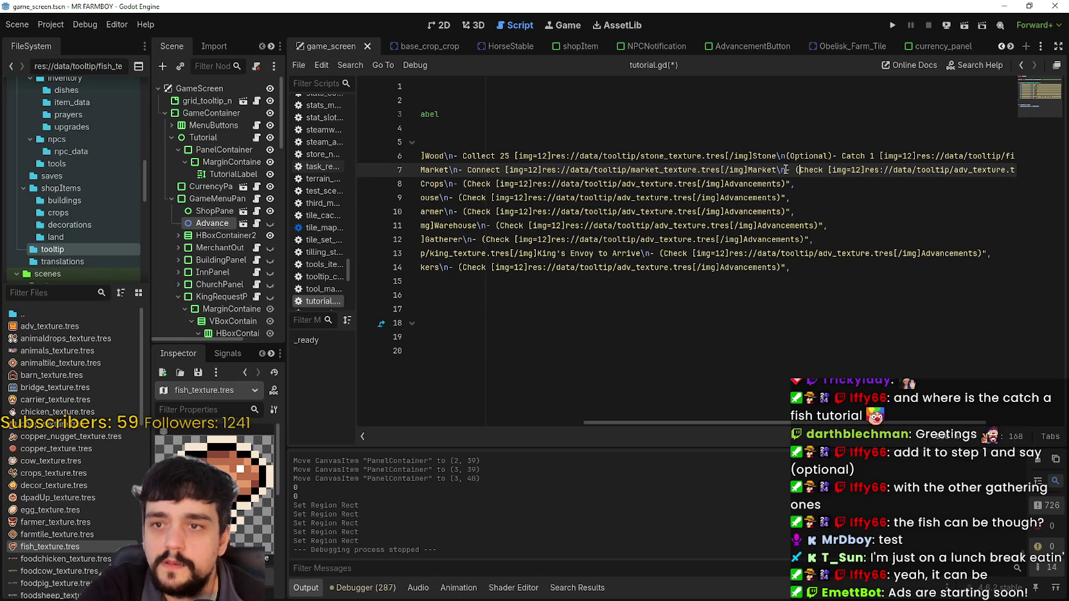
pyautogui.write('w')
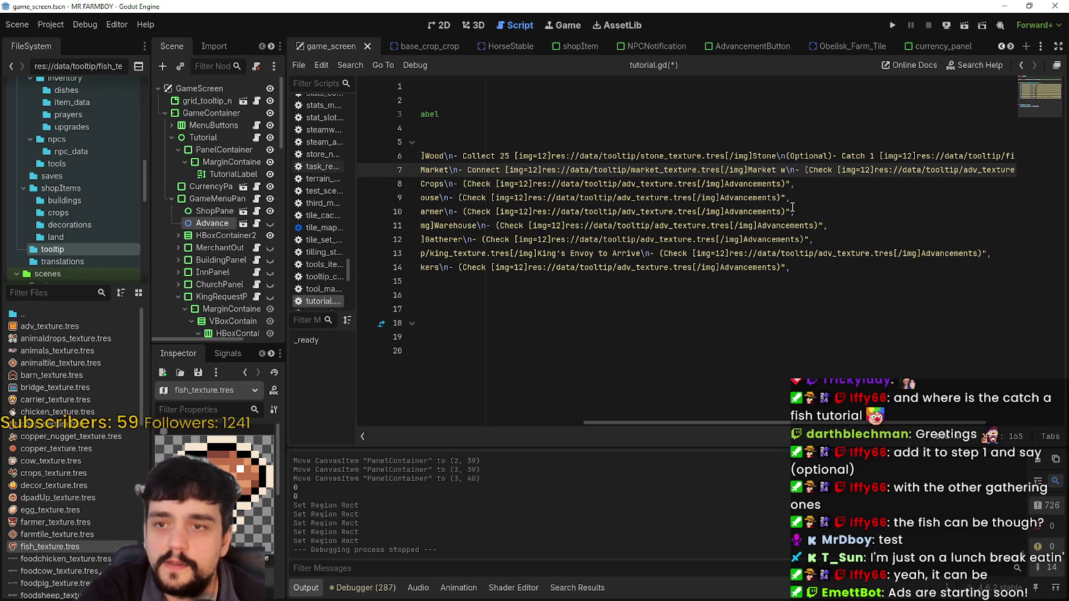
pyautogui.write('ith mai')
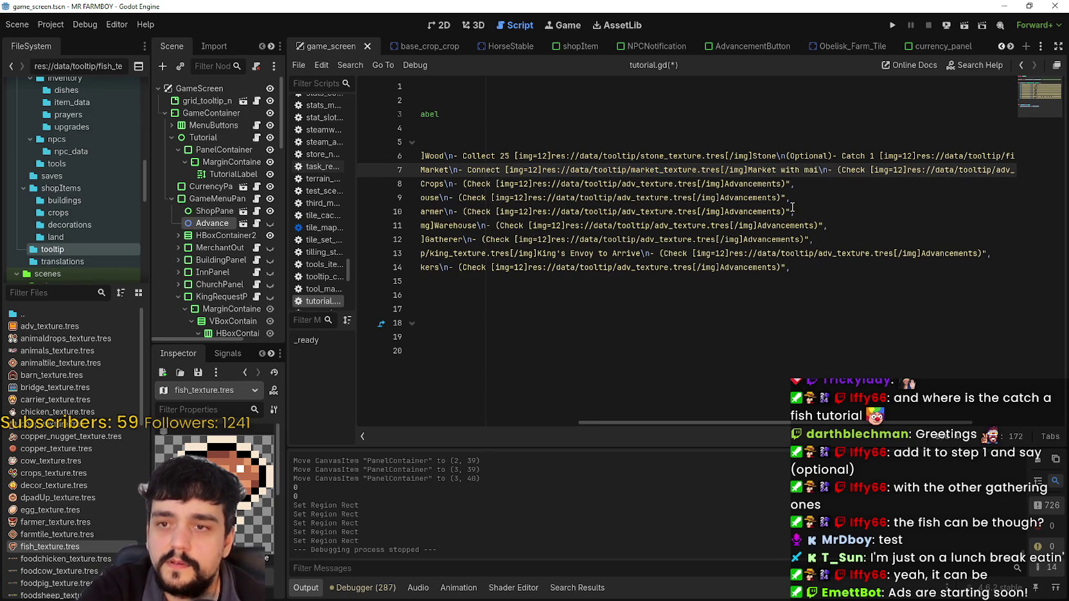
pyautogui.write('n')
pyautogui.press('BackSpace')
pyautogui.press('BackSpace')
pyautogui.press('BackSpace')
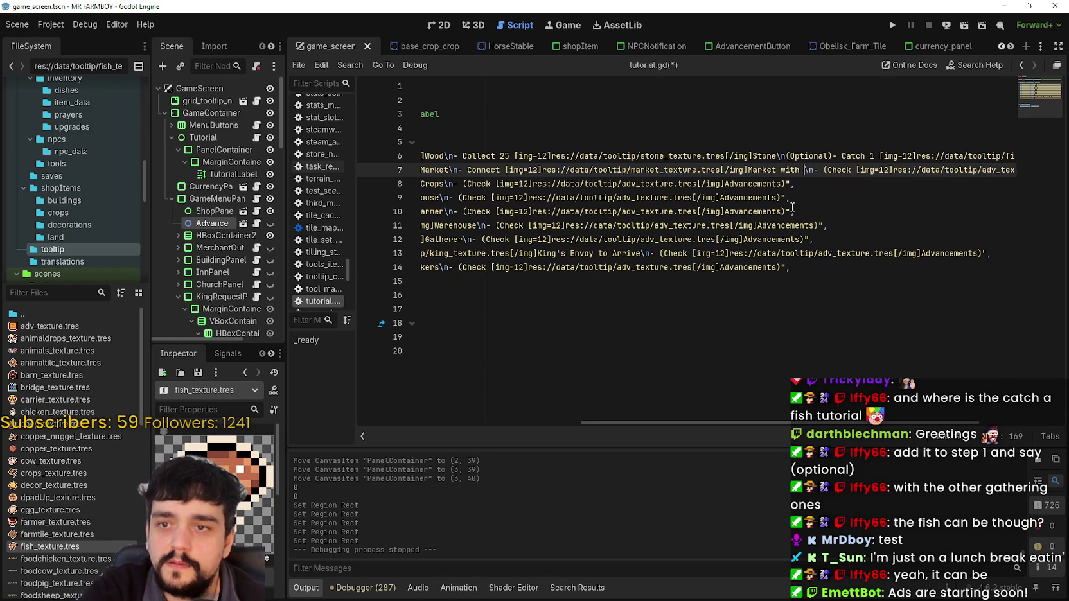
pyautogui.write('Main')
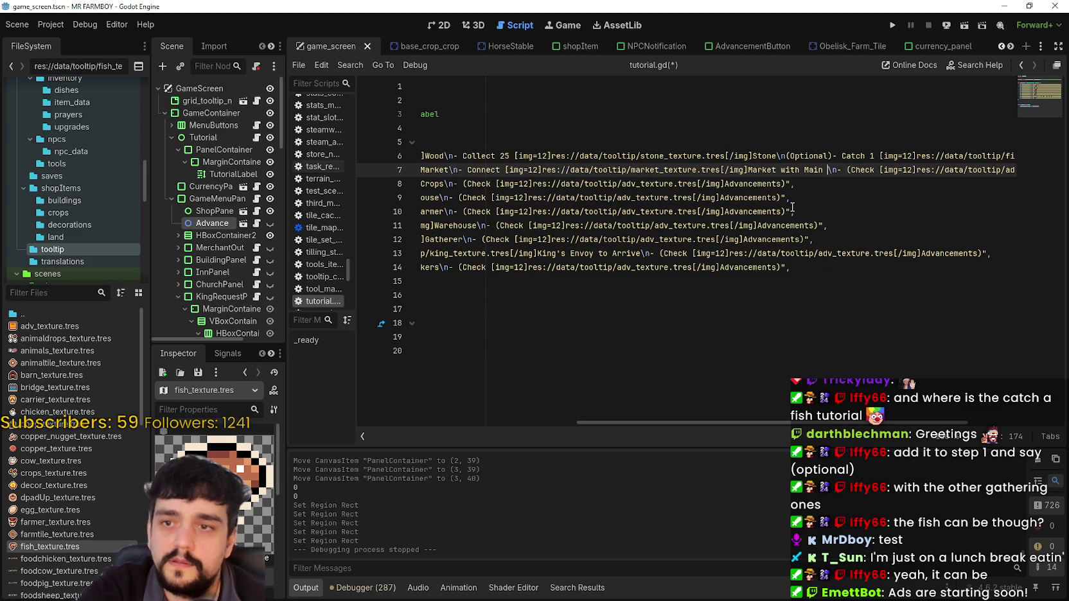
pyautogui.moveTo(776, 170); pyautogui.dragTo(504, 169)
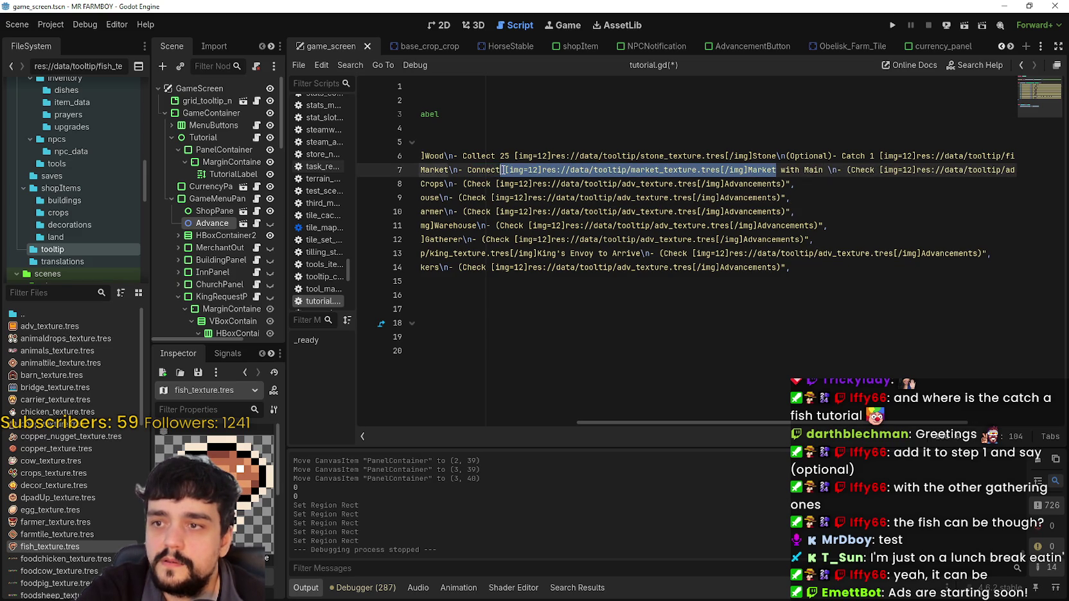
pyautogui.click(829, 170)
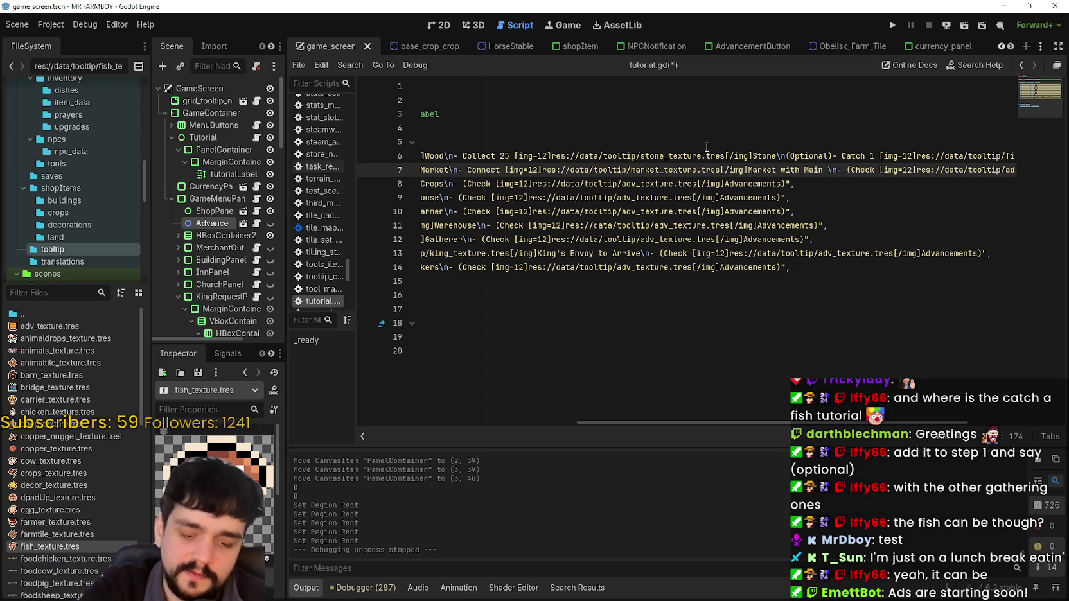
pyautogui.hotkey('ctrl', 'v')
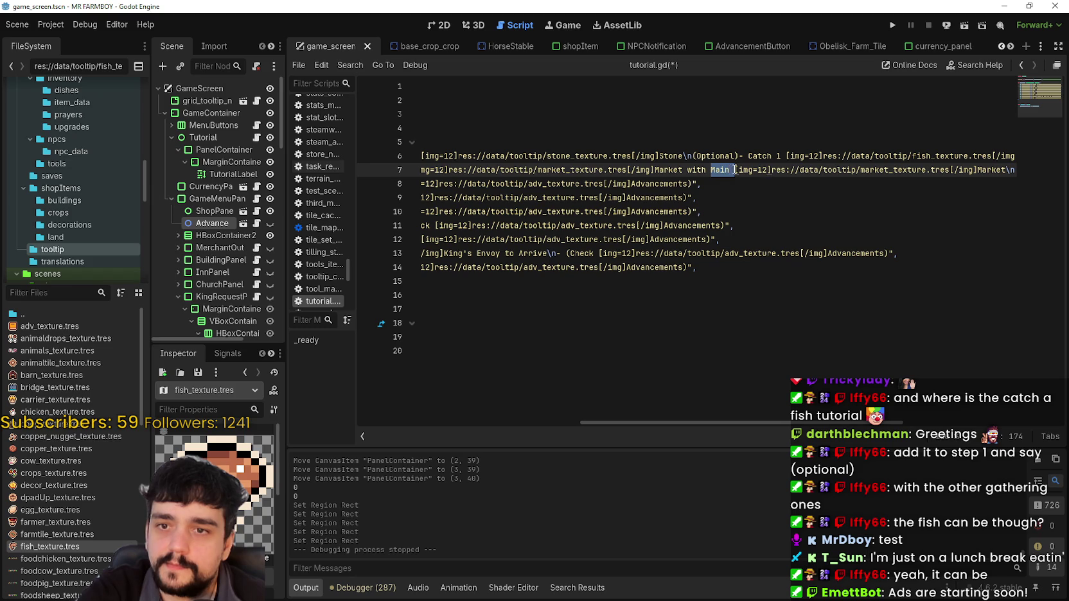
pyautogui.press('BackSpace')
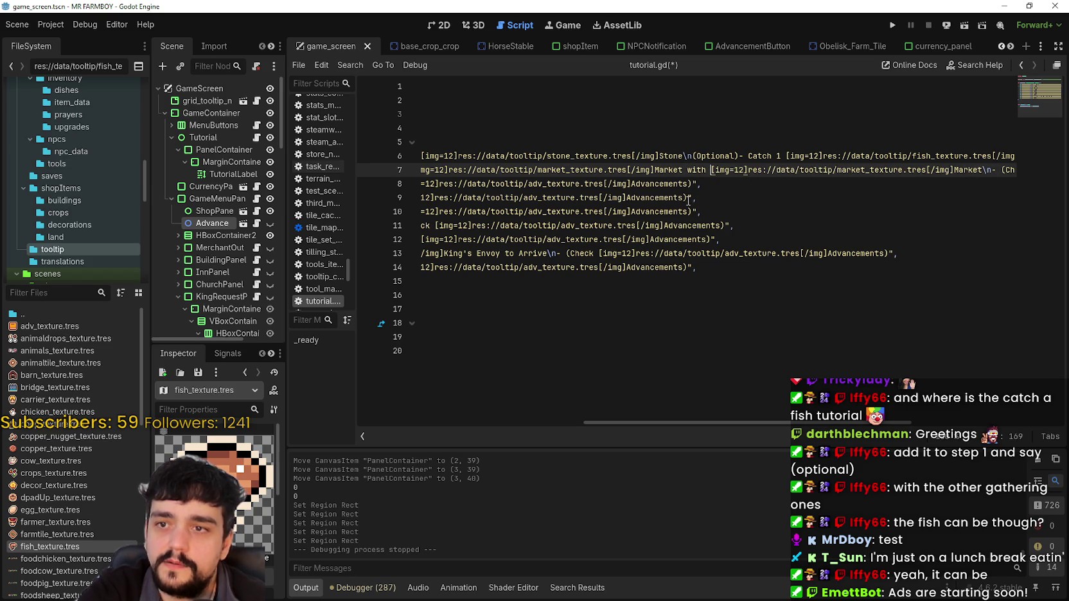
pyautogui.click(839, 414)
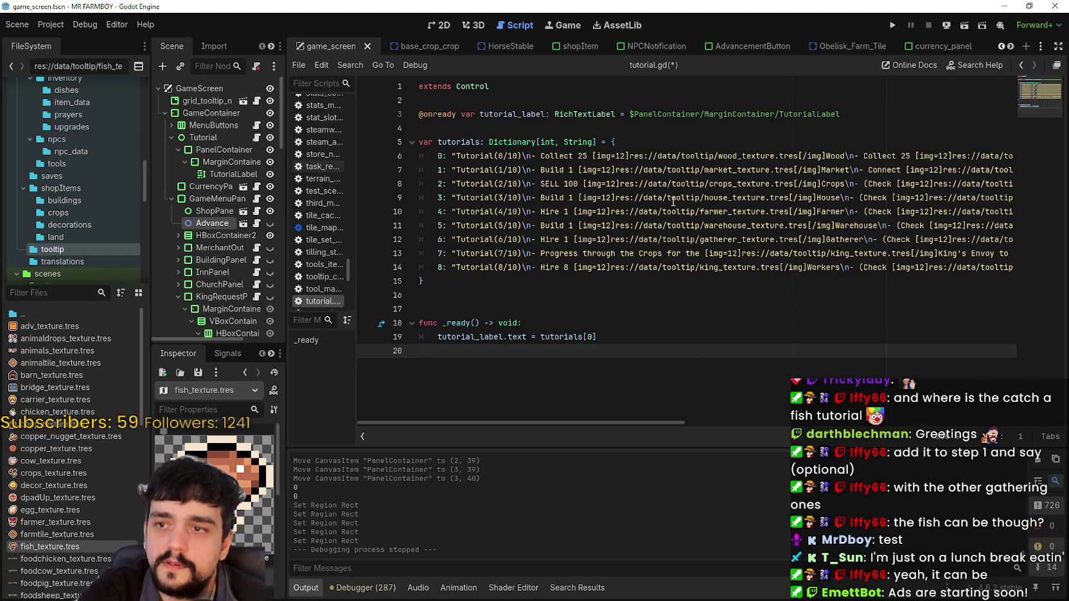
pyautogui.moveTo(652, 424); pyautogui.dragTo(914, 422)
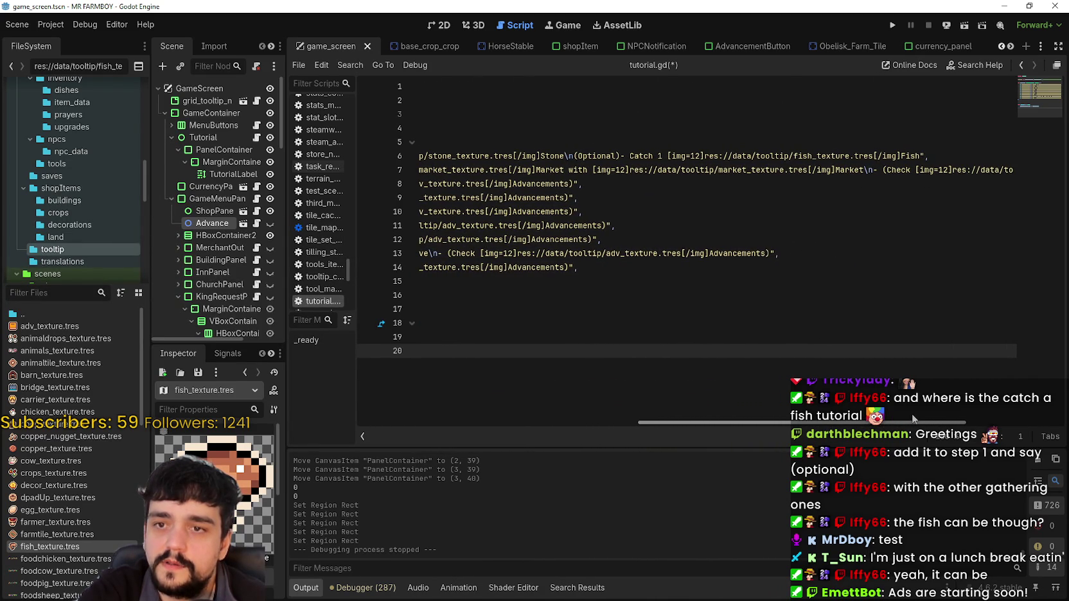
# Rename the second Market label to 'Main Road' on line 7
pyautogui.click(593, 171)
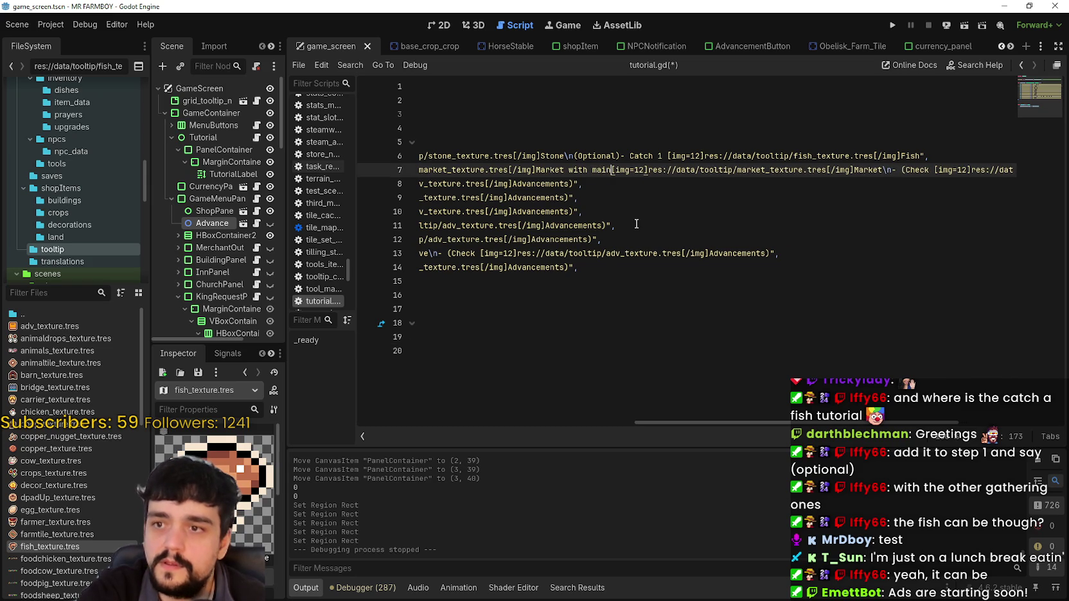
pyautogui.write('Main')
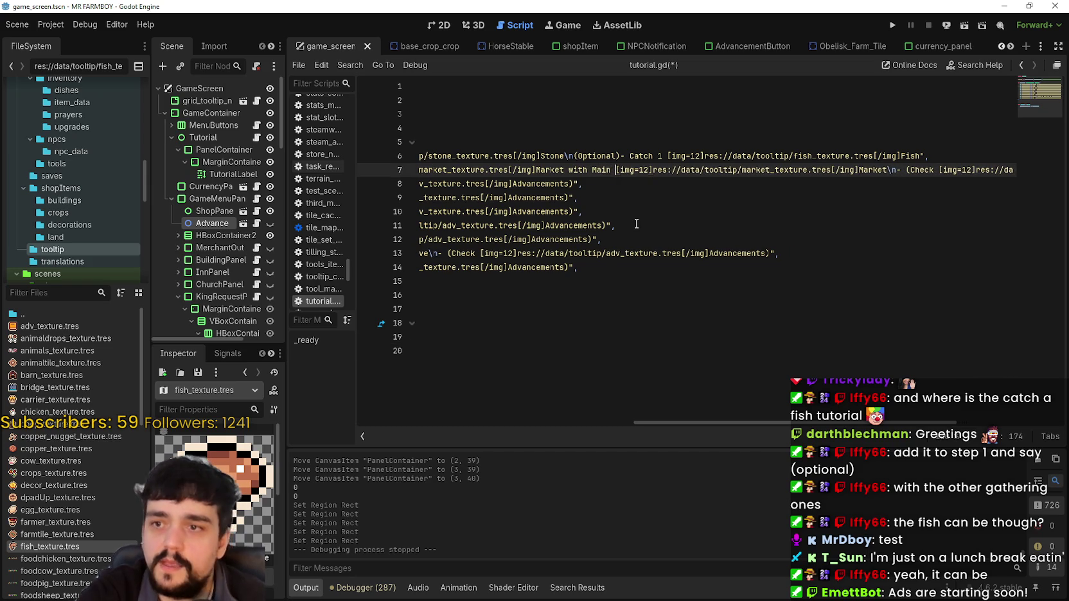
pyautogui.doubleClick(863, 169)
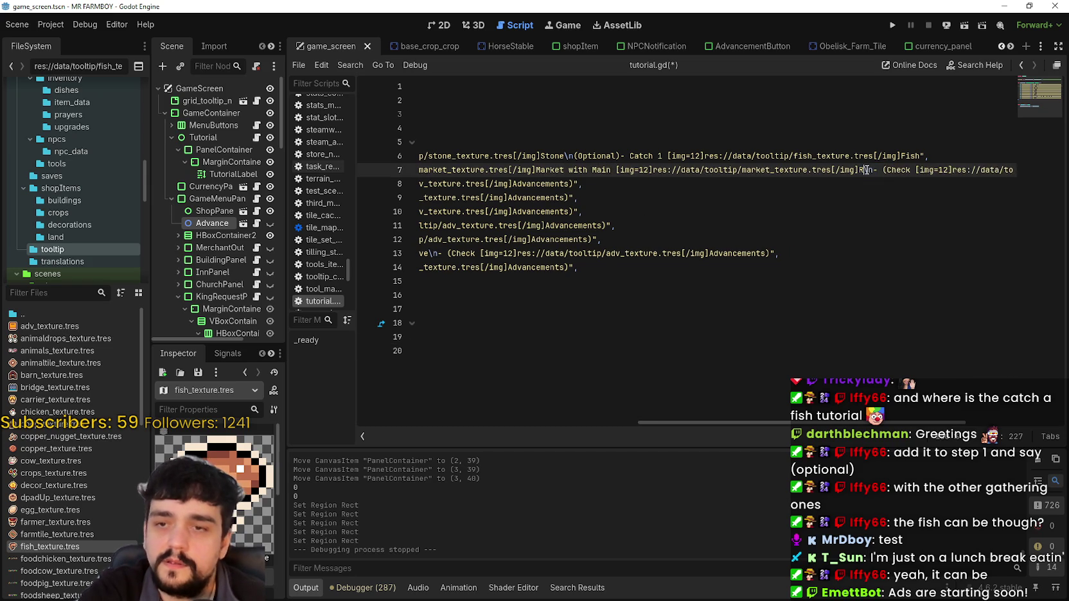
pyautogui.write('Road')
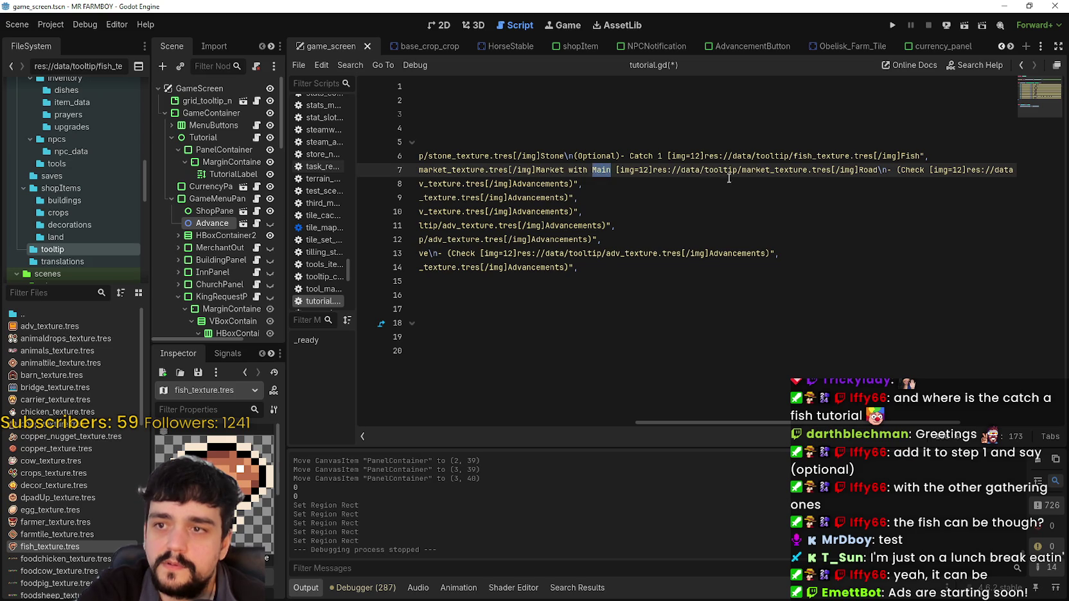
pyautogui.write('Main')
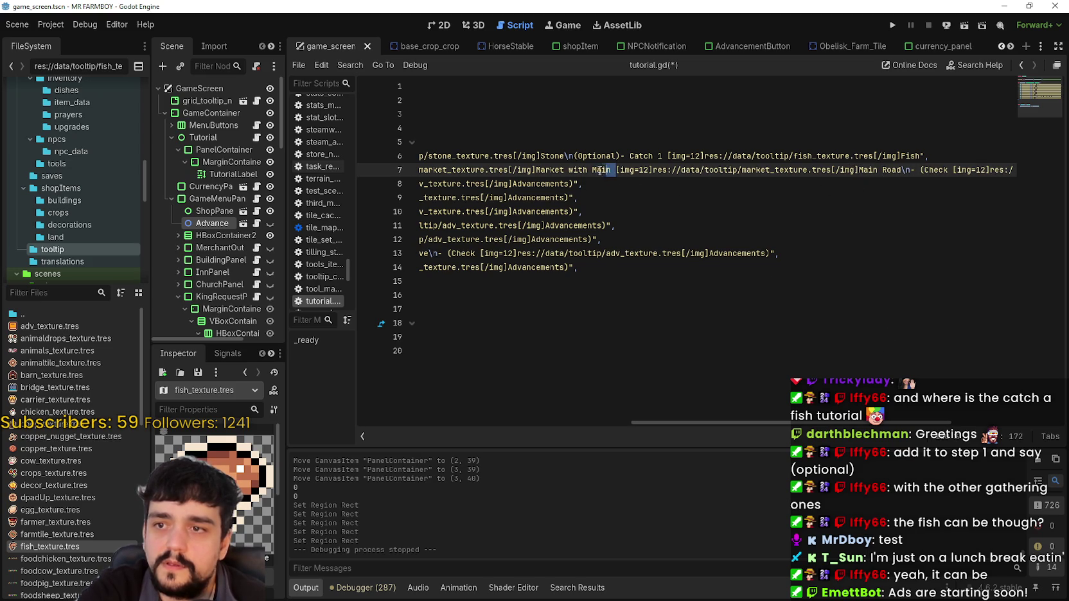
pyautogui.press('BackSpace')
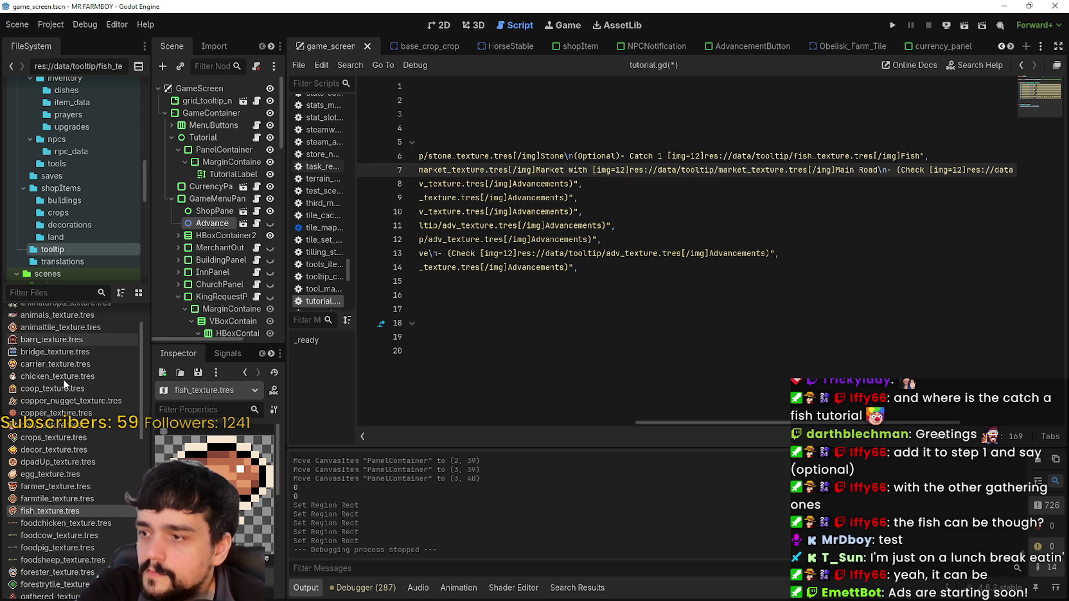
# Change the second icon path from market to road and save tutorial.gd
pyautogui.scroll(-5, 63, 379)
pyautogui.scroll(-2, 87, 526)
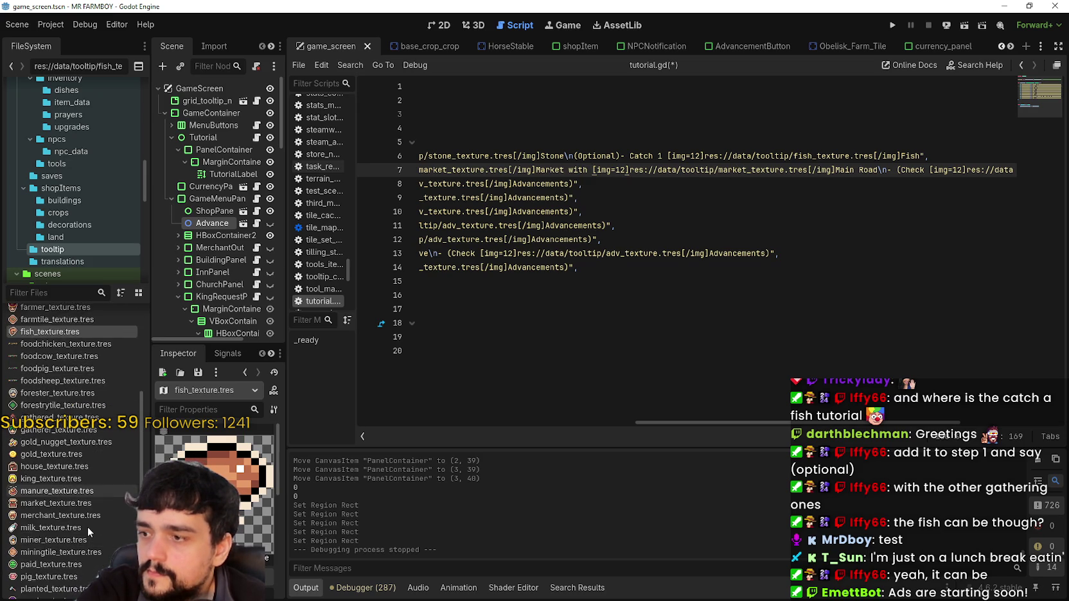
pyautogui.scroll(-4, 47, 453)
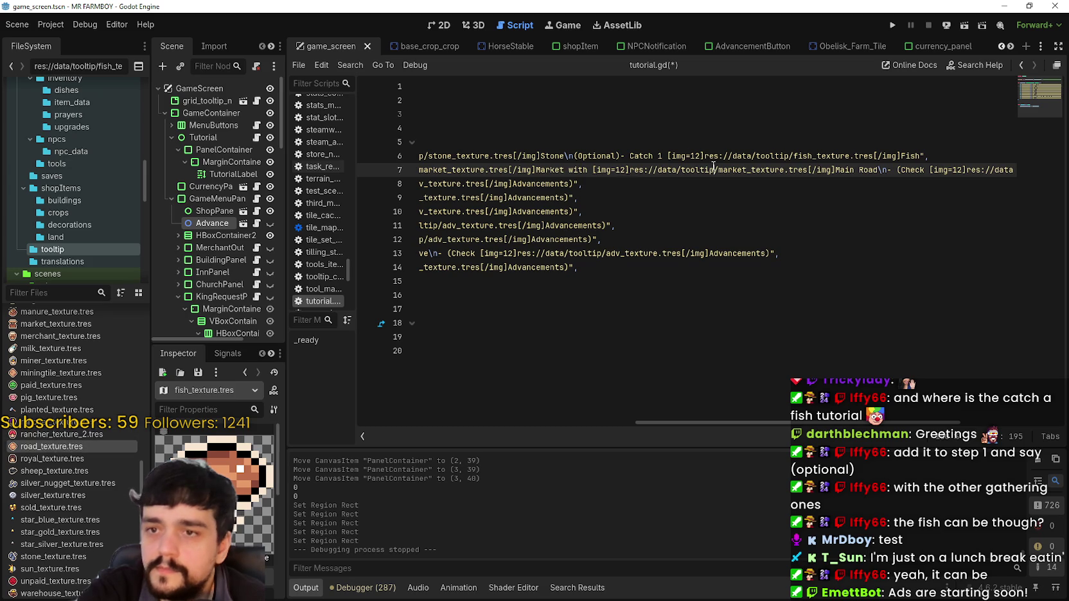
pyautogui.write('road')
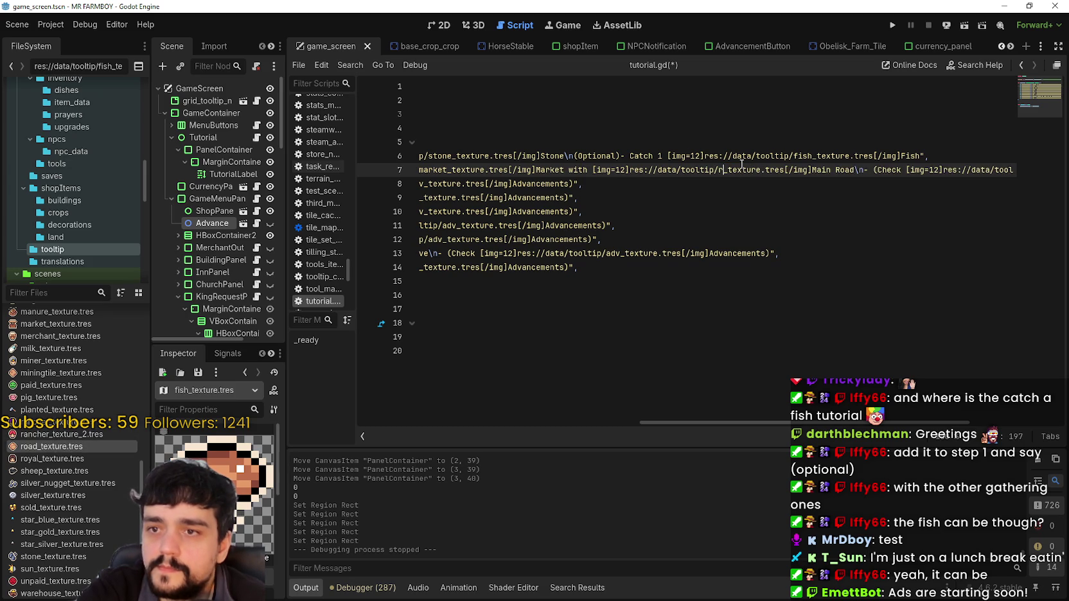
pyautogui.hotkey('ctrl', 's')
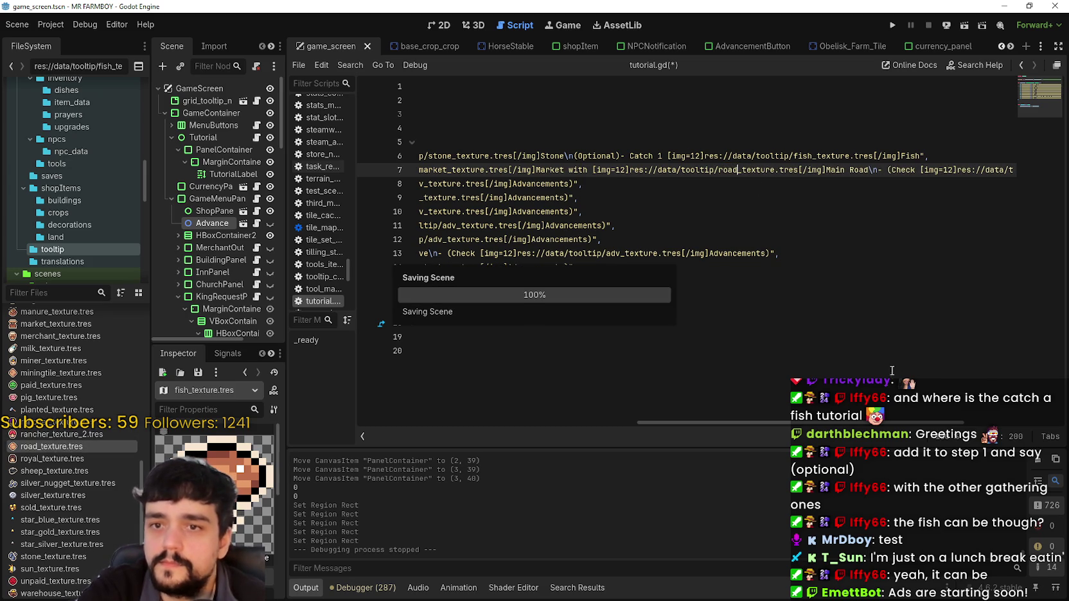
pyautogui.moveTo(856, 422); pyautogui.dragTo(565, 413)
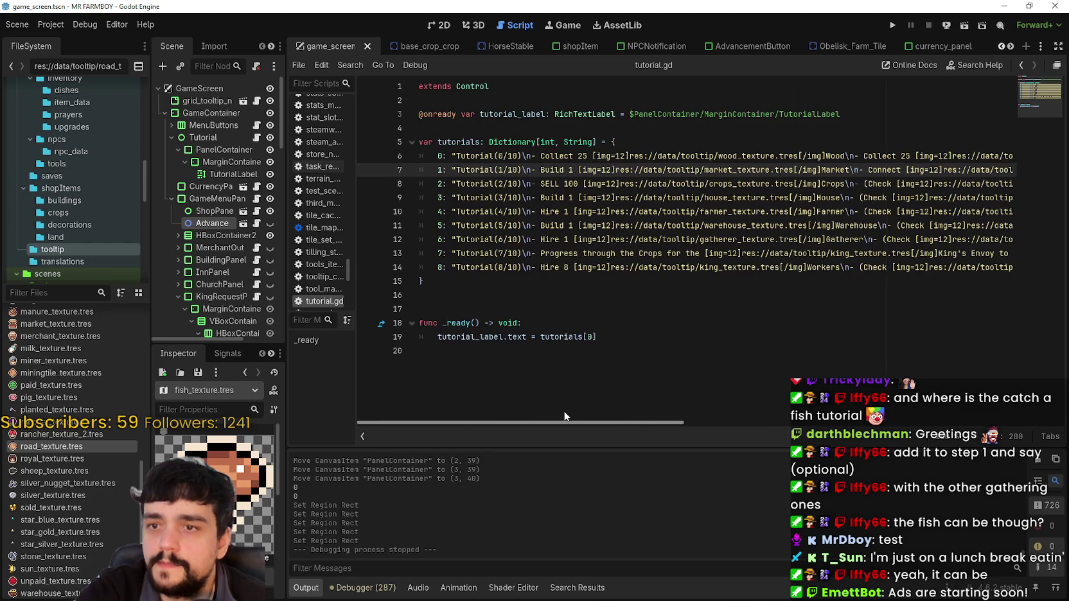
# Copy the '- SELL 100 Crops' task from line 8 into line 7 after Main Road, then save
pyautogui.doubleClick(549, 184)
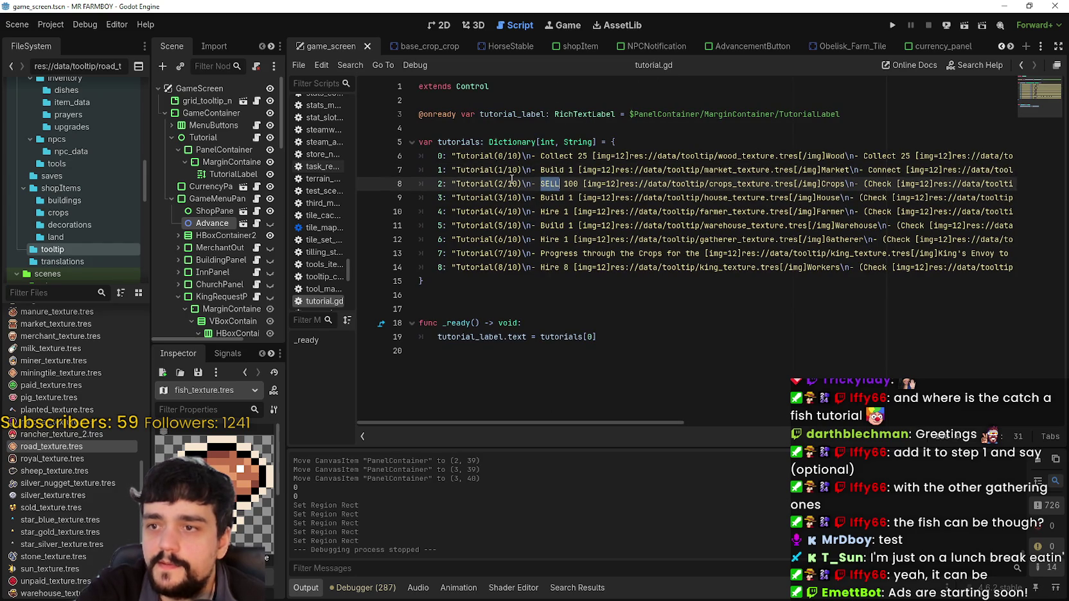
pyautogui.moveTo(523, 184); pyautogui.dragTo(797, 184)
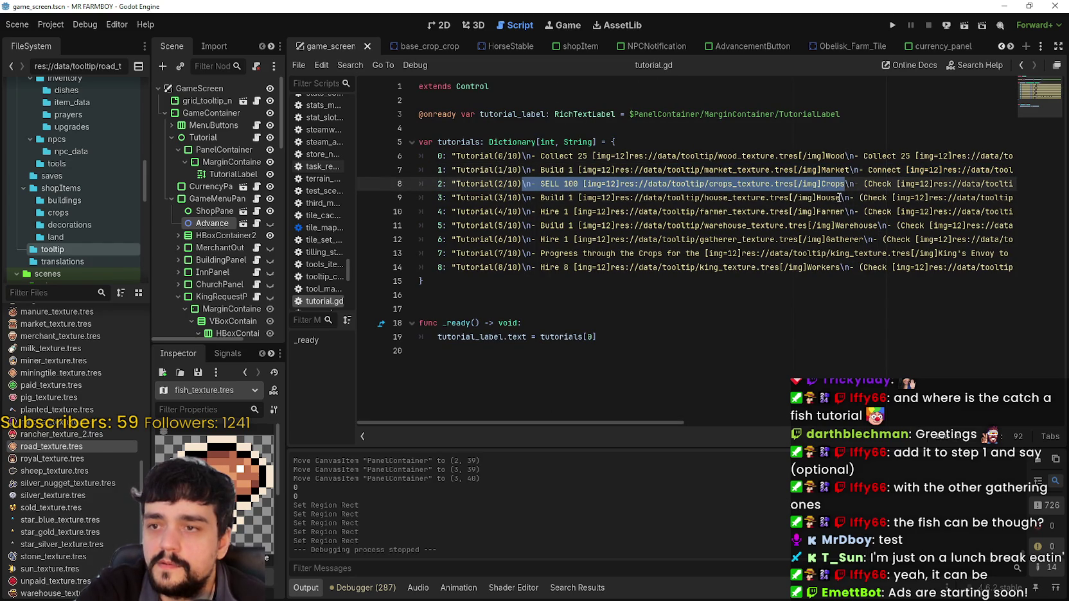
pyautogui.click(585, 185)
pyautogui.moveTo(523, 184); pyautogui.dragTo(846, 186)
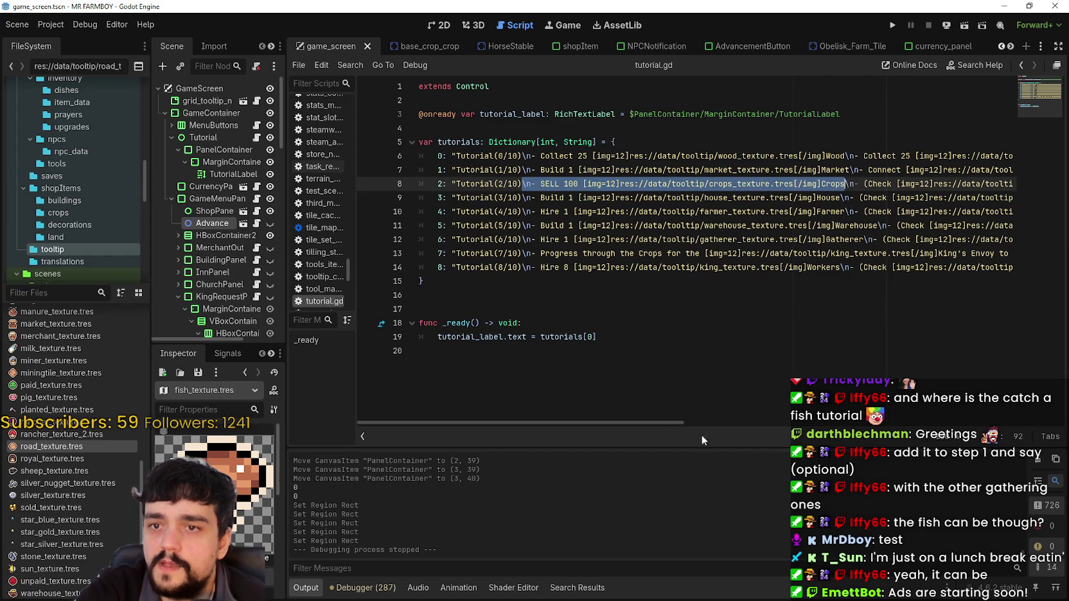
pyautogui.moveTo(675, 422); pyautogui.dragTo(1056, 425)
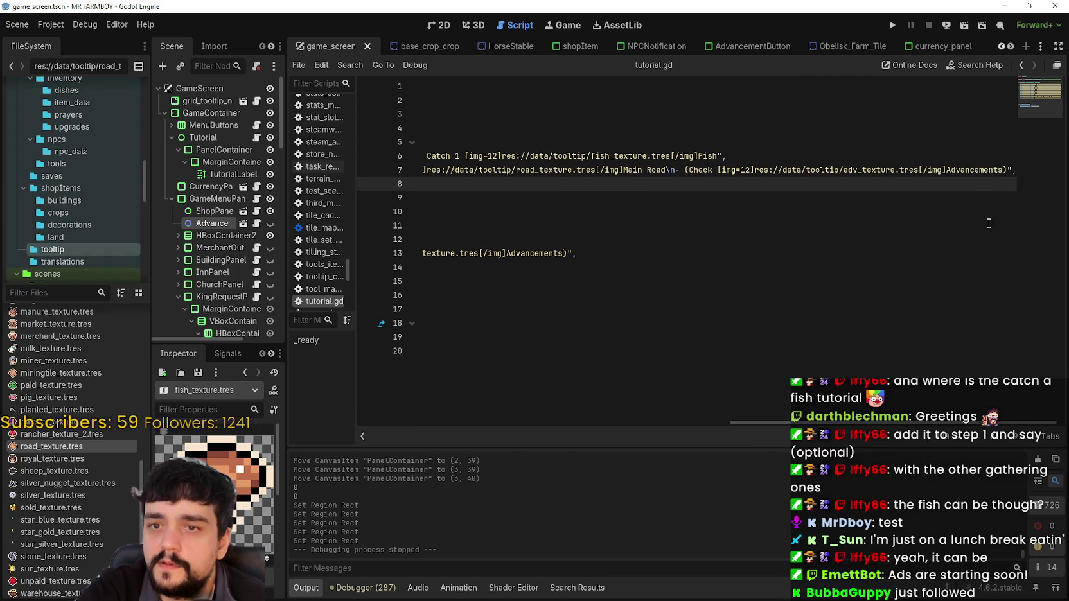
pyautogui.click(684, 171)
pyautogui.write('SELL 100 [img=12]res://data/tooltip/crops_texture.tres[/img]Crops\\n-')
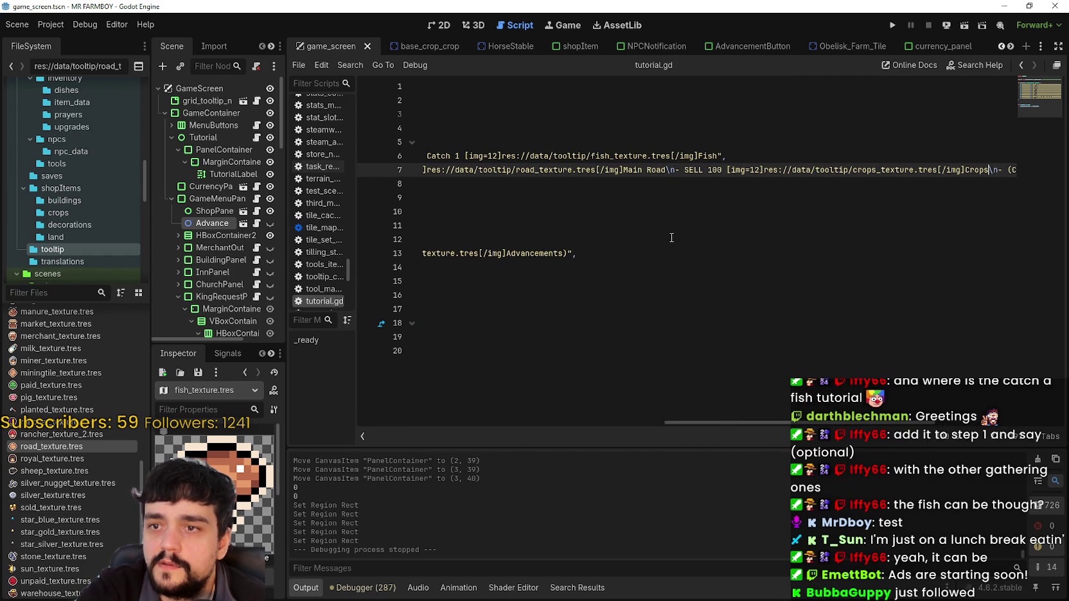
pyautogui.hotkey('ctrl', 's')
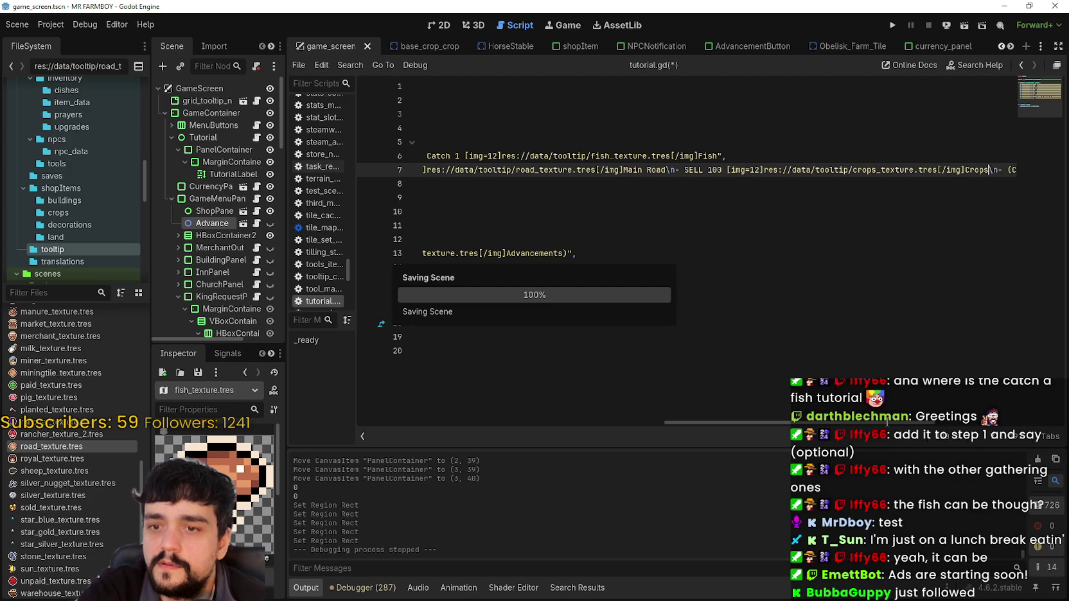
pyautogui.moveTo(887, 424); pyautogui.dragTo(880, 429)
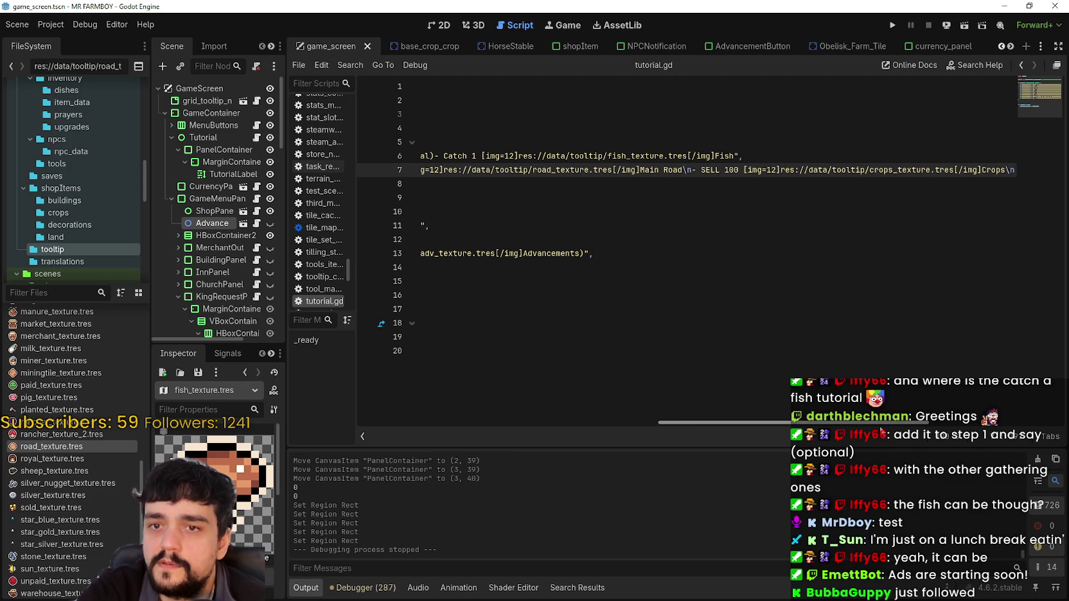
pyautogui.moveTo(882, 429)
pyautogui.mouseDown()
pyautogui.moveTo(566, 424)
pyautogui.moveTo(1026, 430)
pyautogui.mouseUp()
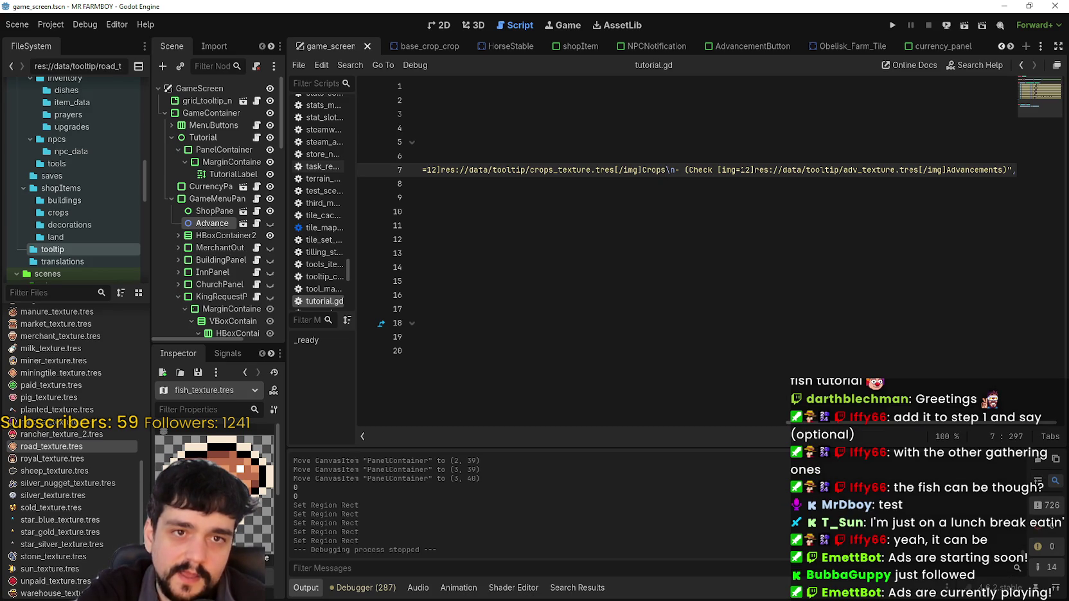
# Run the project with F5, open and close the Advancements panel, and resize the game window
pyautogui.press('F5')
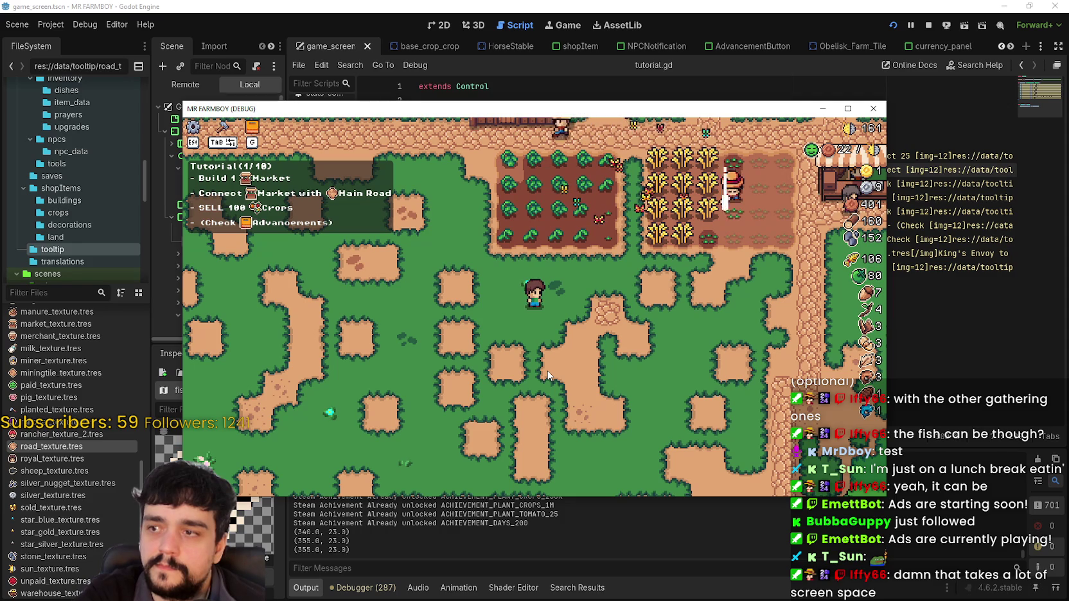
pyautogui.click(254, 128)
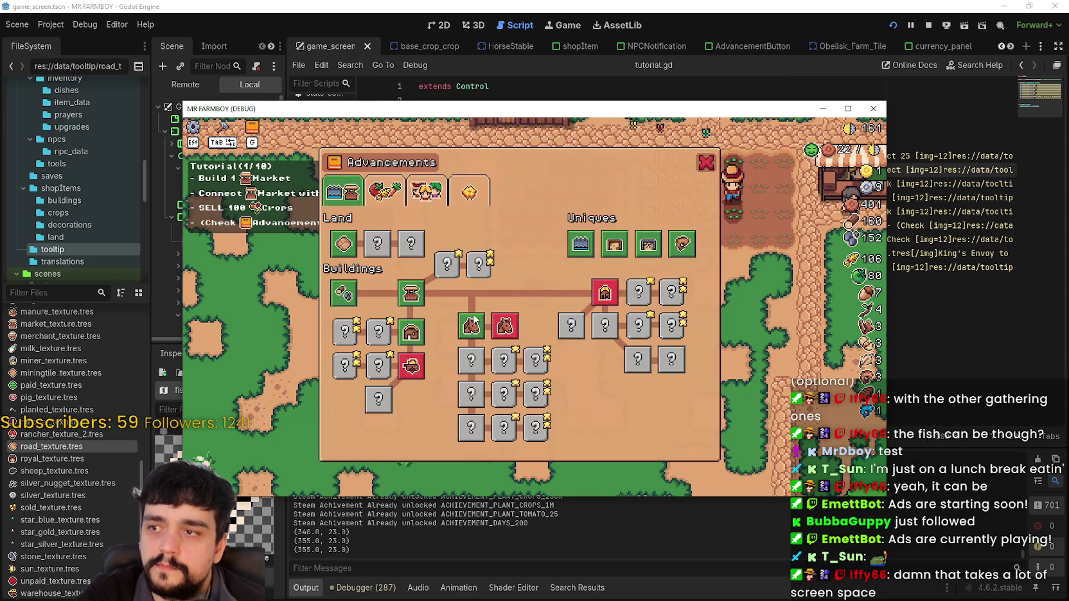
pyautogui.click(706, 162)
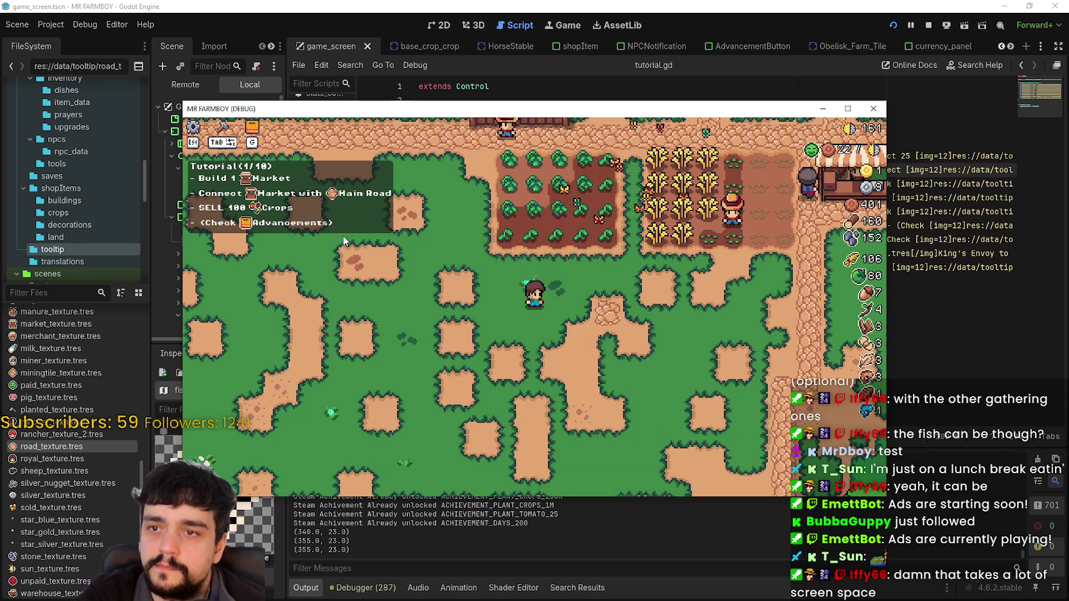
pyautogui.click(846, 109)
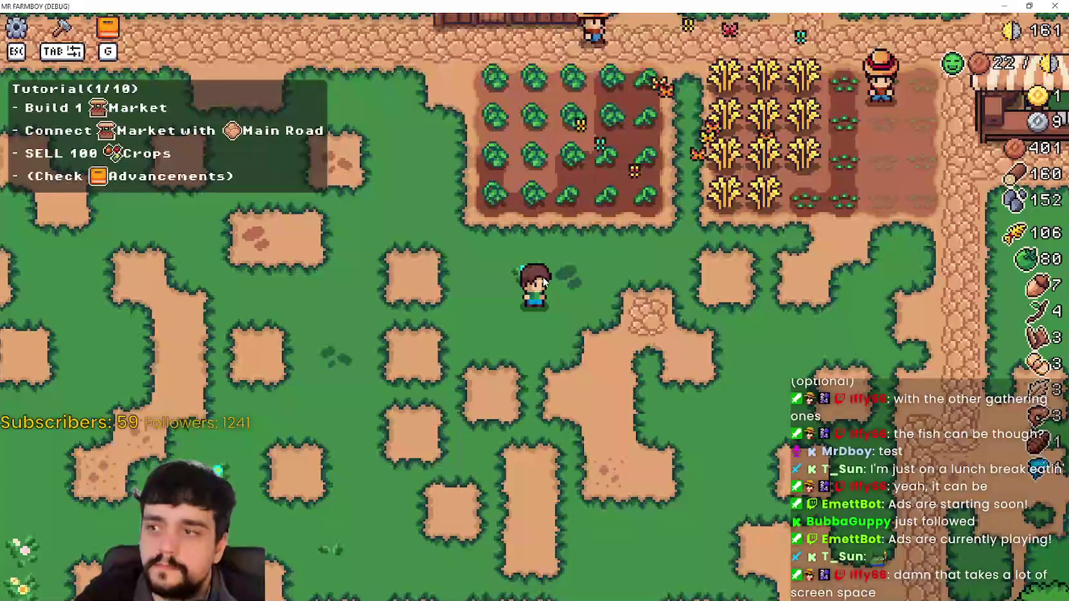
pyautogui.press('w')
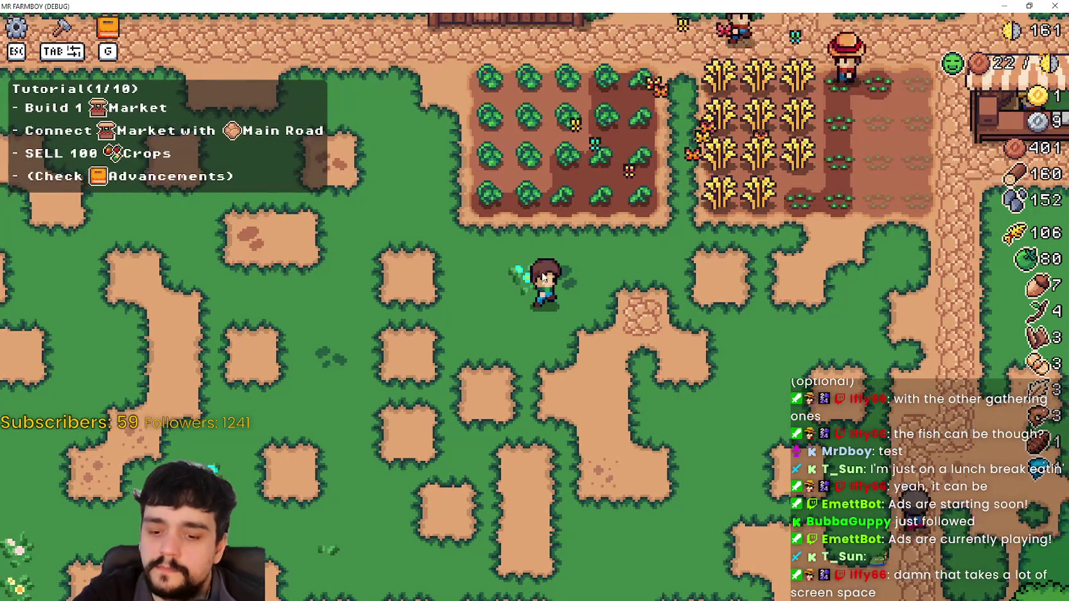
pyautogui.press('a')
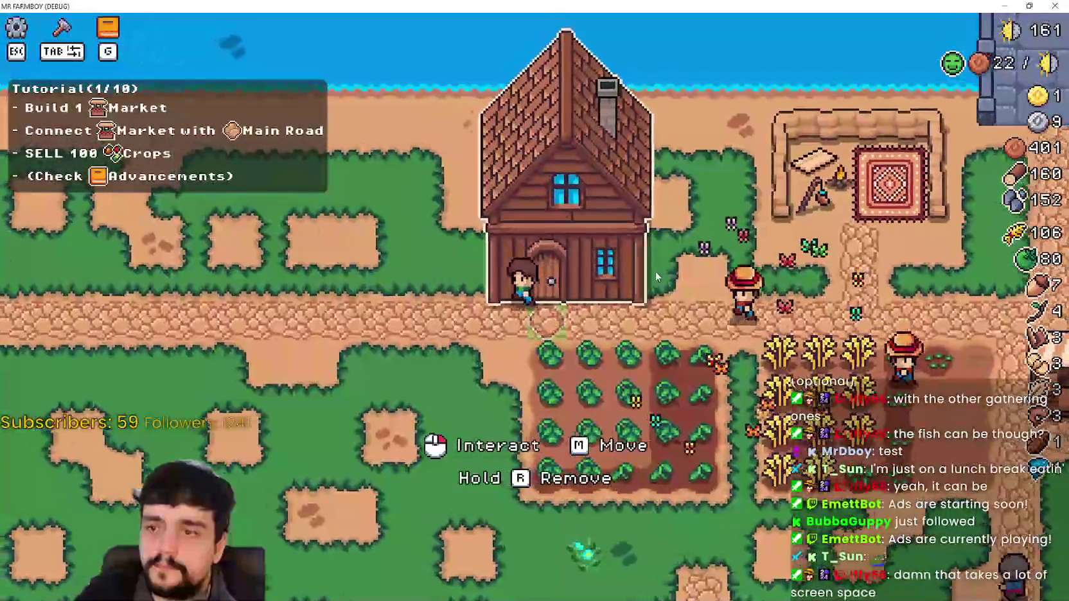
pyautogui.scroll(-2, 655, 271)
pyautogui.click(1010, 7)
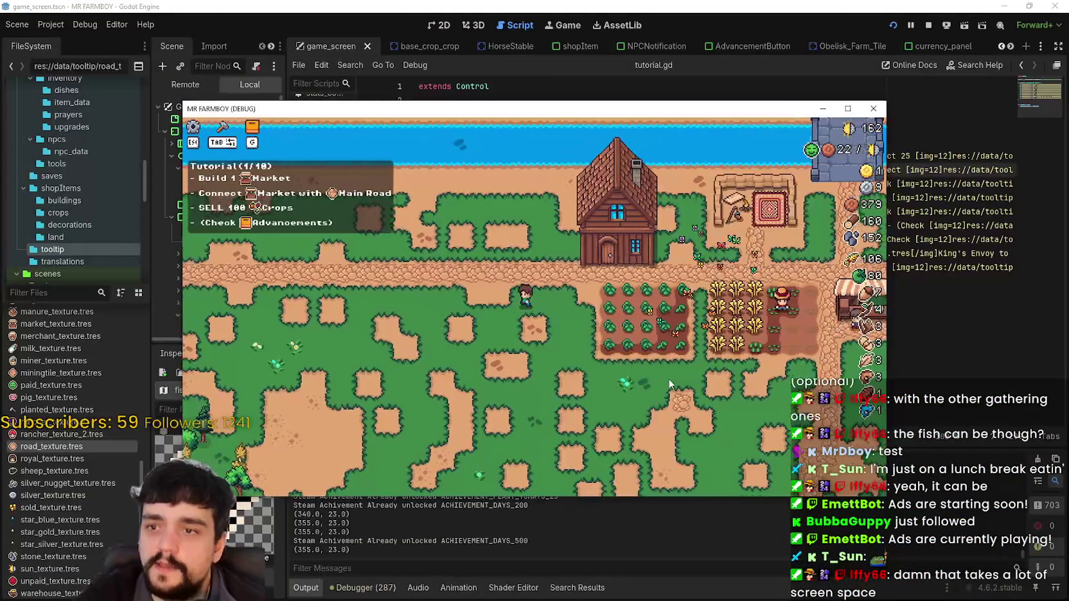
# Walk the character and reopen Advancements to read the Tutorial(1/10) tasks
pyautogui.press('s')
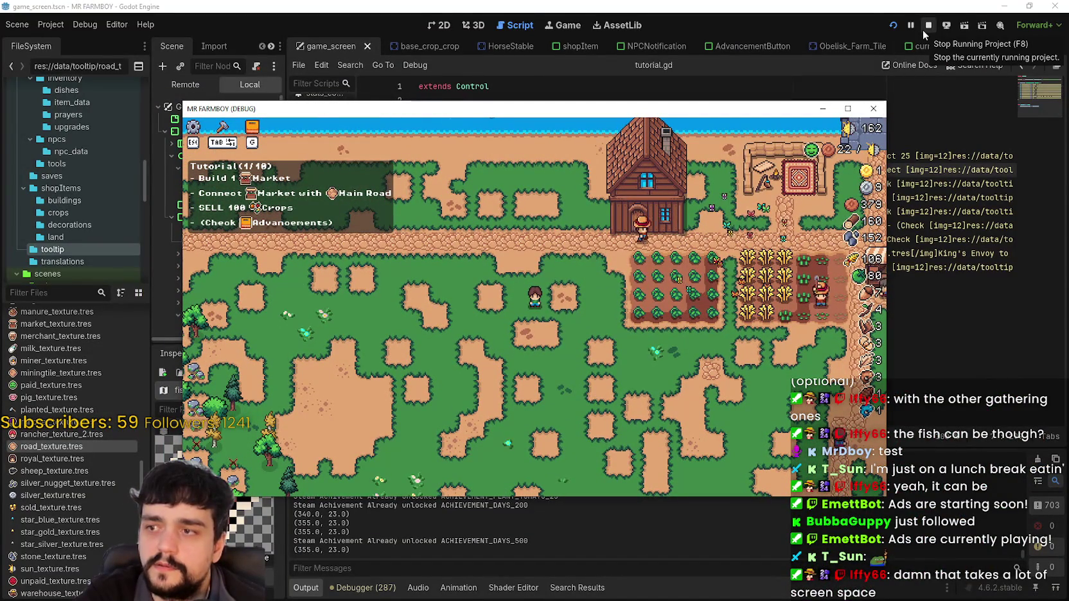
pyautogui.press('g')
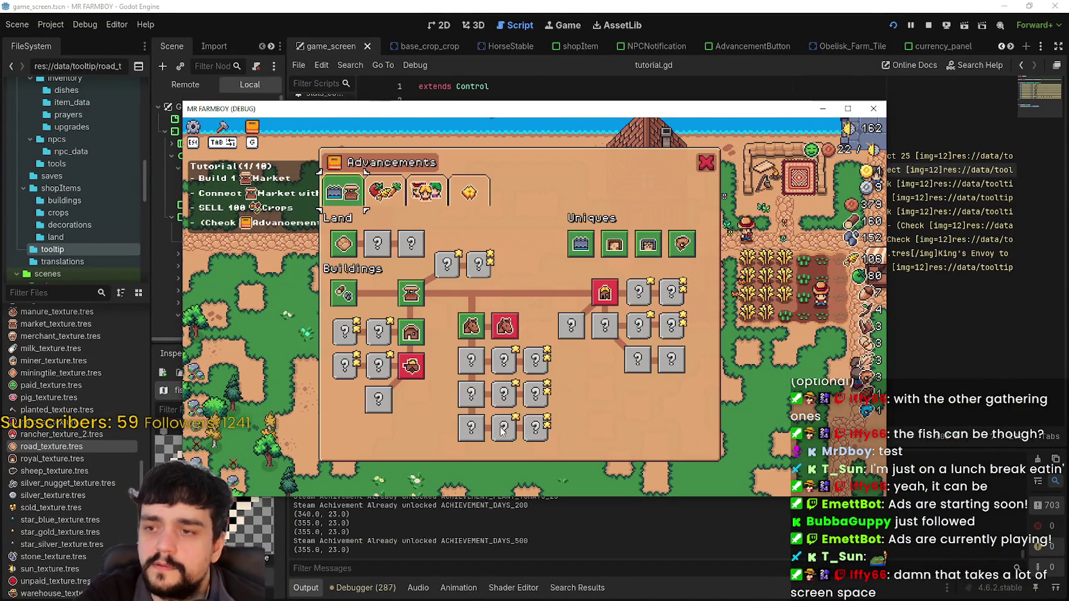
pyautogui.press('g')
pyautogui.press('g')
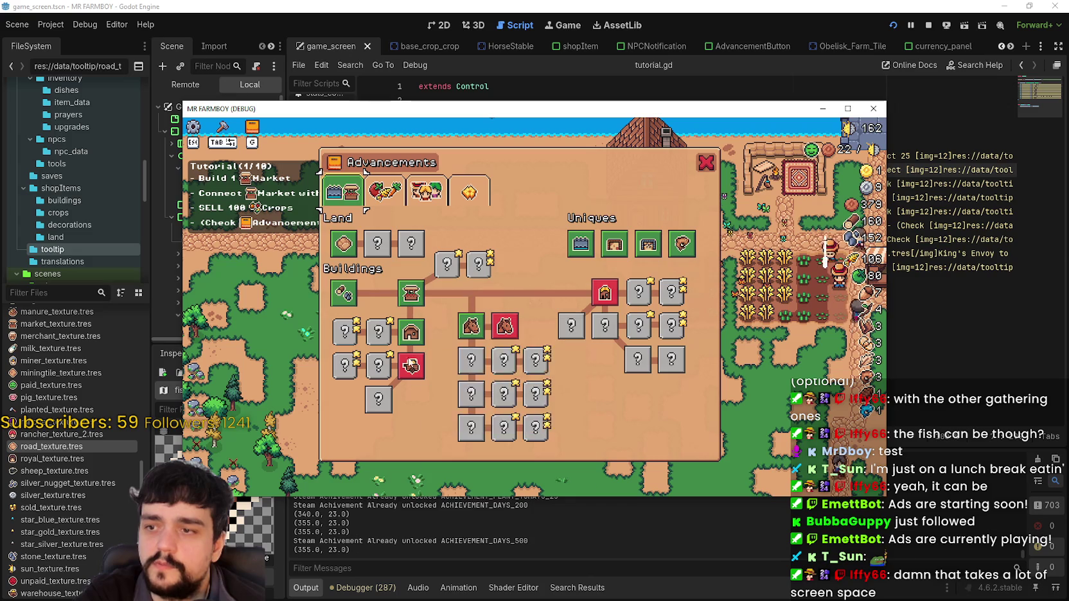
pyautogui.moveTo(414, 310)
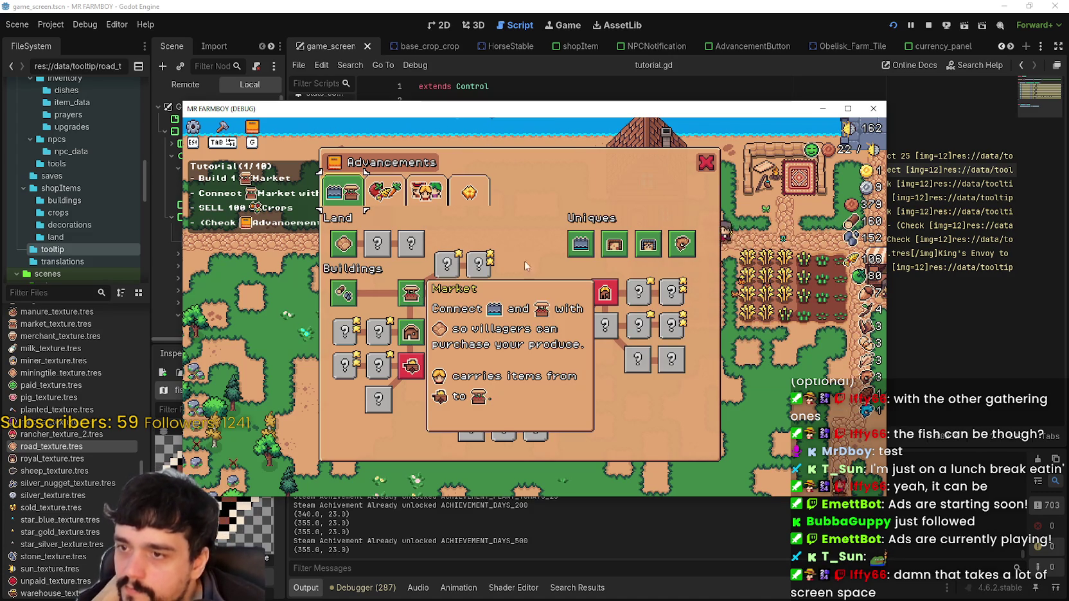
pyautogui.click(706, 162)
pyautogui.scroll(2, 625, 272)
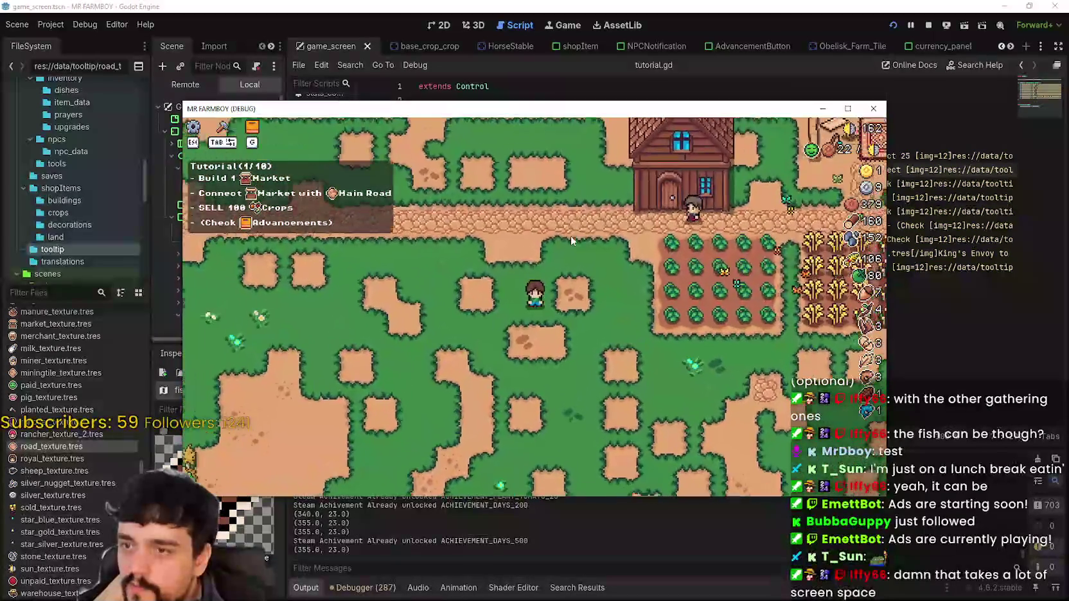
pyautogui.scroll(2, 572, 239)
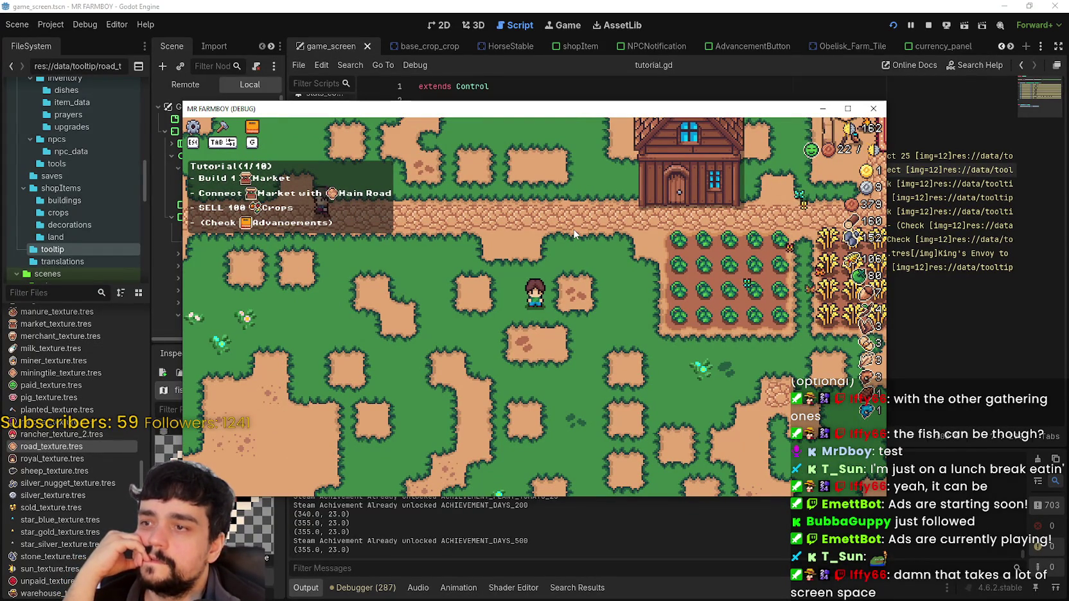
# Stop the game and type 'with' after Connect on line 7
pyautogui.click(928, 29)
pyautogui.moveTo(1007, 169); pyautogui.dragTo(1012, 169)
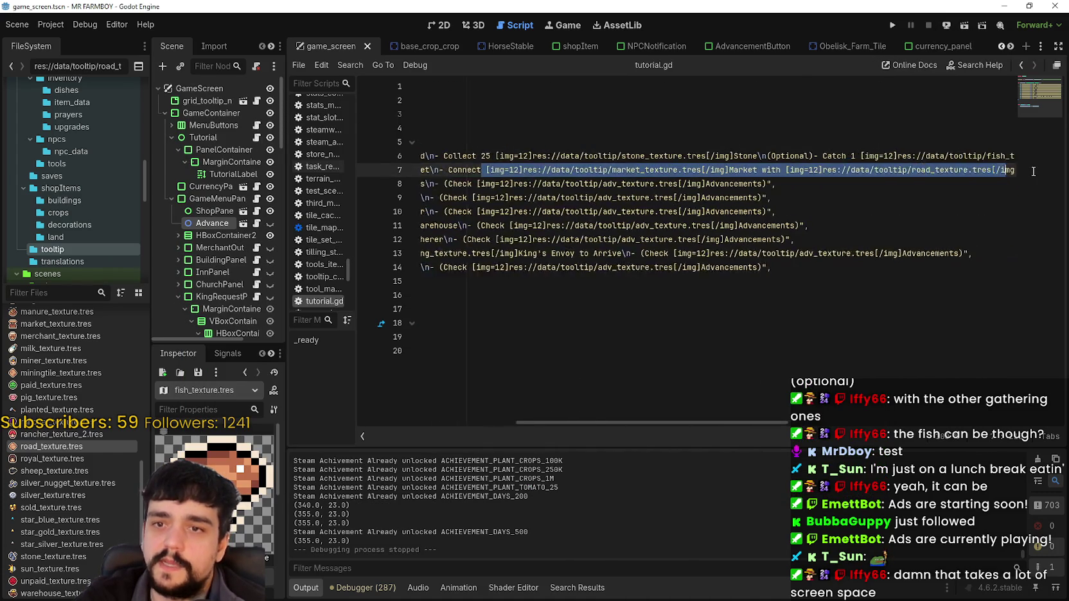
pyautogui.click(582, 185)
pyautogui.moveTo(752, 422); pyautogui.dragTo(597, 418)
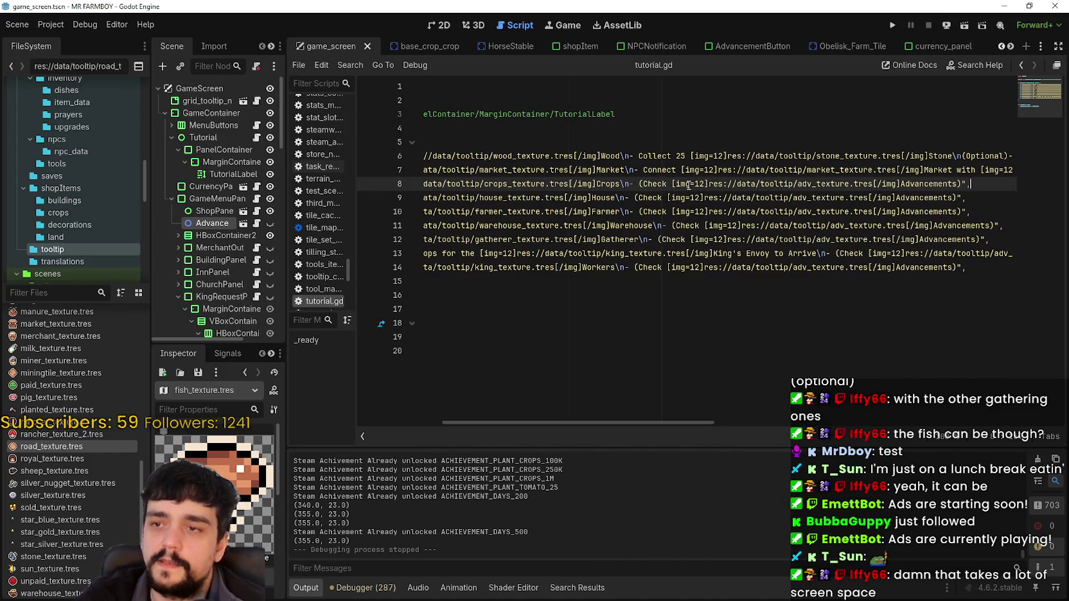
pyautogui.click(678, 169)
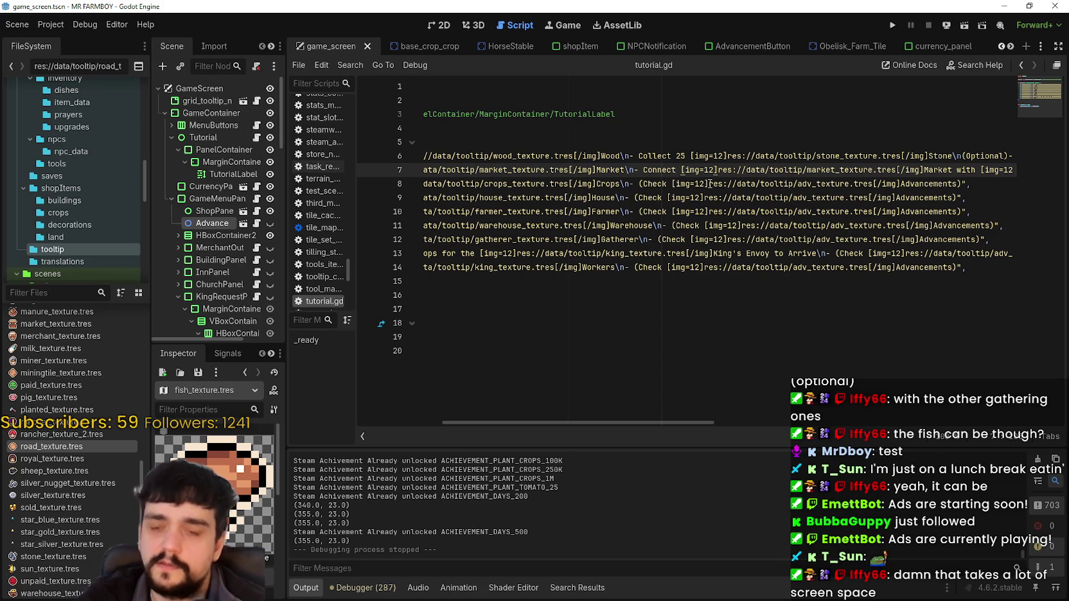
pyautogui.write('with')
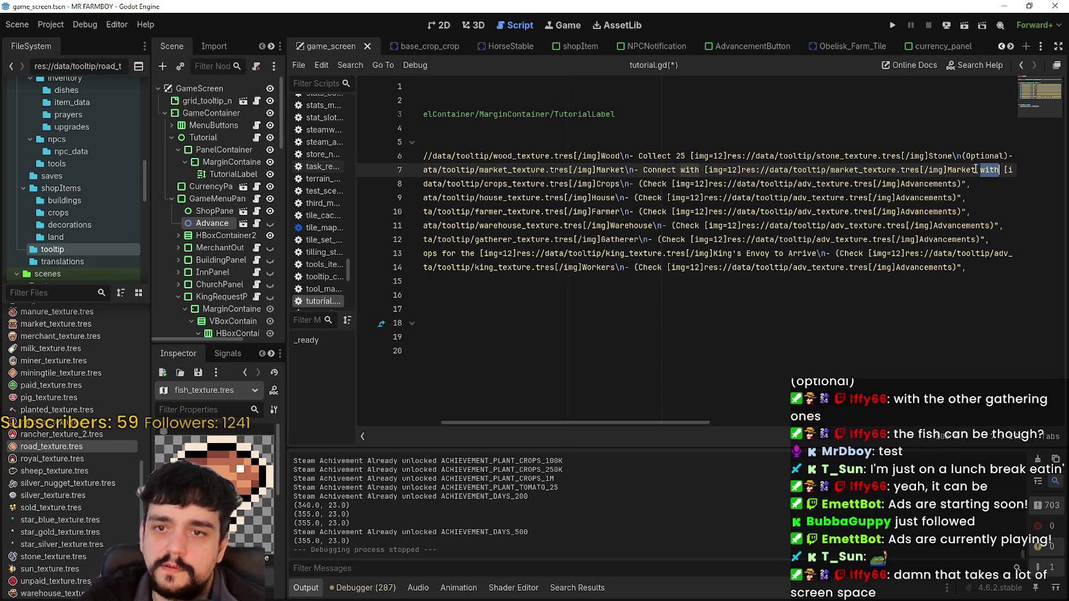
# Remove the market icon, 'Market with' and 'Main' so the task reads 'Connect with Road', then save
pyautogui.moveTo(975, 169); pyautogui.dragTo(709, 167)
pyautogui.hotkey('ctrl', 'z')
pyautogui.hotkey('ctrl', 'z')
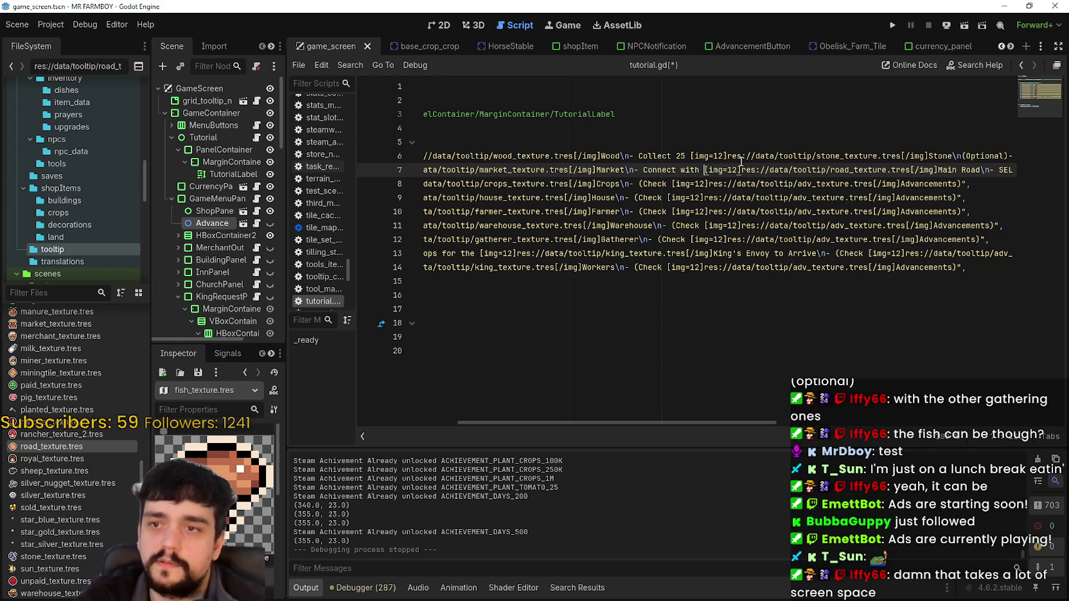
pyautogui.moveTo(697, 424)
pyautogui.mouseDown()
pyautogui.moveTo(775, 415)
pyautogui.moveTo(695, 416)
pyautogui.mouseUp()
pyautogui.click(742, 211)
pyautogui.hotkey('ctrl', 's')
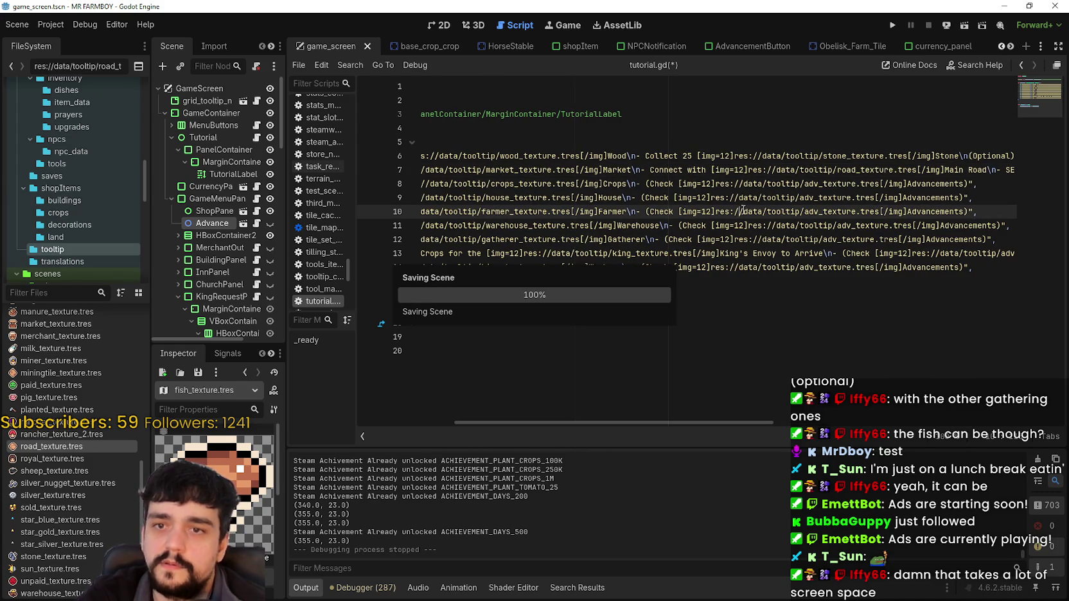
pyautogui.doubleClick(957, 169)
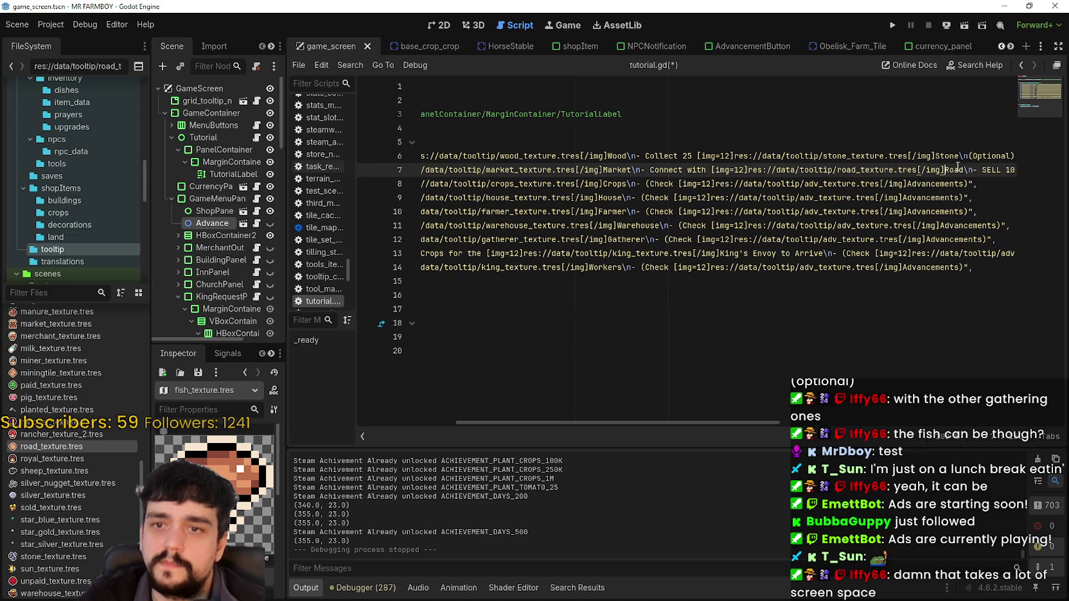
pyautogui.hotkey('ctrl', 's')
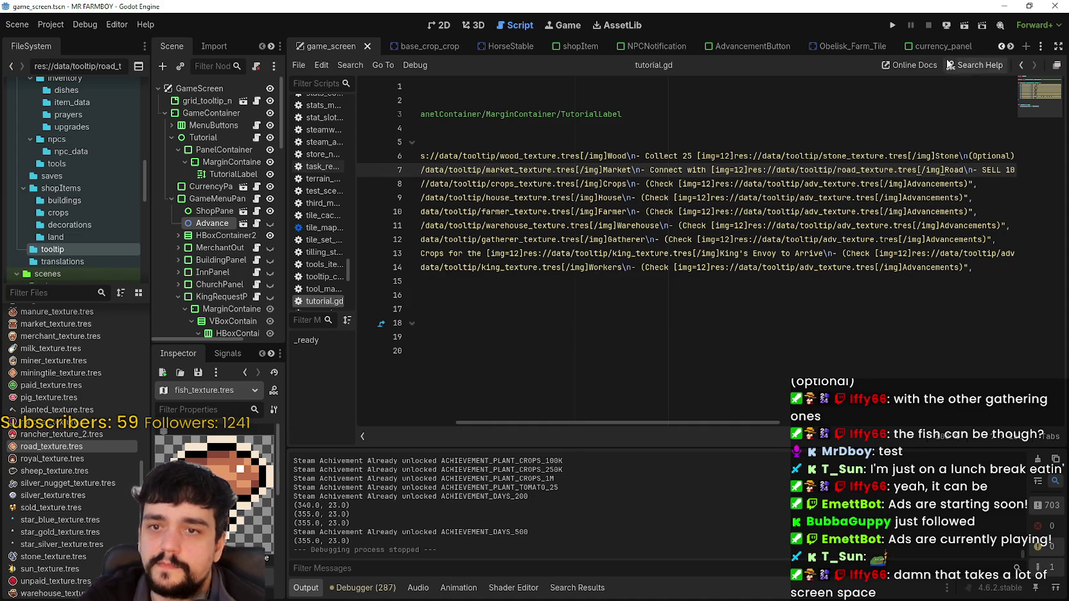
# Run the game again, maximize its window, and load Save 7
pyautogui.click(894, 25)
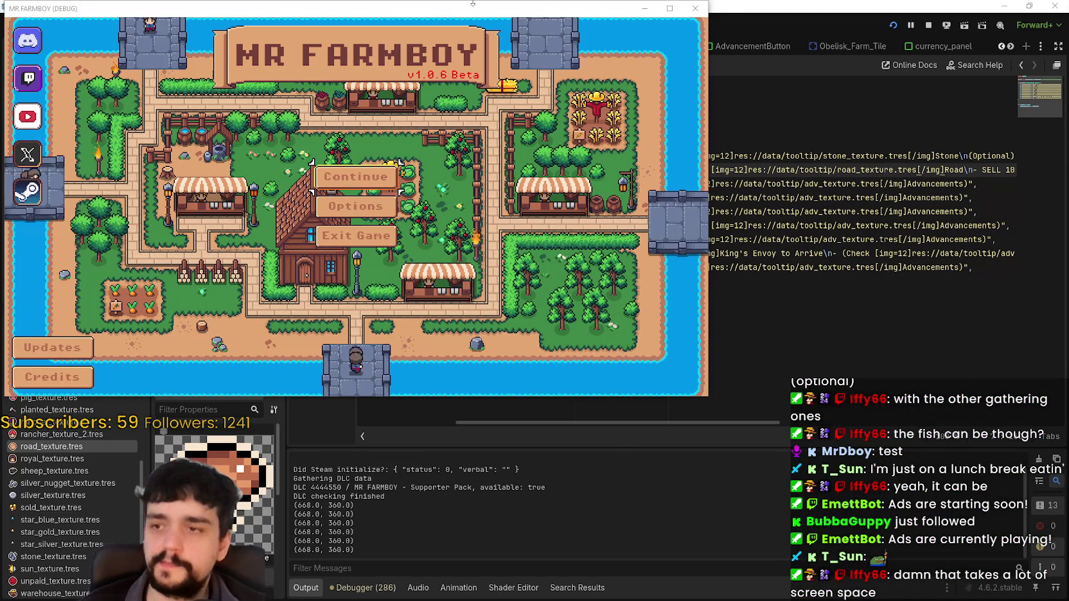
pyautogui.moveTo(540, 9)
pyautogui.mouseDown()
pyautogui.moveTo(545, 20)
pyautogui.moveTo(714, 54)
pyautogui.moveTo(806, 3)
pyautogui.mouseUp()
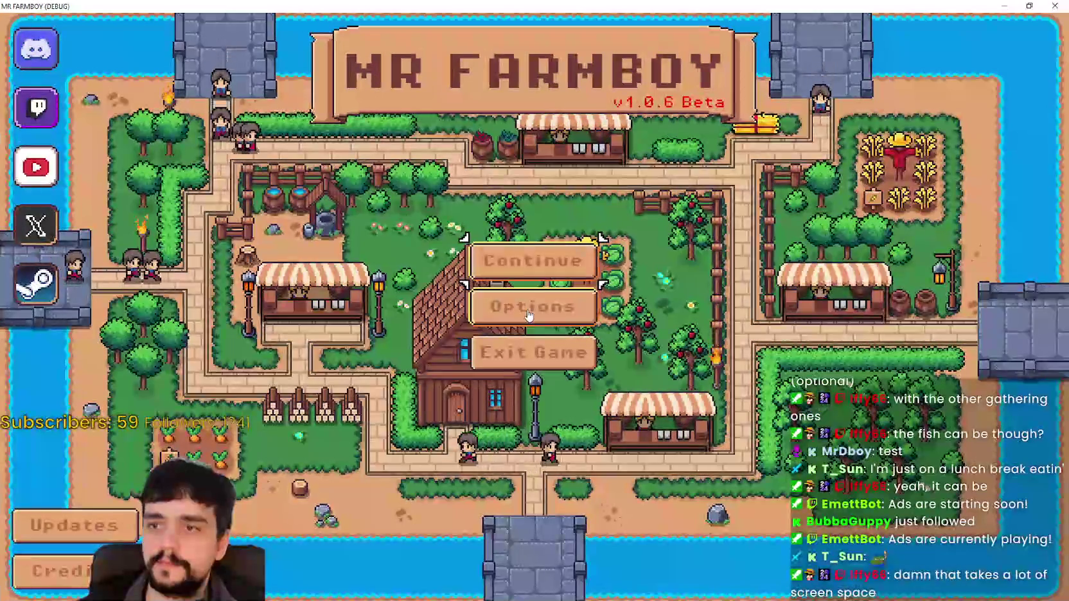
pyautogui.click(534, 261)
pyautogui.scroll(-3, 584, 317)
pyautogui.scroll(-3, 583, 316)
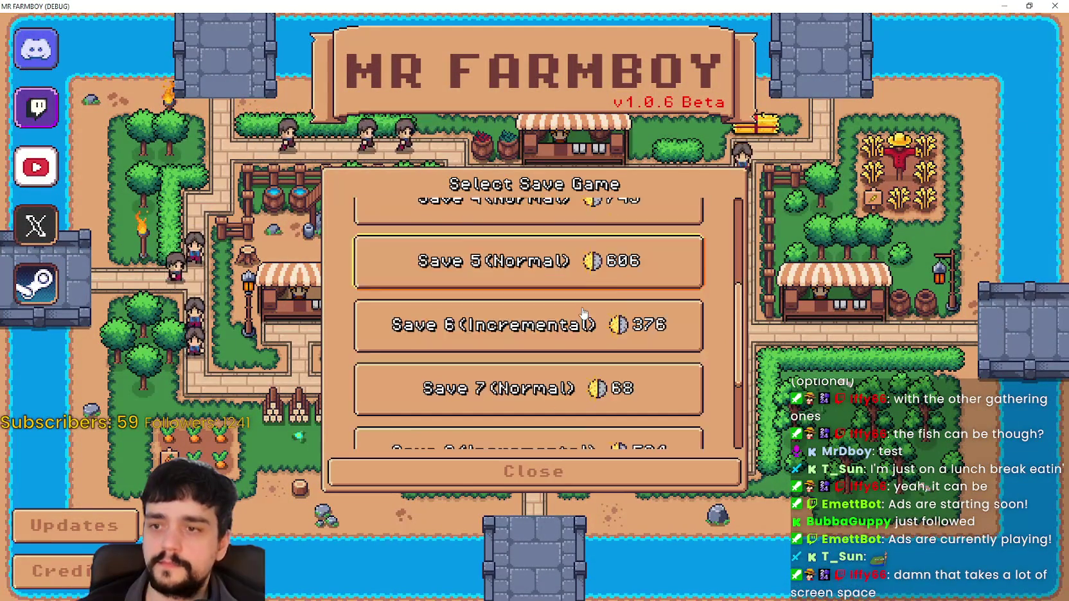
pyautogui.click(573, 316)
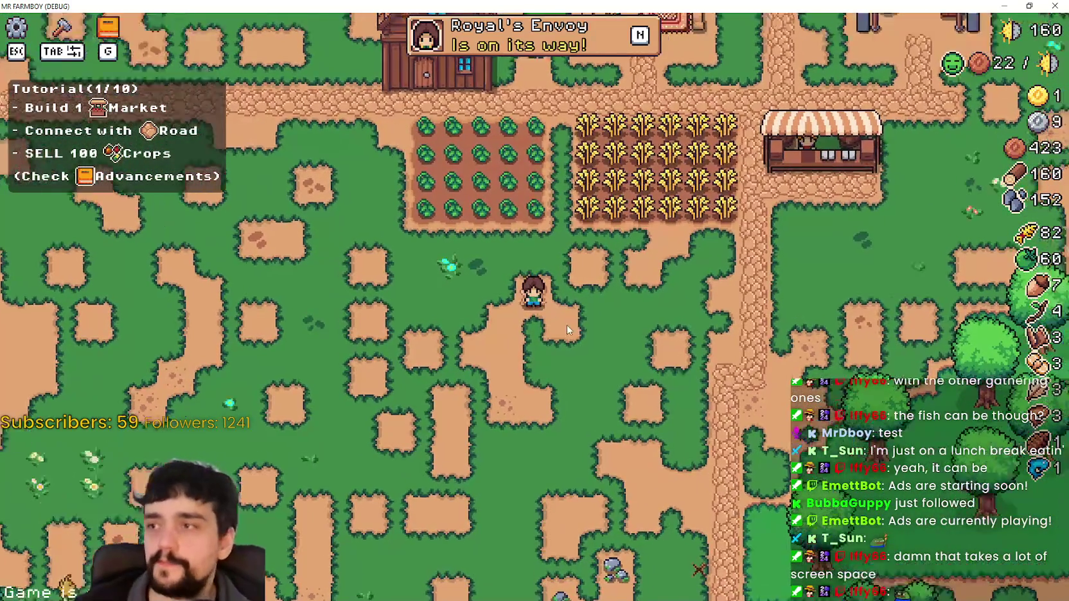
# Walk the farmer around the map while checking the Tutorial(1/10) panel shows 'Connect with Road'
pyautogui.press('w')
pyautogui.press('d')
pyautogui.scroll(2, 637, 361)
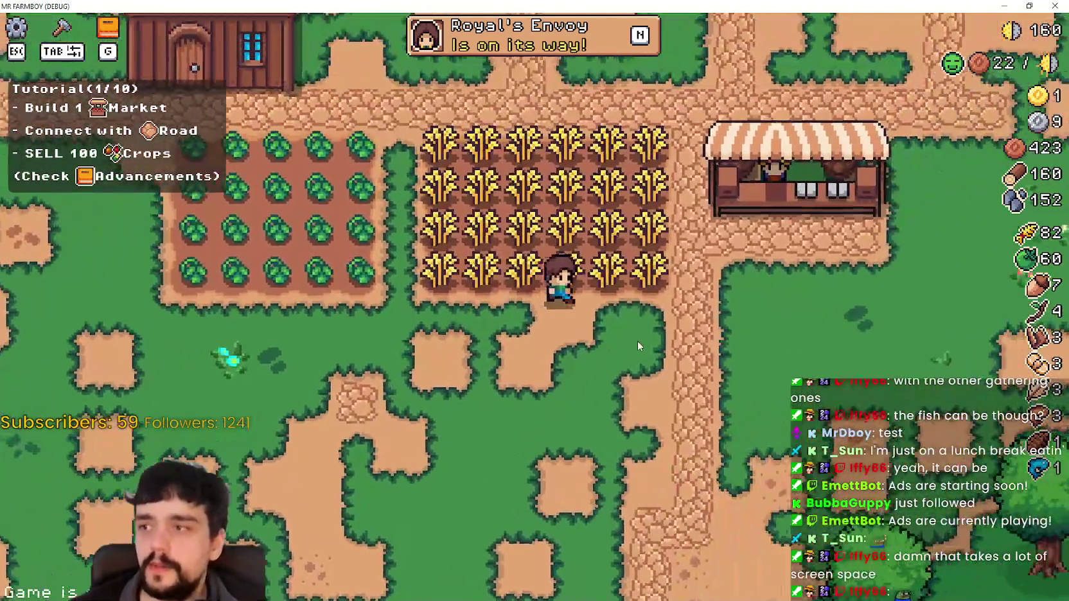
pyautogui.press('d')
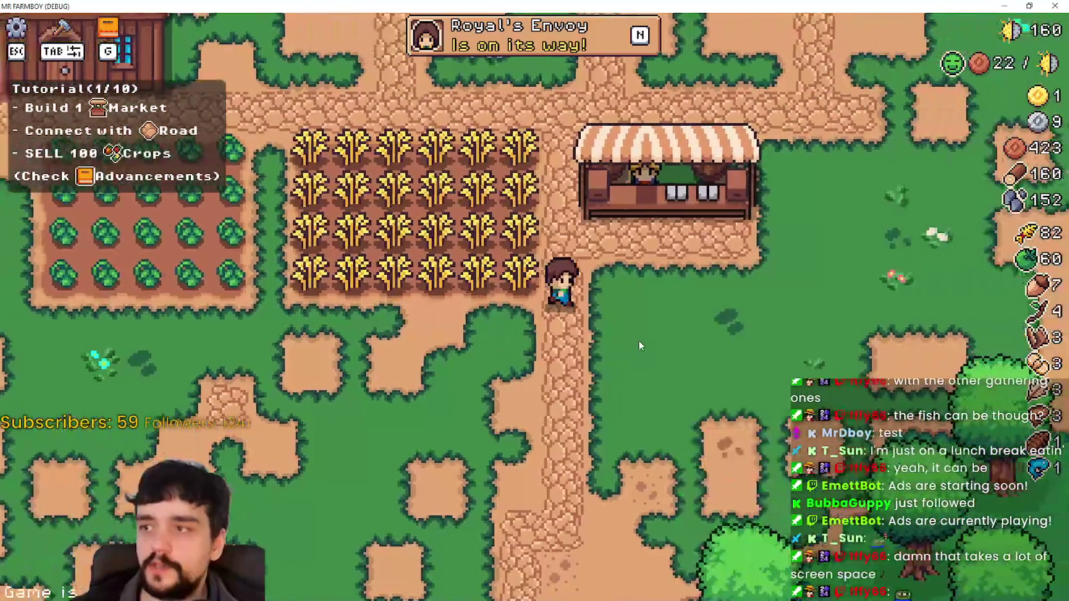
pyautogui.press('w')
pyautogui.press('a')
pyautogui.press('a')
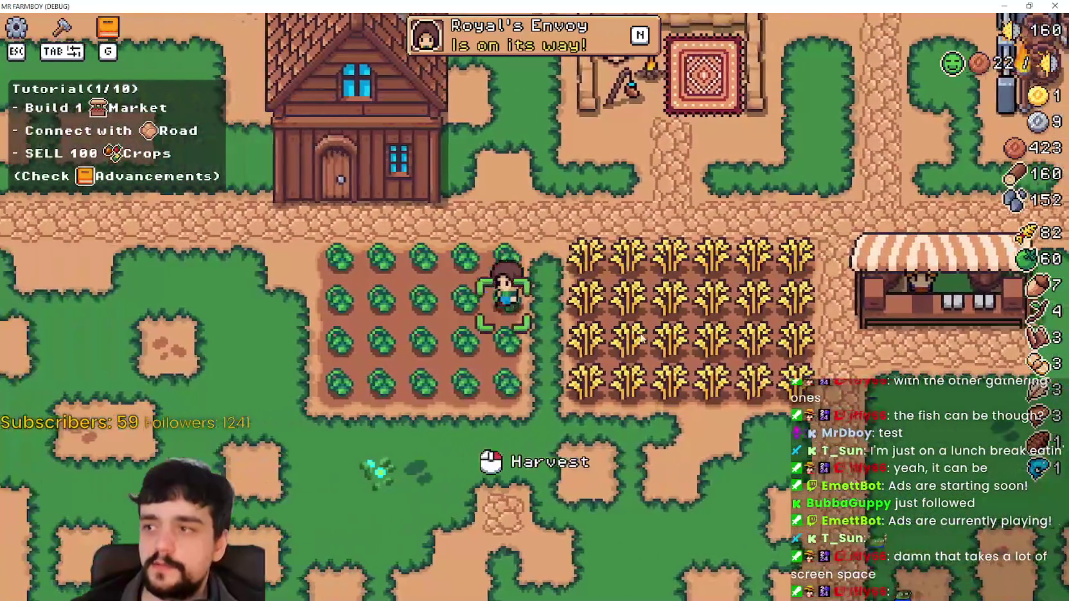
pyautogui.scroll(-1, 638, 336)
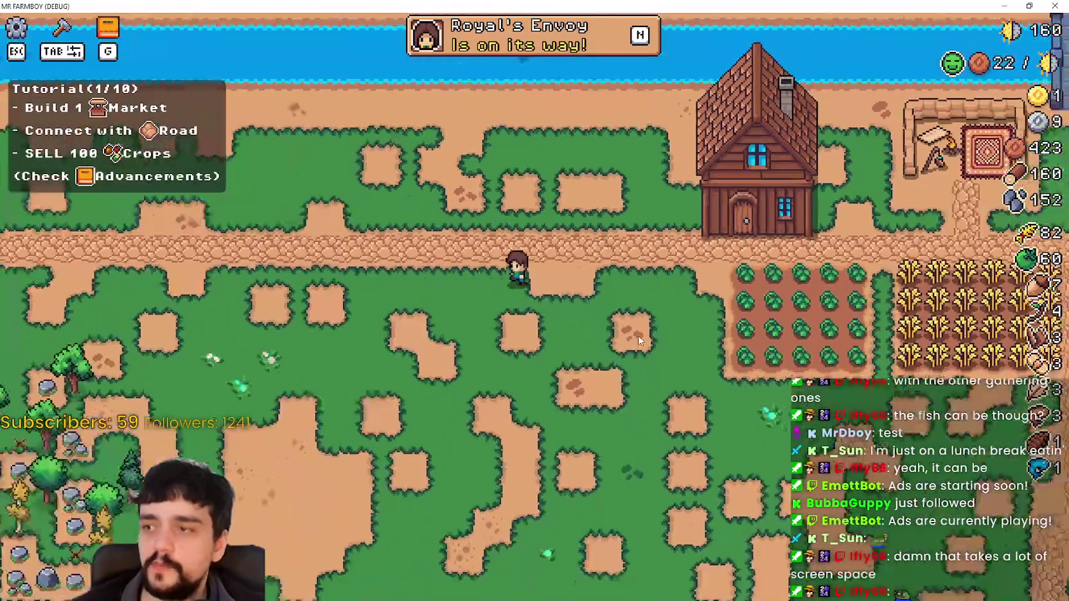
pyautogui.press('s')
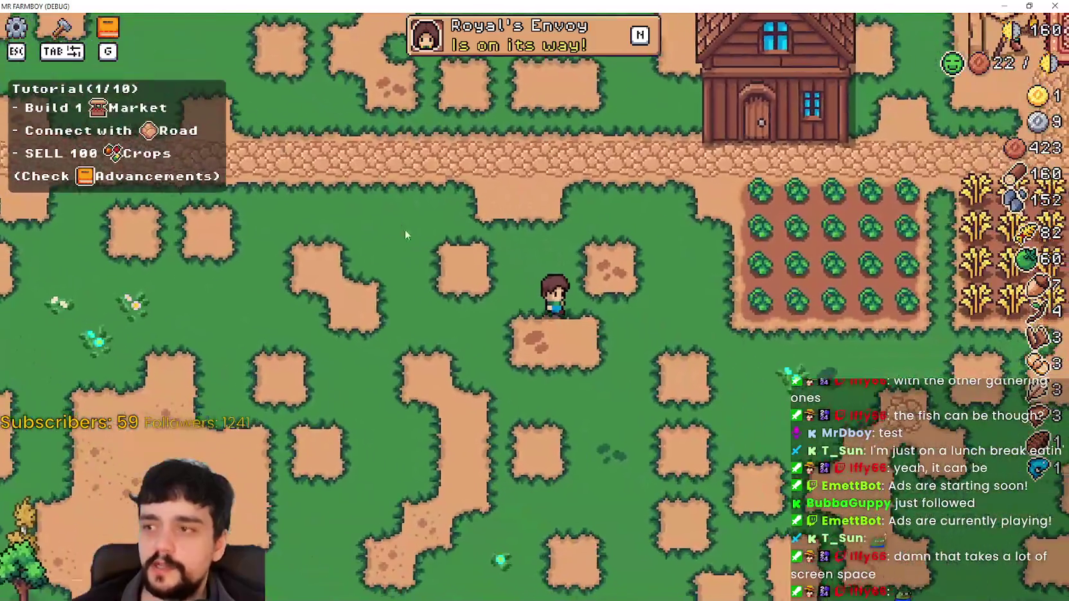
pyautogui.press('d')
pyautogui.press('w')
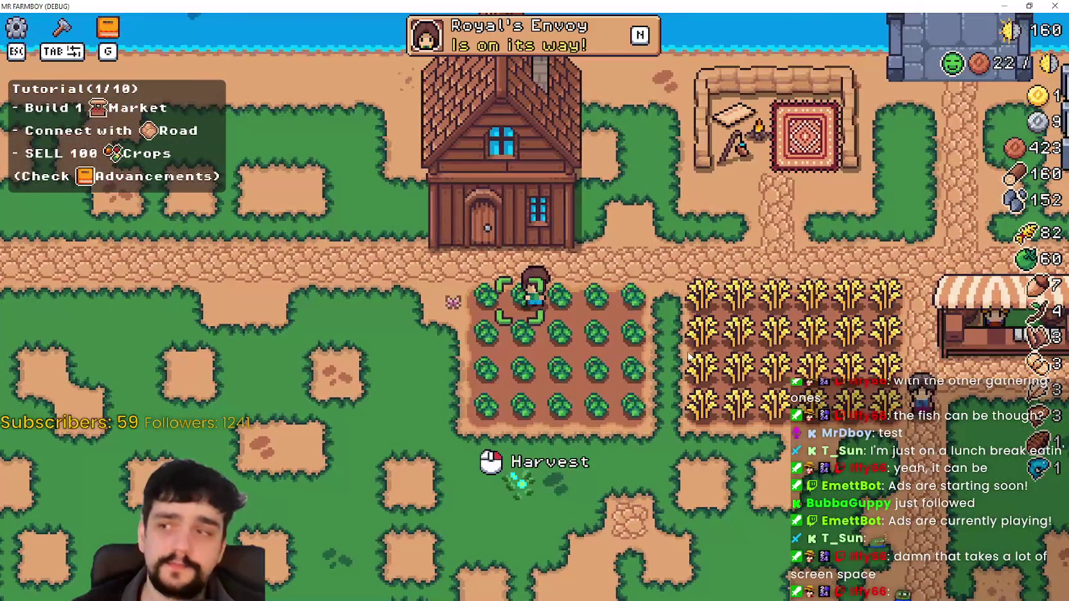
pyautogui.press('a')
pyautogui.press('a')
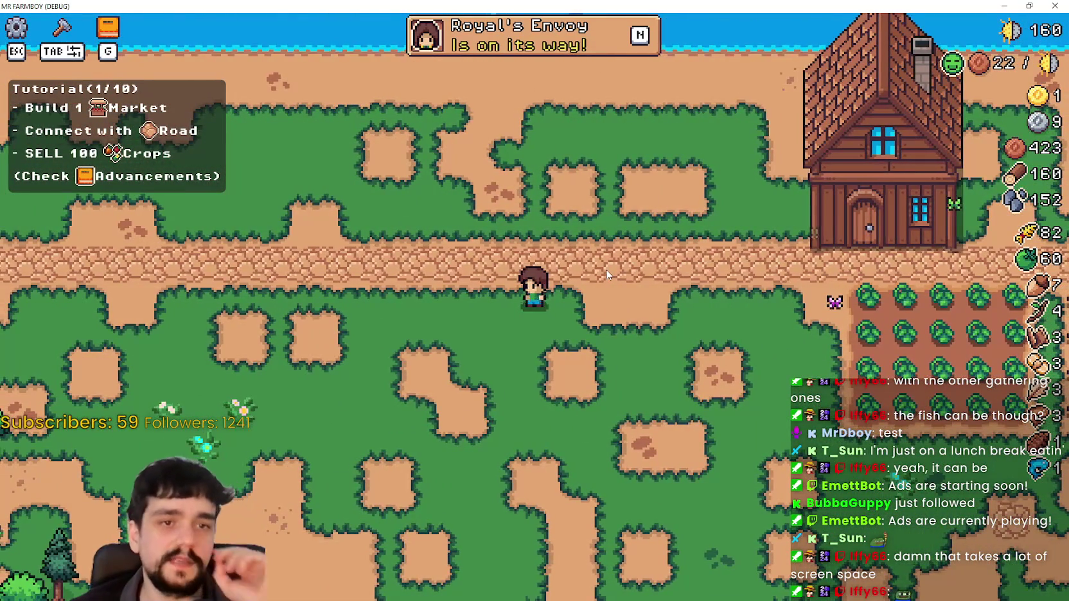
pyautogui.press('w')
pyautogui.press('d')
pyautogui.press('a')
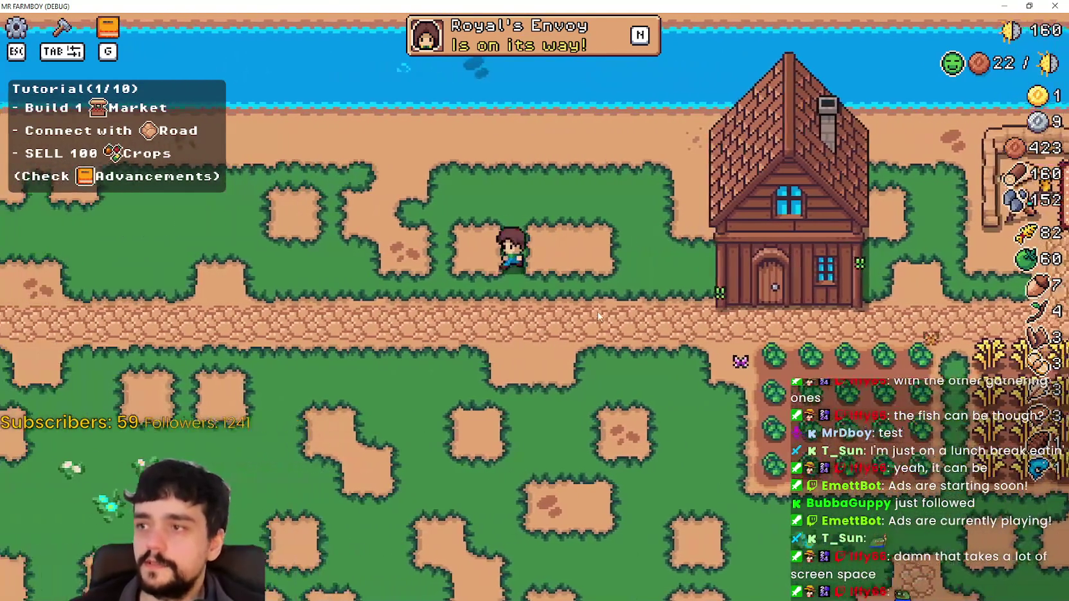
pyautogui.press('s')
pyautogui.press('d')
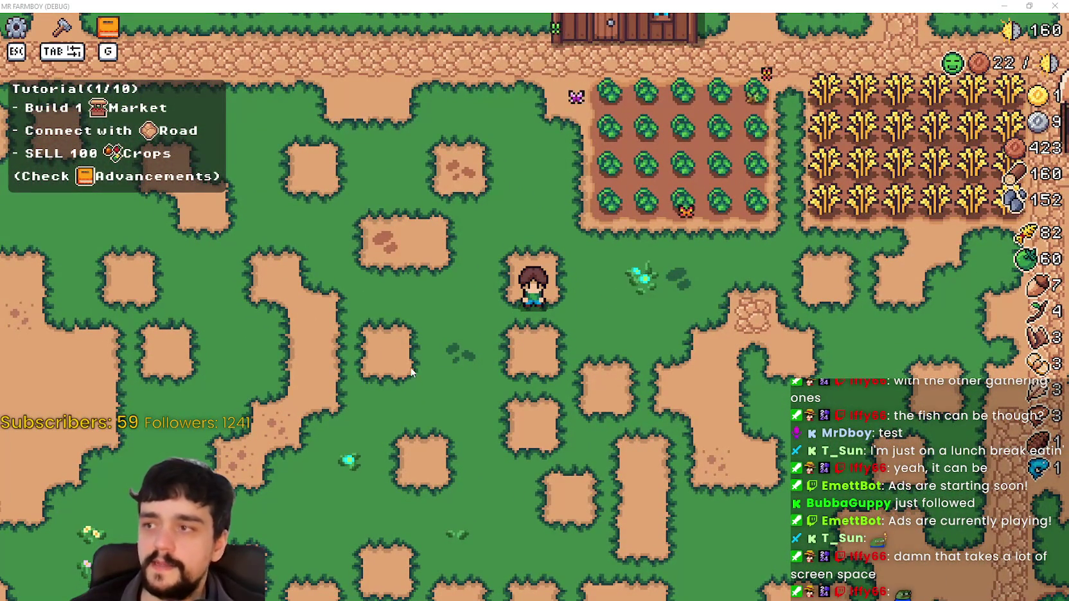
# Stop the game and delete the separate SELL 100 Crops tutorial entry
pyautogui.click(1029, 6)
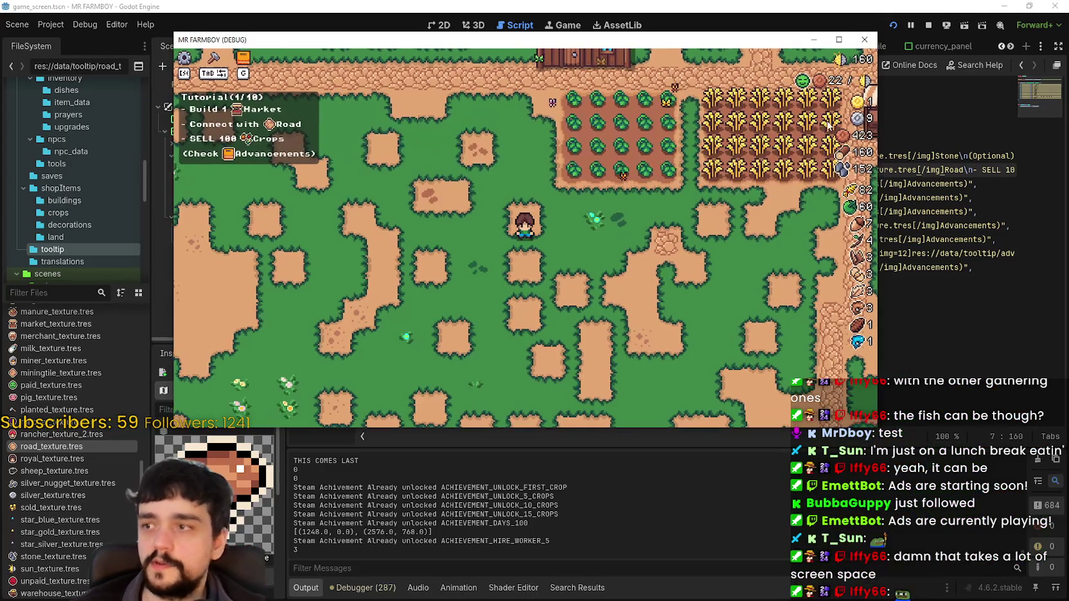
pyautogui.click(929, 27)
pyautogui.click(722, 282)
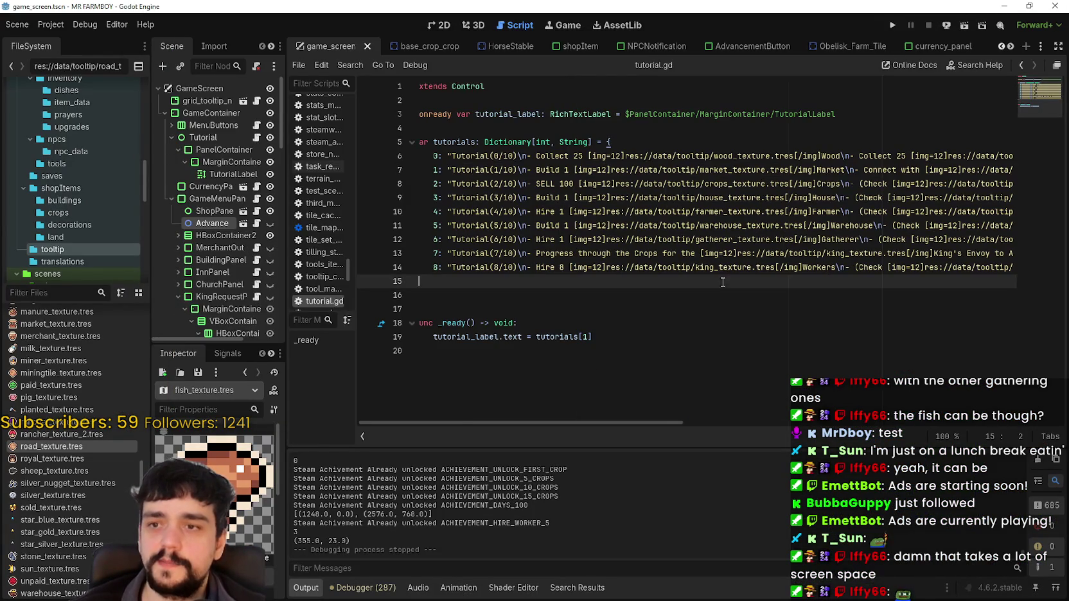
pyautogui.moveTo(739, 170)
pyautogui.mouseDown()
pyautogui.moveTo(429, 170)
pyautogui.moveTo(1016, 177)
pyautogui.mouseUp()
pyautogui.click(437, 183)
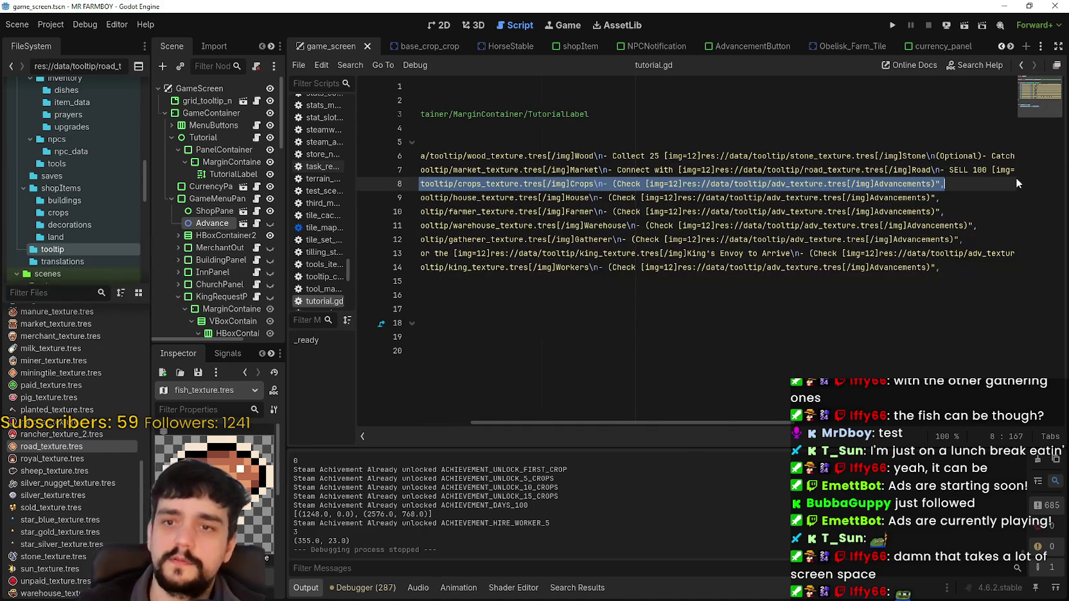
pyautogui.press('BackSpace')
pyautogui.press('BackSpace')
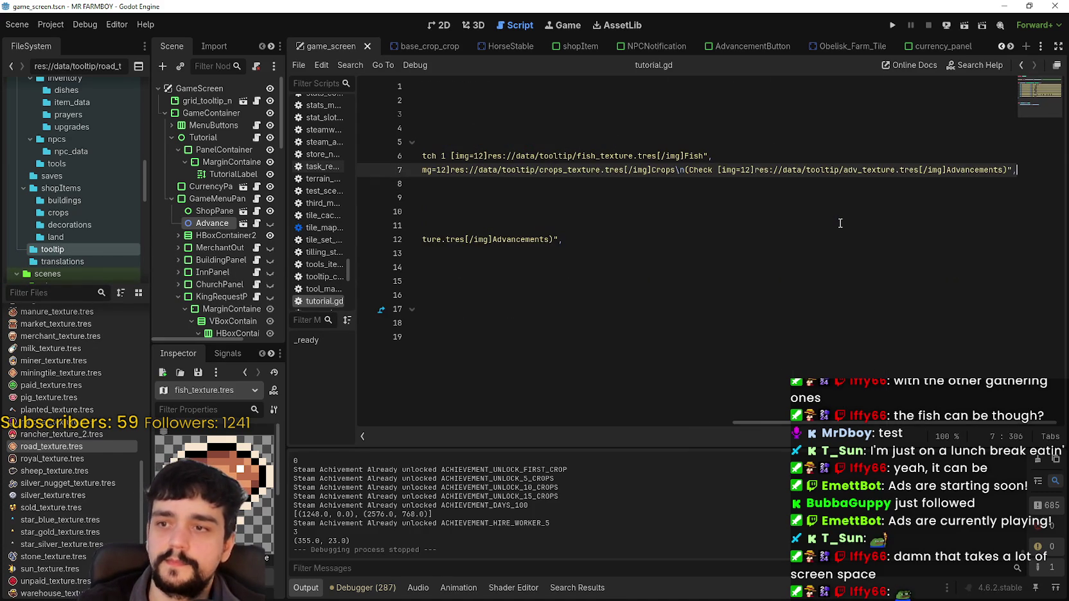
# Select the Connect with Road task text from the Market step line
pyautogui.click(829, 206)
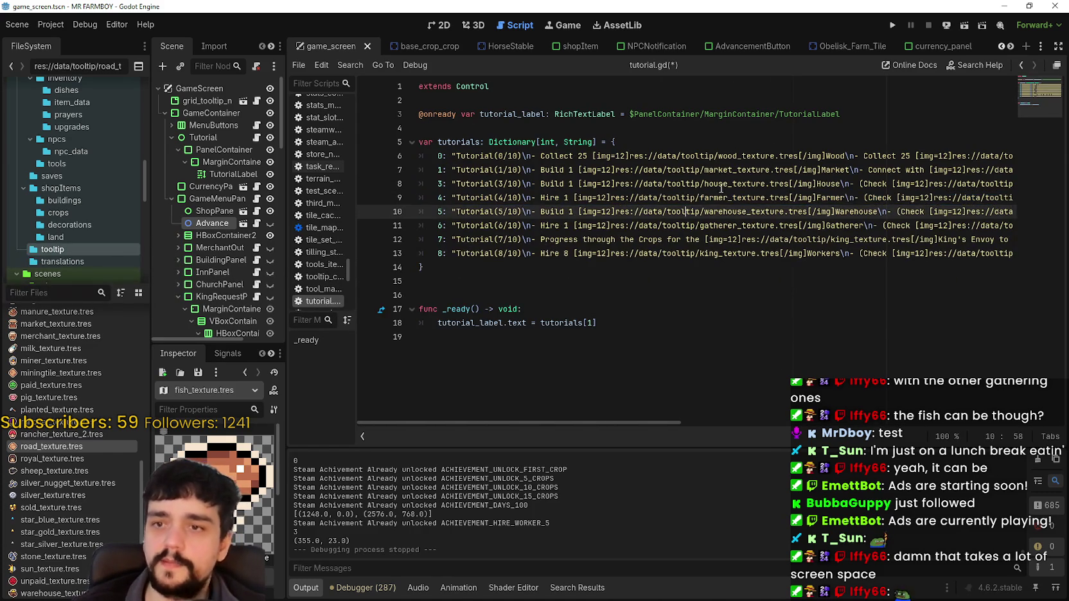
pyautogui.doubleClick(822, 184)
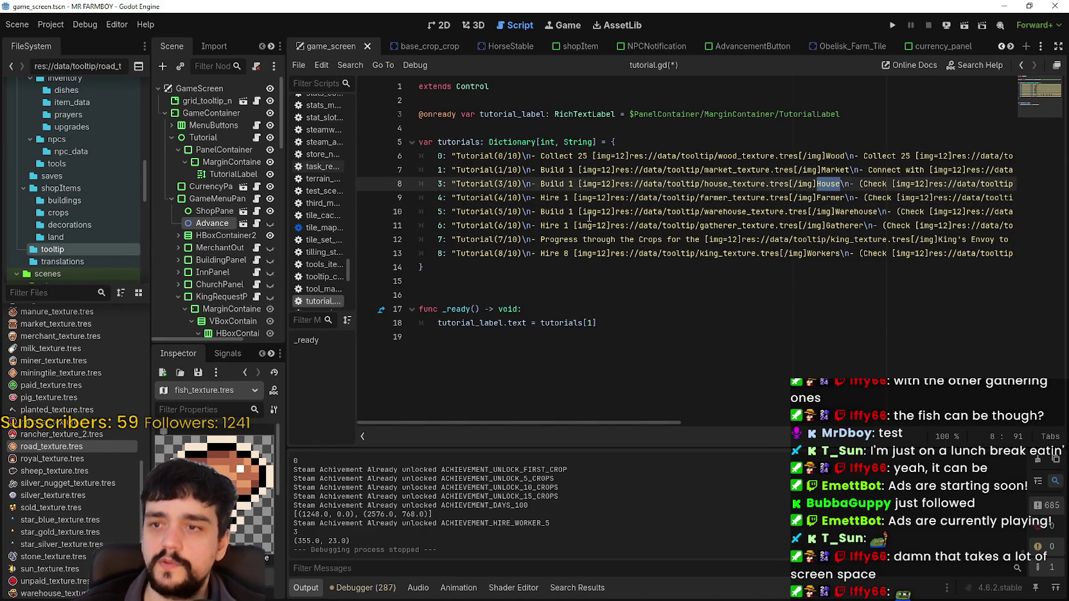
pyautogui.moveTo(541, 198); pyautogui.dragTo(833, 198)
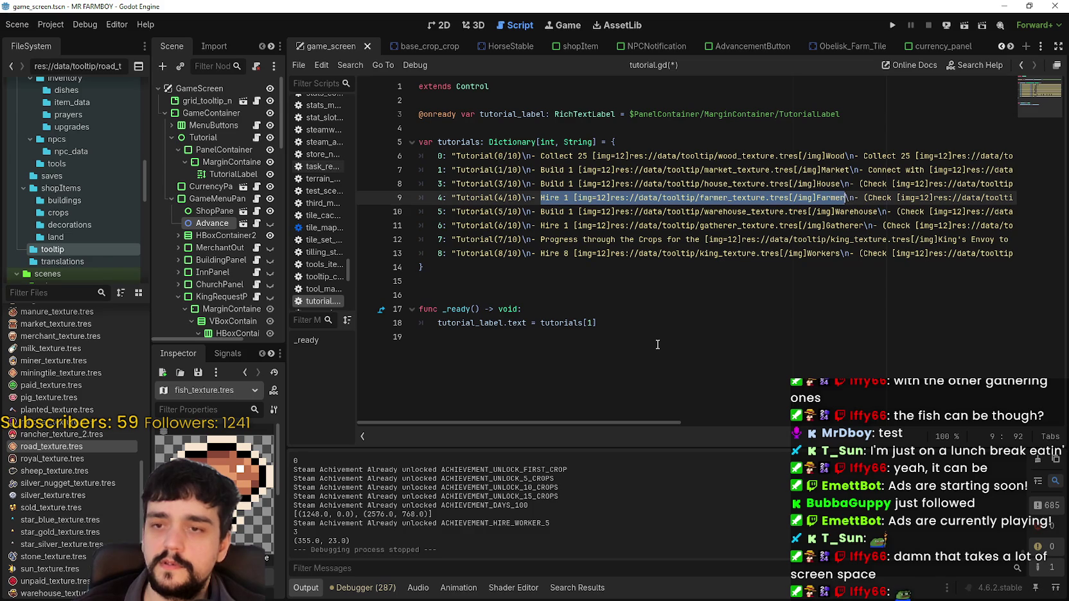
pyautogui.moveTo(613, 422); pyautogui.dragTo(763, 423)
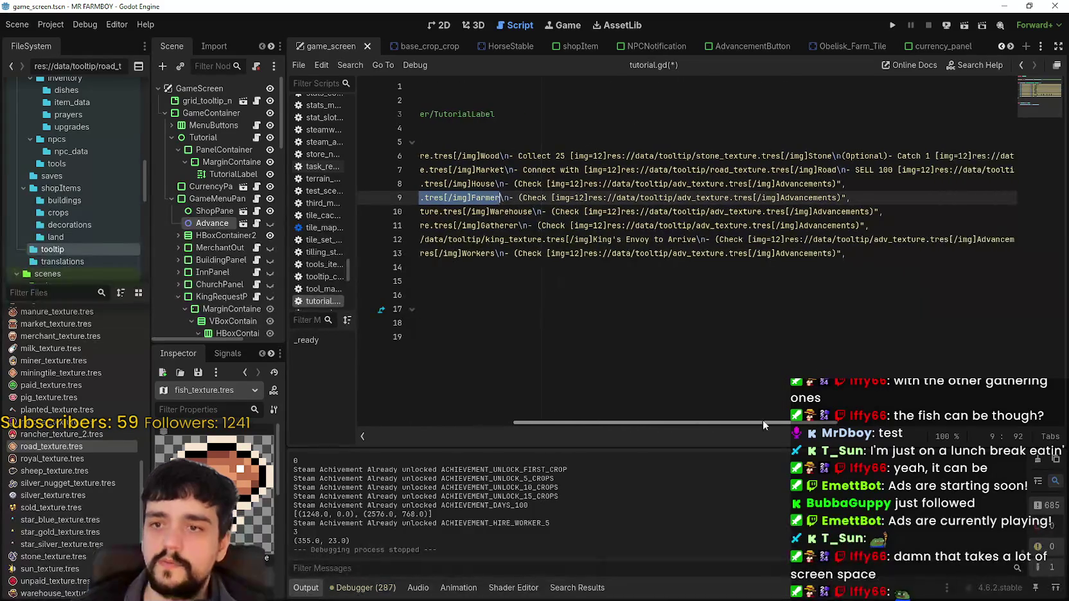
pyautogui.click(556, 170)
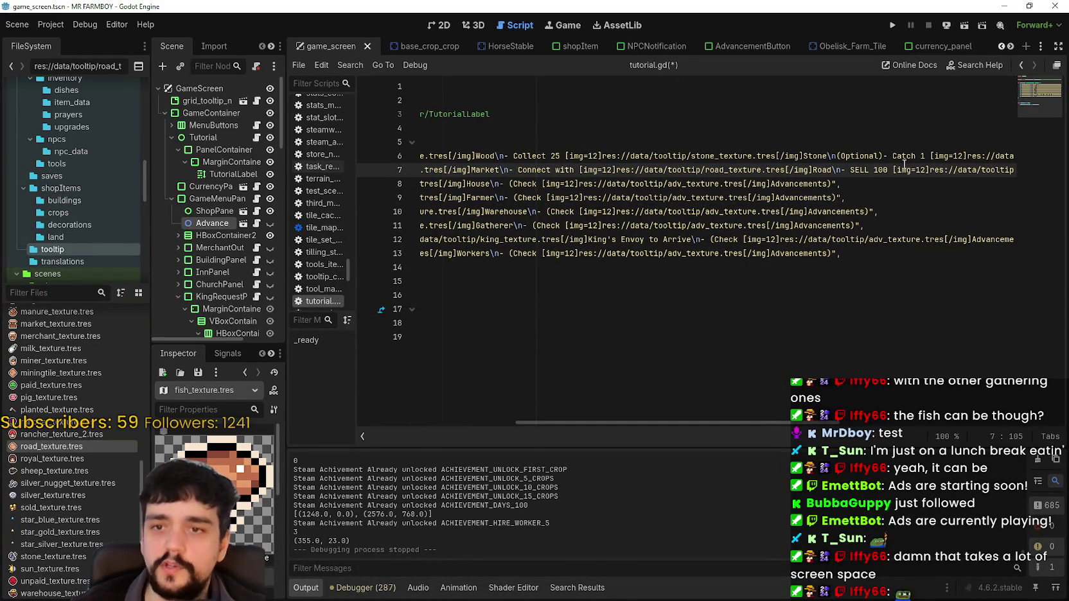
pyautogui.moveTo(846, 170); pyautogui.dragTo(1008, 170)
pyautogui.click(1011, 169)
pyautogui.tripleClick(1015, 170)
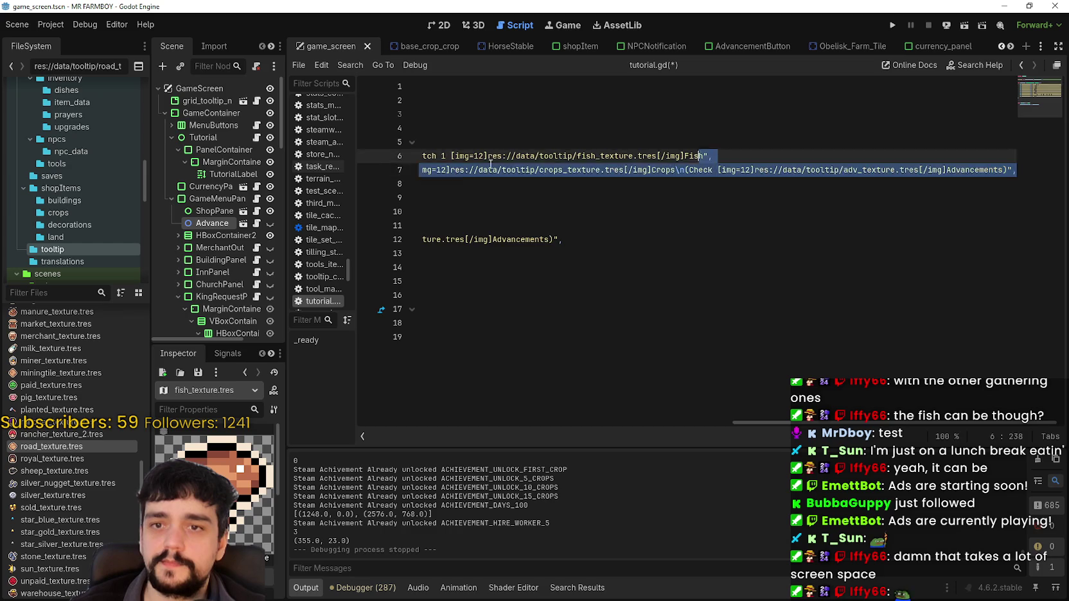
pyautogui.click(663, 185)
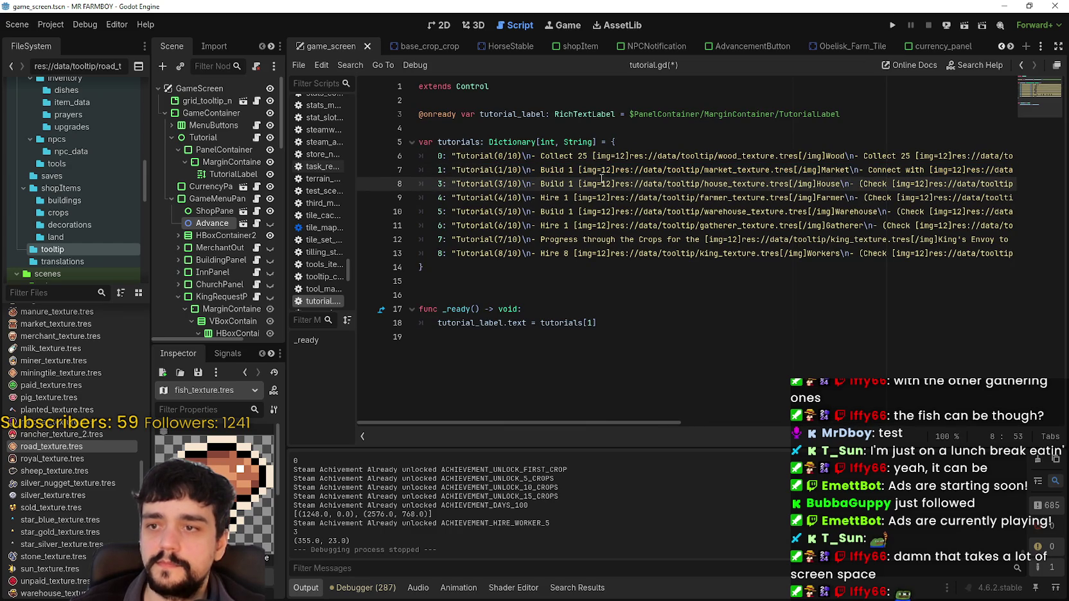
pyautogui.click(873, 184)
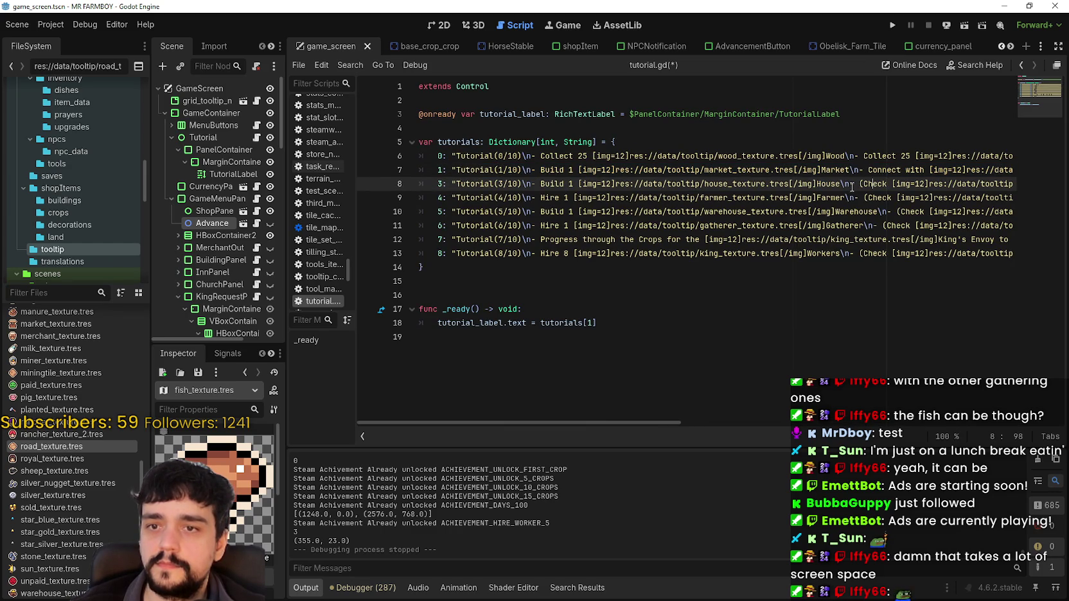
pyautogui.moveTo(943, 170)
pyautogui.mouseDown()
pyautogui.moveTo(1015, 171)
pyautogui.moveTo(386, 176)
pyautogui.moveTo(836, 171)
pyautogui.mouseUp()
pyautogui.hotkey('ctrl', 'c')
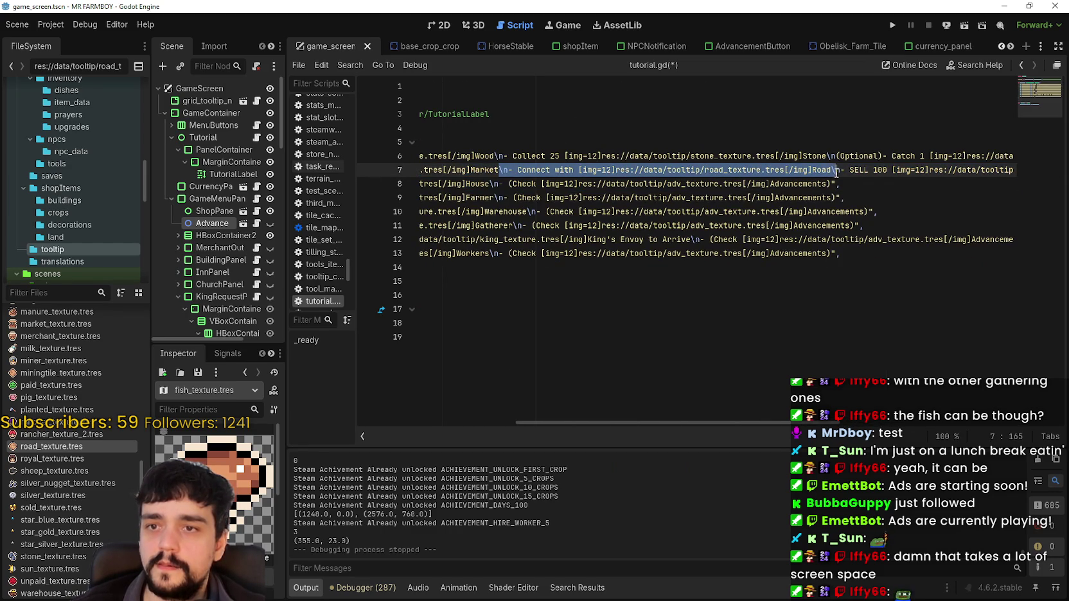
# Paste '- Connect with Road' after House in the House step and fix its line break
pyautogui.click(499, 184)
pyautogui.hotkey('ctrl', 'v')
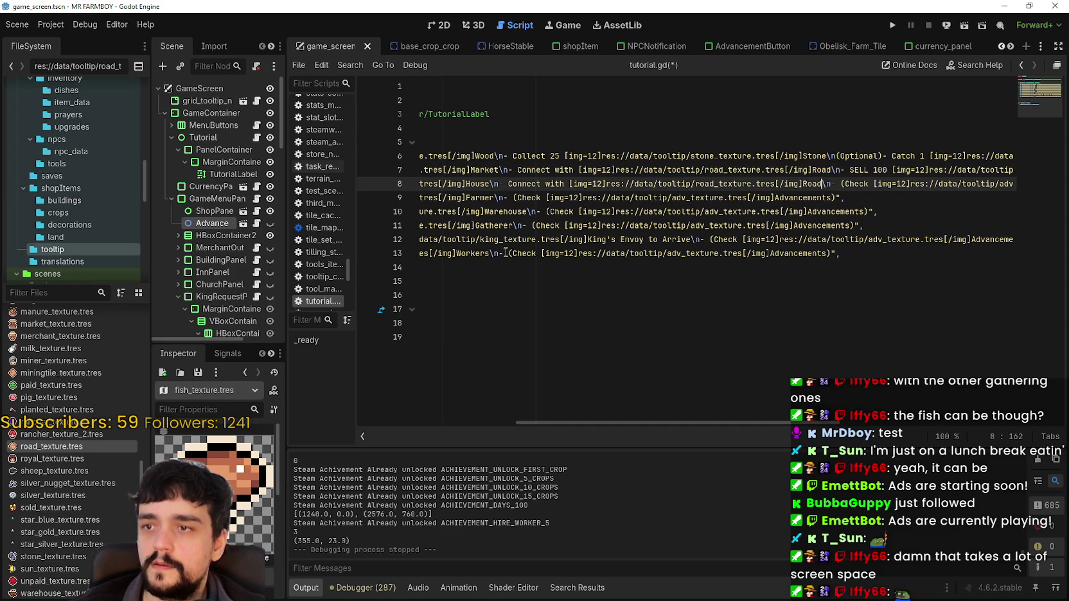
pyautogui.click(842, 184)
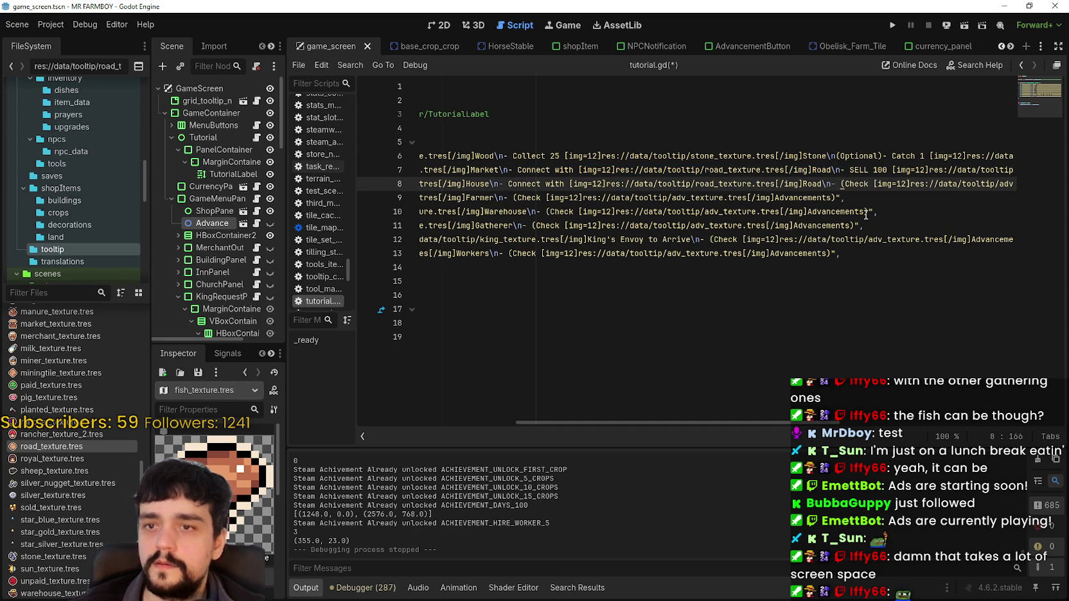
pyautogui.press('BackSpace')
pyautogui.press('BackSpace')
pyautogui.press('BackSpace')
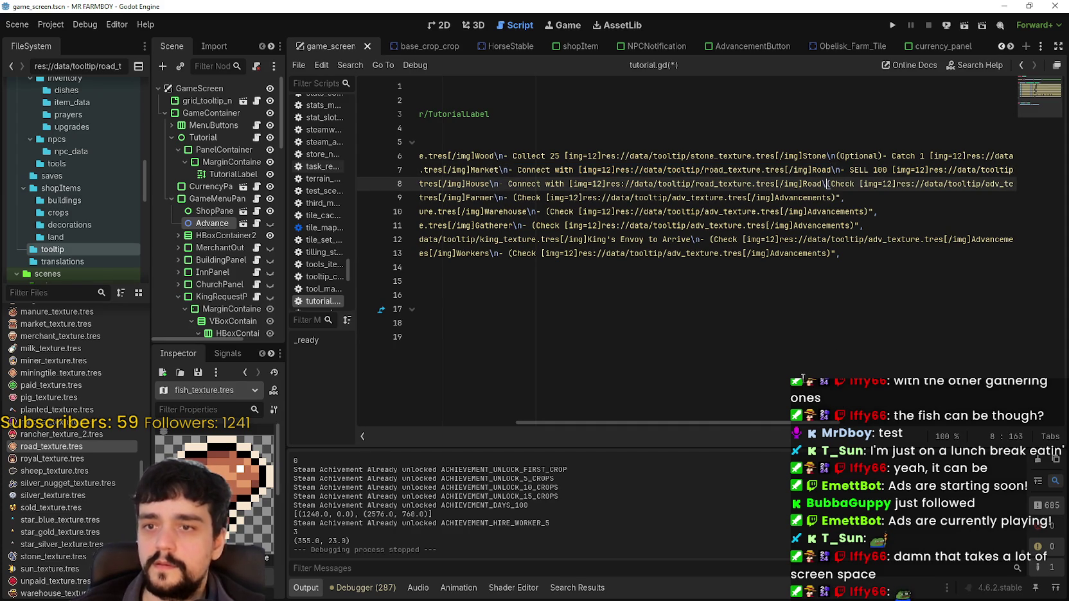
pyautogui.write('n-')
pyautogui.press('BackSpace')
pyautogui.press('BackSpace')
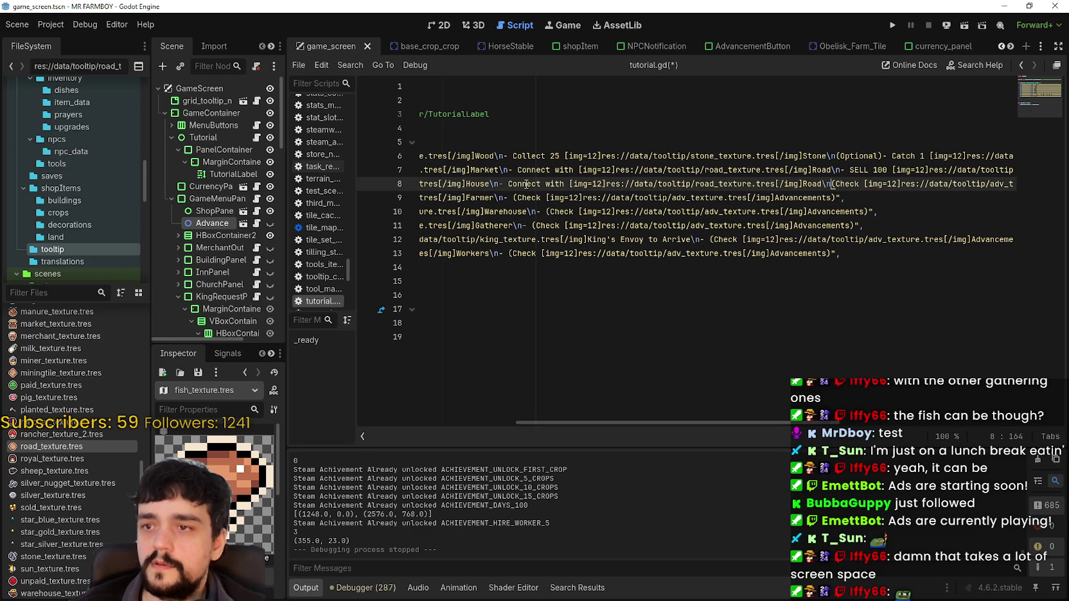
pyautogui.moveTo(771, 423); pyautogui.dragTo(748, 424)
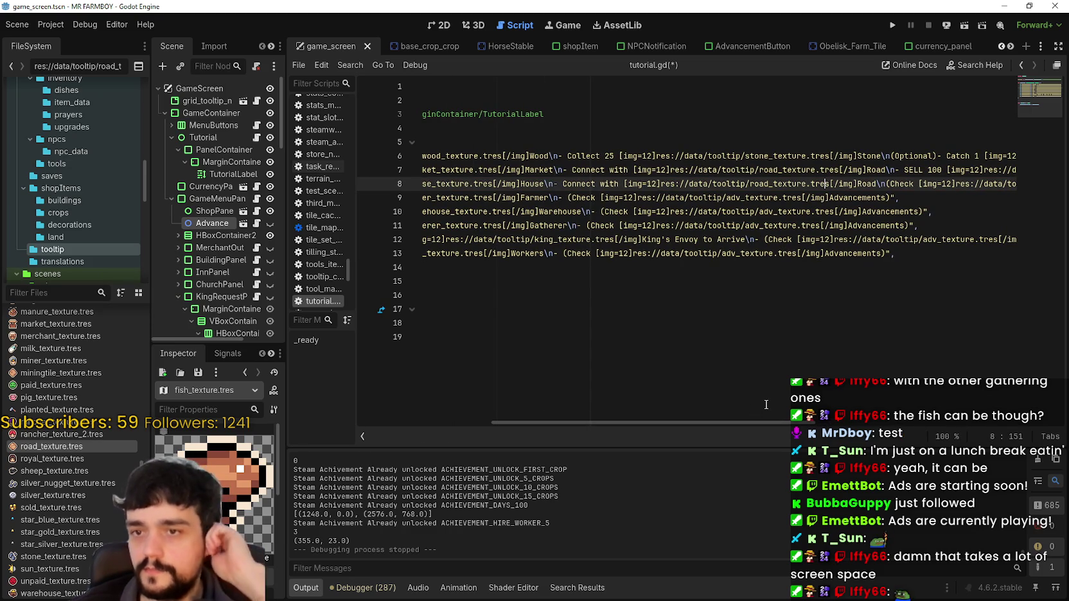
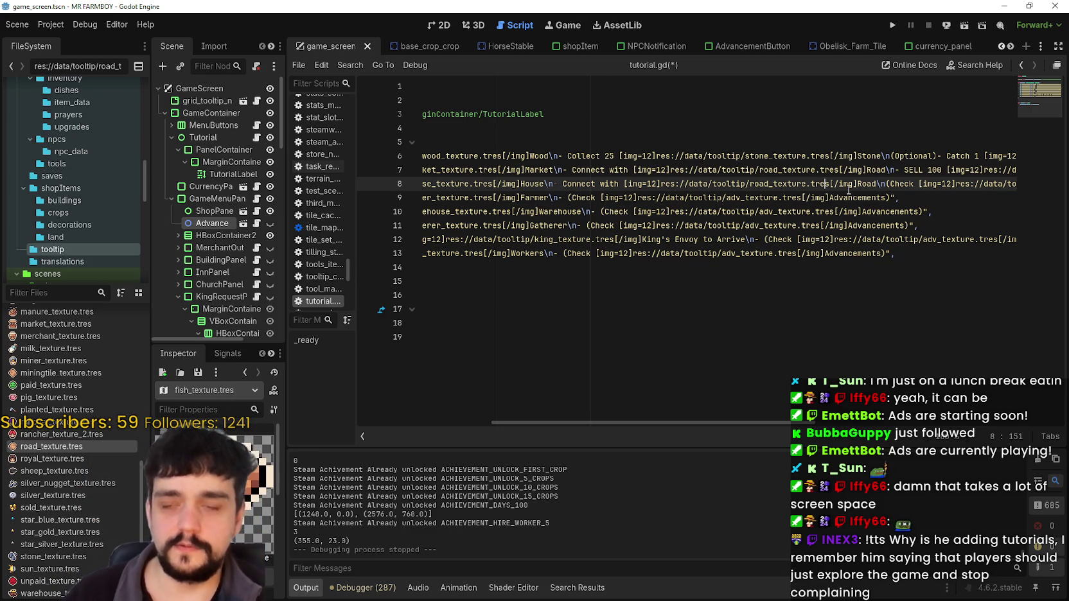
# On line 8 of the House step, swap the road_texture img path for farmtile_texture
pyautogui.doubleClick(847, 184)
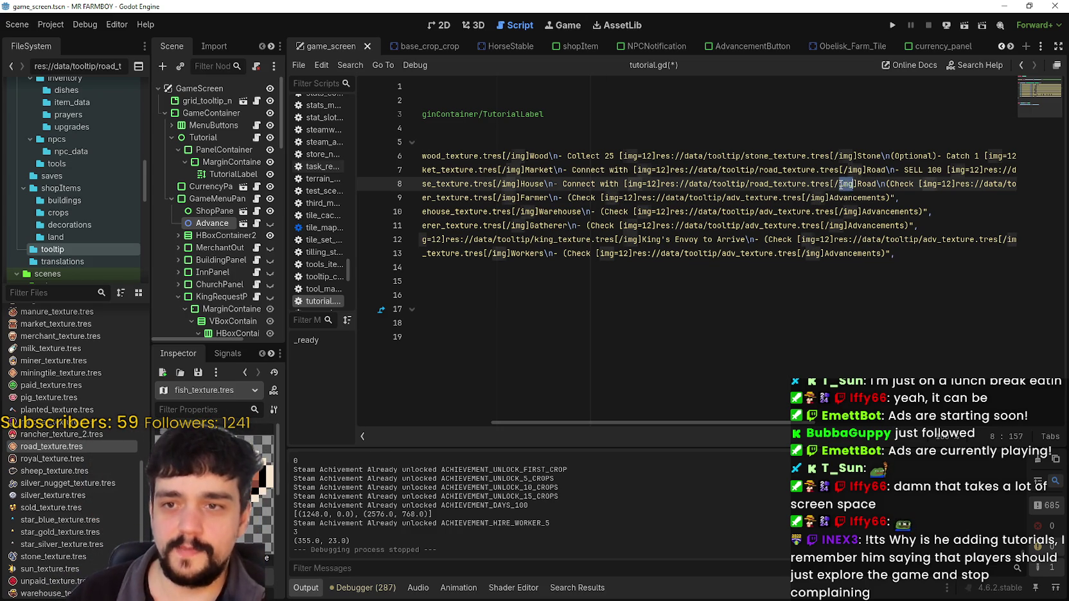
pyautogui.press('Left')
pyautogui.press('Left')
pyautogui.hotkey('shift', 'Left')
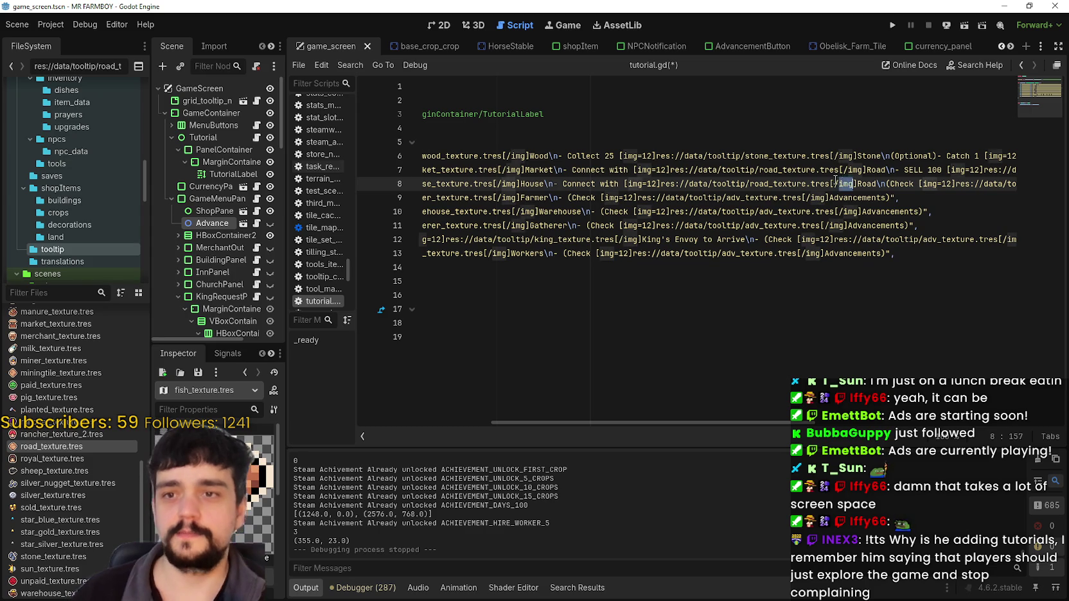
pyautogui.hscroll(-5, 570, 194)
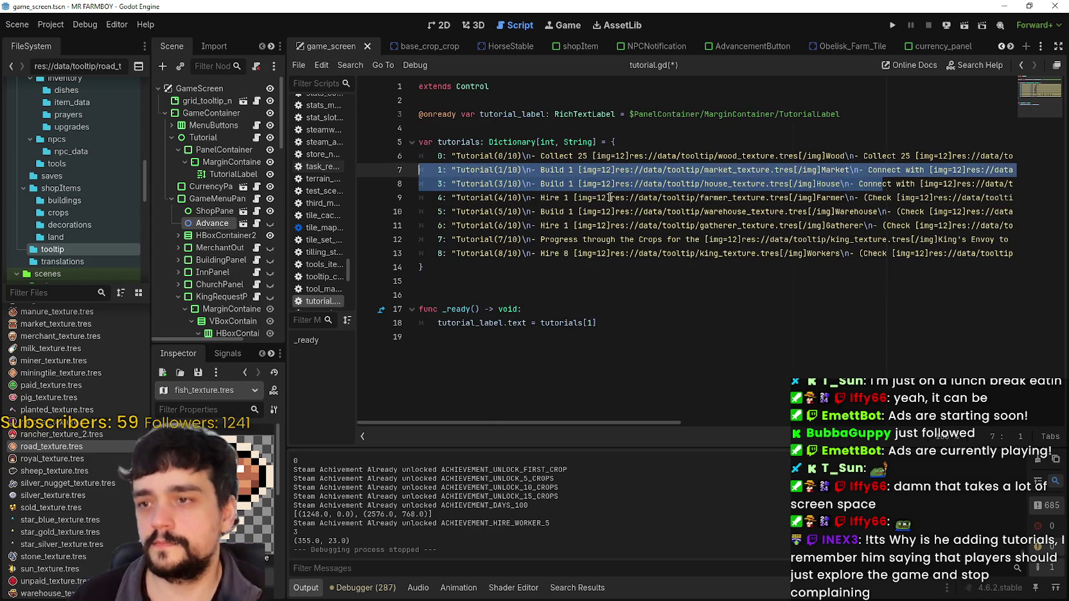
pyautogui.click(643, 198)
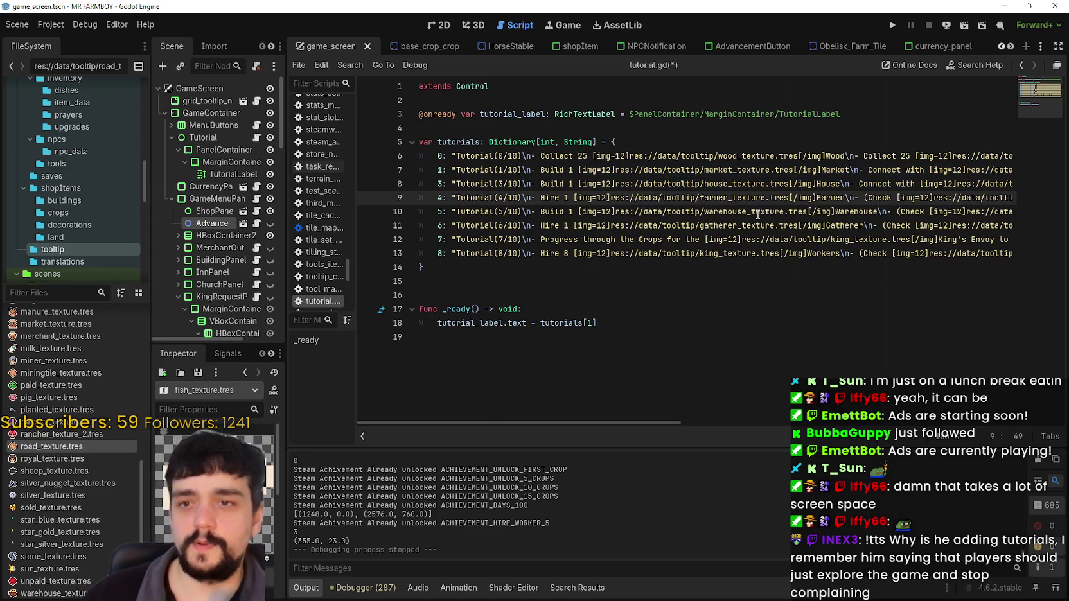
pyautogui.click(839, 183)
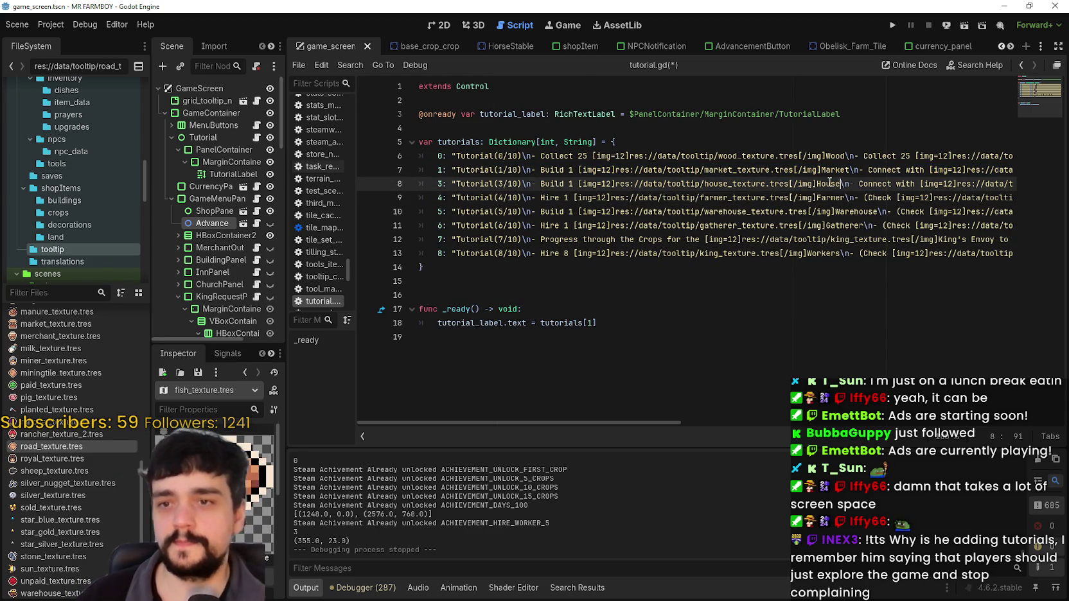
pyautogui.doubleClick(829, 184)
pyautogui.doubleClick(863, 213)
pyautogui.click(823, 184)
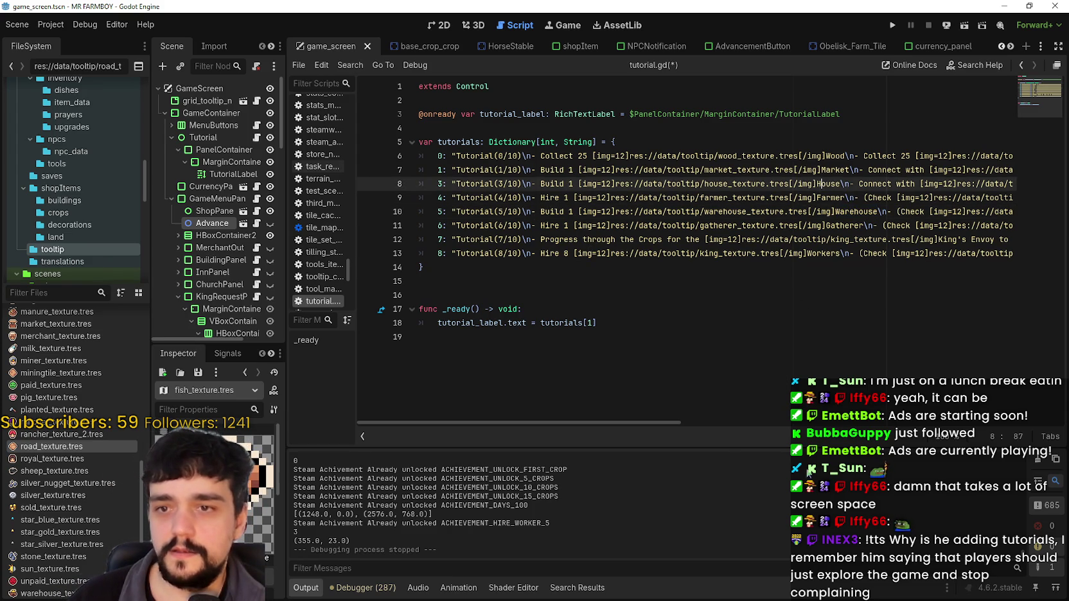
# Change line 8's connect objective from Road to Farm and save tutorial.gd
pyautogui.moveTo(639, 419); pyautogui.dragTo(813, 428)
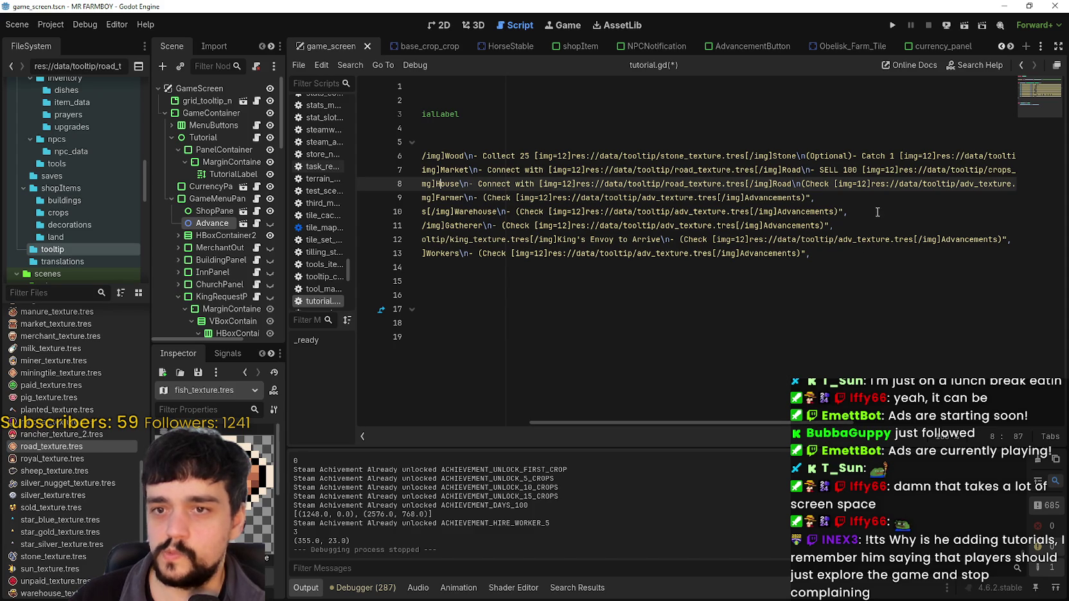
pyautogui.moveTo(791, 185); pyautogui.dragTo(460, 185)
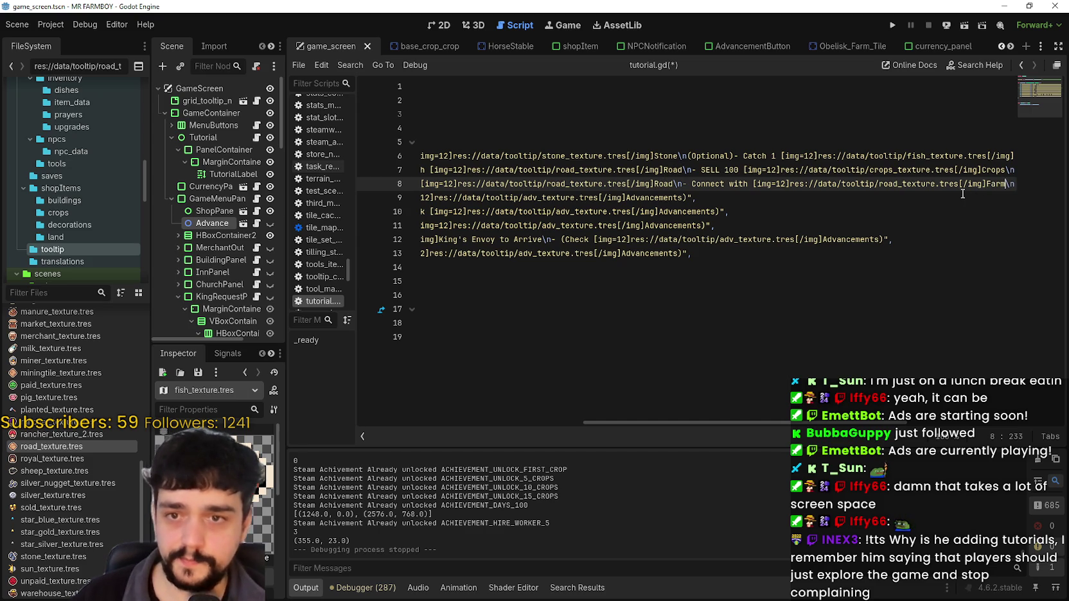
pyautogui.moveTo(874, 424); pyautogui.dragTo(915, 421)
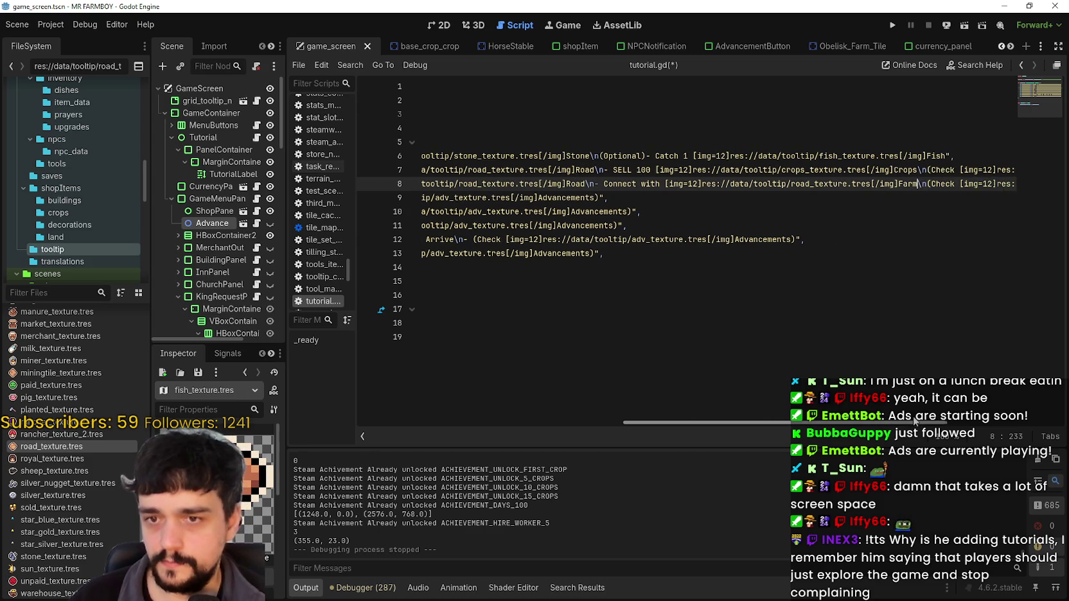
pyautogui.click(807, 193)
pyautogui.click(658, 184)
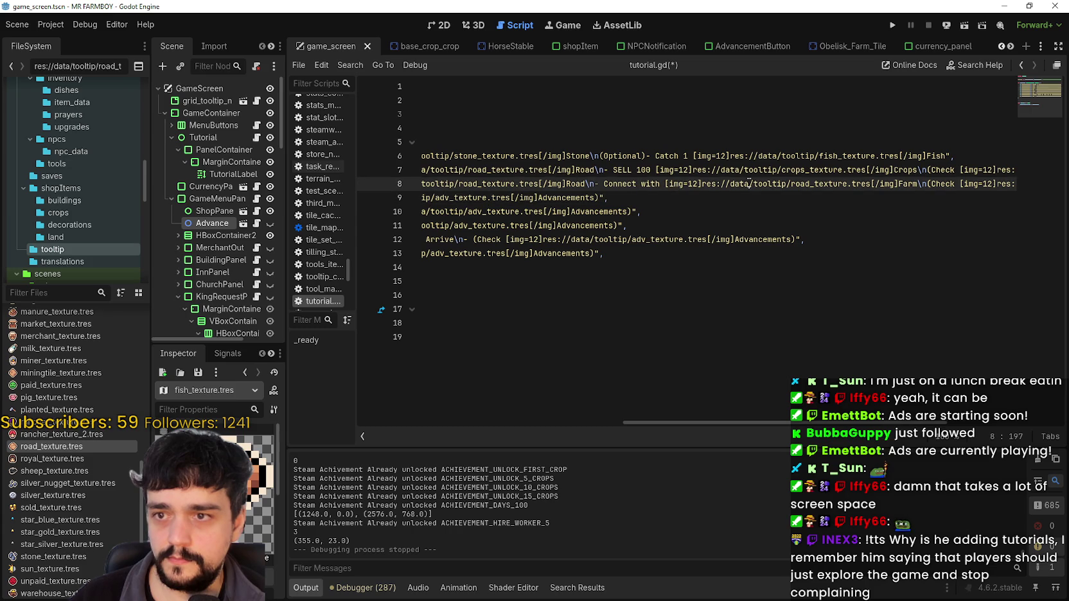
pyautogui.click(649, 169)
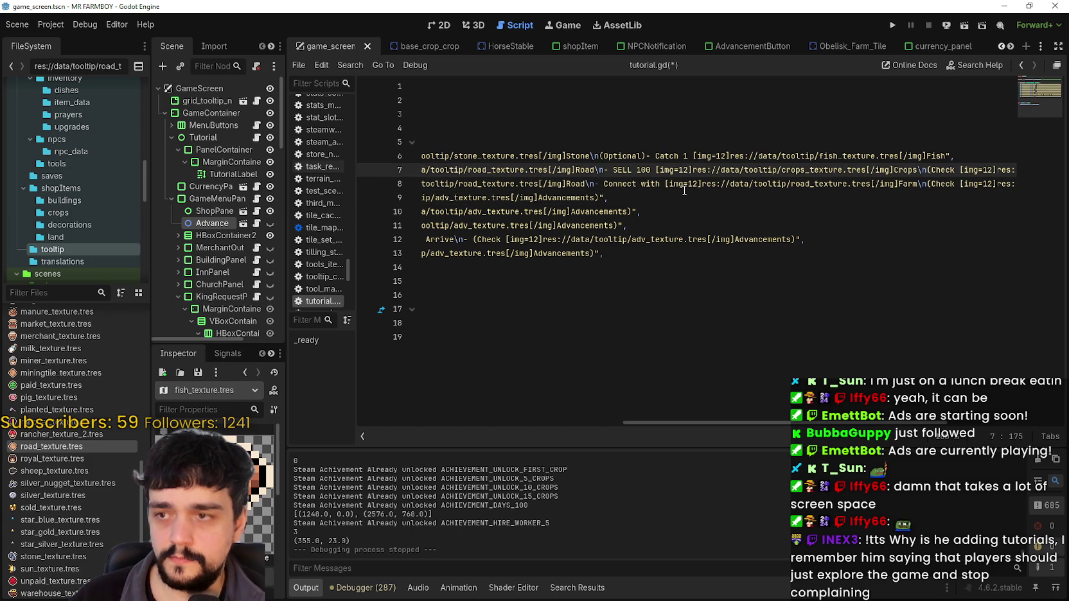
pyautogui.click(659, 184)
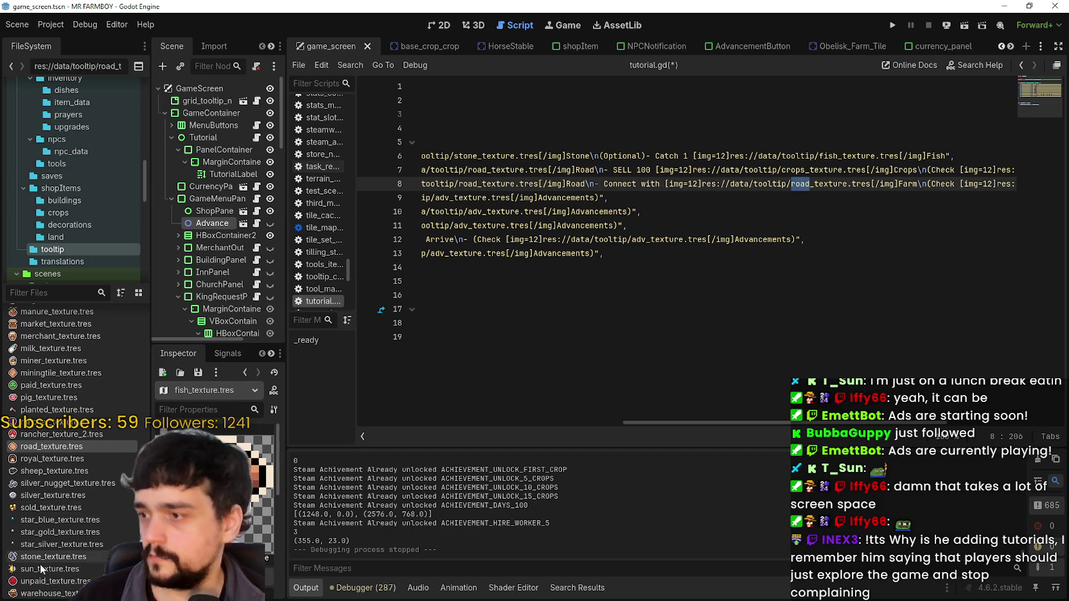
pyautogui.scroll(3, 70, 443)
pyautogui.scroll(5, 84, 572)
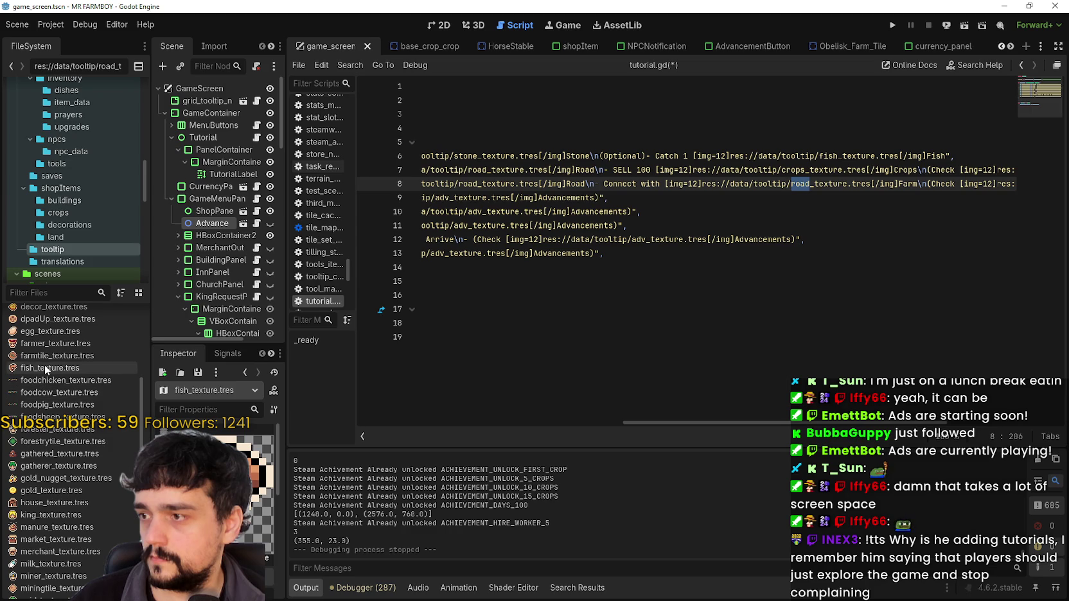
pyautogui.write('farmtile')
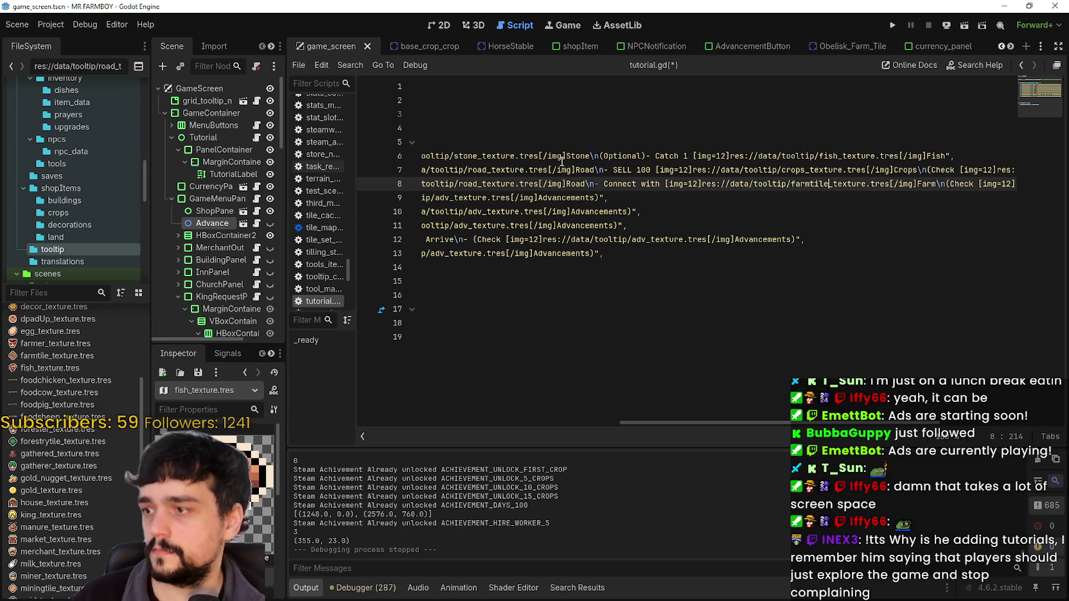
pyautogui.hotkey('ctrl', 's')
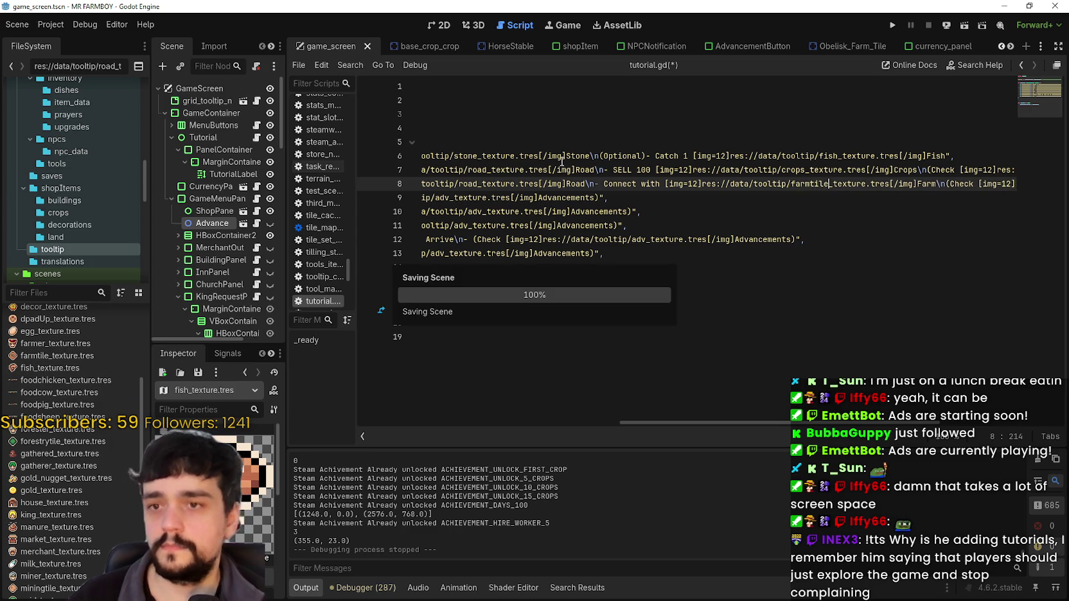
# Change the House step's key 3 to 2 and Tutorial(3/10) to Tutorial(2/10), and make _ready use tutorials[2]
pyautogui.moveTo(742, 423); pyautogui.dragTo(384, 377)
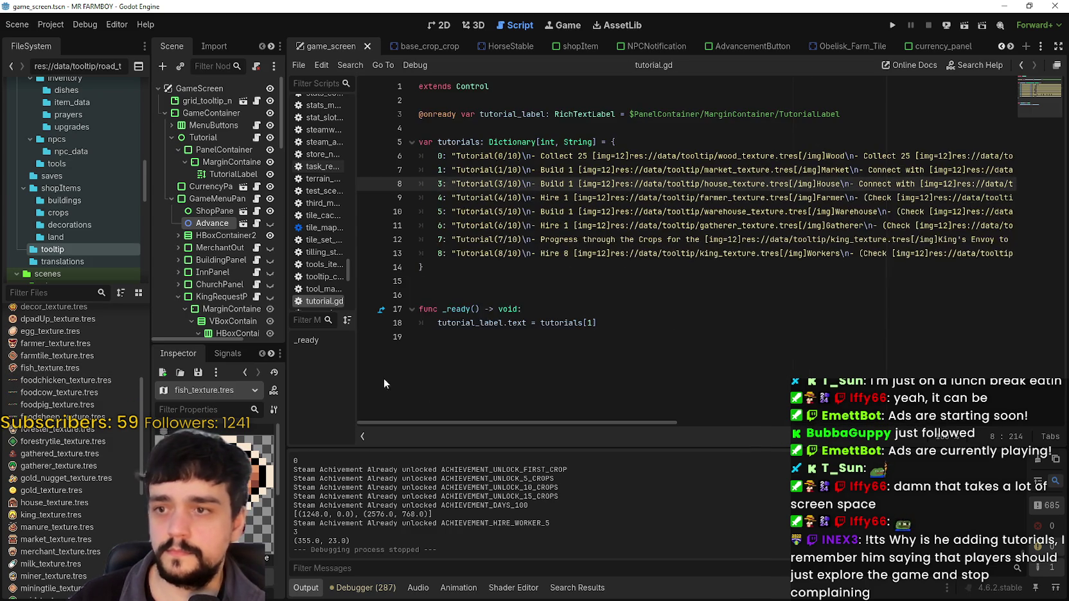
pyautogui.click(554, 275)
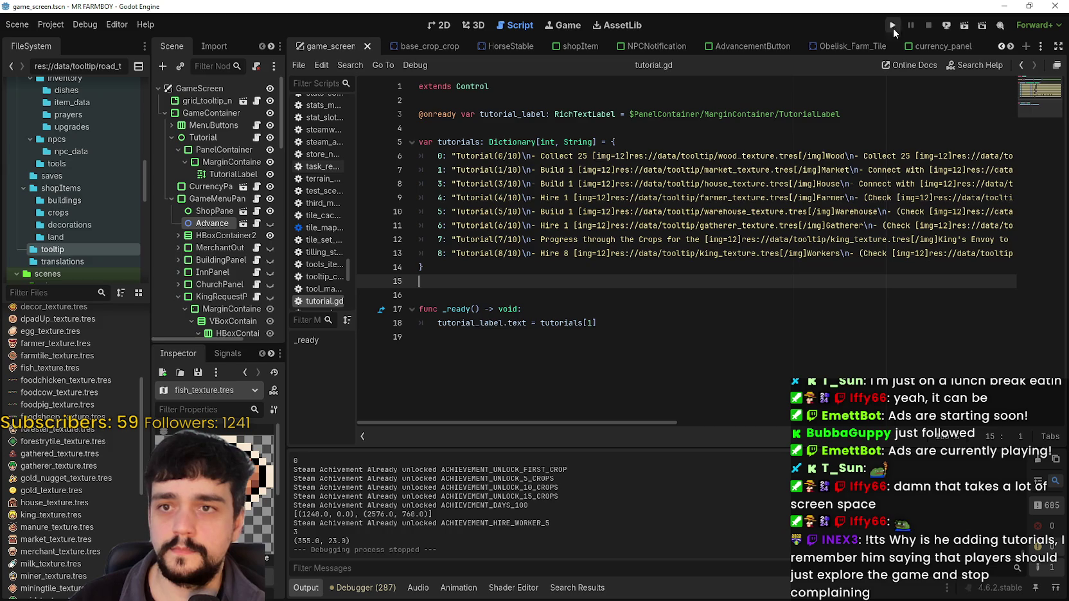
pyautogui.doubleClick(590, 322)
pyautogui.click(580, 183)
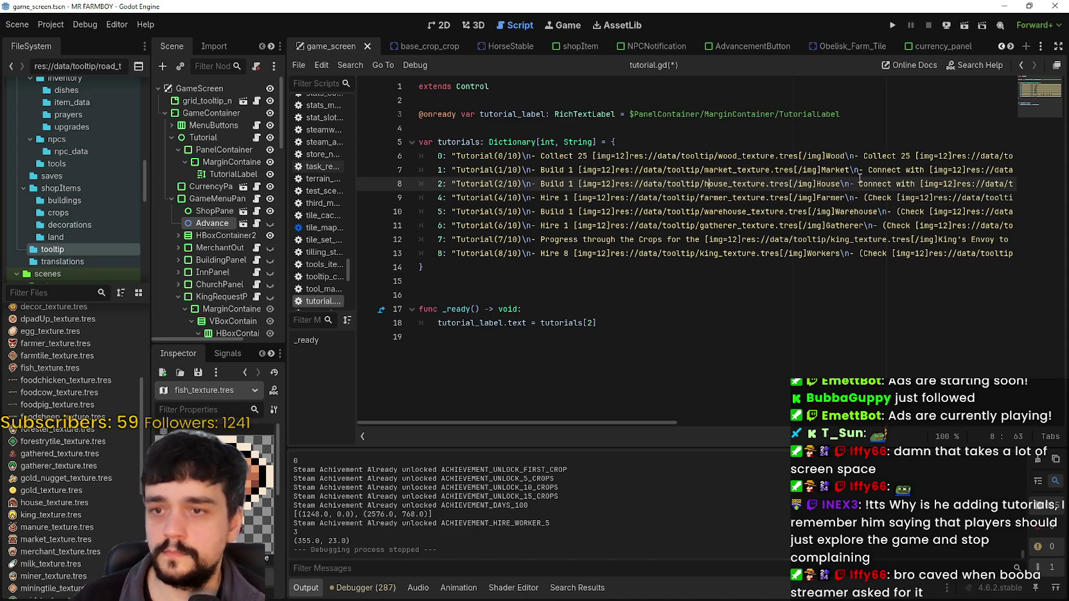
pyautogui.moveTo(643, 425)
pyautogui.mouseDown()
pyautogui.moveTo(1037, 425)
pyautogui.moveTo(663, 385)
pyautogui.mouseUp()
# Copy line 9's Hire 1 Farmer objective, paste it after Farm on line 8, and save
pyautogui.click(679, 210)
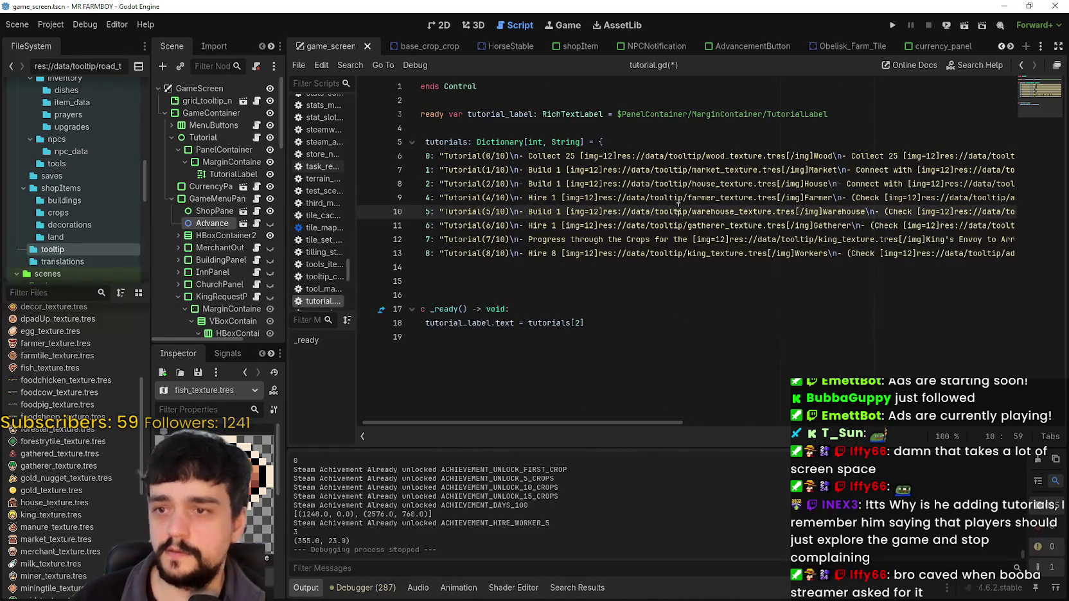
pyautogui.doubleClick(545, 199)
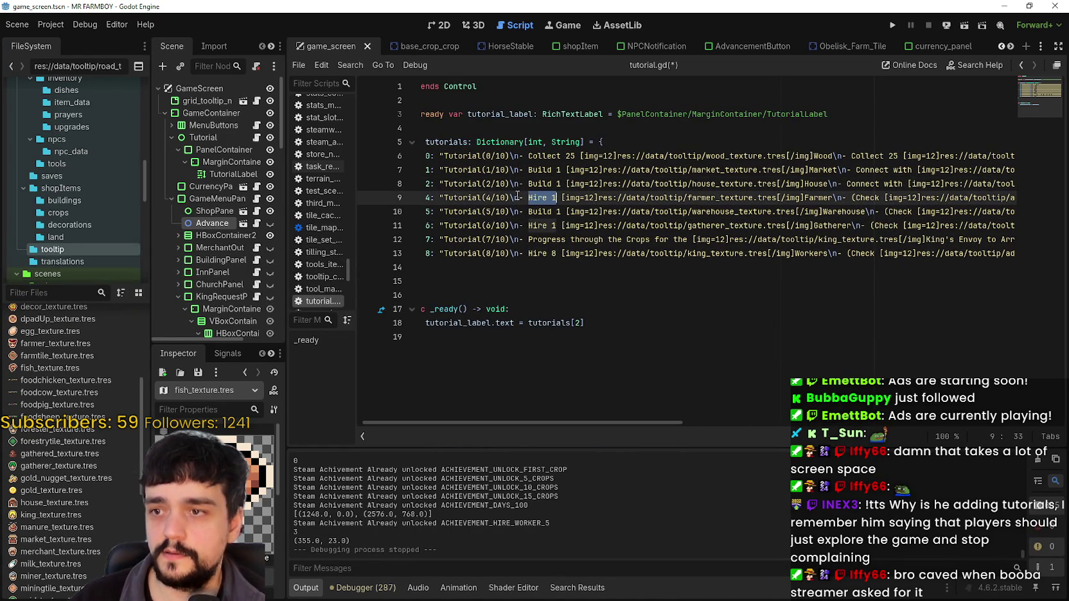
pyautogui.moveTo(510, 198)
pyautogui.mouseDown()
pyautogui.moveTo(614, 213)
pyautogui.moveTo(758, 199)
pyautogui.mouseUp()
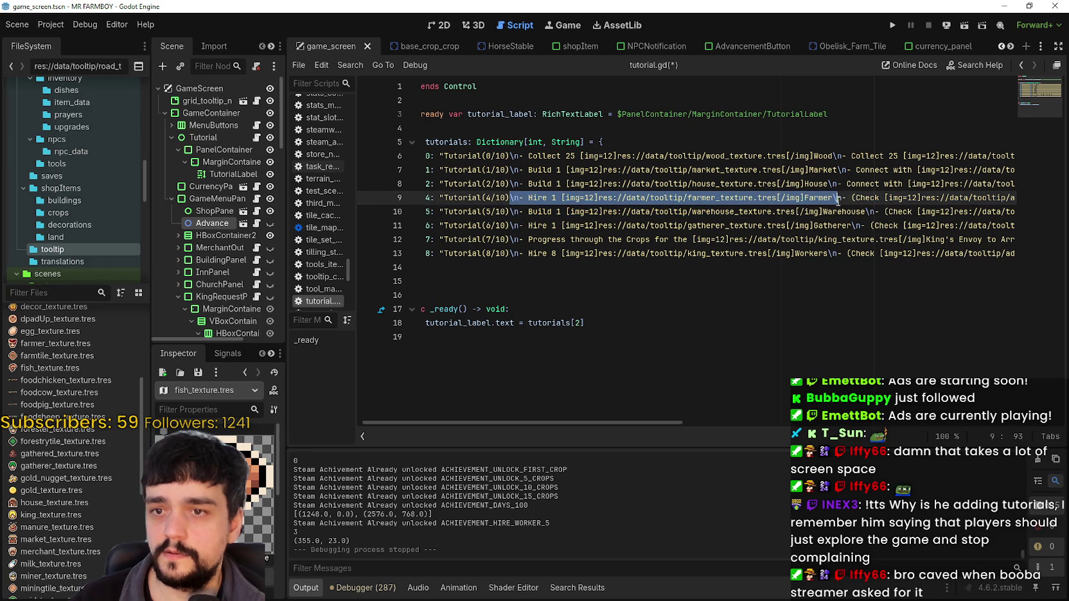
pyautogui.hscroll(10, 632, 429)
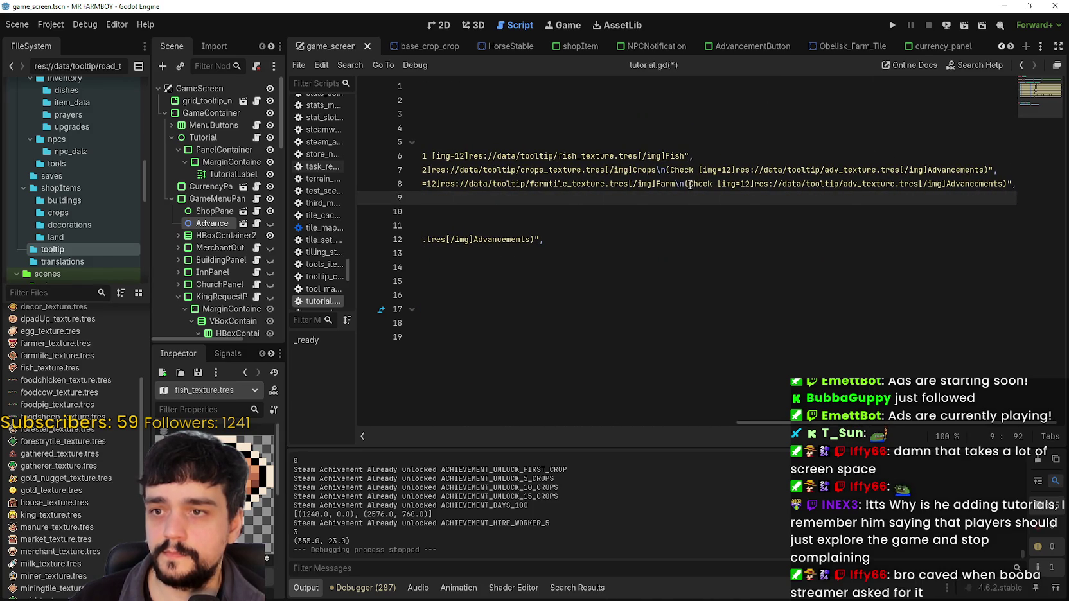
pyautogui.click(677, 183)
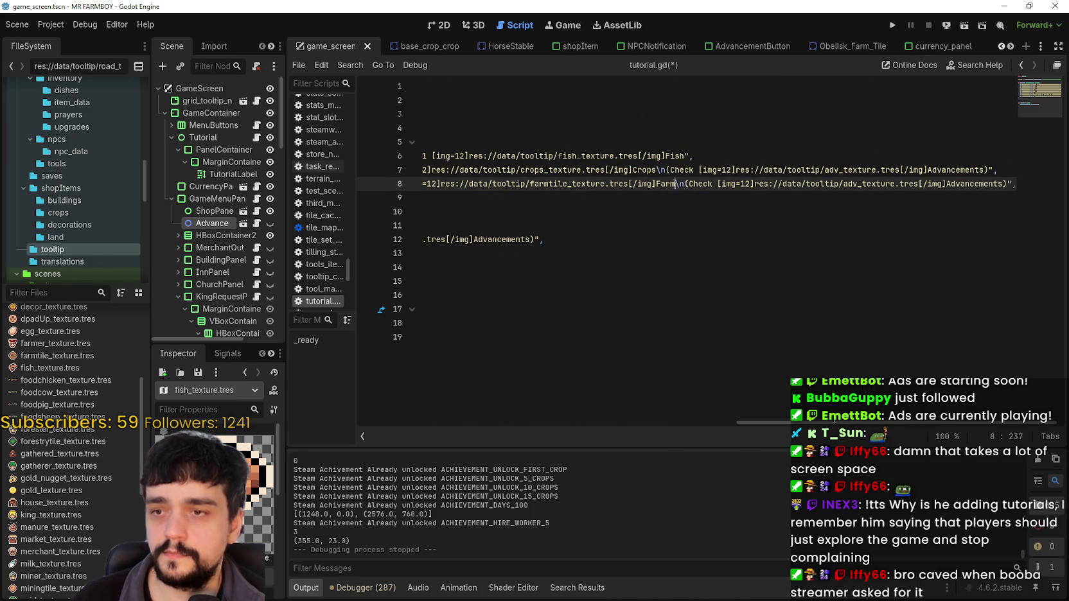
pyautogui.write('\\n- Hire 1 [img=12]res://data/tooltip/farmer_texture.tres[/img]Farmer')
pyautogui.hotkey('ctrl', 's')
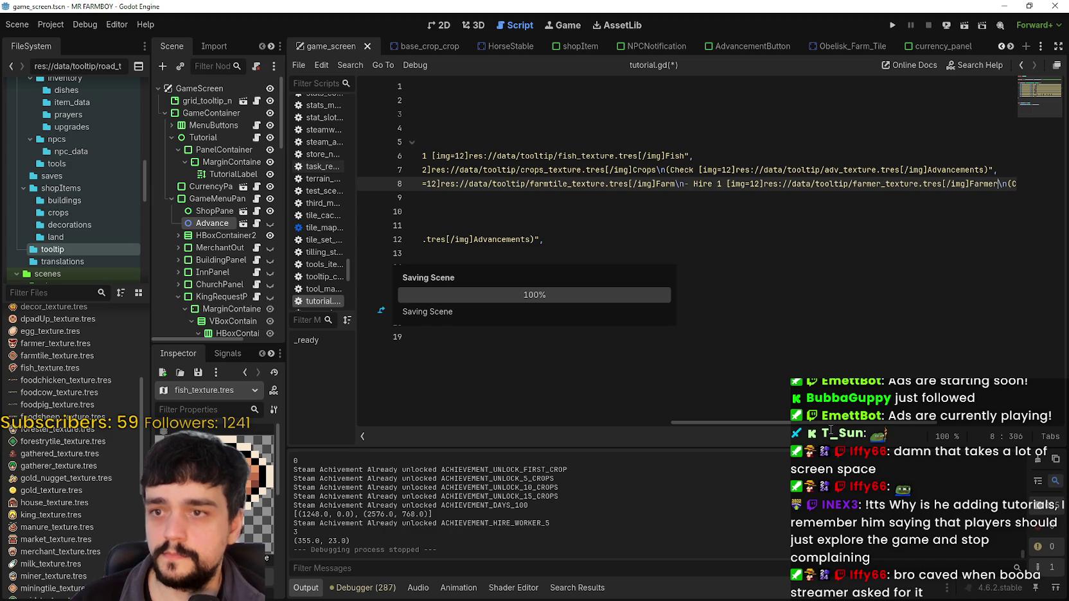
pyautogui.hscroll(3, 835, 430)
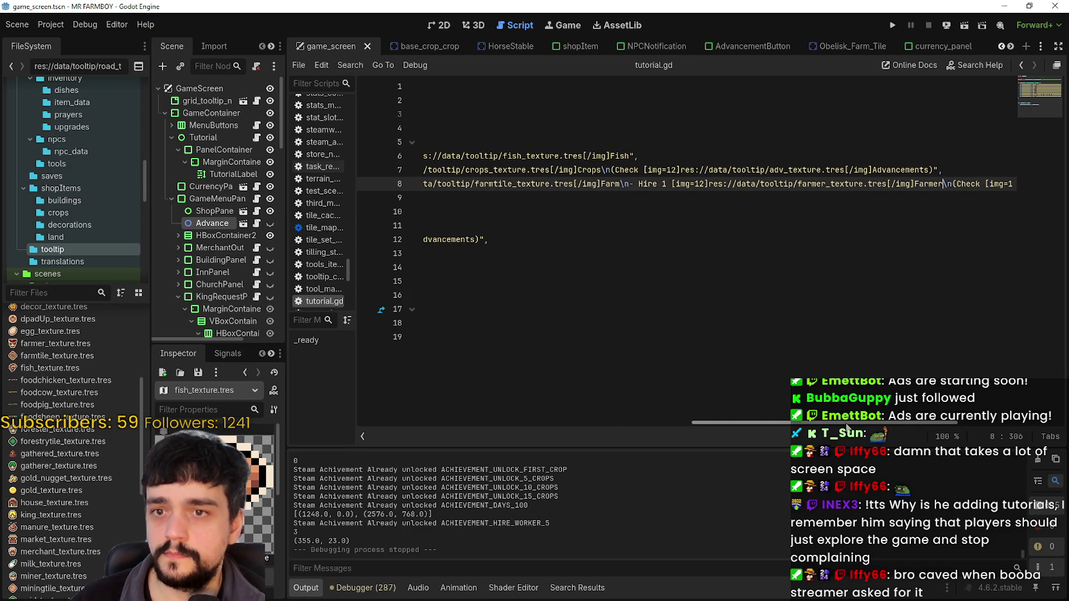
pyautogui.moveTo(846, 425)
pyautogui.mouseDown()
pyautogui.moveTo(979, 422)
pyautogui.moveTo(629, 403)
pyautogui.moveTo(858, 409)
pyautogui.moveTo(512, 411)
pyautogui.mouseUp()
pyautogui.click(570, 215)
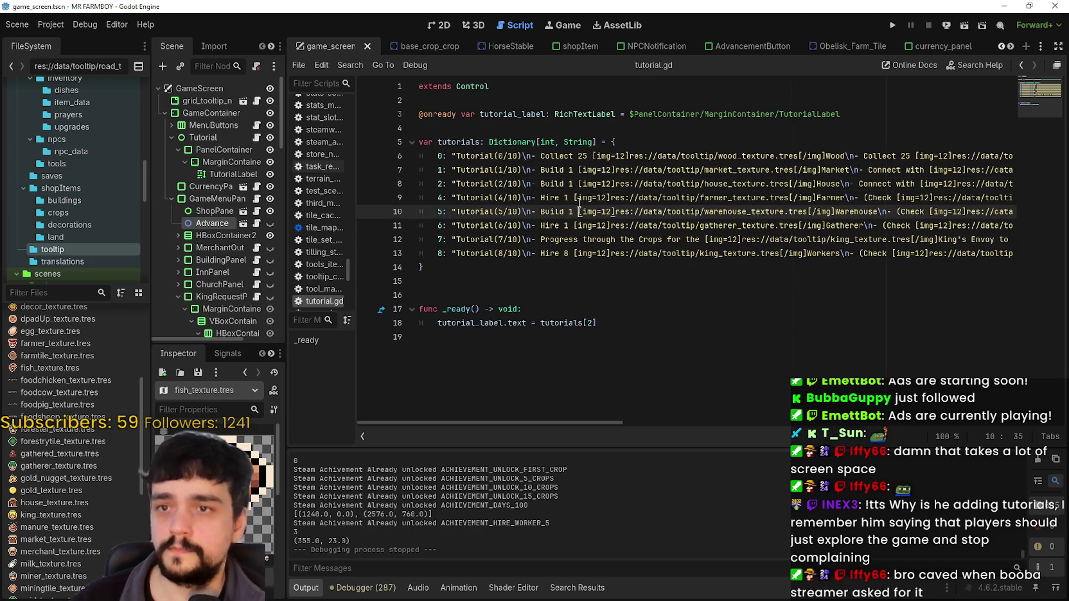
# Run the project, continue to the saves list and load Save 7 (Normal)
pyautogui.click(892, 25)
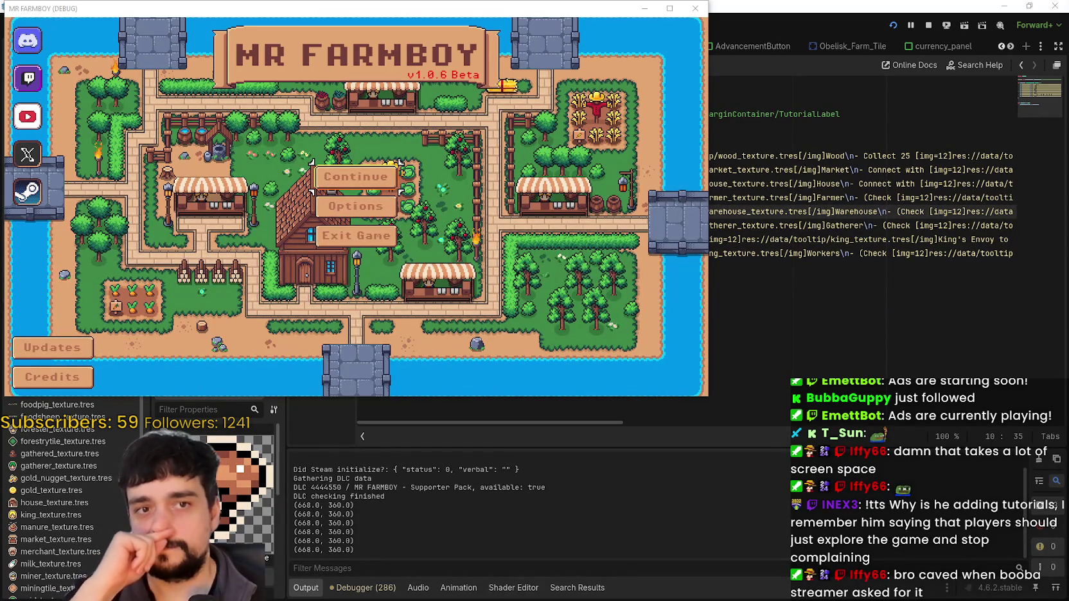
pyautogui.click(356, 180)
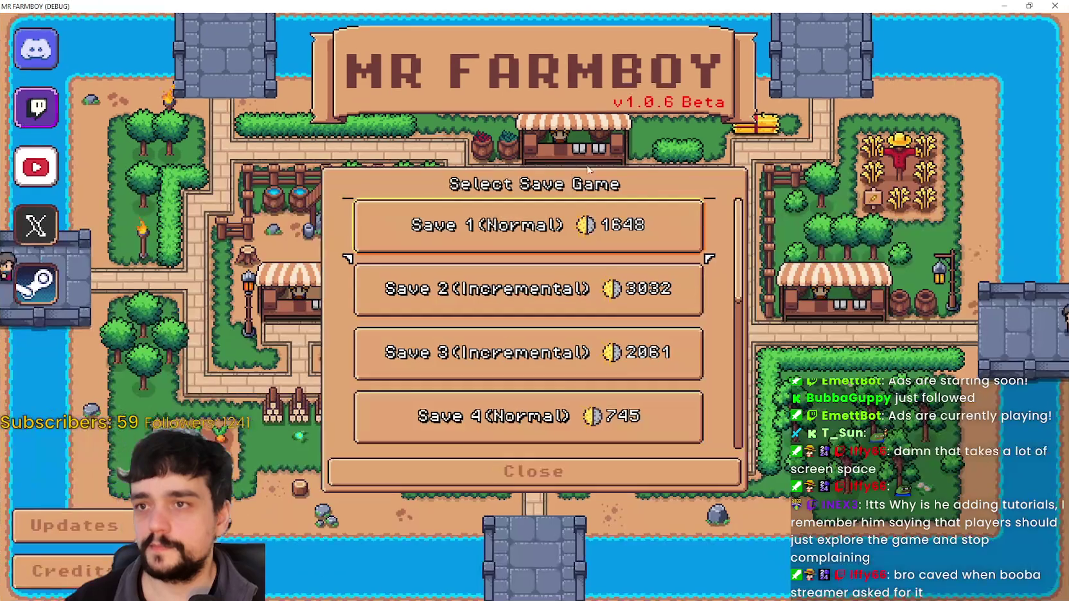
pyautogui.scroll(-4, 561, 382)
pyautogui.click(478, 368)
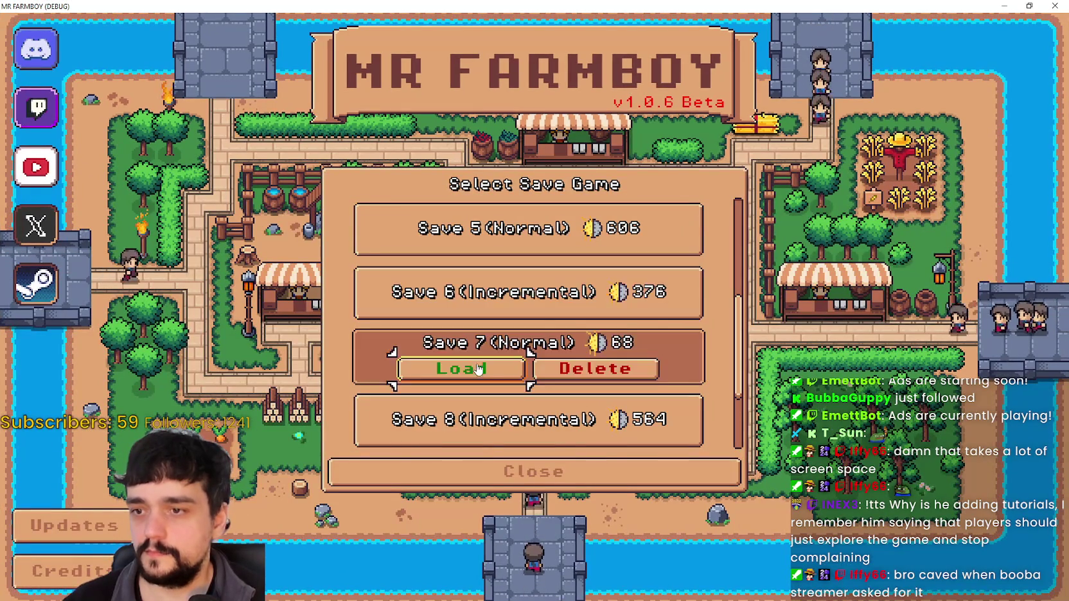
pyautogui.click(479, 368)
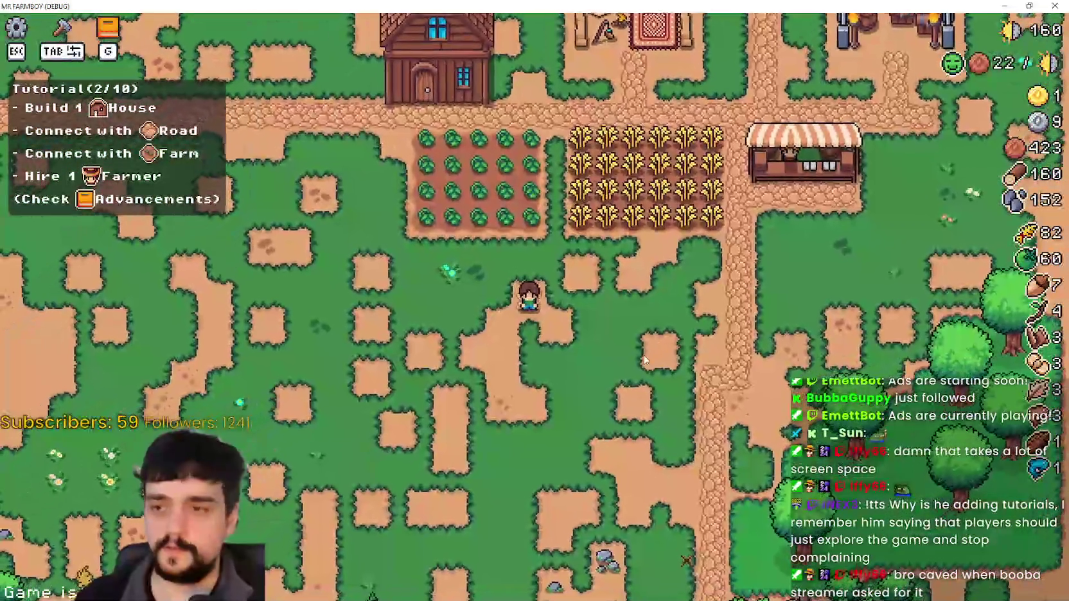
# Walk into the wheat field and harvest it row by row up to the house
pyautogui.press('w')
pyautogui.press('d')
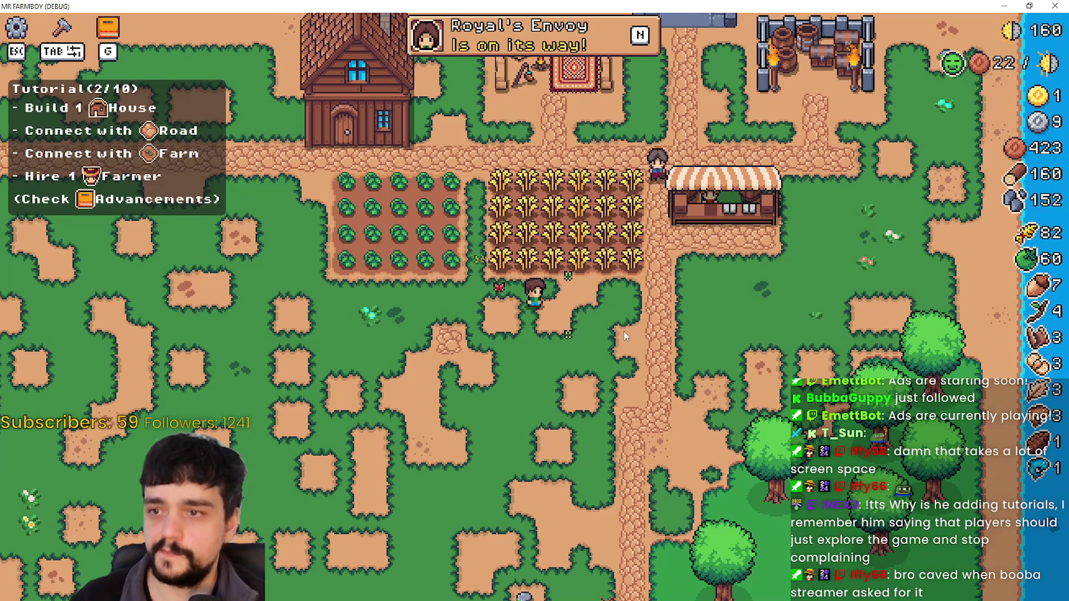
pyautogui.press('w')
pyautogui.press('a')
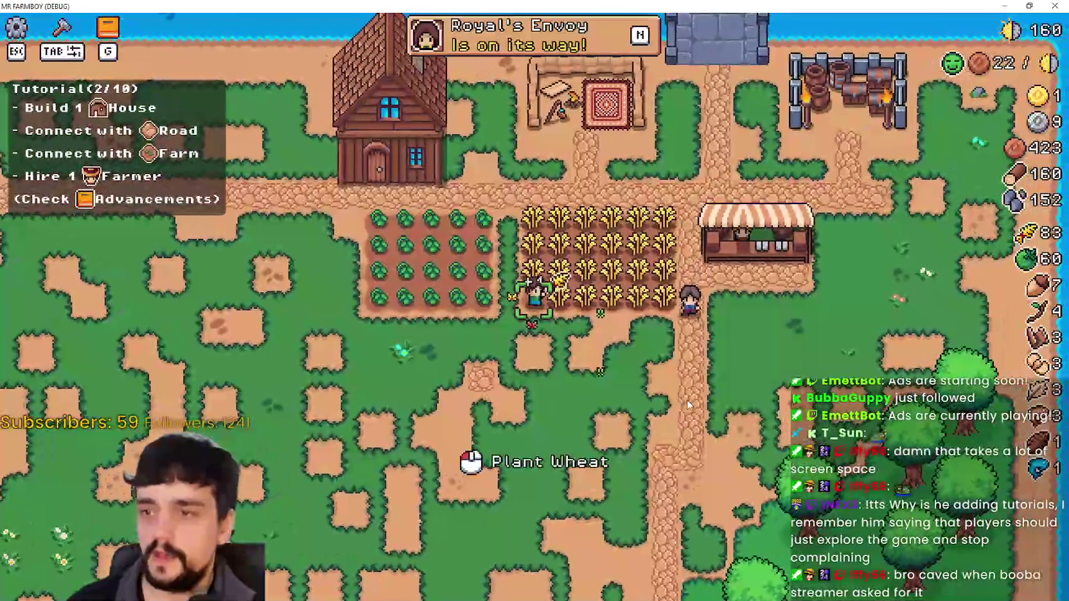
pyautogui.press('d')
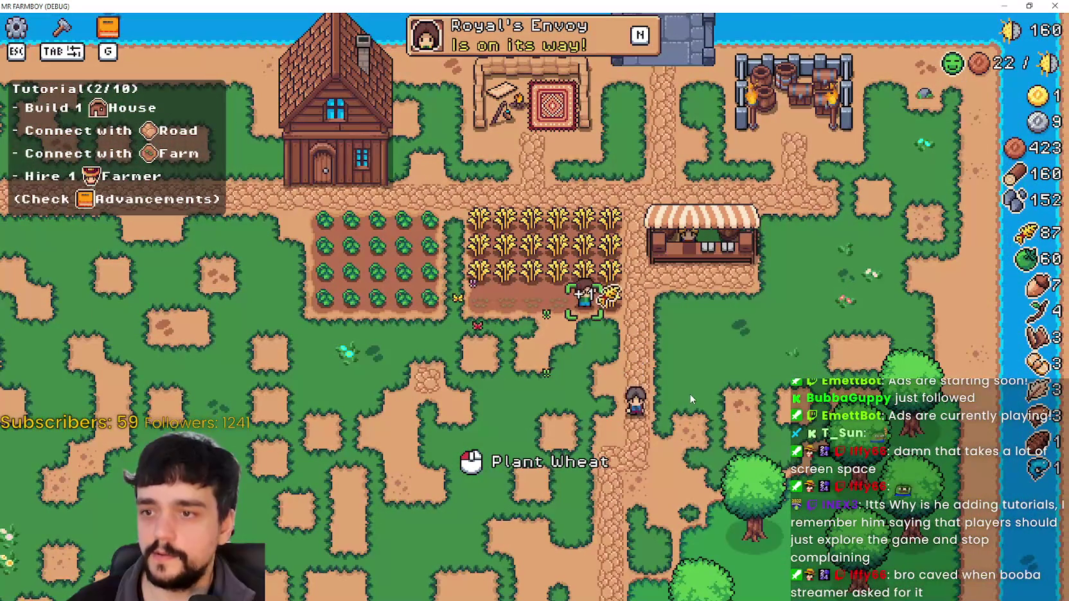
pyautogui.press('a')
pyautogui.press('w')
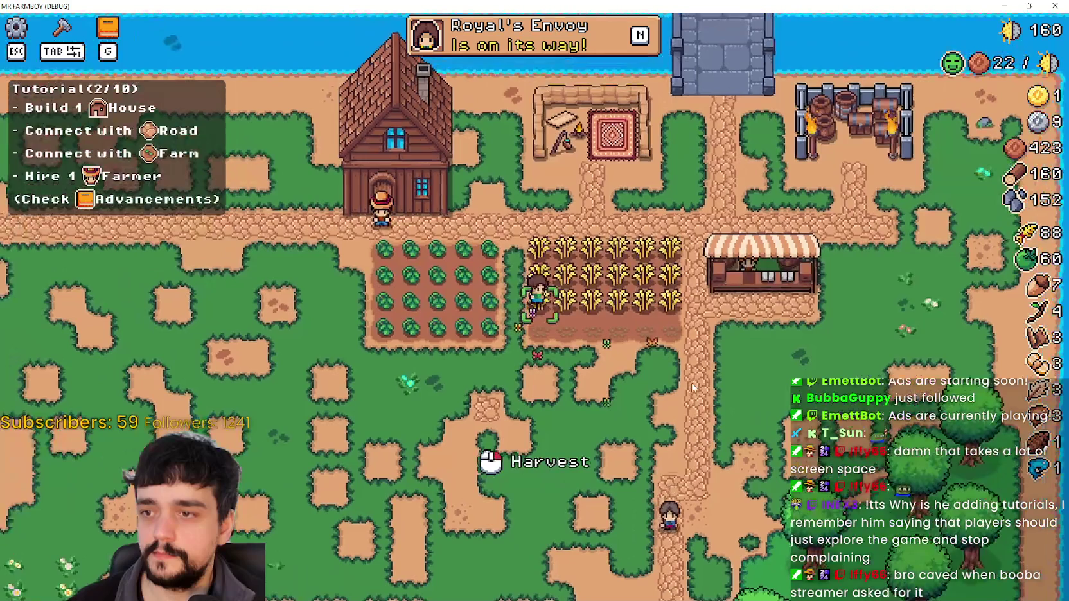
pyautogui.press('d')
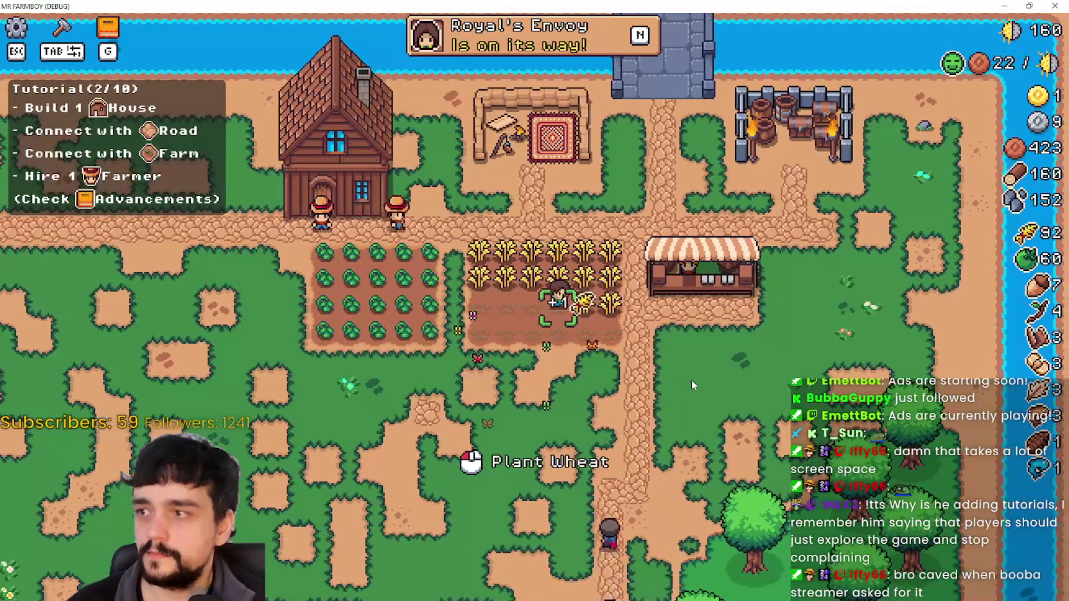
pyautogui.press('d')
pyautogui.press('w')
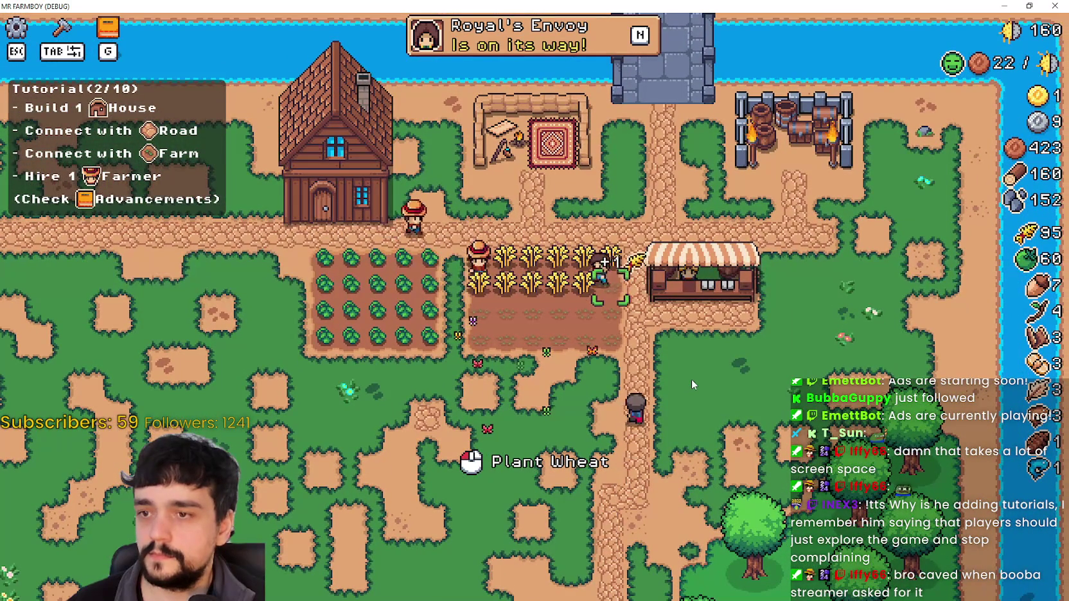
pyautogui.press('a')
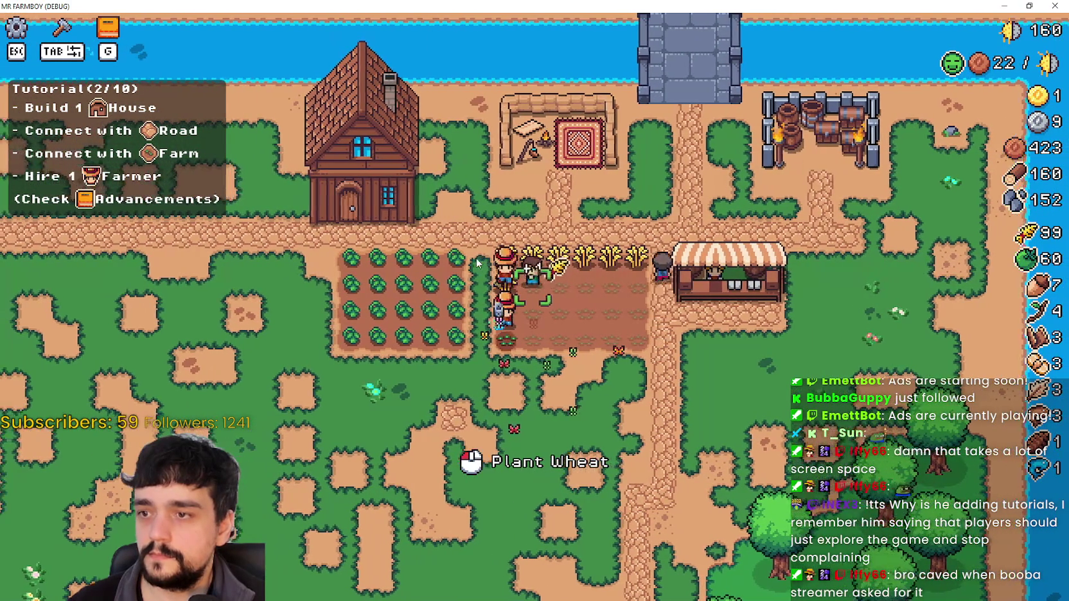
pyautogui.press('a')
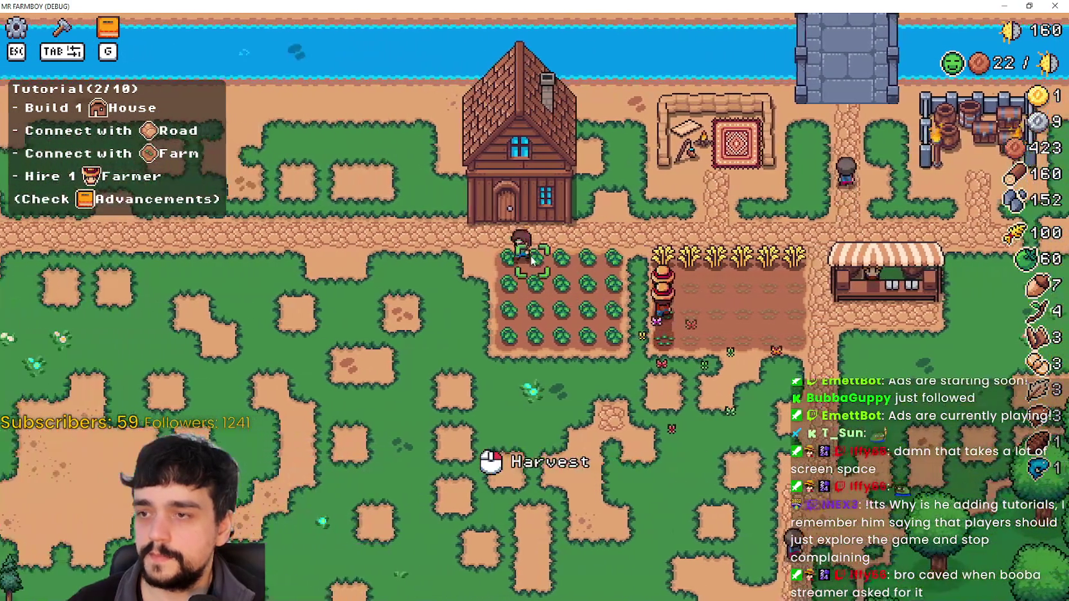
pyautogui.press('w')
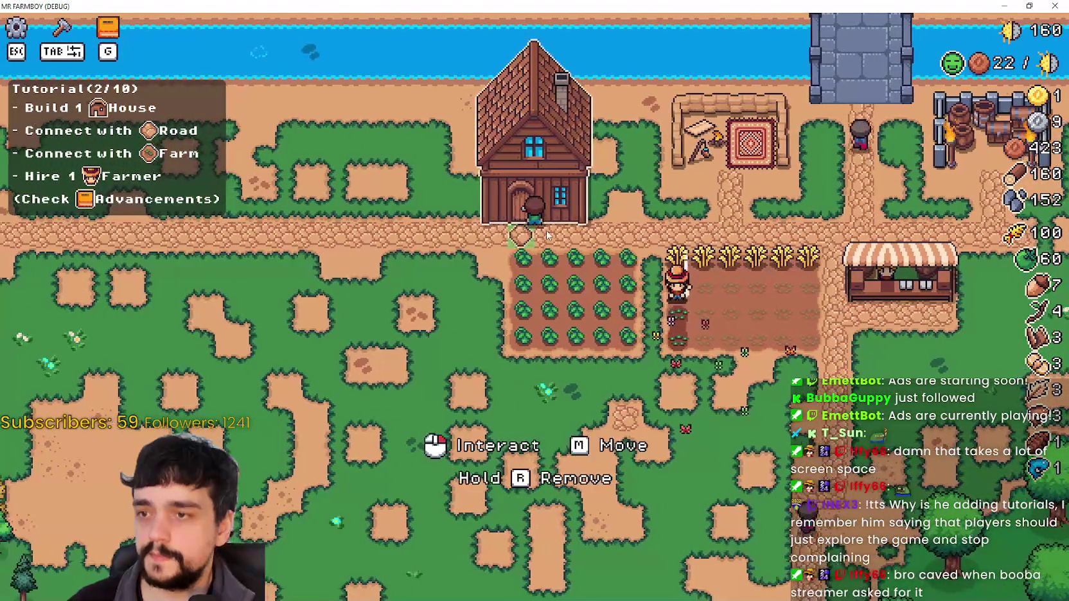
# Open the House to check the Farmer hire option, then close it
pyautogui.click(547, 236)
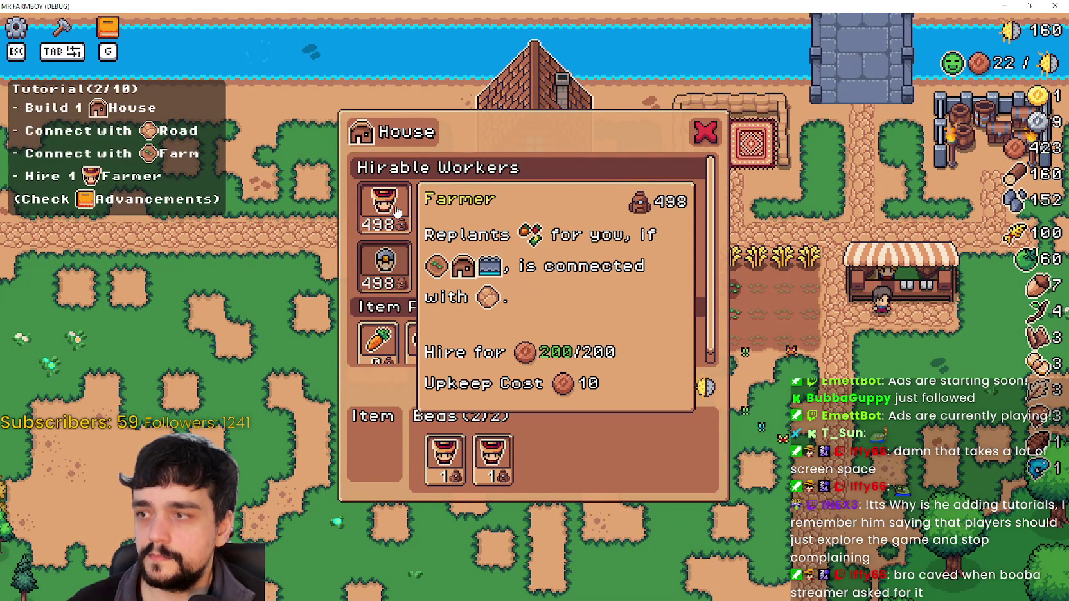
pyautogui.press('s')
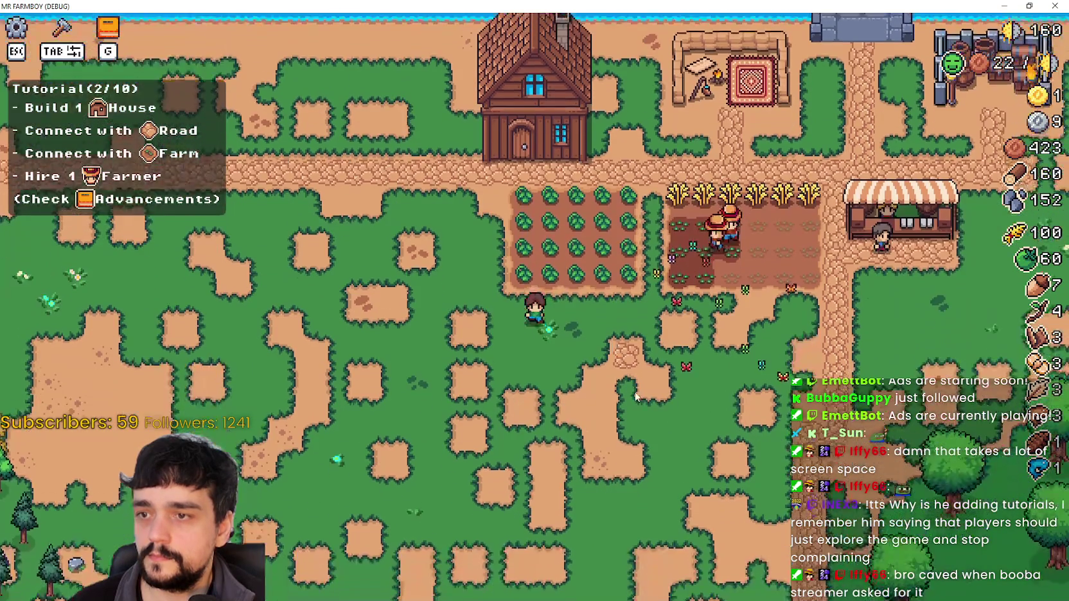
pyautogui.press('w')
pyautogui.press('d')
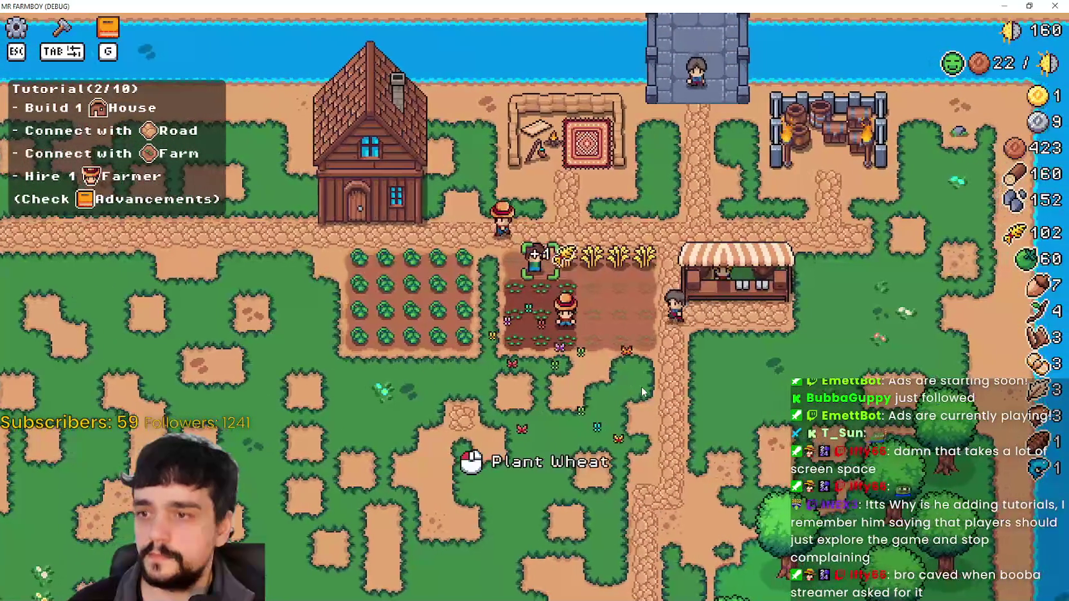
# Harvest the remaining wheat and green tomato field, reaching 106 wheat and 70 tomatoes
pyautogui.press('d')
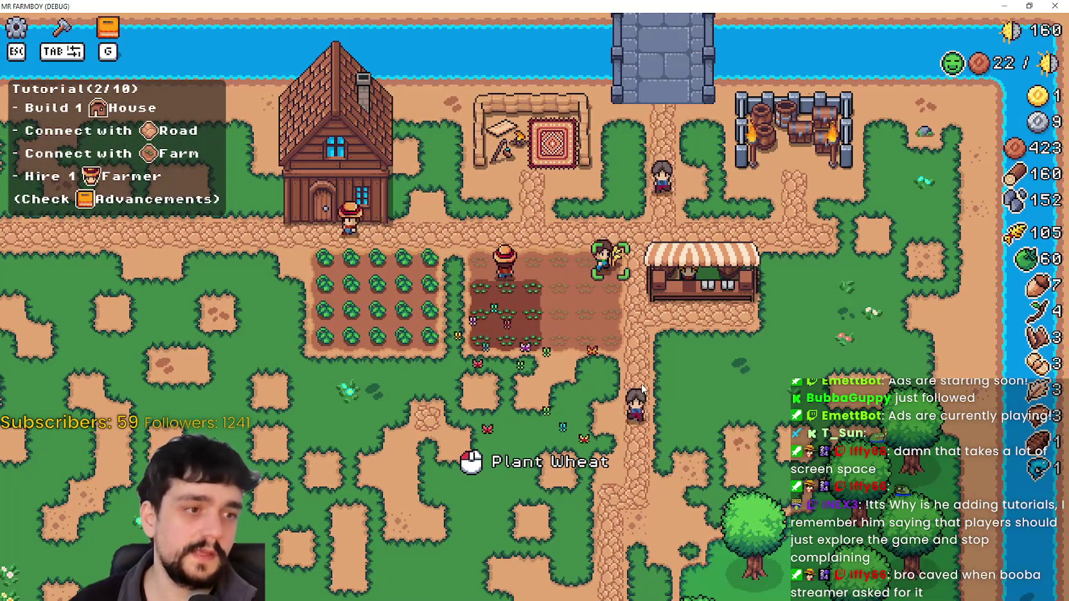
pyautogui.press('s')
pyautogui.press('a')
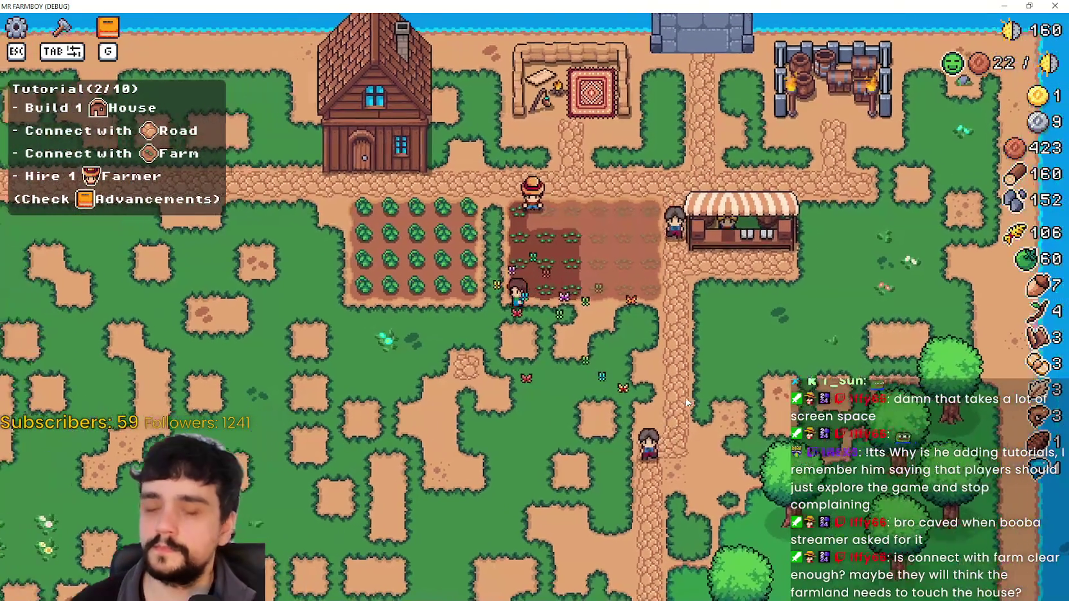
pyautogui.press('a')
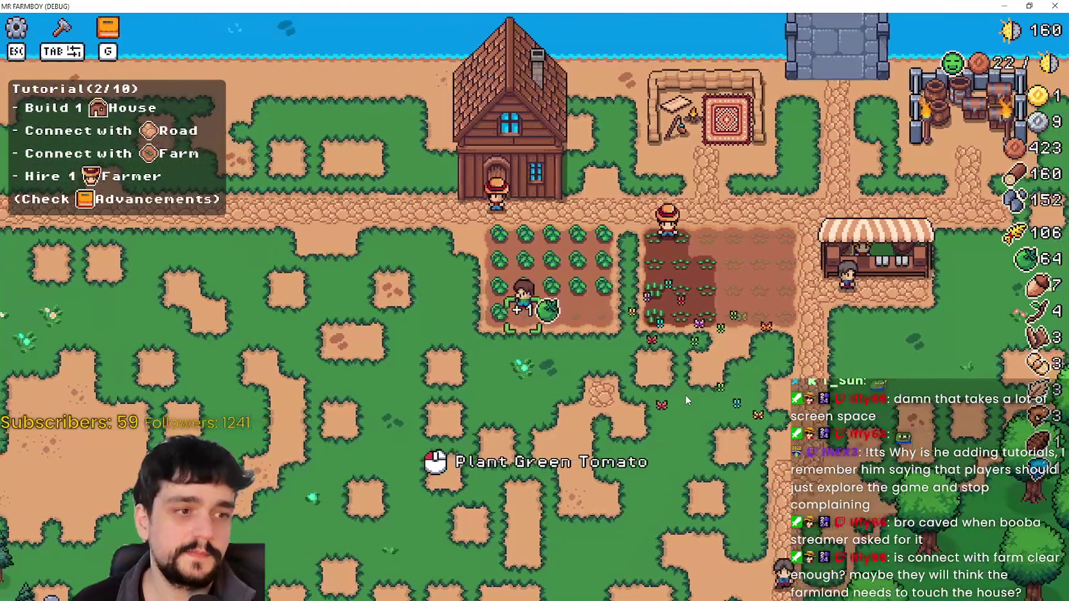
pyautogui.press('d')
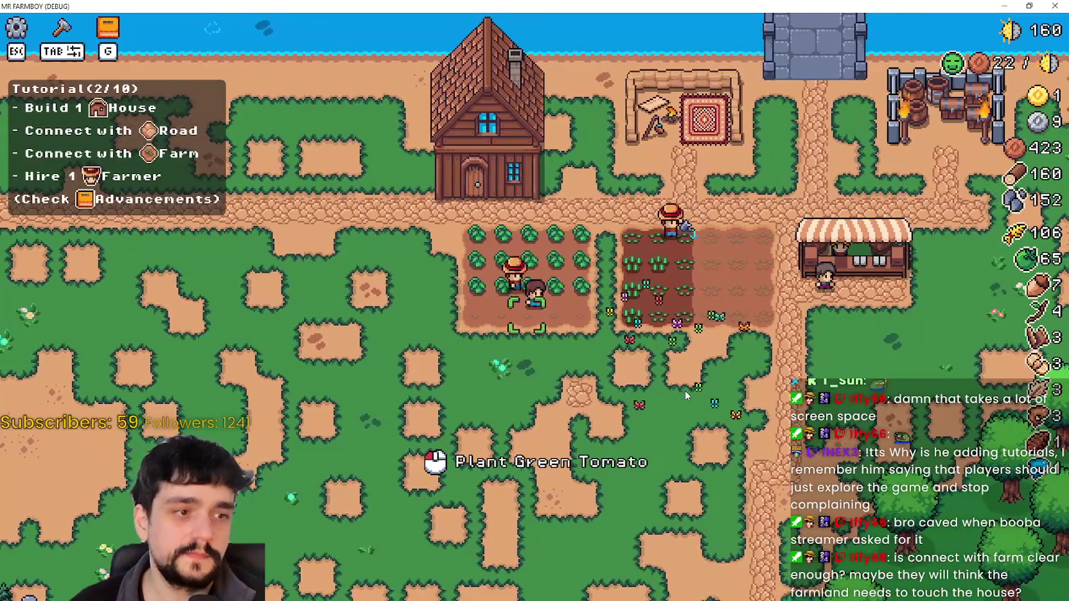
pyautogui.press('a')
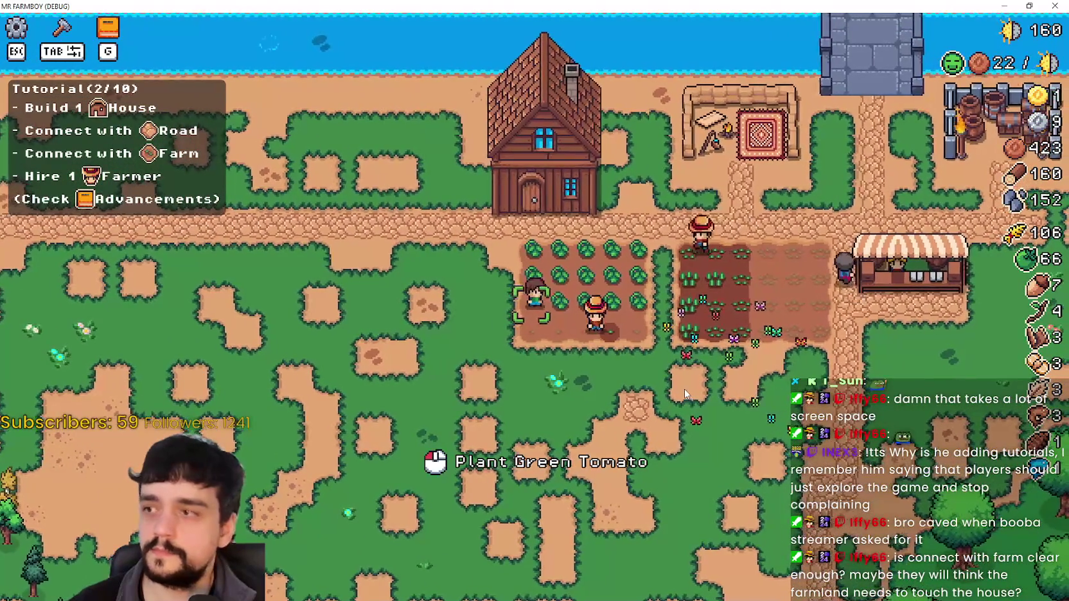
pyautogui.press('d')
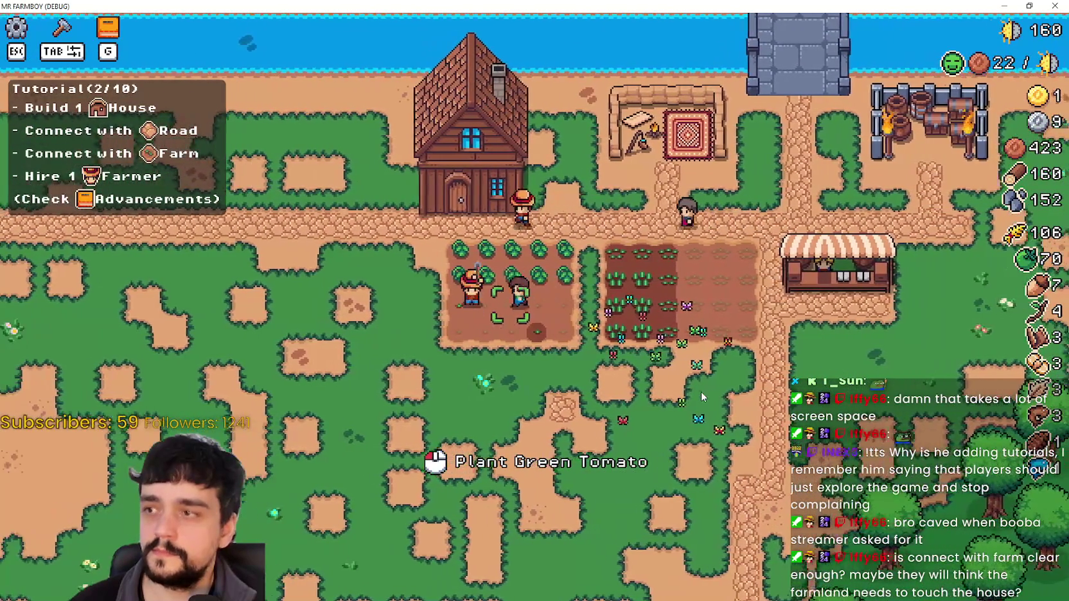
pyautogui.press('a')
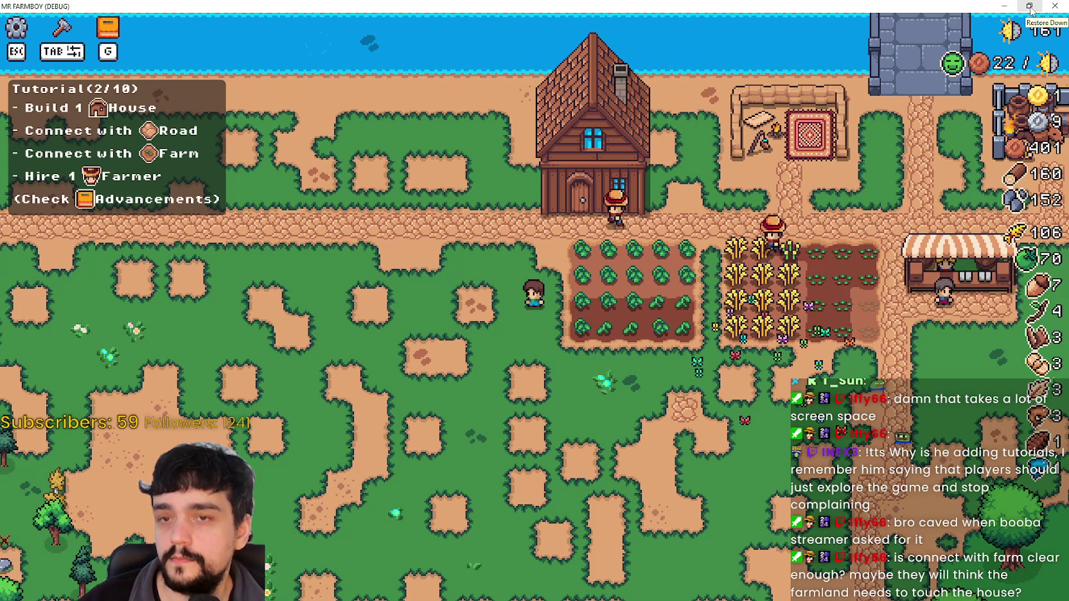
# Restore the editor and make line 7's Market objective read 'Connect with Main Road', then save
pyautogui.click(1030, 6)
pyautogui.click(919, 190)
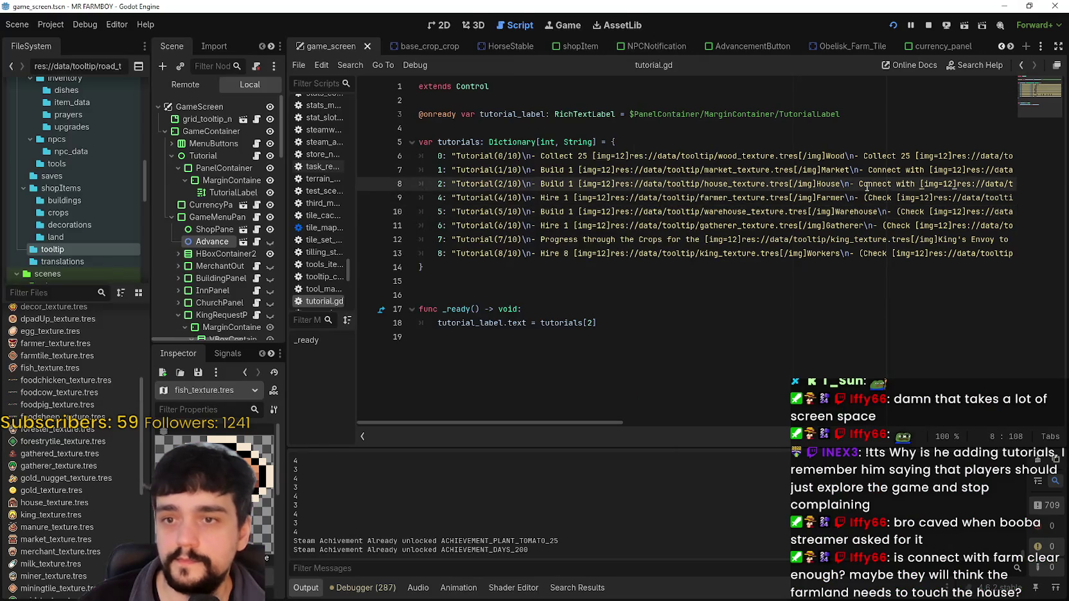
pyautogui.hscroll(5, 719, 184)
pyautogui.click(719, 184)
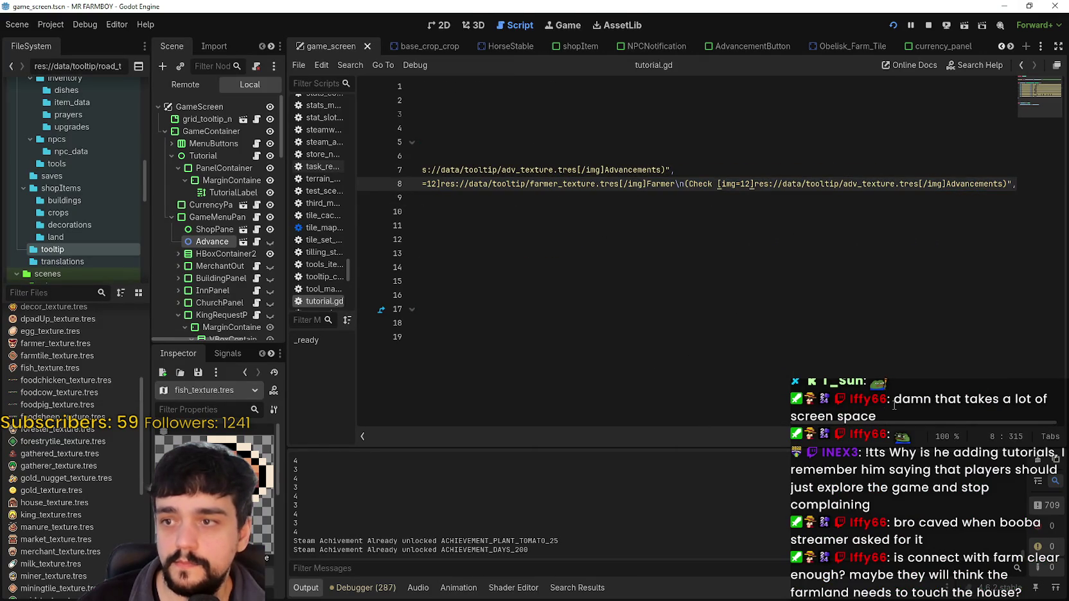
pyautogui.moveTo(893, 422)
pyautogui.mouseDown()
pyautogui.moveTo(624, 429)
pyautogui.moveTo(679, 422)
pyautogui.moveTo(598, 423)
pyautogui.moveTo(736, 404)
pyautogui.moveTo(610, 408)
pyautogui.mouseUp()
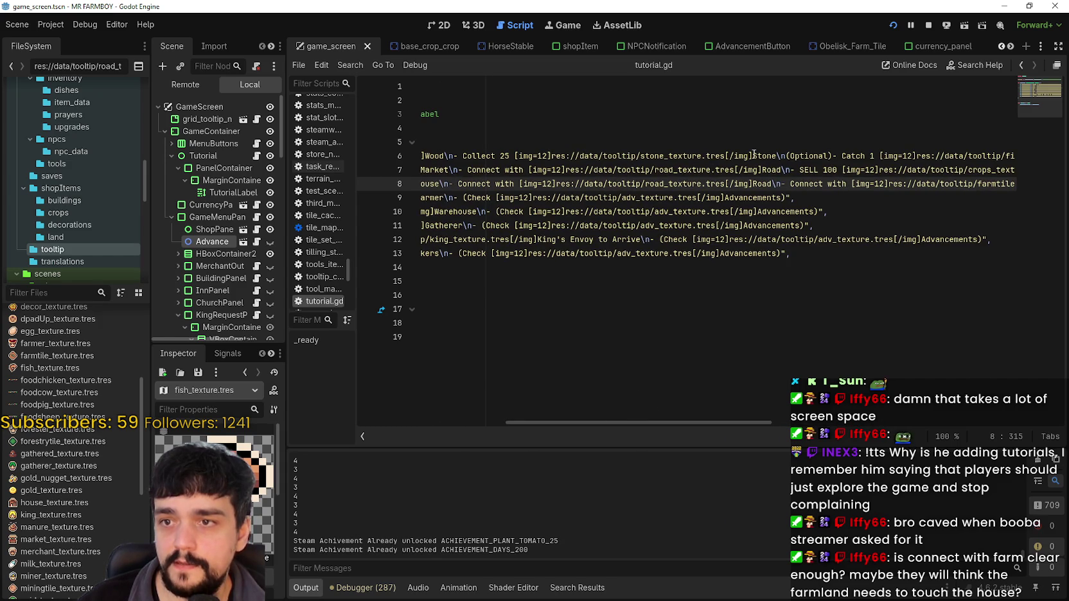
pyautogui.click(766, 170)
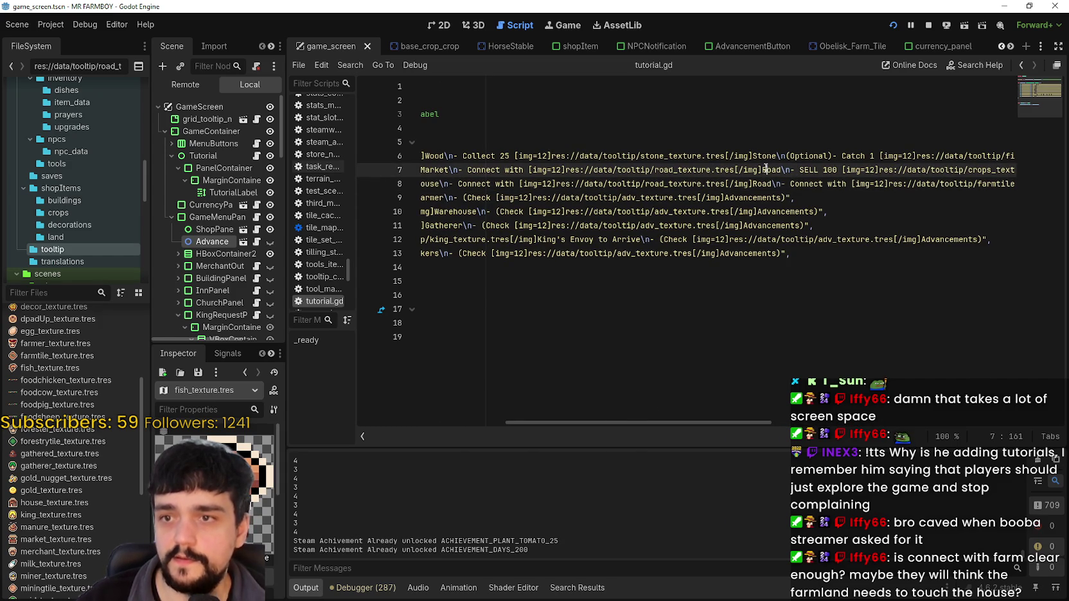
pyautogui.write('Main')
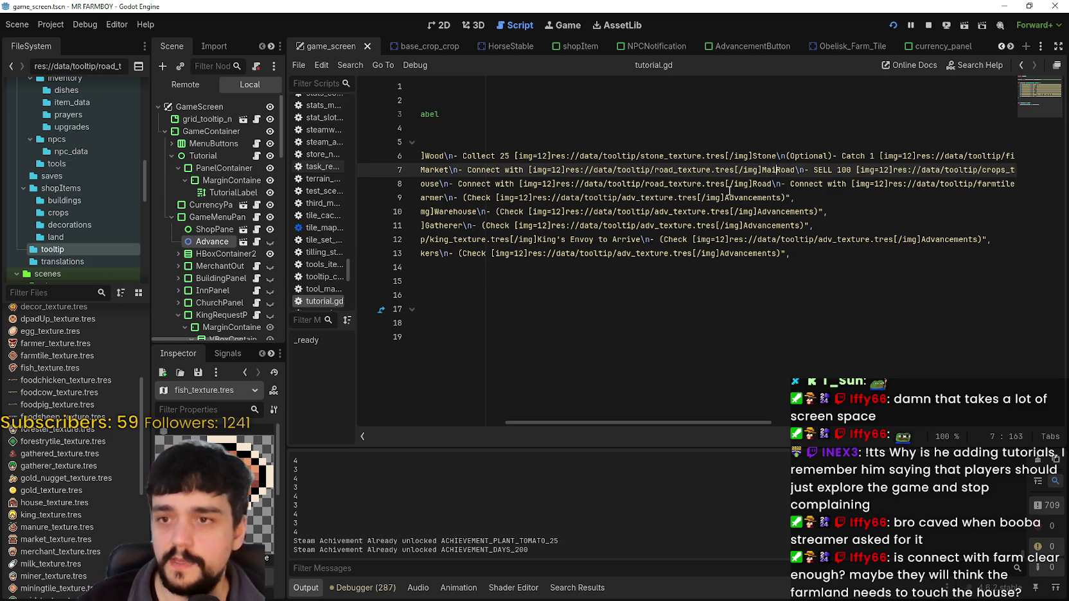
pyautogui.hotkey('ctrl', 's')
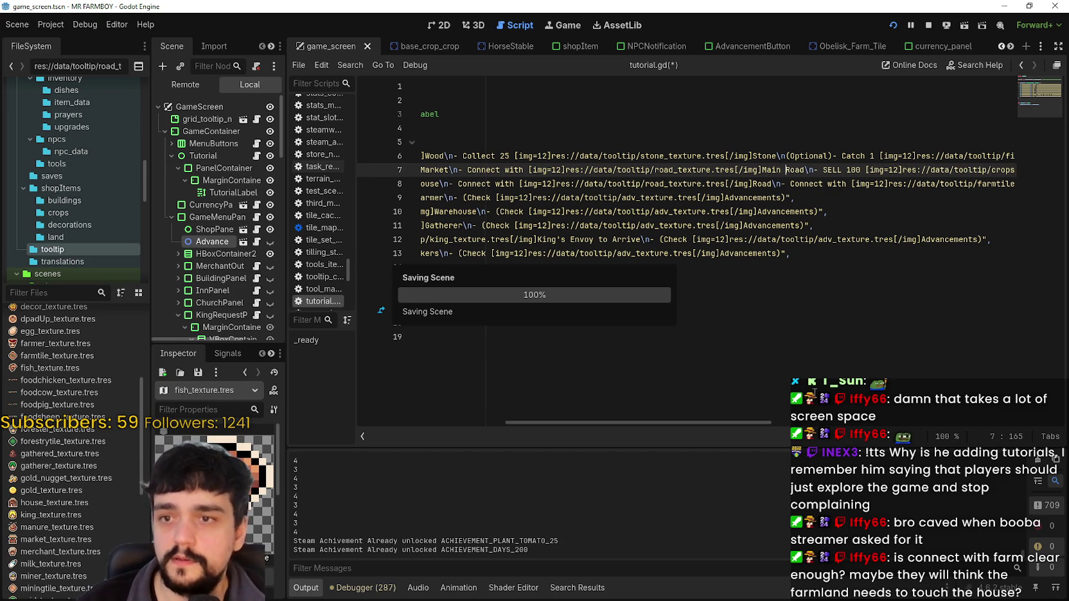
pyautogui.moveTo(718, 423)
pyautogui.mouseDown()
pyautogui.moveTo(935, 407)
pyautogui.moveTo(763, 394)
pyautogui.moveTo(832, 393)
pyautogui.mouseUp()
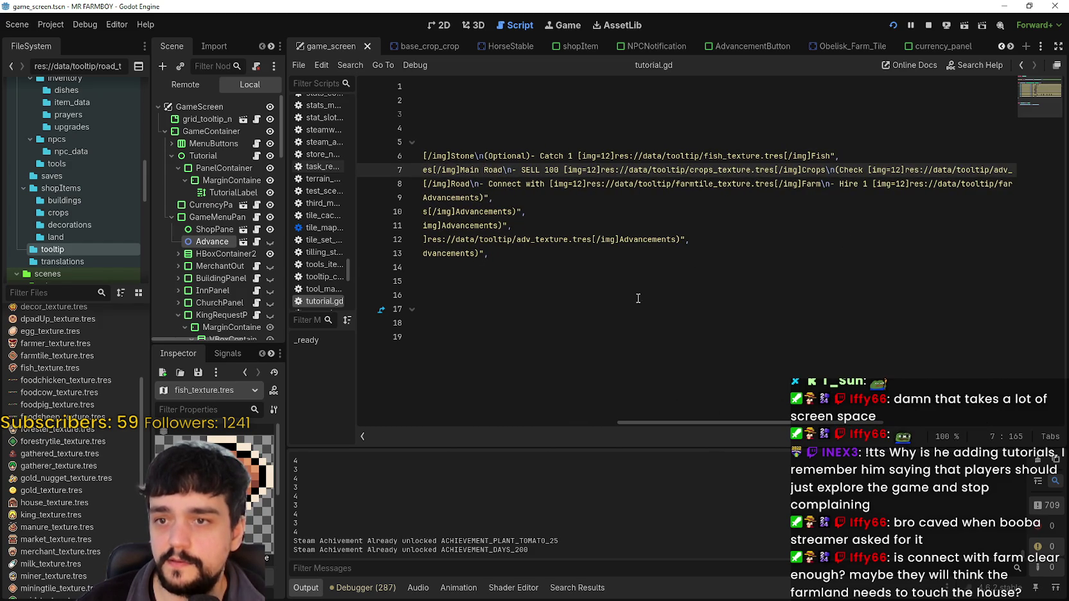
pyautogui.moveTo(771, 421); pyautogui.dragTo(644, 421)
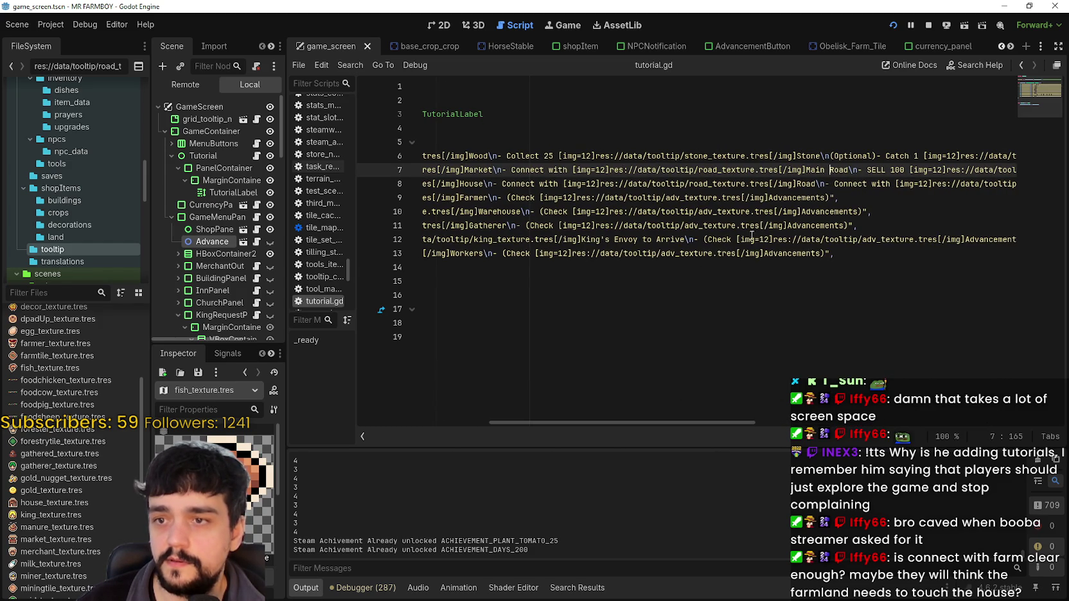
# Make line 8's House objective read 'Connect with Main Road' and save
pyautogui.click(797, 183)
pyautogui.write('Main')
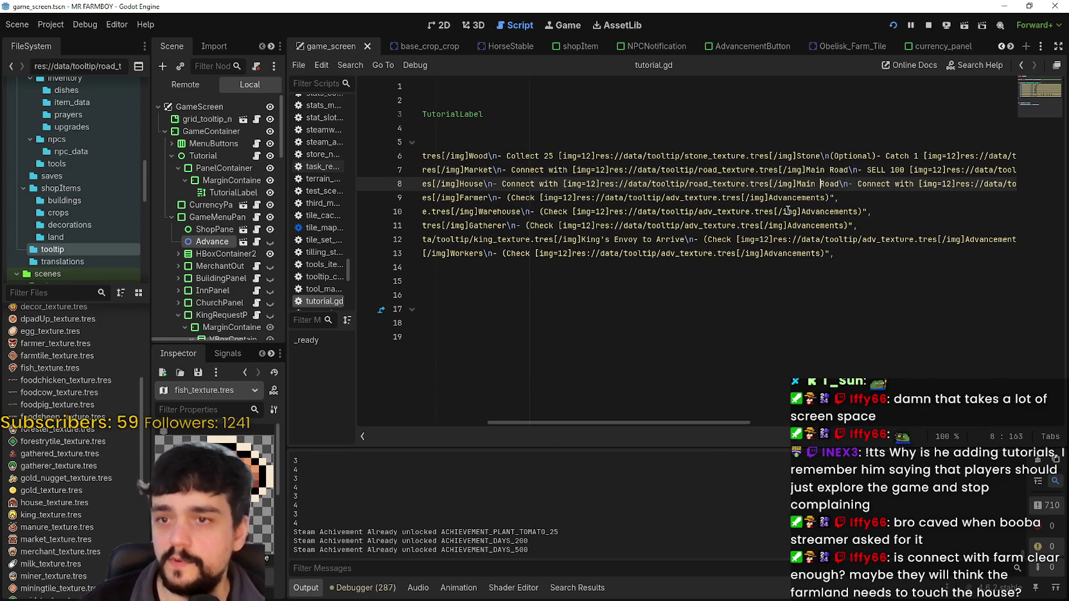
pyautogui.hotkey('ctrl', 's')
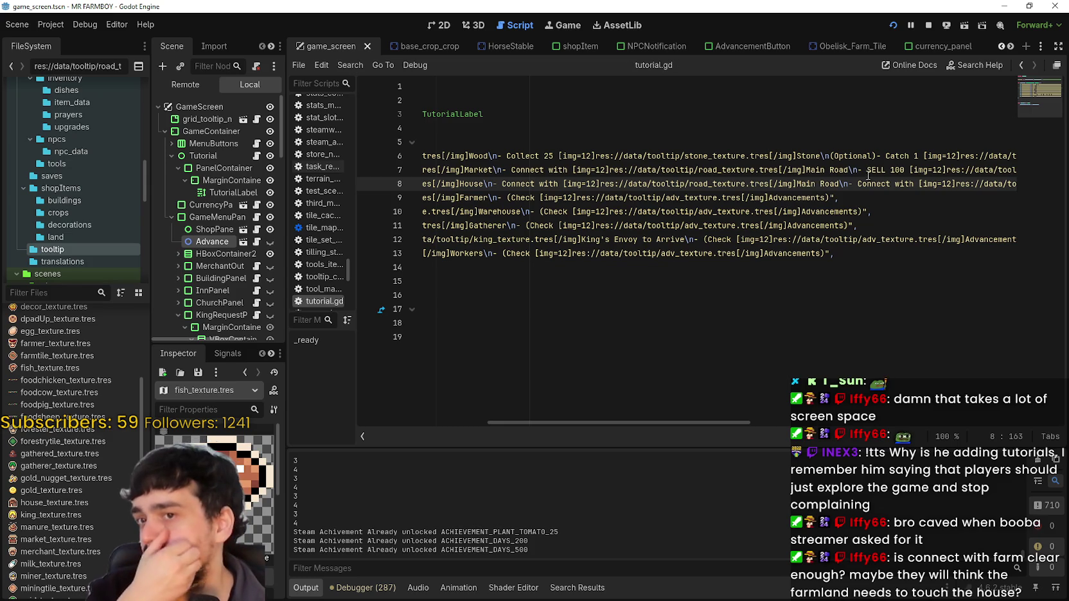
# Select the 'Connect with Main Road' phrase on line 8 and run the game with F5
pyautogui.click(866, 183)
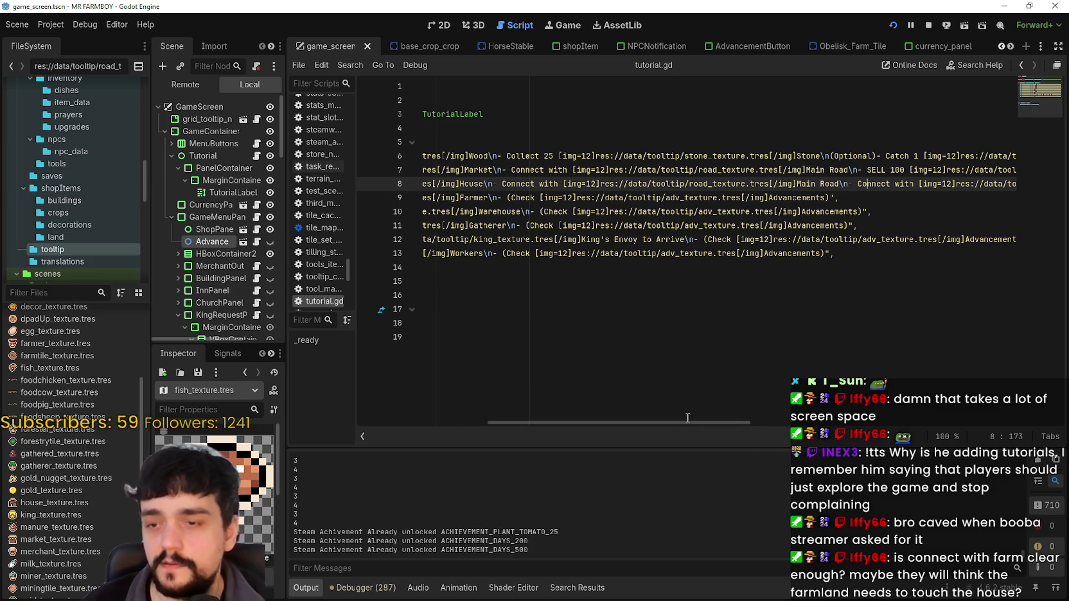
pyautogui.doubleClick(897, 183)
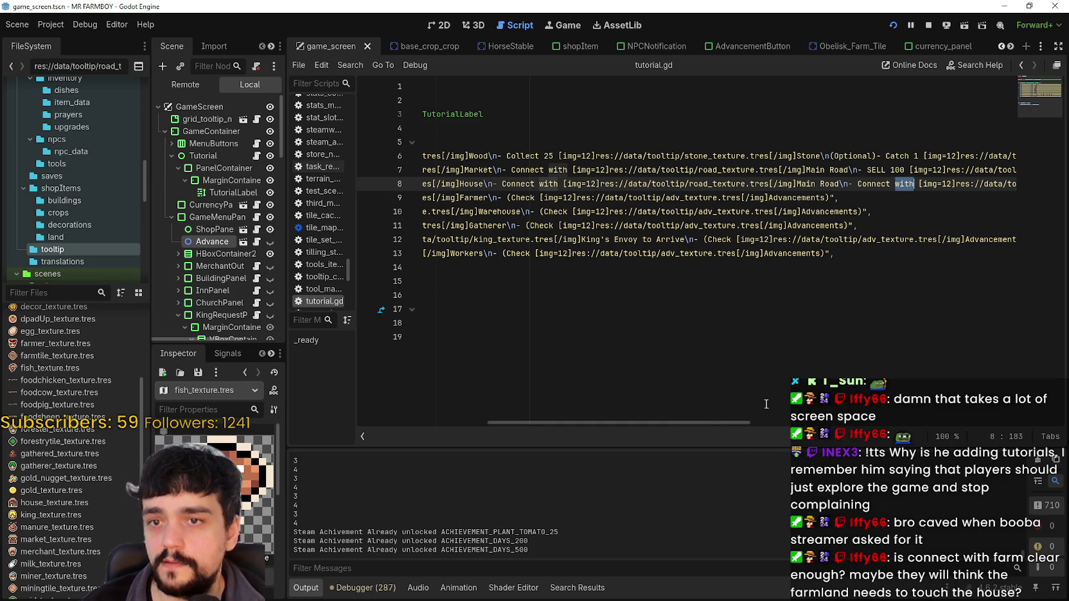
pyautogui.click(897, 185)
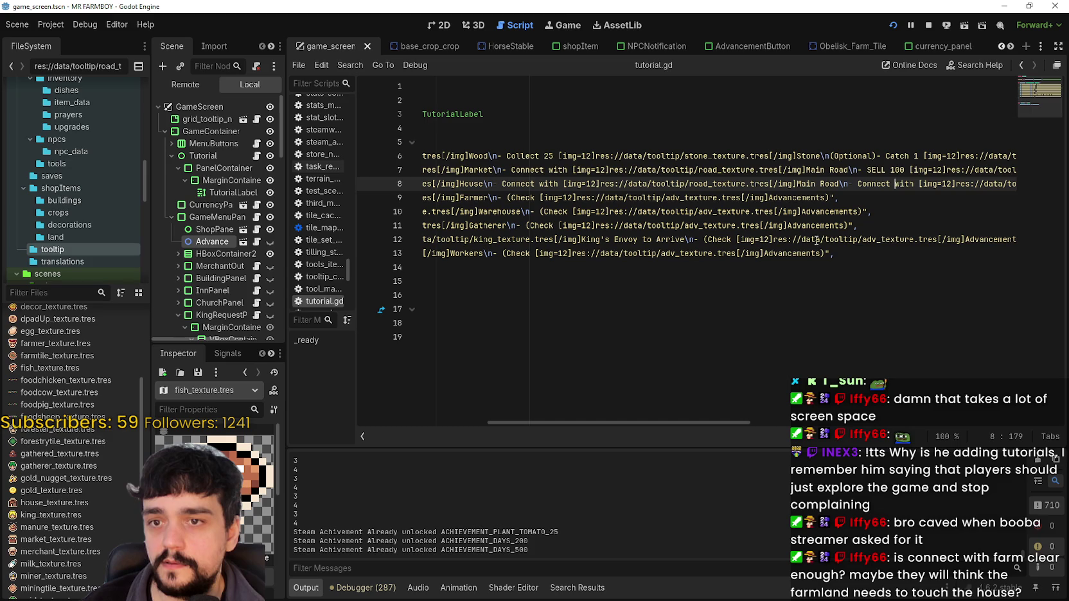
pyautogui.doubleClick(834, 184)
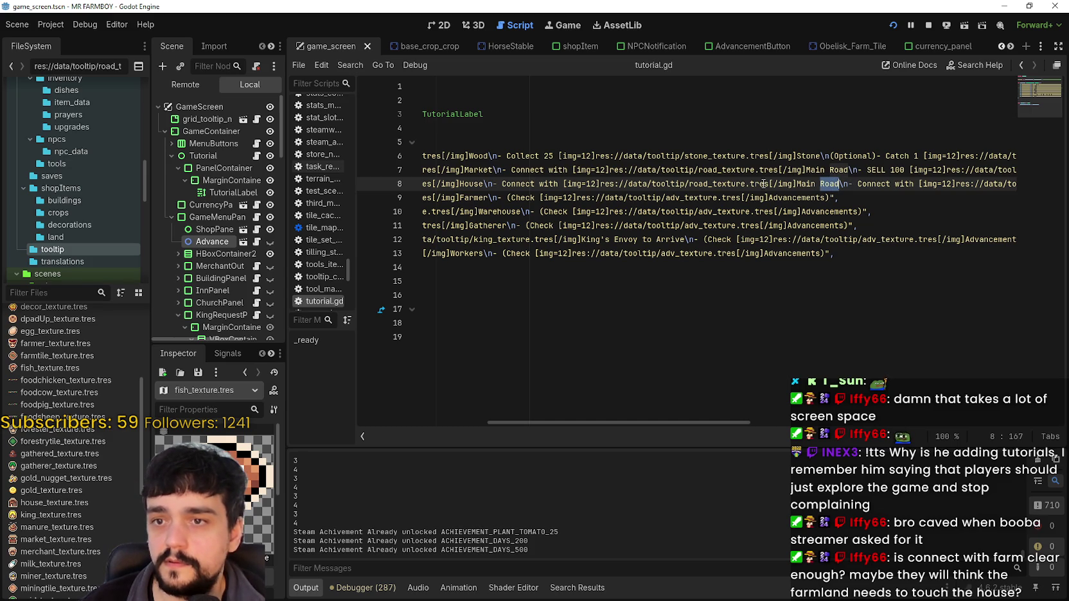
pyautogui.doubleClick(527, 184)
pyautogui.moveTo(528, 184)
pyautogui.mouseDown()
pyautogui.moveTo(771, 171)
pyautogui.moveTo(837, 184)
pyautogui.mouseUp()
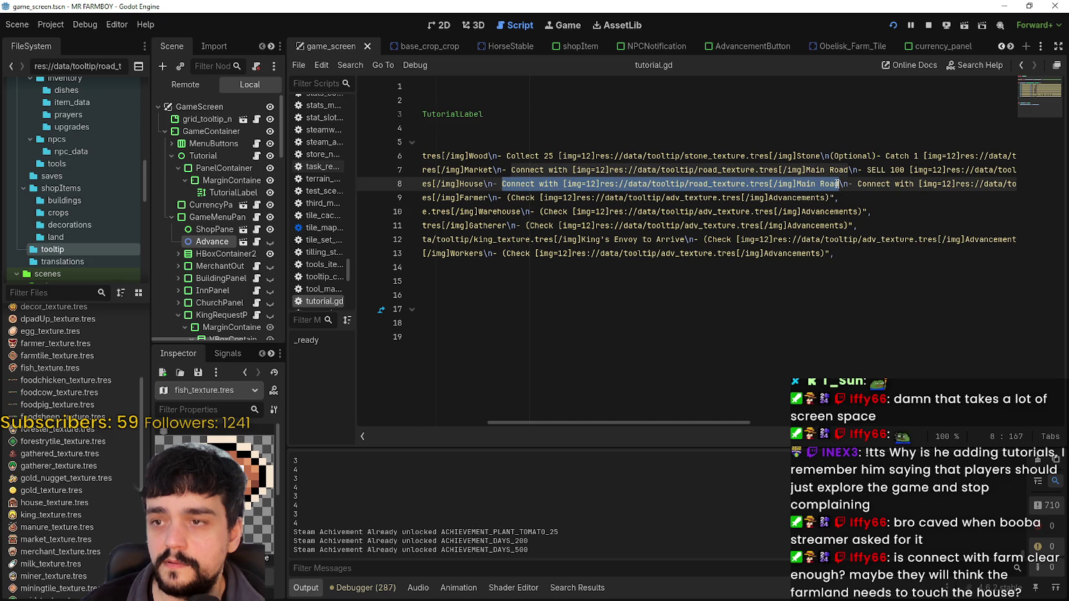
pyautogui.press('F5')
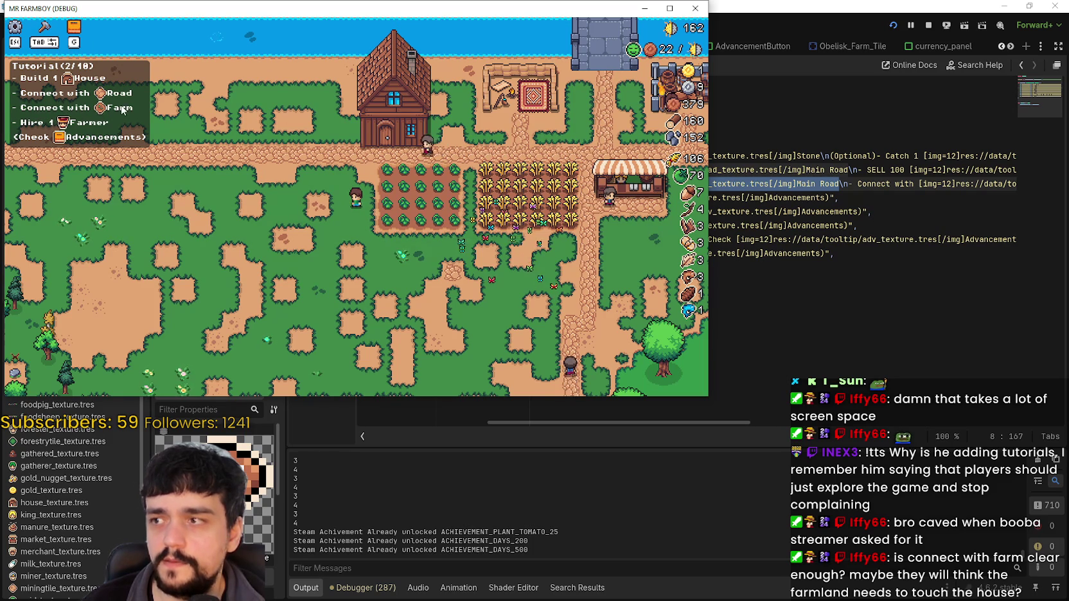
# Close the game and delete 'with' before Farm in line 8's farm task
pyautogui.click(695, 8)
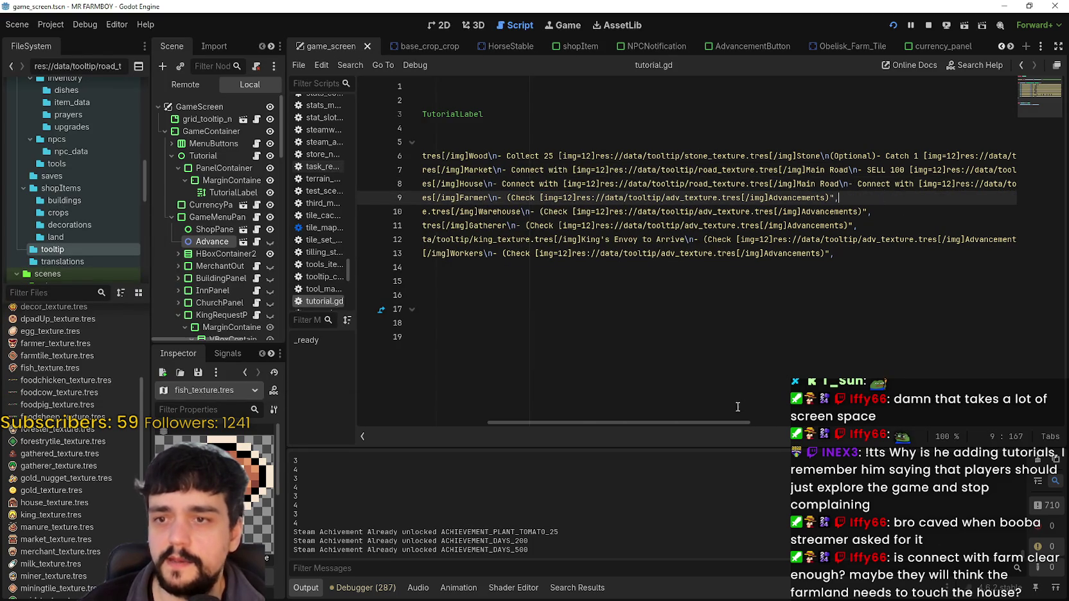
pyautogui.moveTo(729, 422); pyautogui.dragTo(874, 422)
pyautogui.click(506, 183)
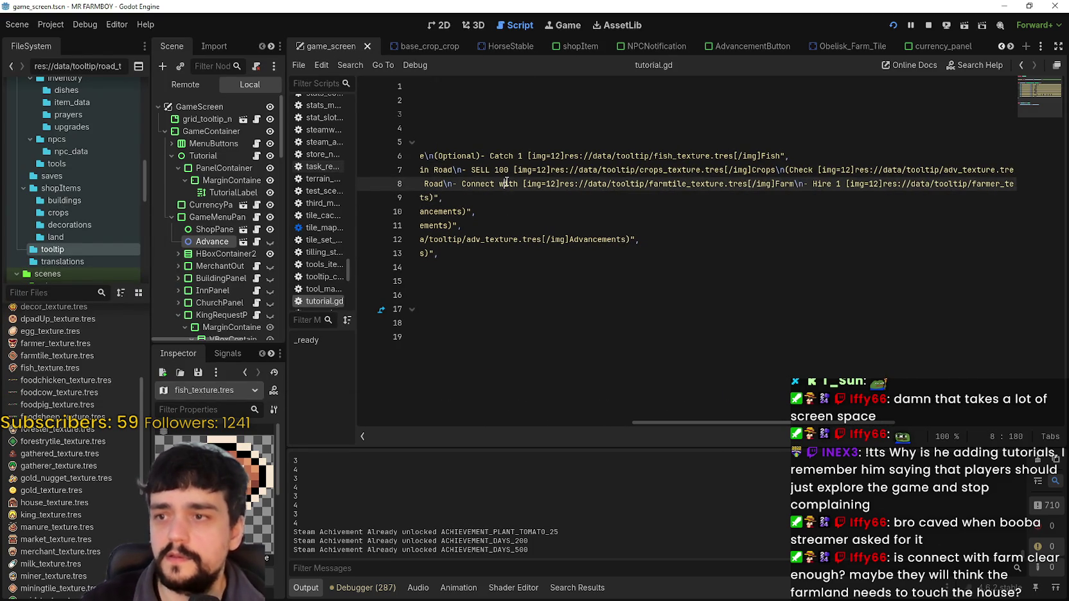
pyautogui.doubleClick(505, 183)
pyautogui.press('BackSpace')
pyautogui.press('BackSpace')
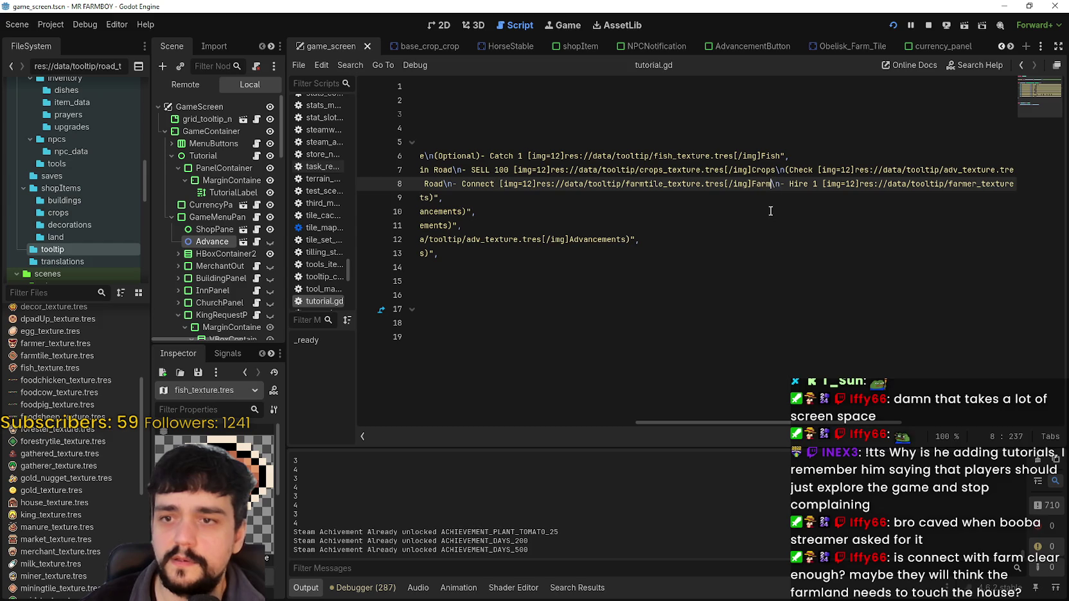
# Paste ' with [img]Main Road' after Farm so it reads Farm with Main Road, save, and stop
pyautogui.moveTo(886, 423); pyautogui.dragTo(917, 429)
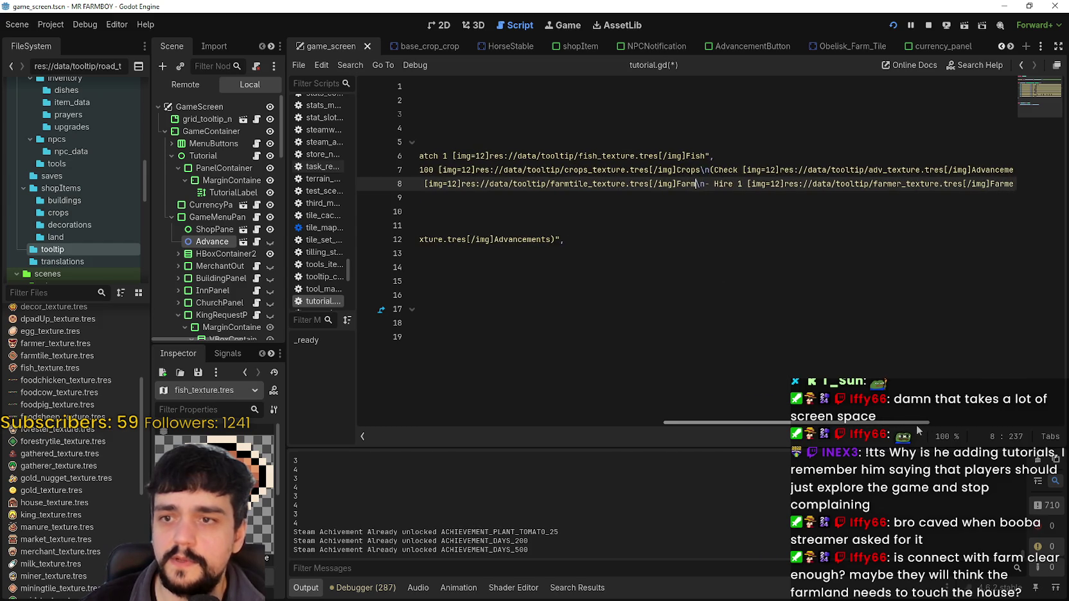
pyautogui.hscroll(-5, 917, 426)
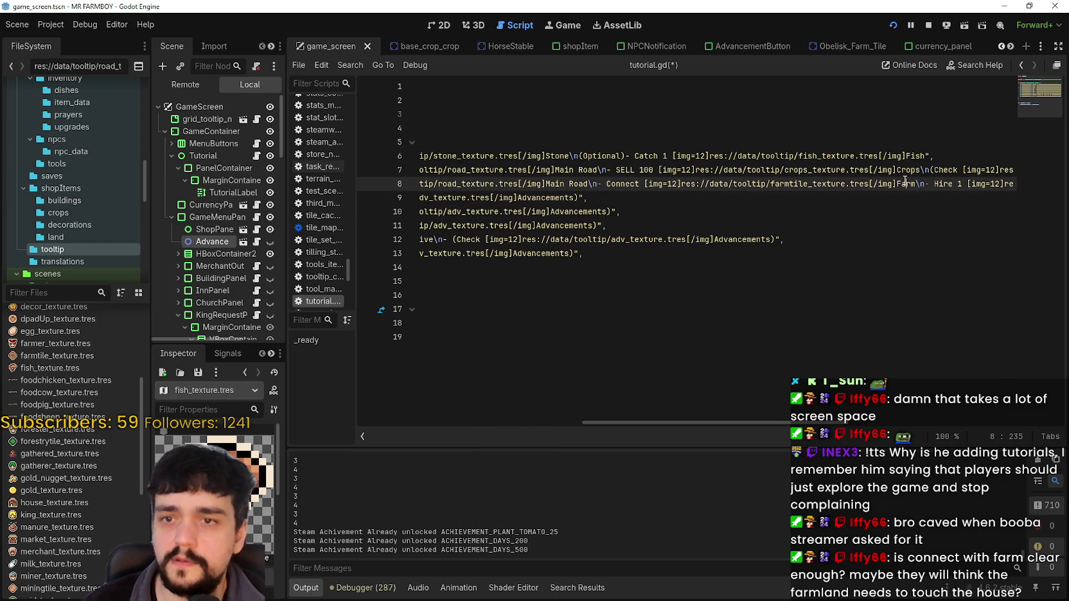
pyautogui.hotkey('ctrl', 'shift', 'Left')
pyautogui.hotkey('ctrl', 'shift', 'Left')
pyautogui.hotkey('ctrl', 'shift', 'Left')
pyautogui.click(916, 185)
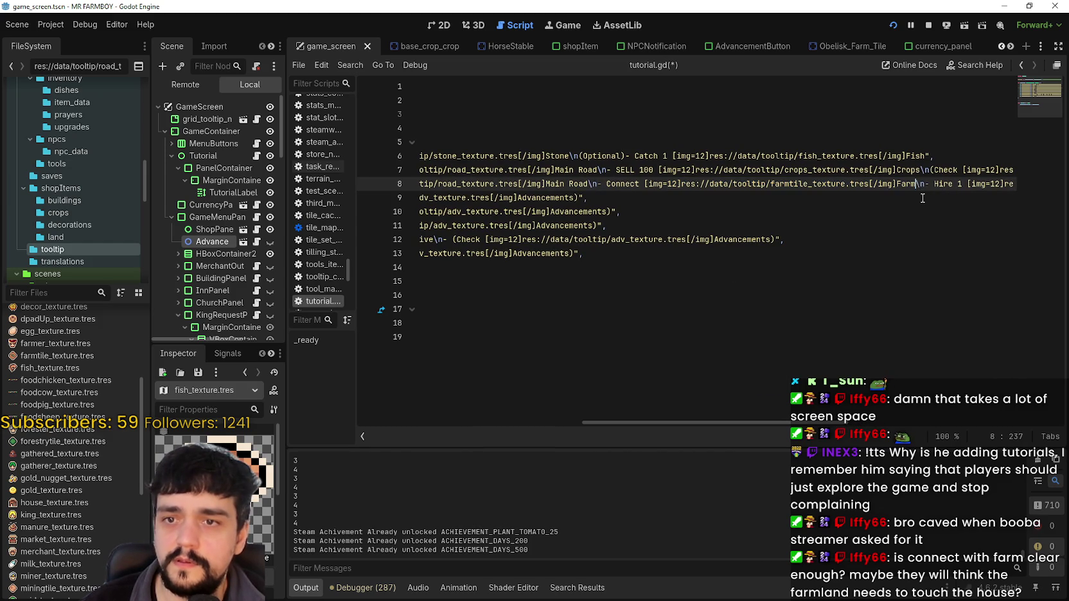
pyautogui.write('with')
pyautogui.hotkey('ctrl', 'v')
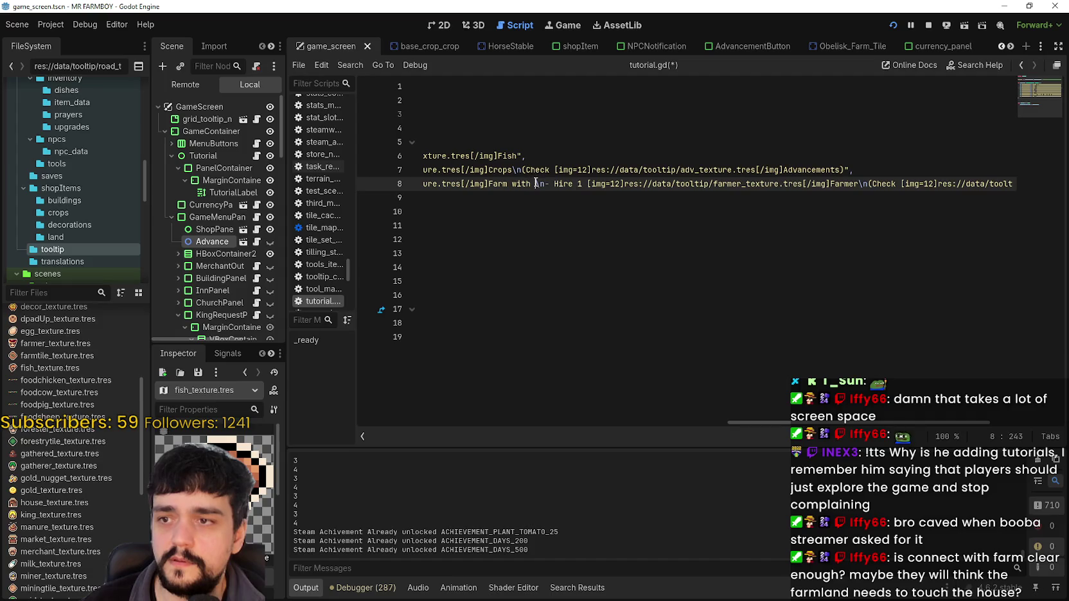
pyautogui.doubleClick(542, 185)
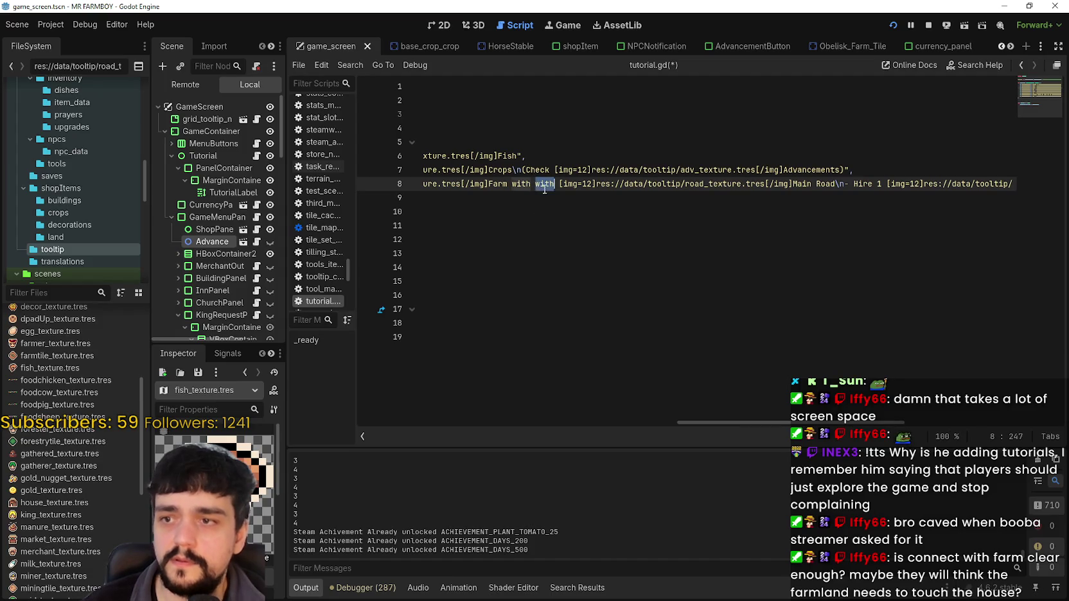
pyautogui.press('BackSpace')
pyautogui.press('BackSpace')
pyautogui.press('BackSpace')
pyautogui.write('th')
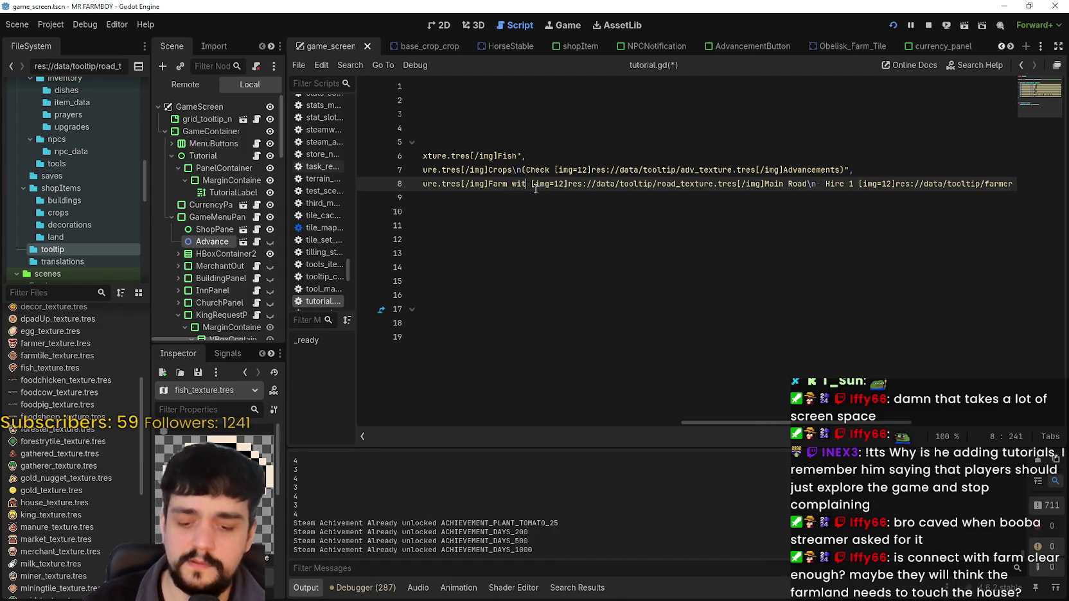
pyautogui.hotkey('ctrl', 's')
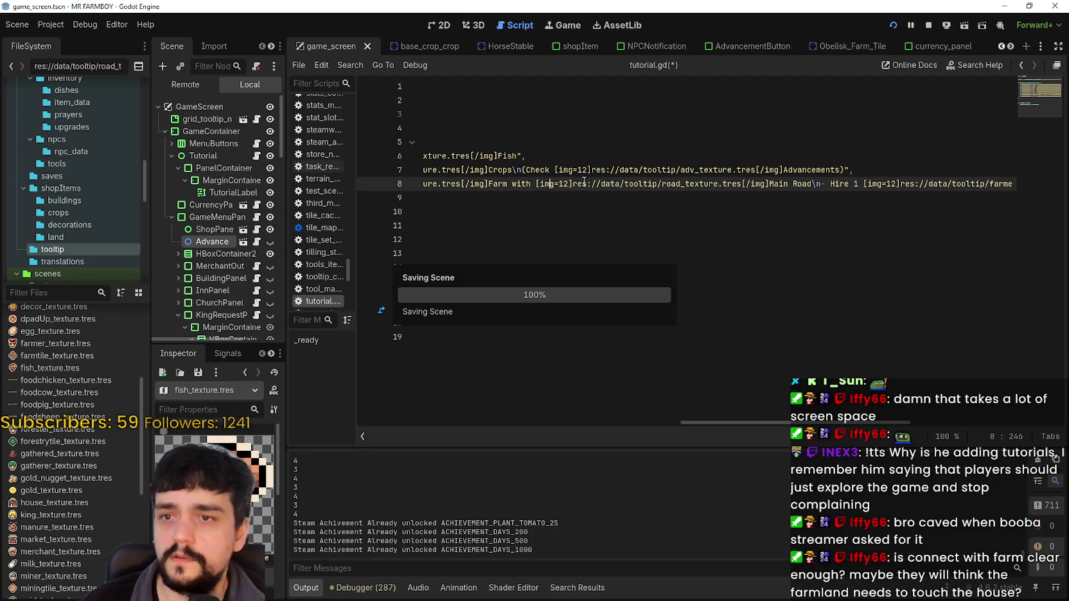
pyautogui.click(929, 25)
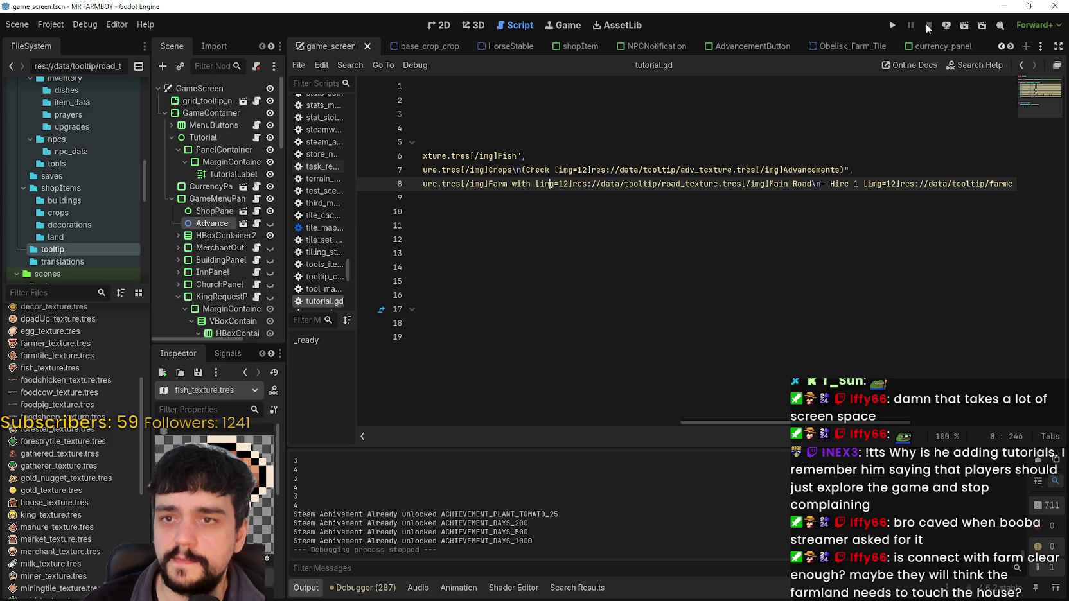
# Relaunch the game, load Save 7, maximize the window and walk right to view the tutorial
pyautogui.press('F5')
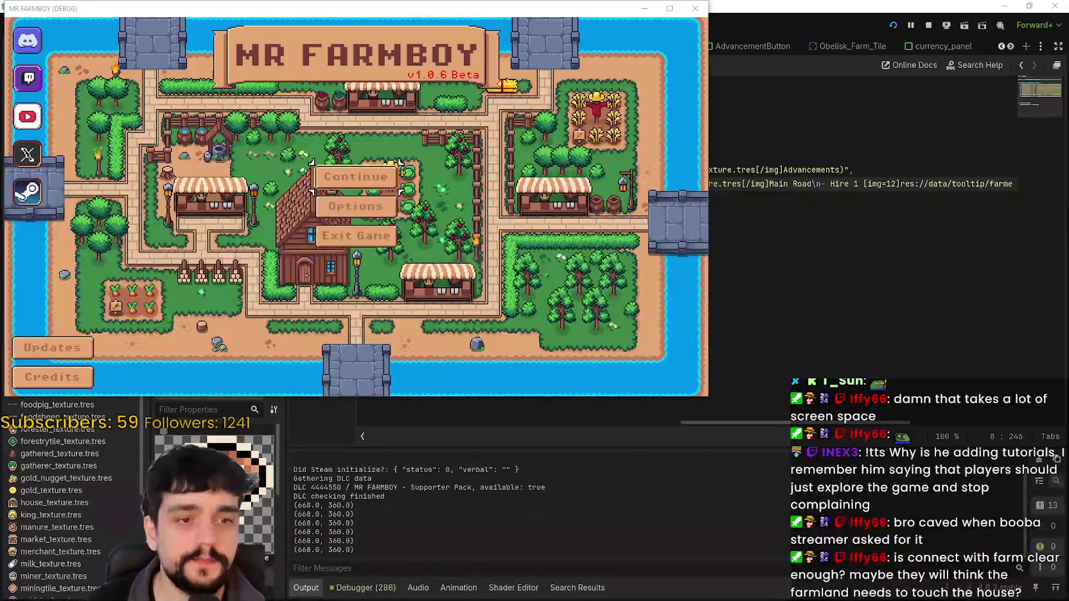
pyautogui.click(357, 177)
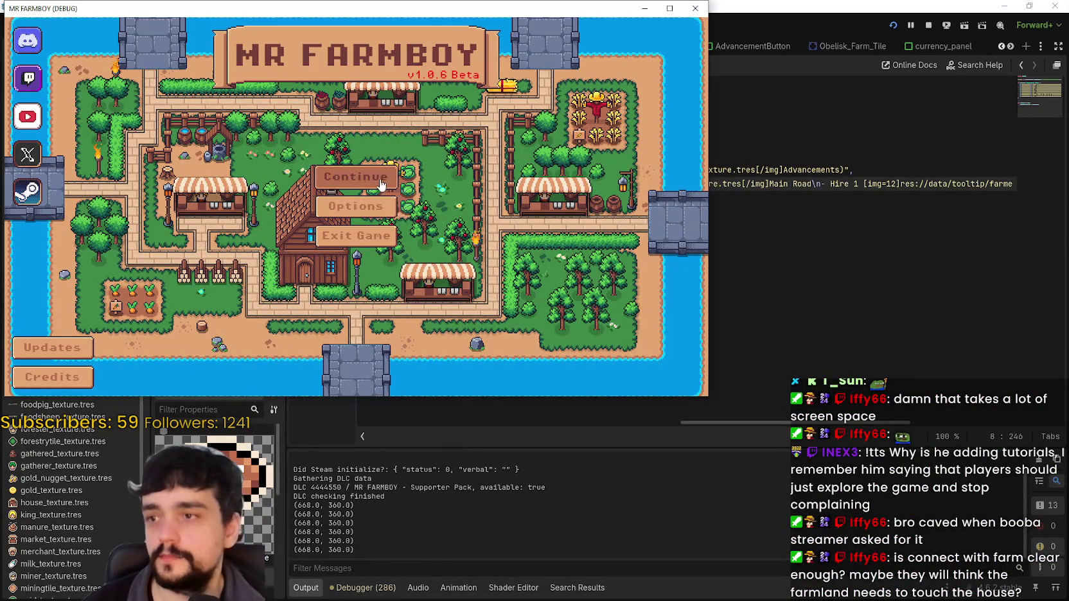
pyautogui.scroll(3, 397, 283)
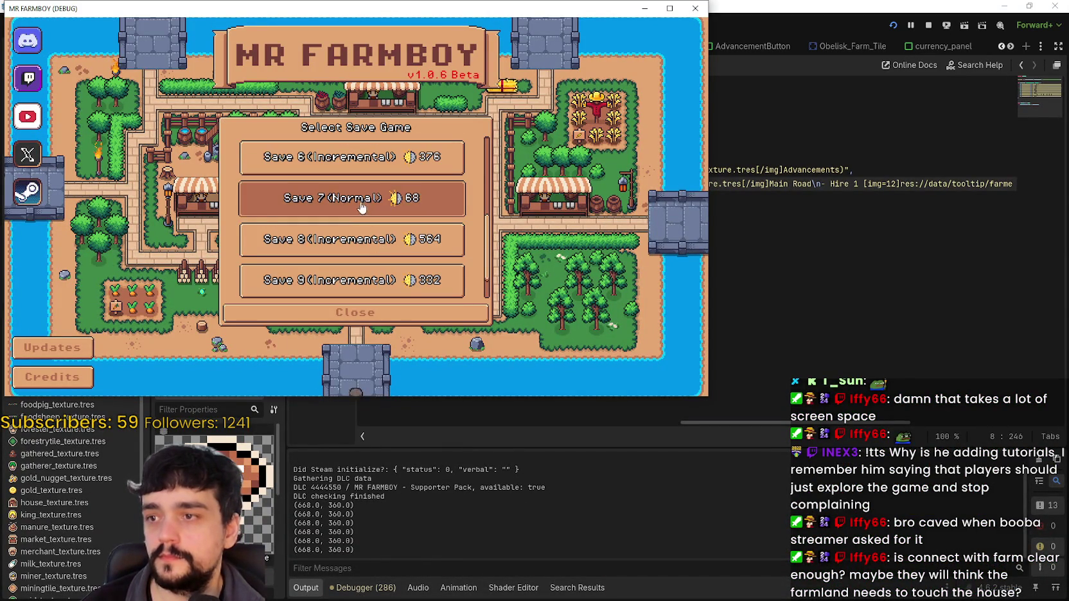
pyautogui.click(363, 206)
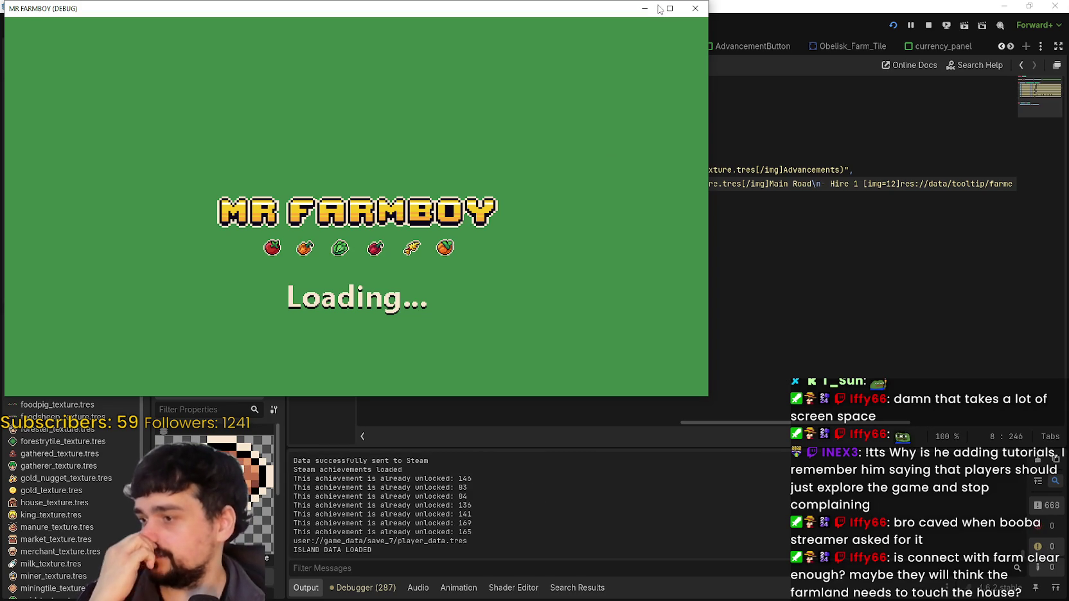
pyautogui.click(669, 9)
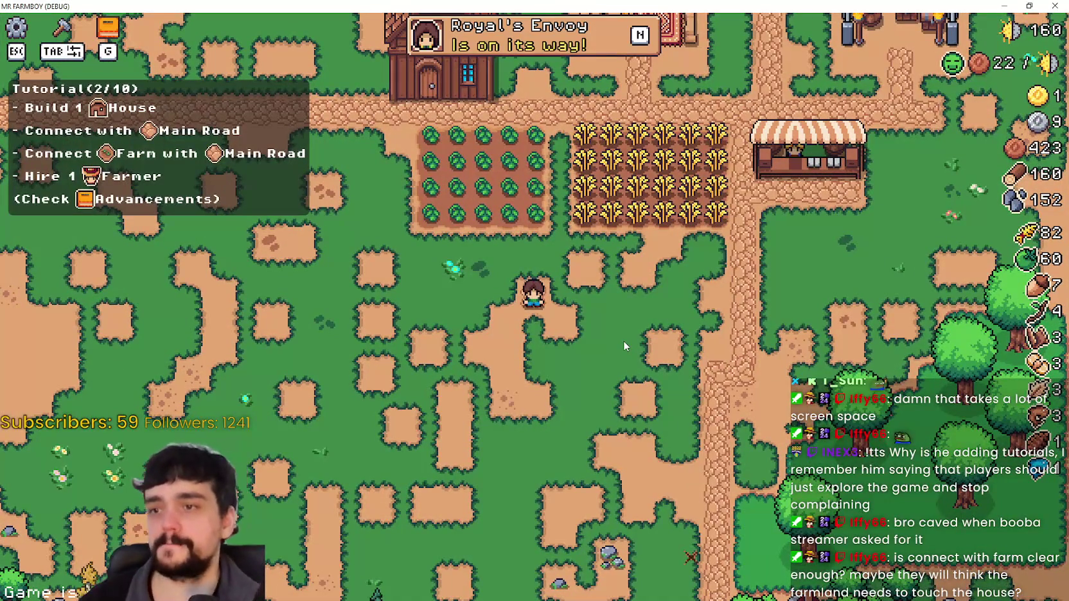
pyautogui.press('d')
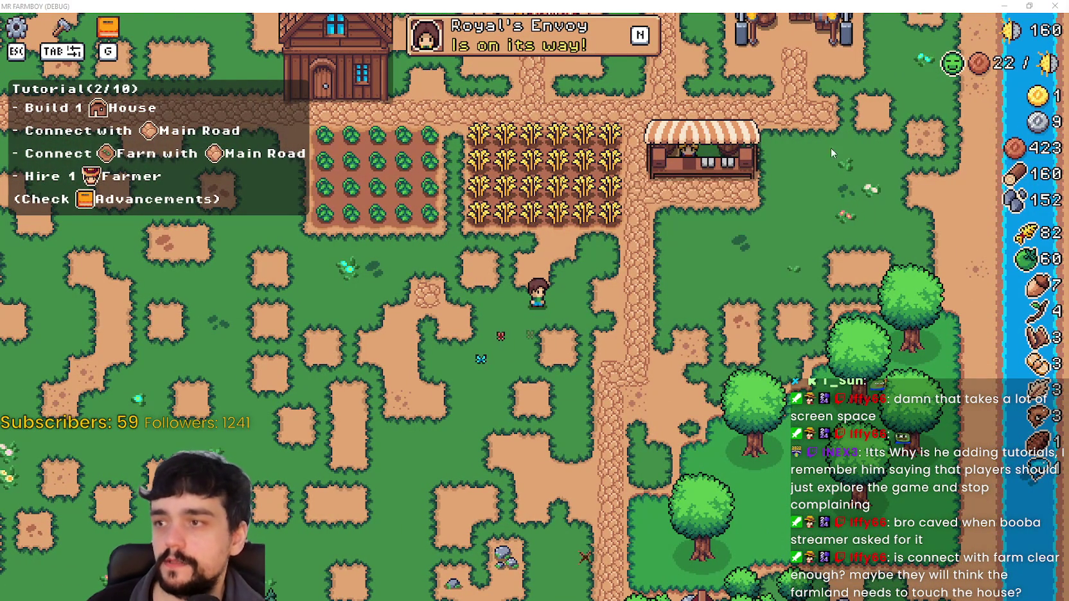
# Delete 'Main' from line 8's farm task so it reads Farm with Road, and save
pyautogui.click(1029, 5)
pyautogui.moveTo(897, 184)
pyautogui.mouseDown()
pyautogui.moveTo(1028, 186)
pyautogui.moveTo(1008, 185)
pyautogui.mouseUp()
pyautogui.click(514, 190)
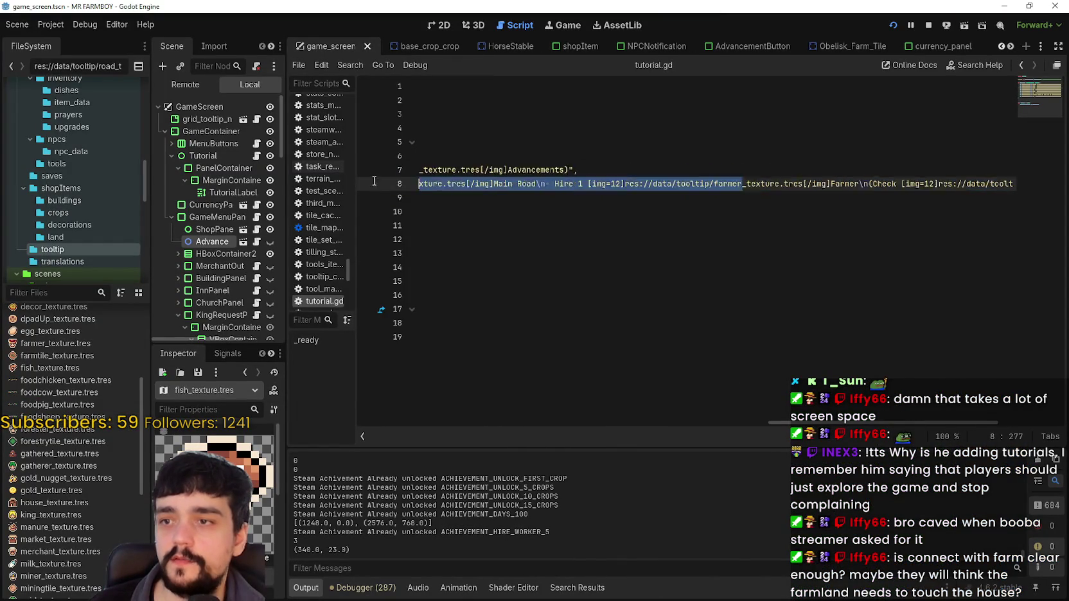
pyautogui.click(726, 196)
pyautogui.moveTo(812, 190); pyautogui.dragTo(900, 186)
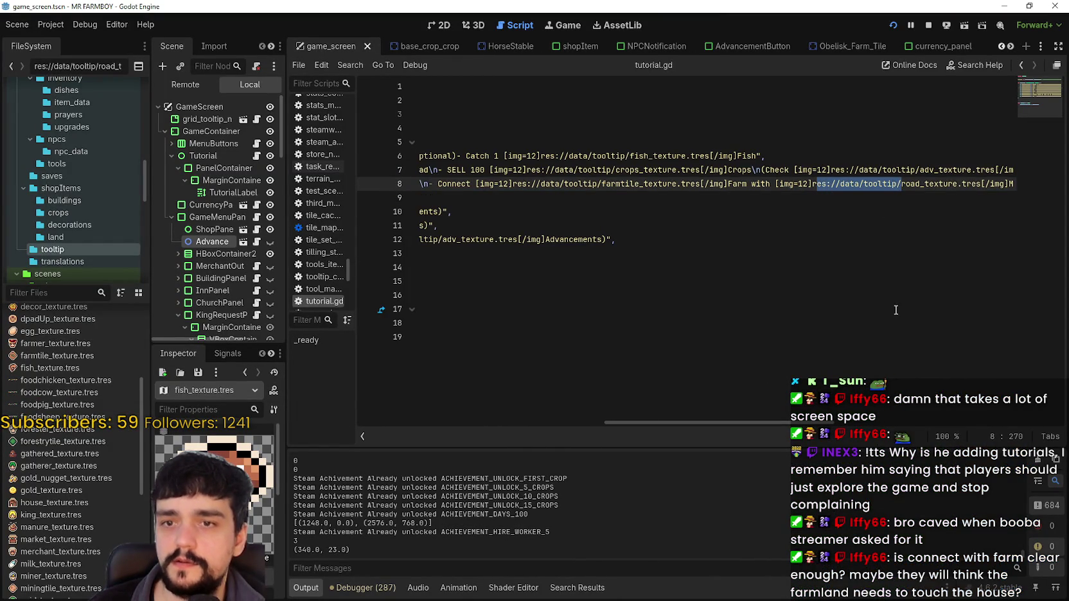
pyautogui.hscroll(4, 886, 180)
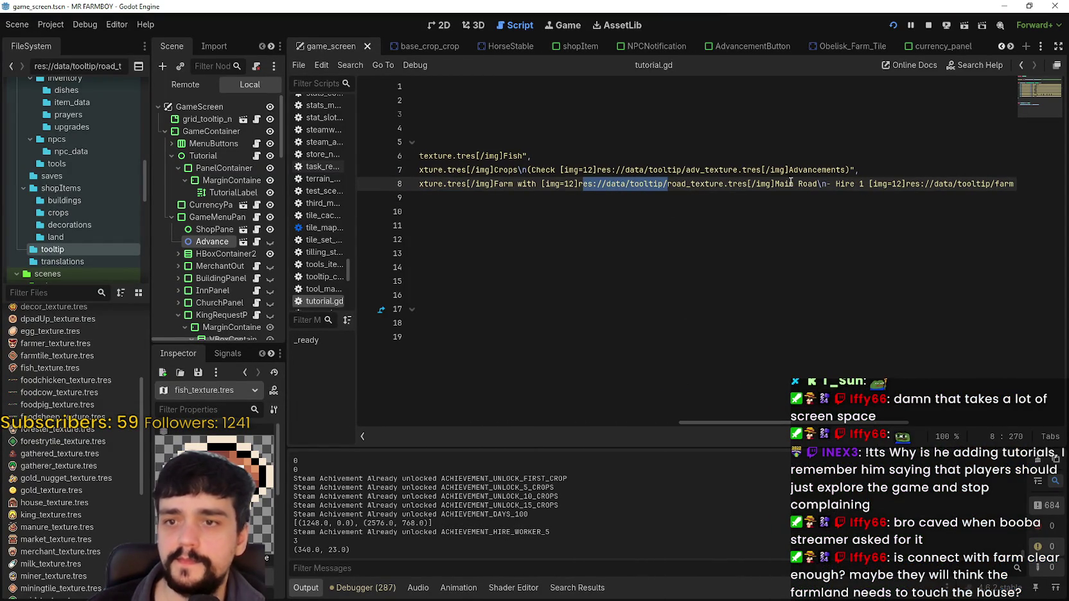
pyautogui.doubleClick(790, 183)
pyautogui.press('Delete')
pyautogui.press('Delete')
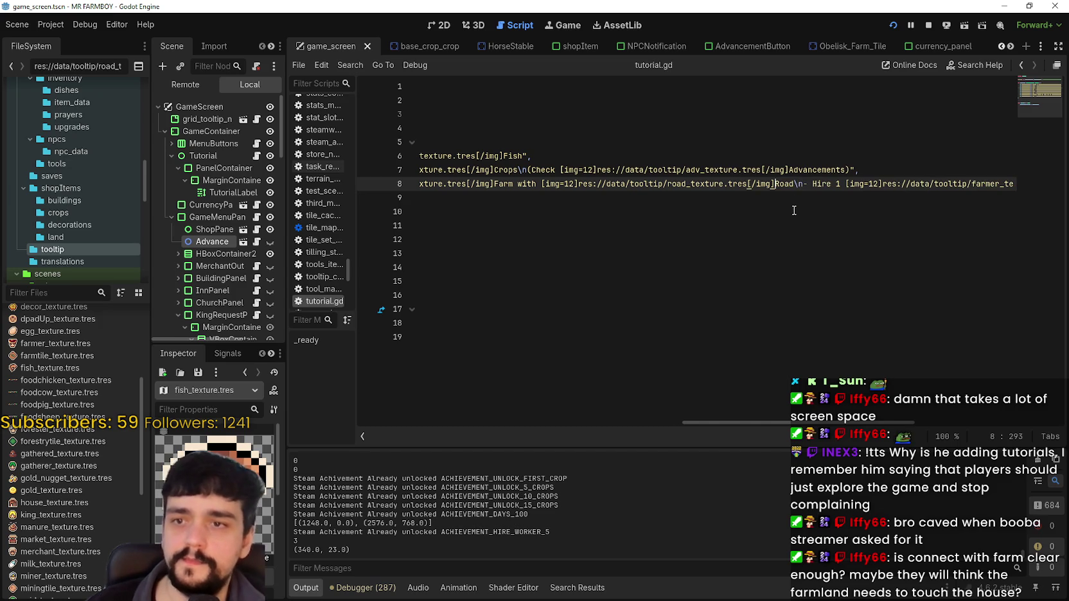
pyautogui.hotkey('ctrl', 's')
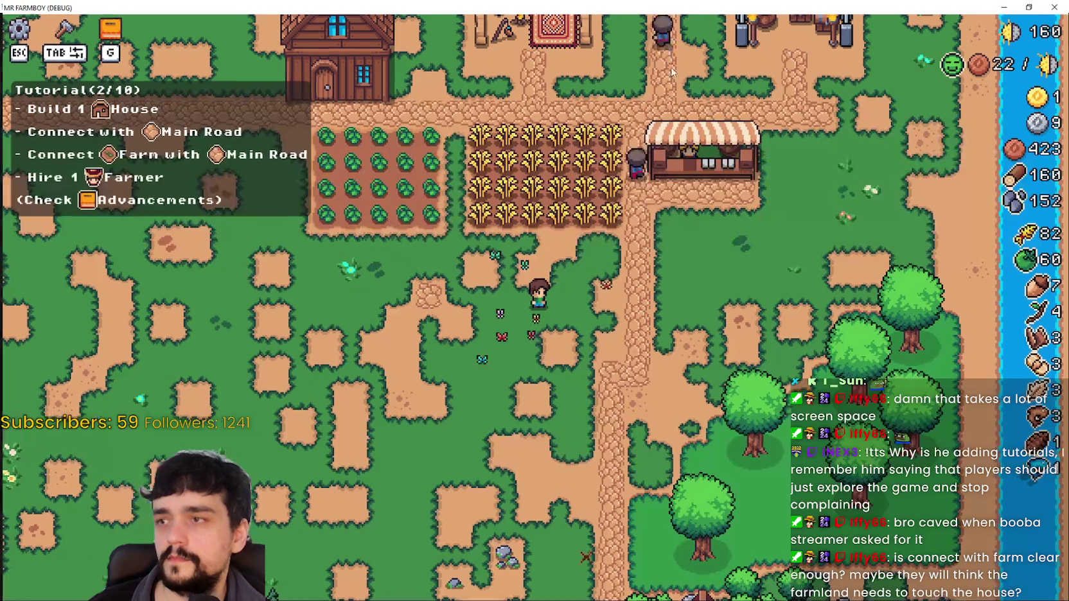
pyautogui.click(670, 8)
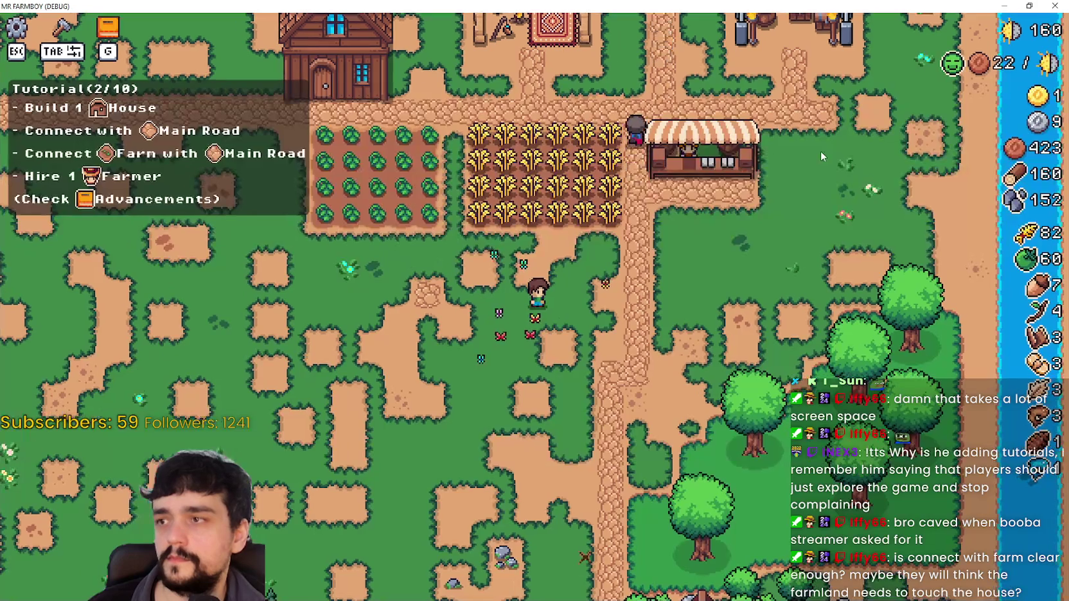
pyautogui.click(1029, 5)
# Restart the Mr Farmboy debug run and load a saved farm from the Continue list
pyautogui.click(929, 25)
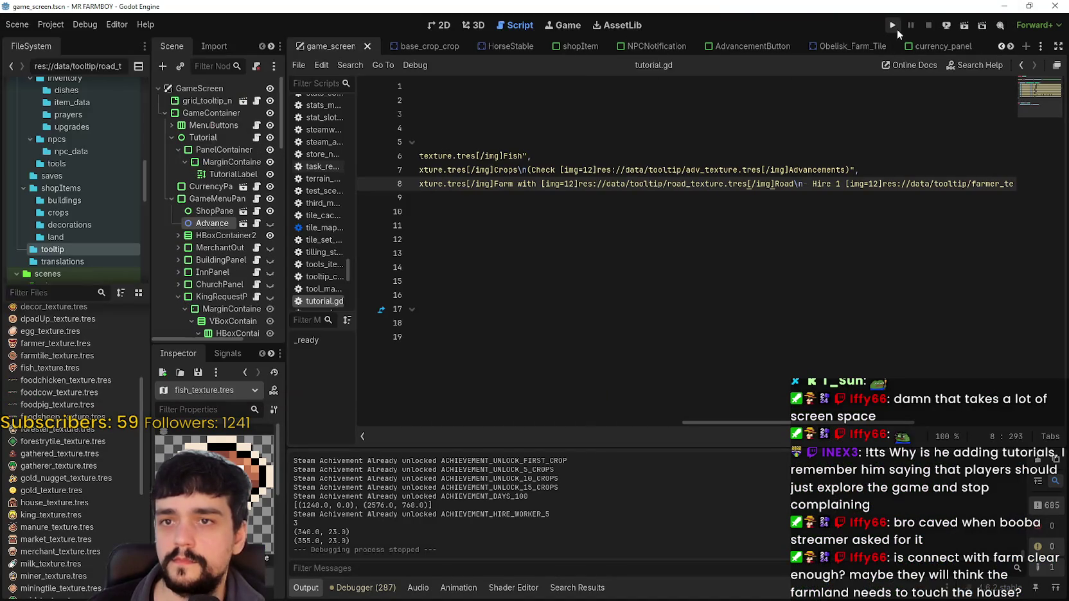
pyautogui.press('F5')
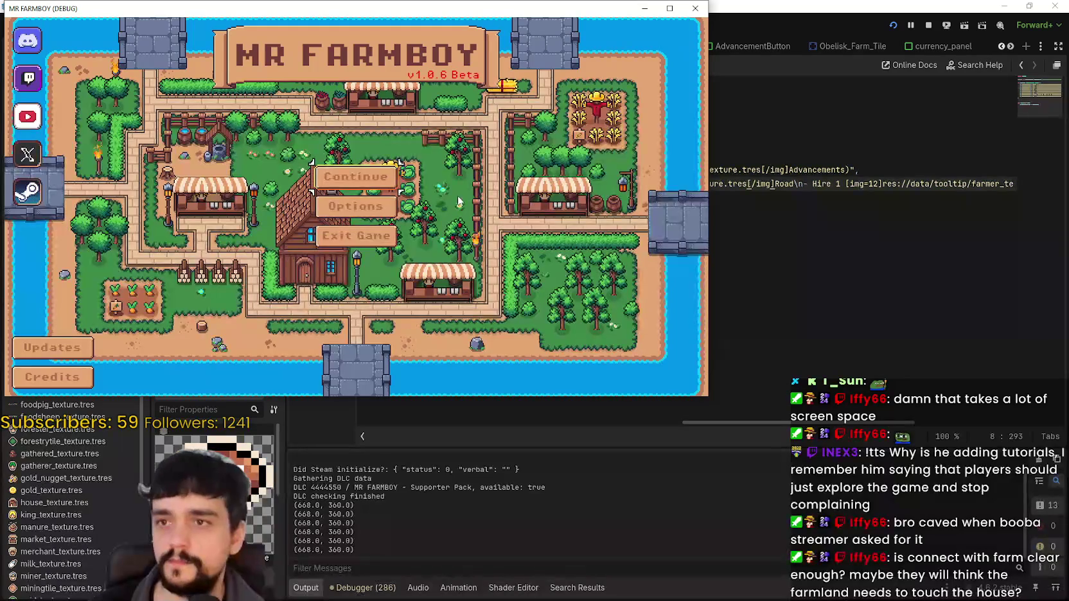
pyautogui.click(387, 191)
pyautogui.click(352, 219)
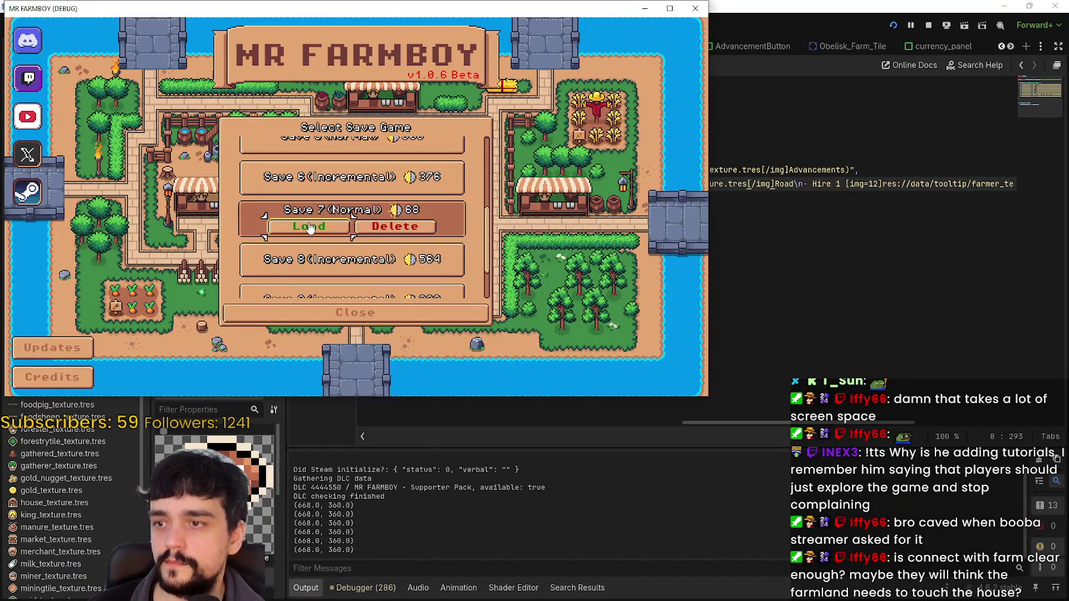
pyautogui.click(361, 230)
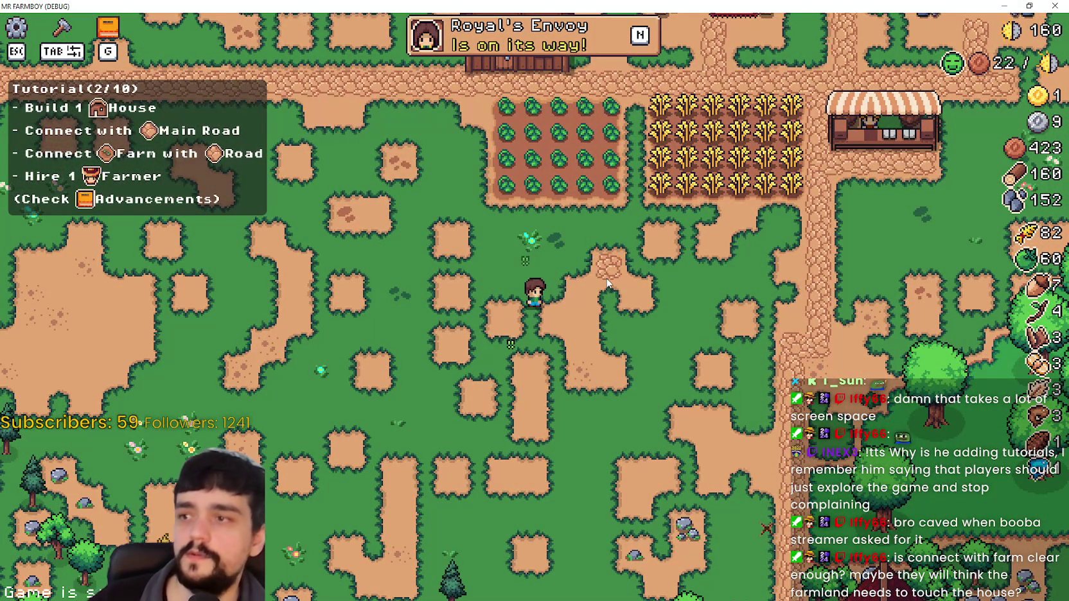
# Walk the farmer around the farm to check the Tutorial (2/10) panel, then shrink the game window
pyautogui.press('a')
pyautogui.press('w')
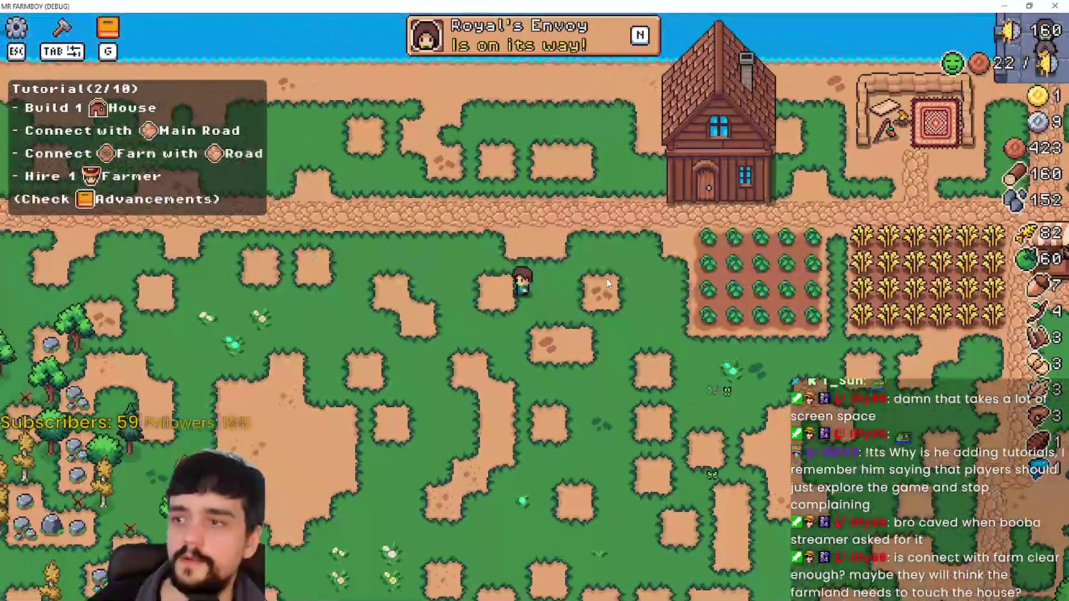
pyautogui.press('d')
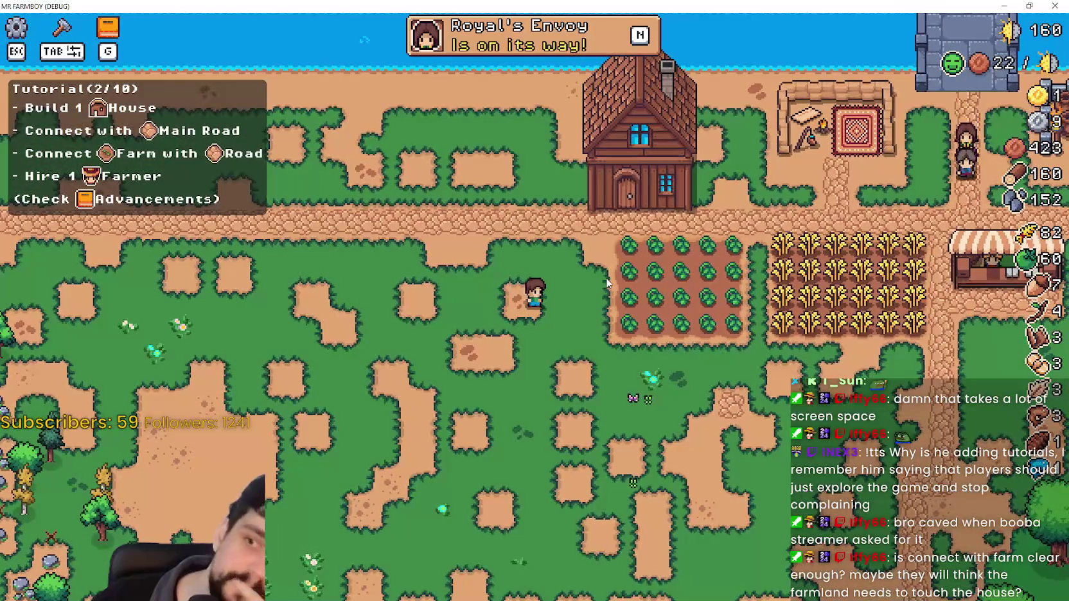
pyautogui.press('d')
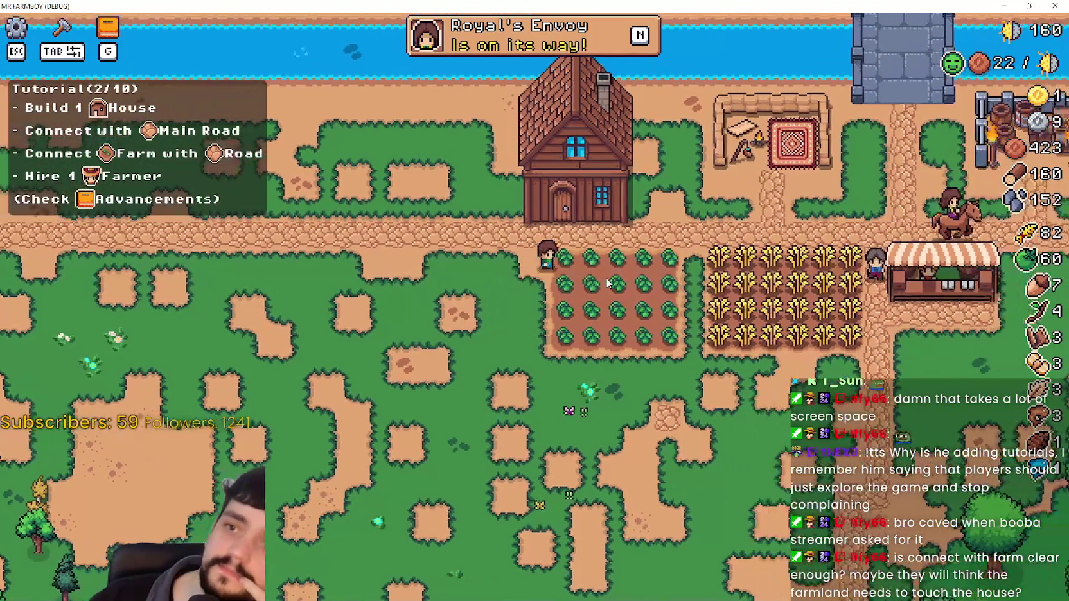
pyautogui.press('s')
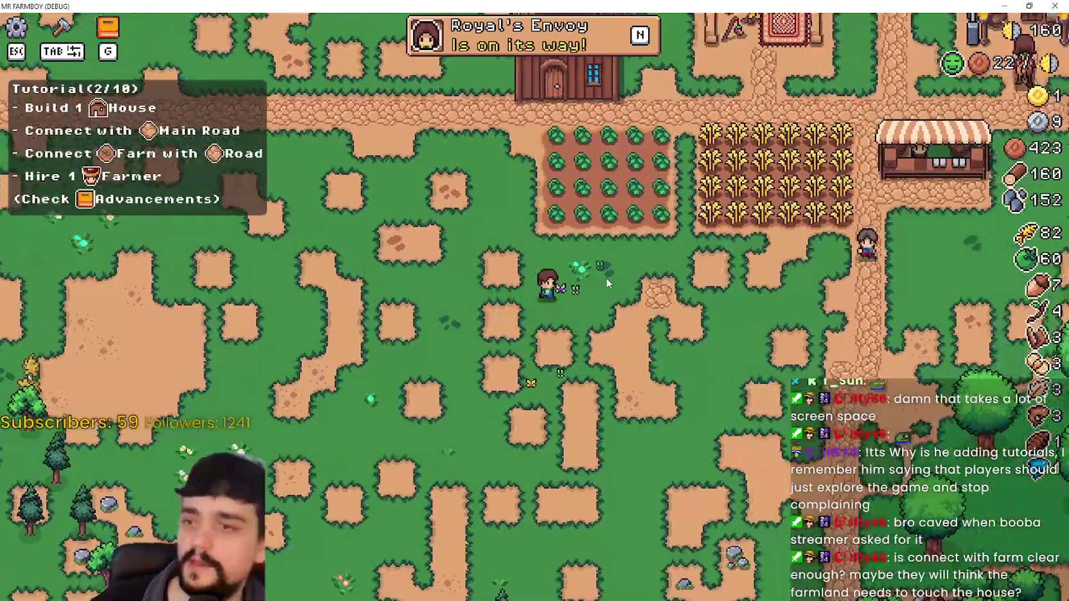
pyautogui.press('a')
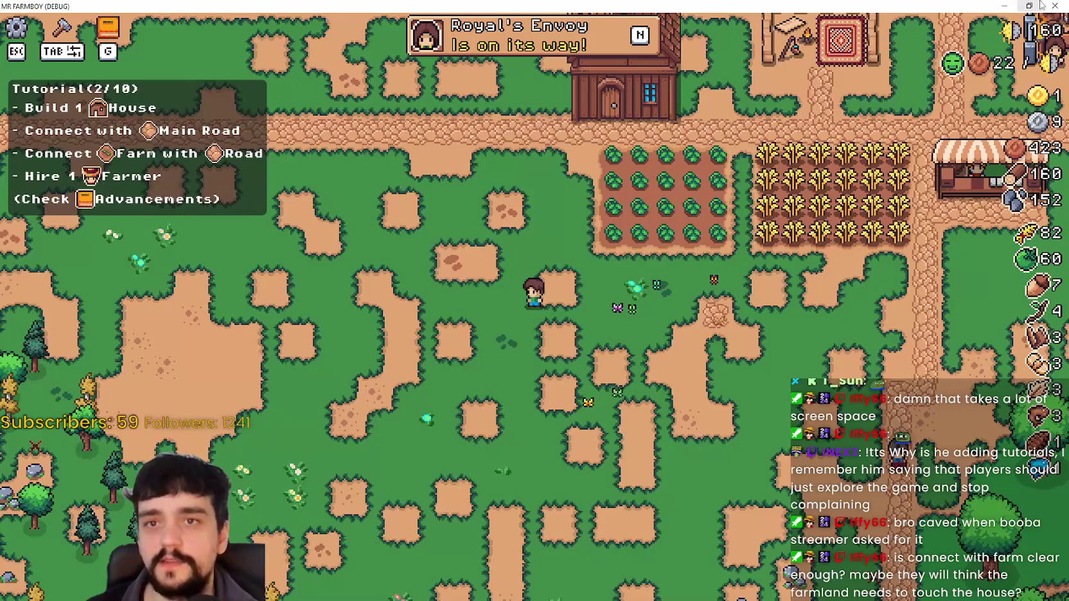
pyautogui.press('super+Down')
pyautogui.press('super+Down')
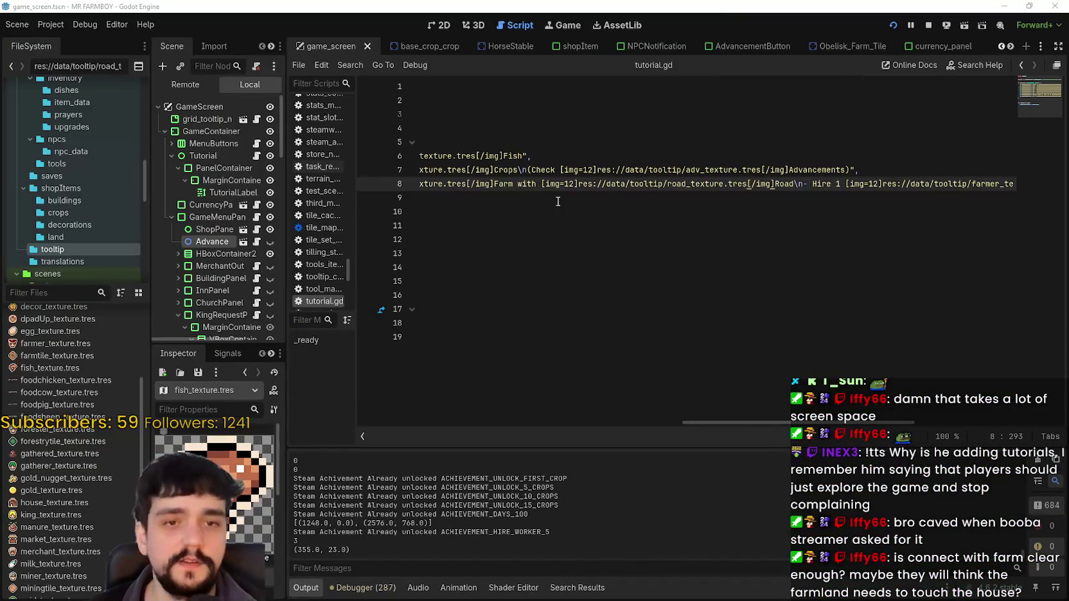
# Lower the TutorialLabel's normal font size by two steps in the Inspector
pyautogui.click(557, 201)
pyautogui.click(214, 192)
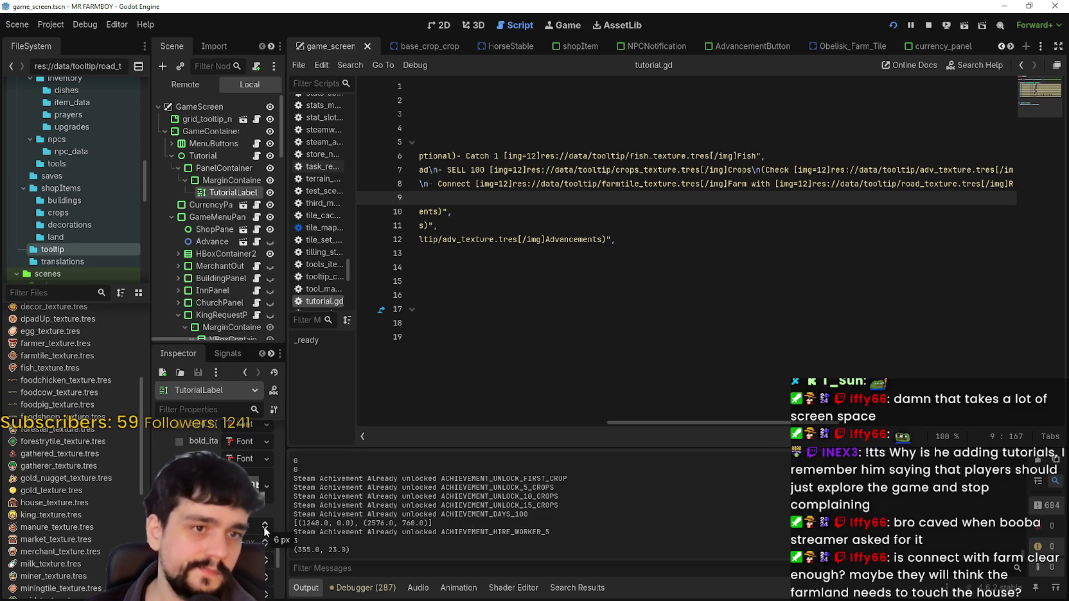
pyautogui.click(265, 530)
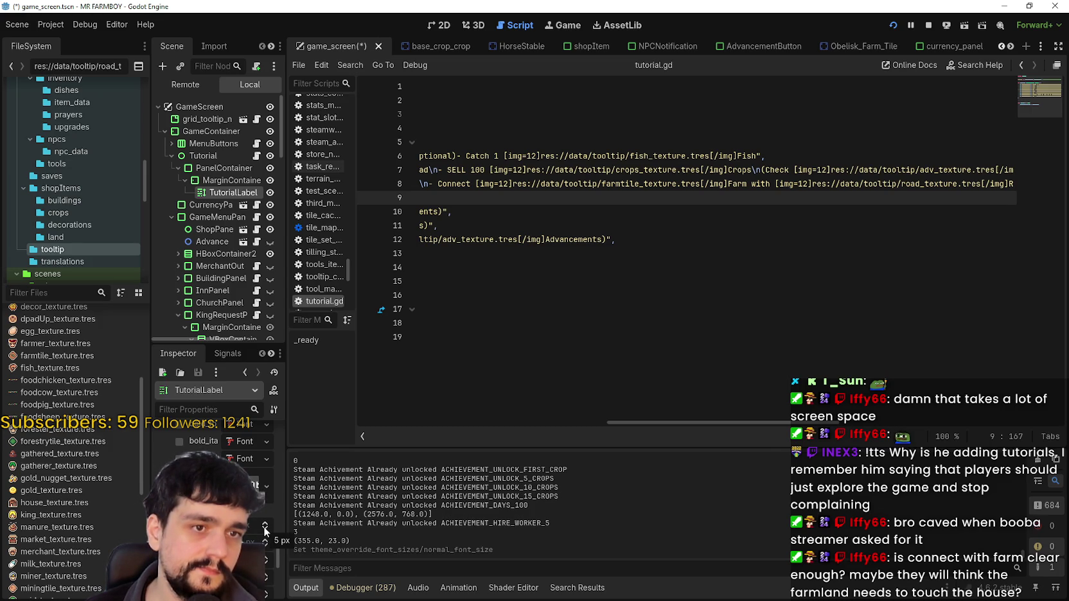
pyautogui.click(264, 531)
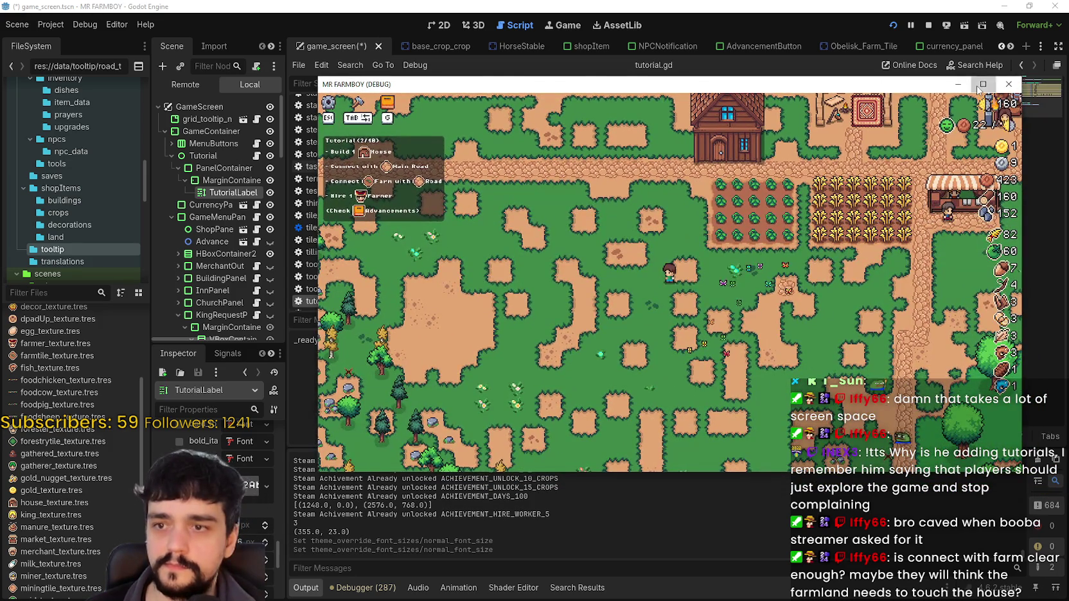
# Check the smaller tutorial panel text in the full-screen game while walking the farmer
pyautogui.click(979, 87)
pyautogui.hotkey('w', 'a')
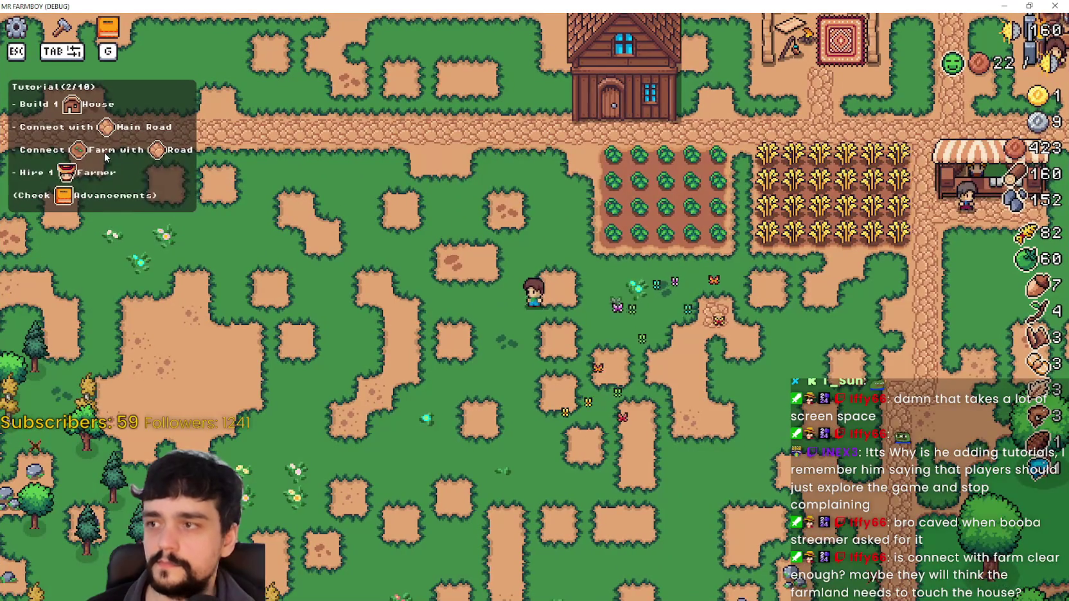
pyautogui.hotkey('w', 'd')
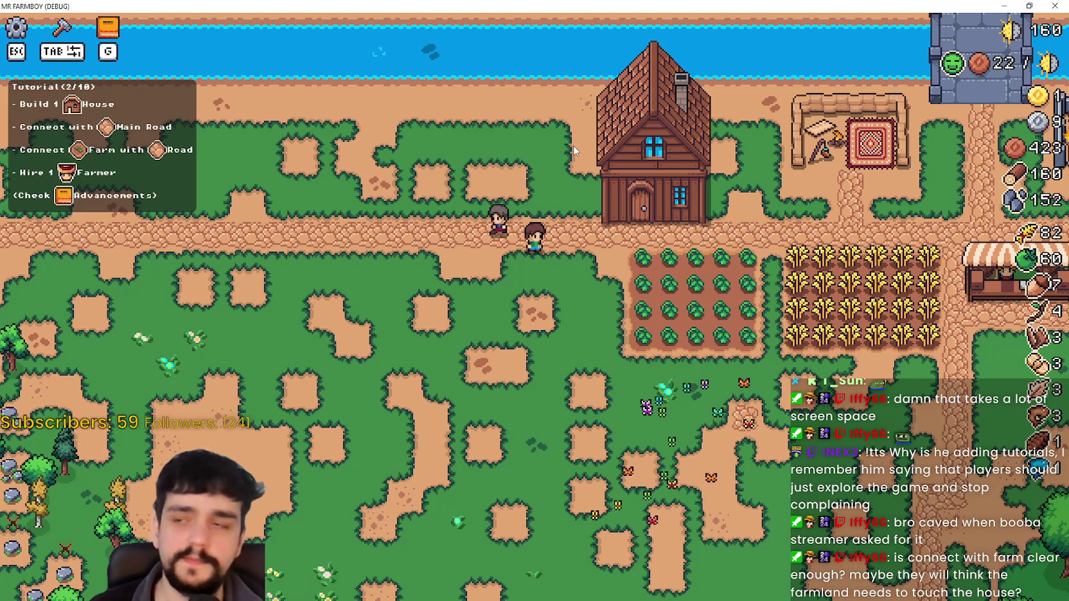
pyautogui.click(1021, 8)
# Raise the TutorialLabel font size two steps and check the larger panel text in the full-screen game
pyautogui.press('F8')
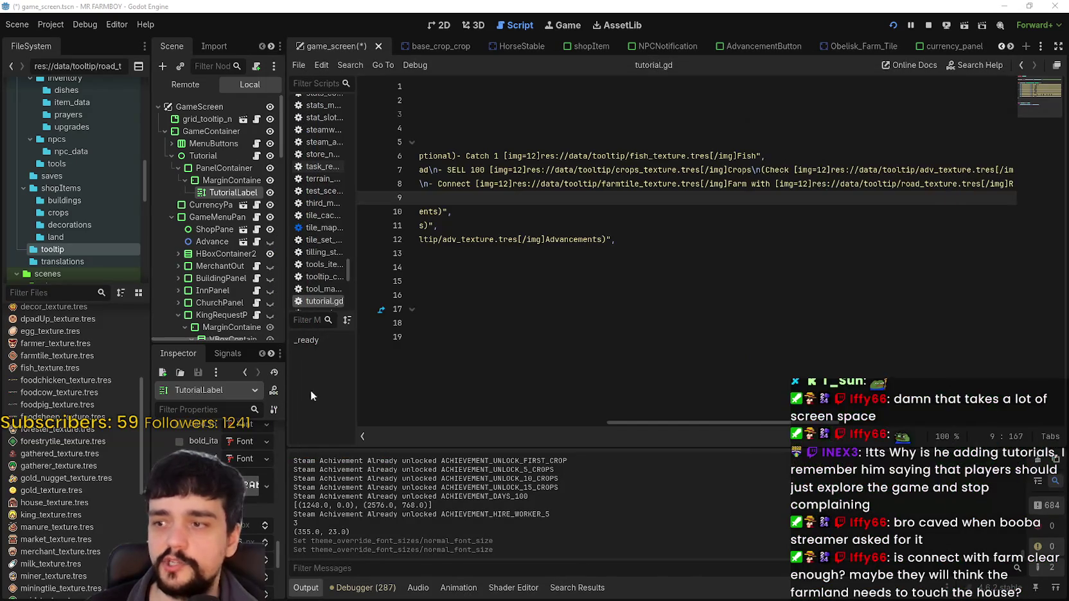
pyautogui.click(267, 528)
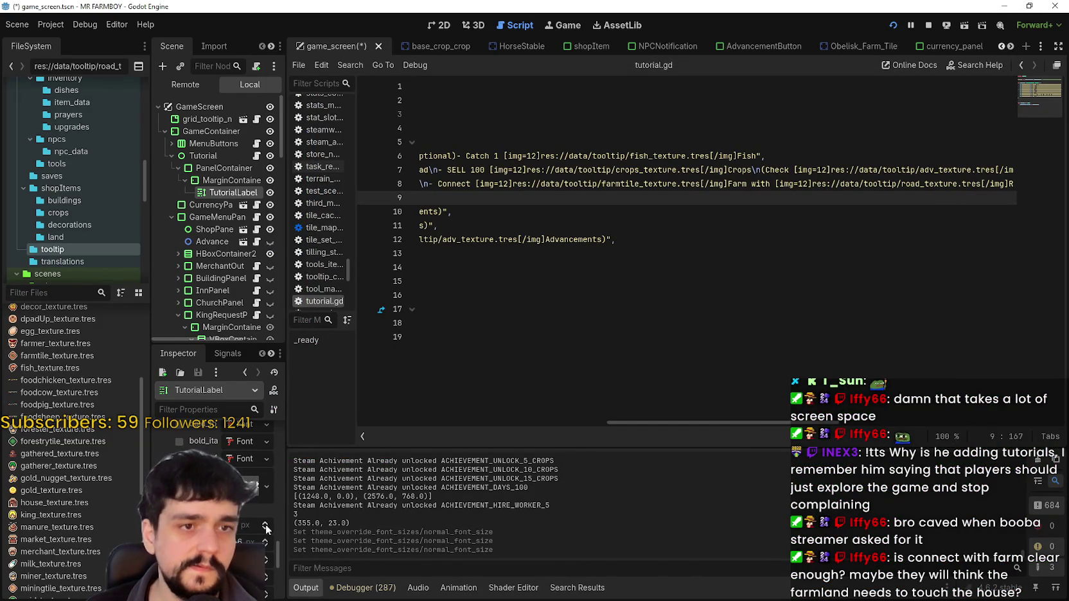
pyautogui.click(267, 527)
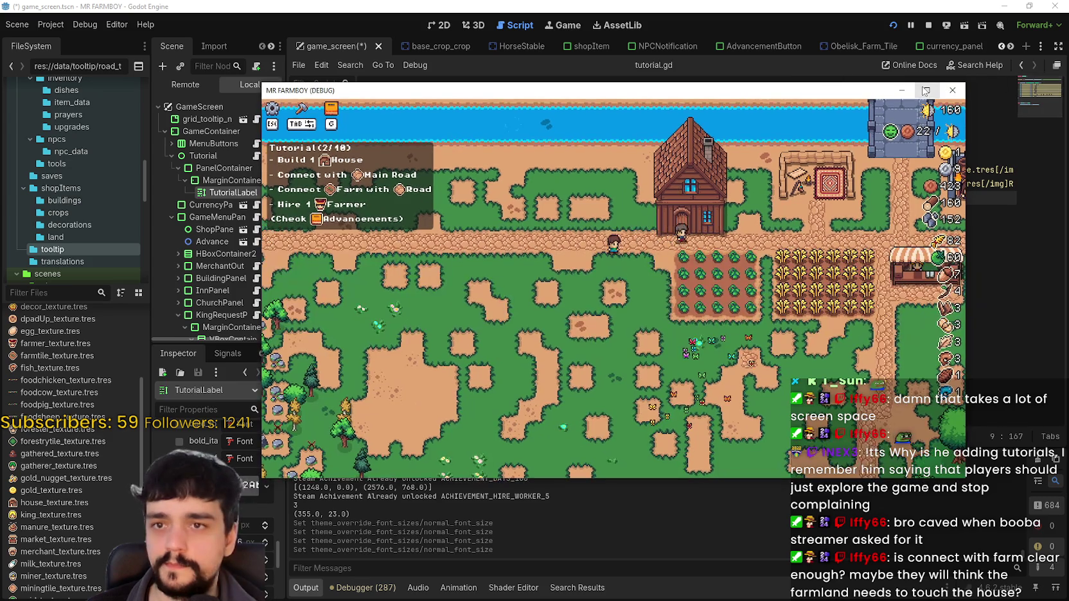
pyautogui.click(927, 95)
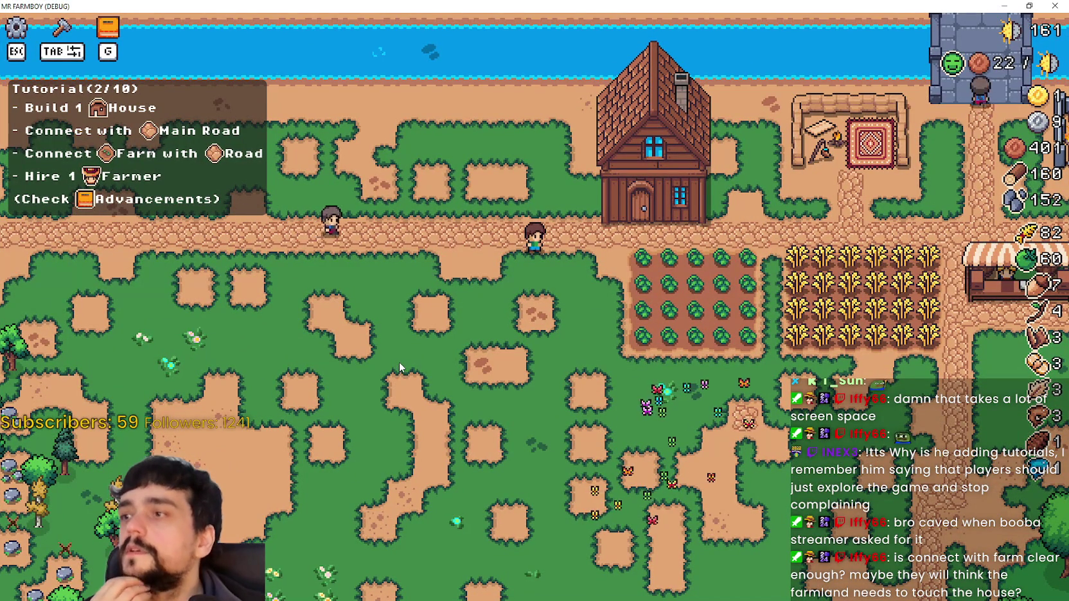
pyautogui.click(999, 8)
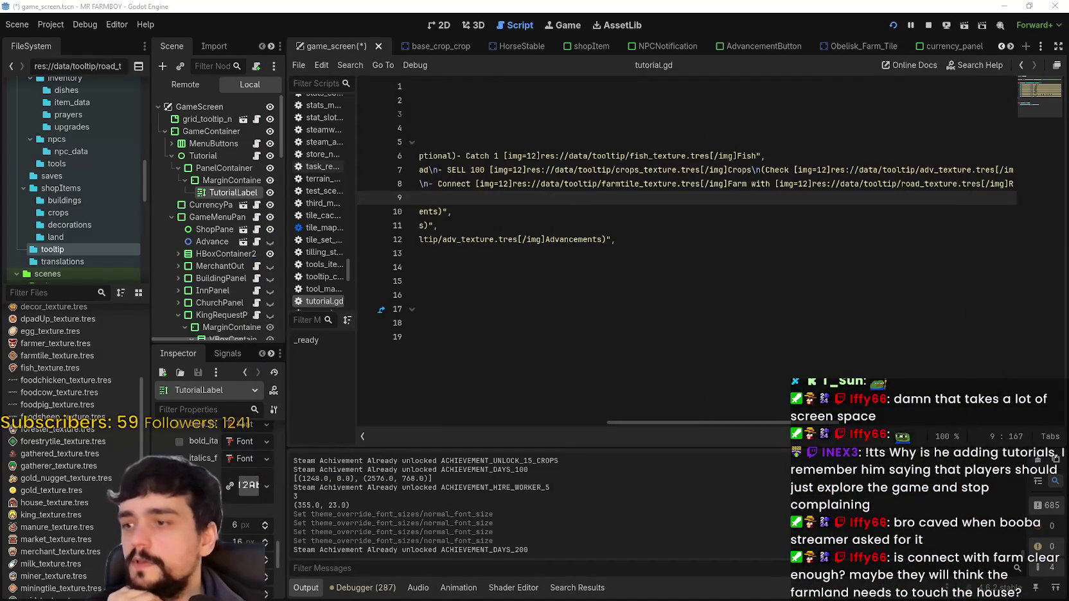
# Switch TutorialLabel's normal_font from the Bold font to the Regular one
pyautogui.scroll(3, 221, 527)
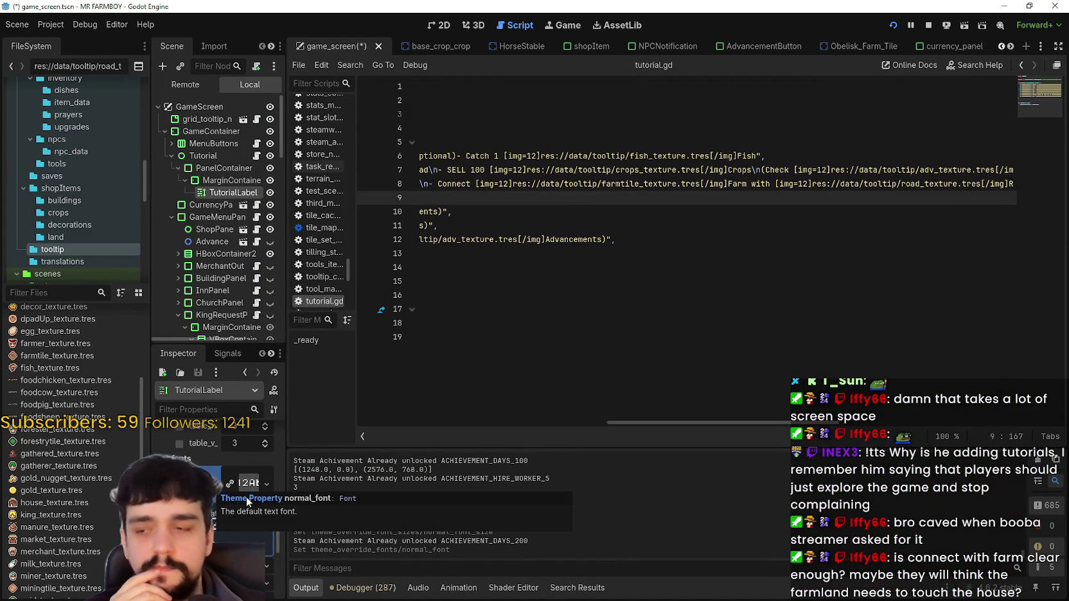
pyautogui.hotkey('ctrl', 'z')
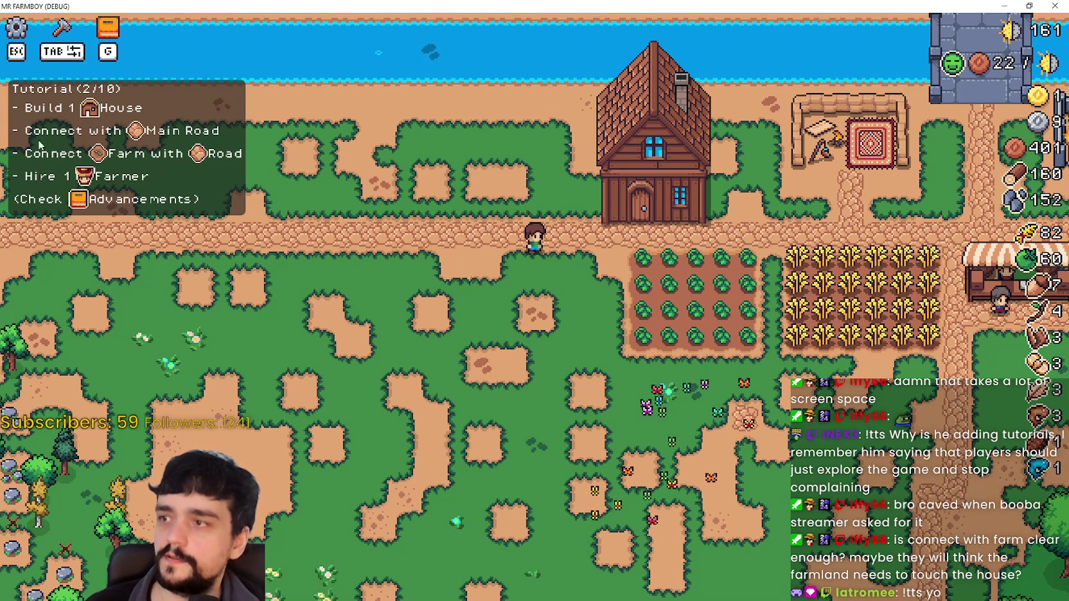
# Walk the farmer through the tomato field, harvesting every row of tomatoes
pyautogui.press('d')
pyautogui.press('d')
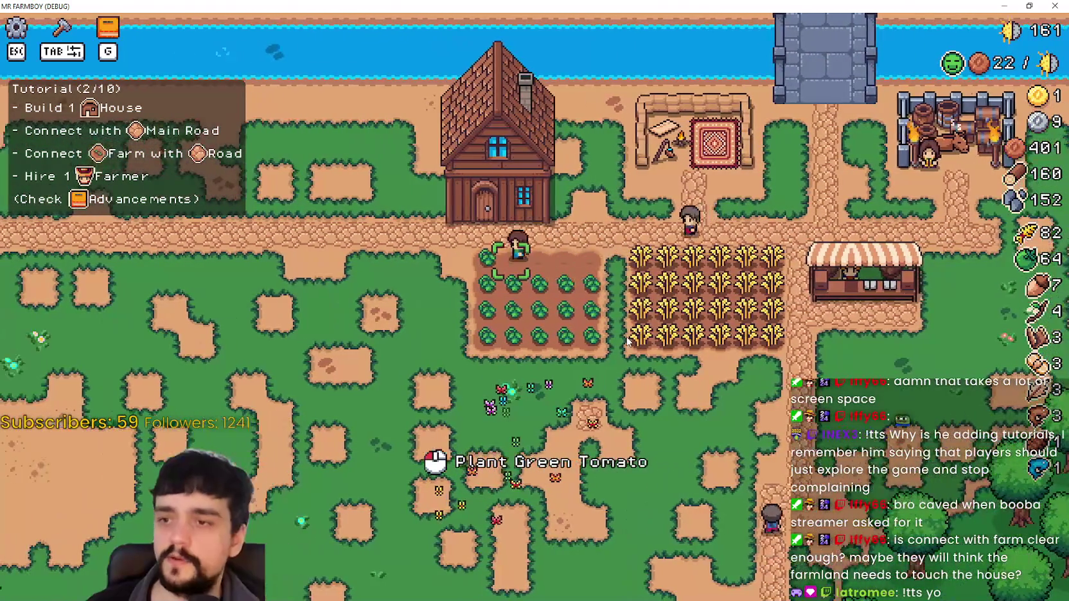
pyautogui.scroll(3, 657, 409)
pyautogui.press('d')
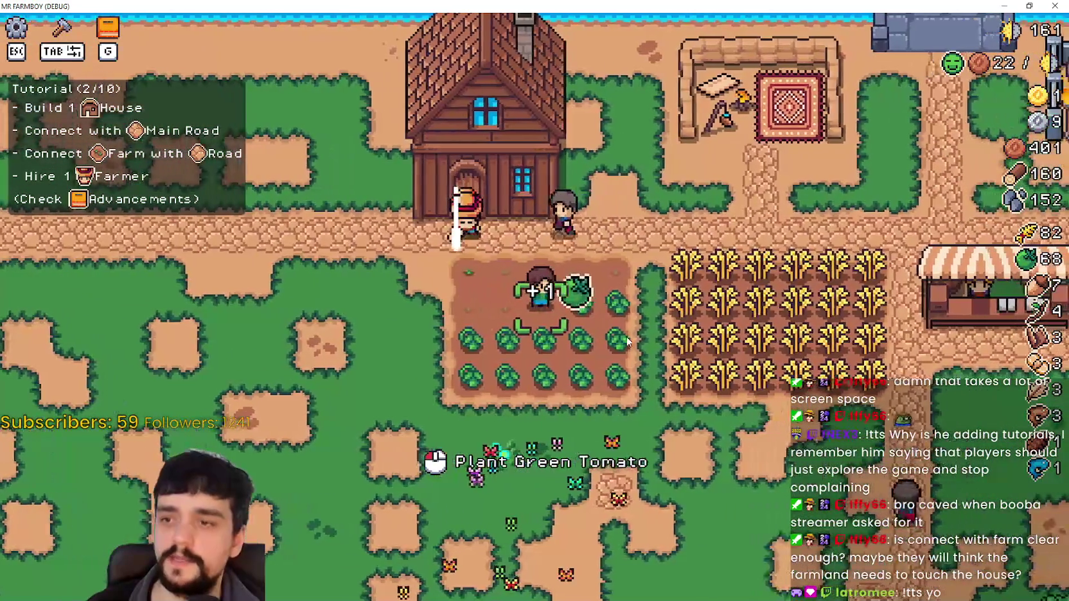
pyautogui.press('s')
pyautogui.press('a')
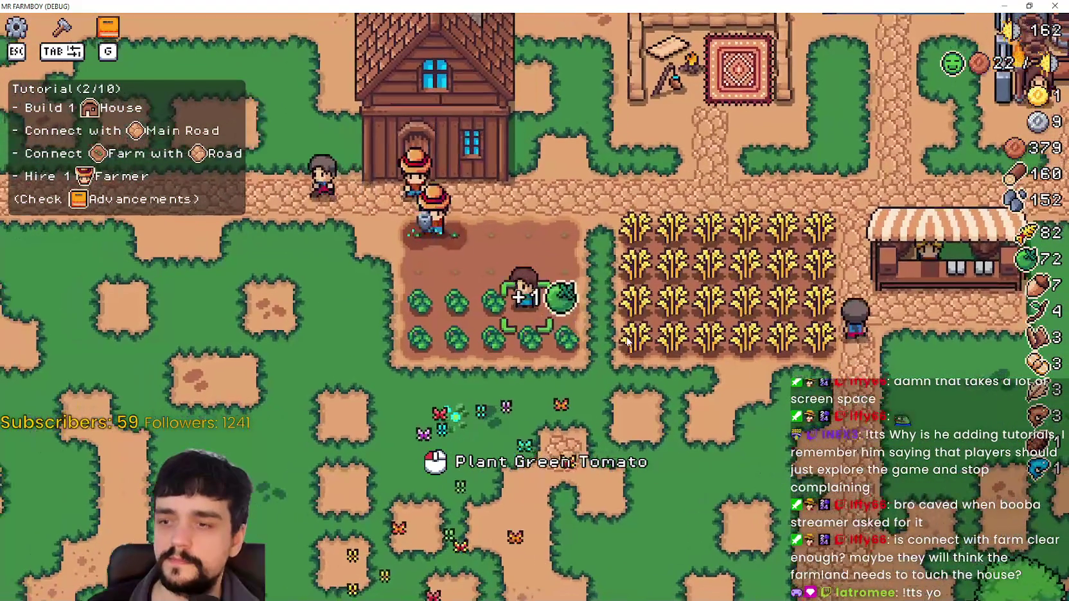
pyautogui.press('s')
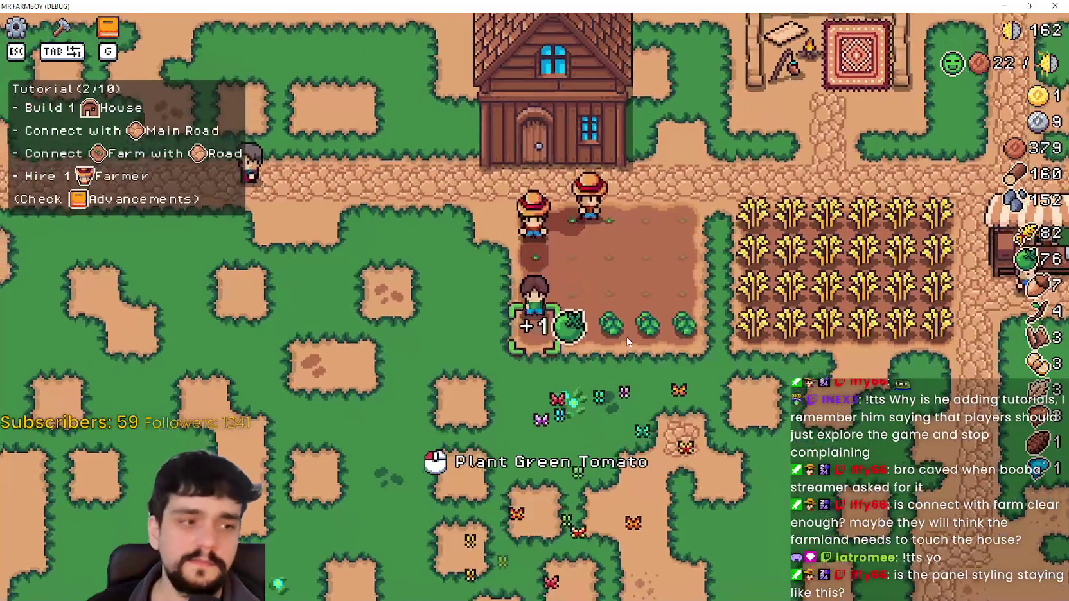
pyautogui.press('d')
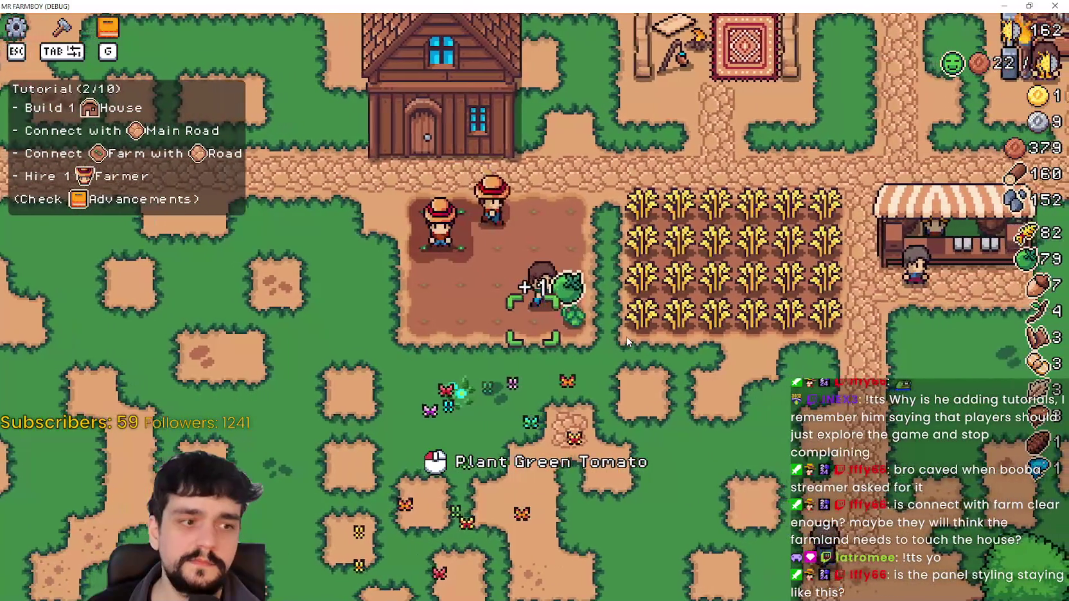
pyautogui.press('s')
# Walk the farmer past the wheat field and around the road toward the wheat
pyautogui.press('d')
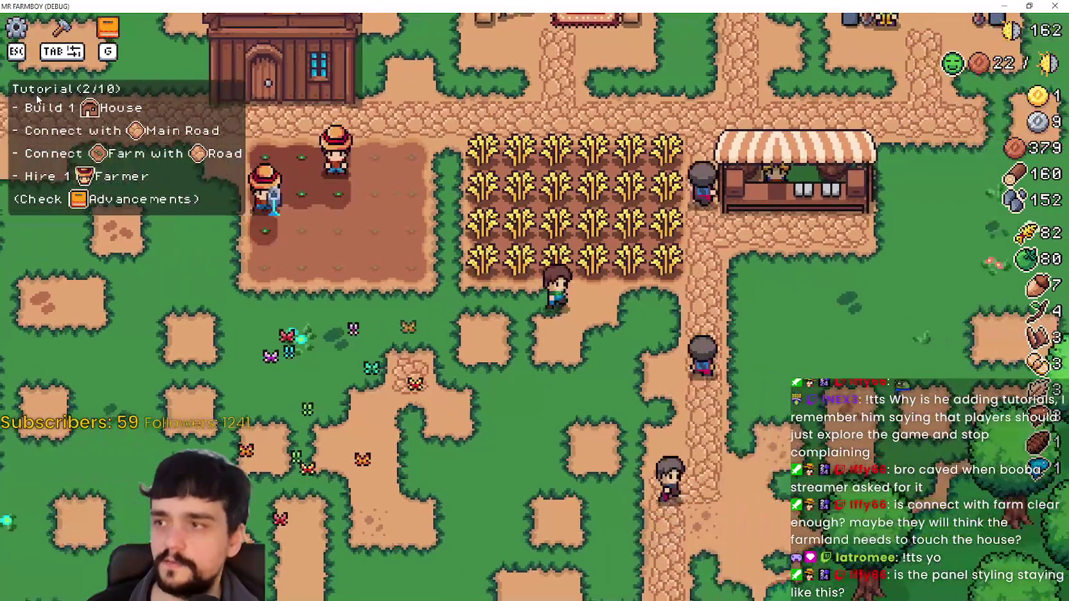
pyautogui.press('s')
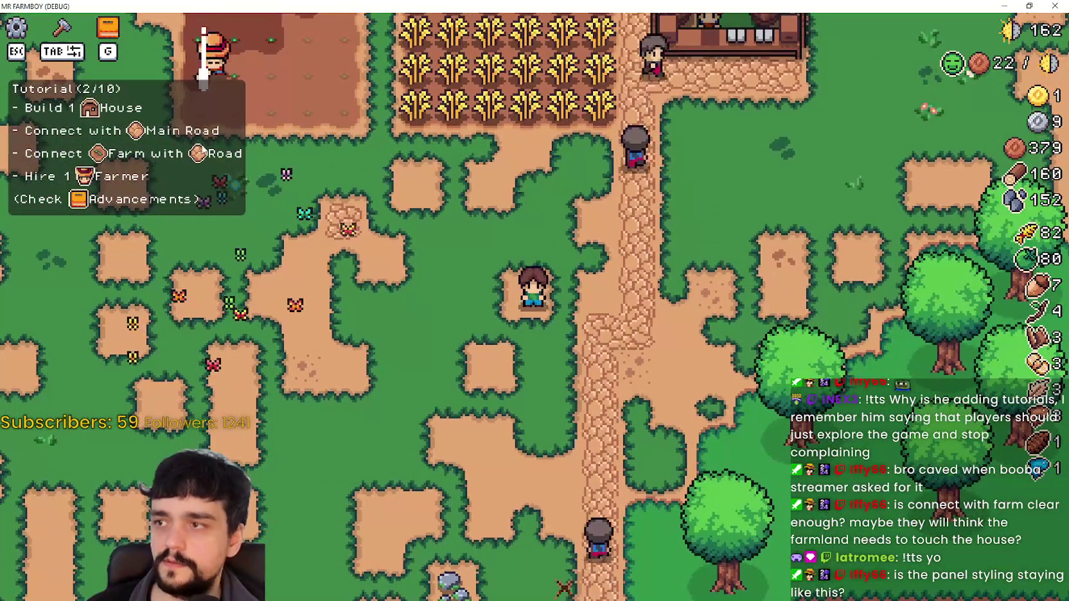
pyautogui.press('a')
pyautogui.press('a')
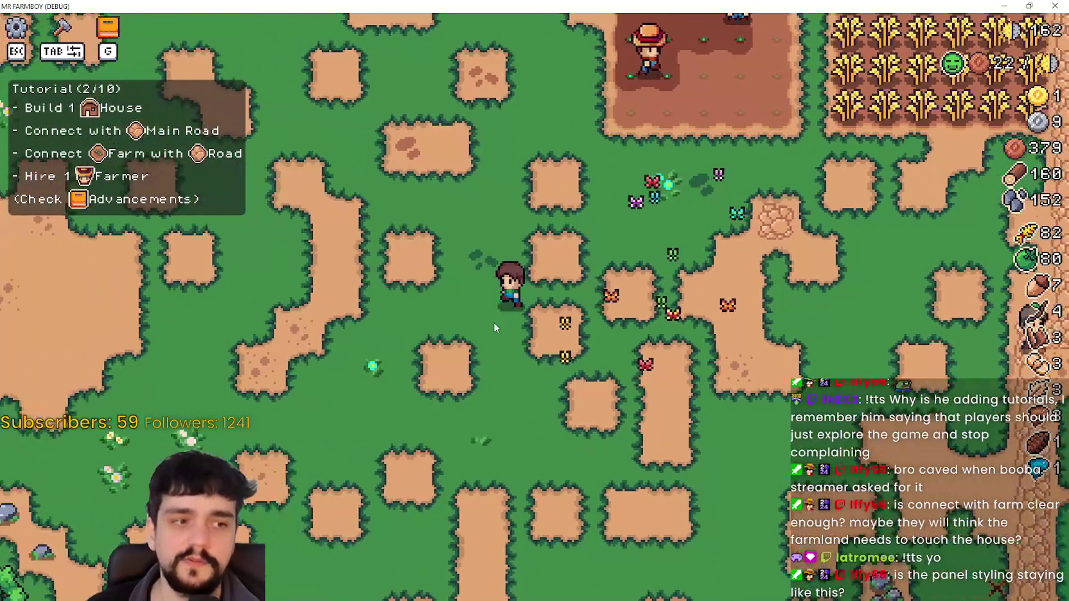
pyautogui.press('d')
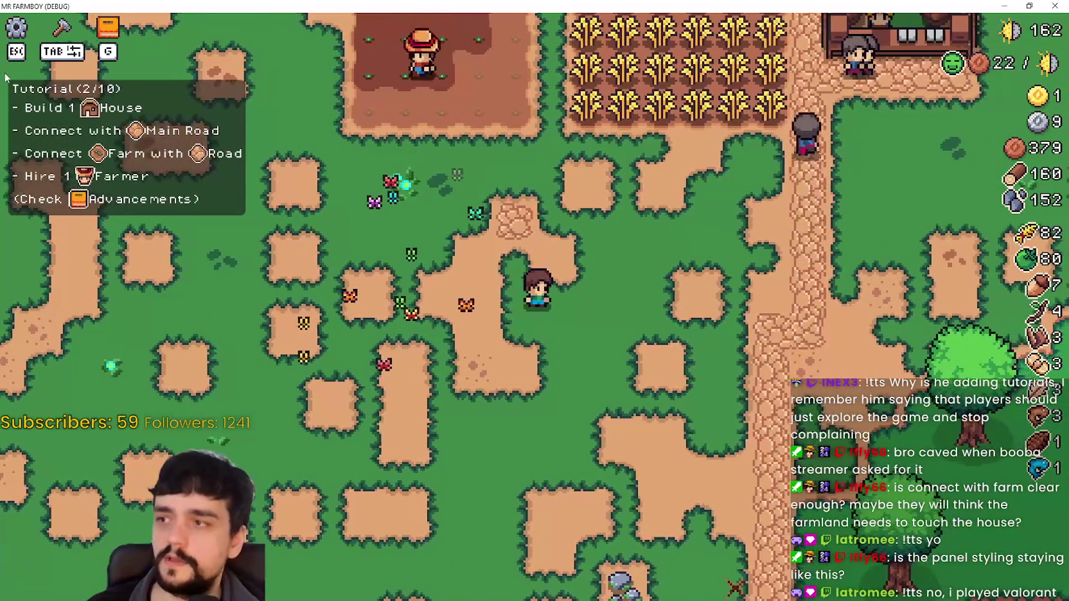
pyautogui.press('w')
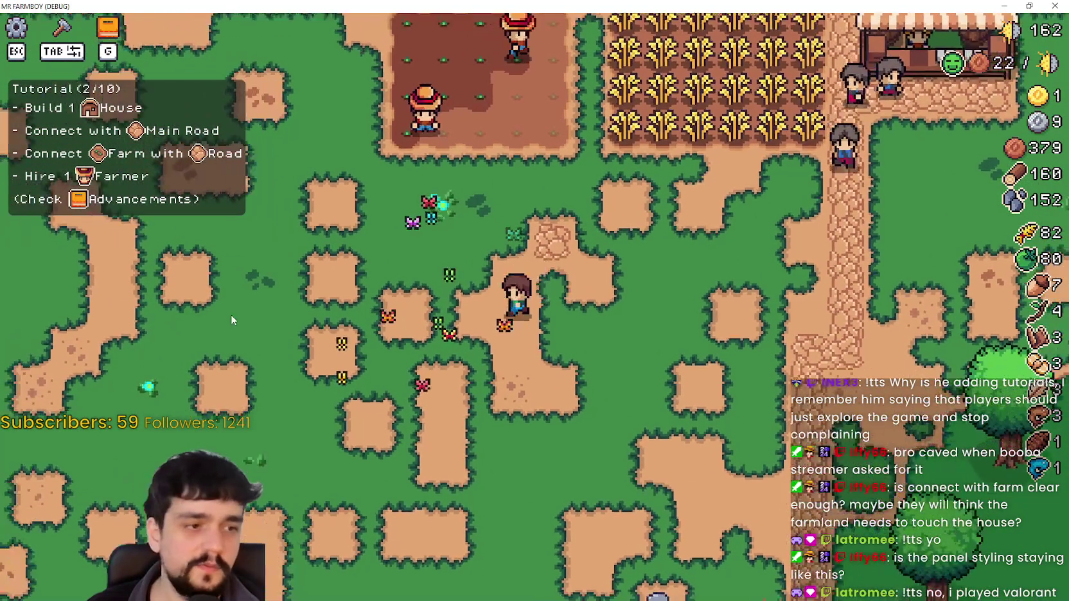
pyautogui.press('d')
# Harvest the wheat field column by column until the wheat count reaches 106
pyautogui.press('w')
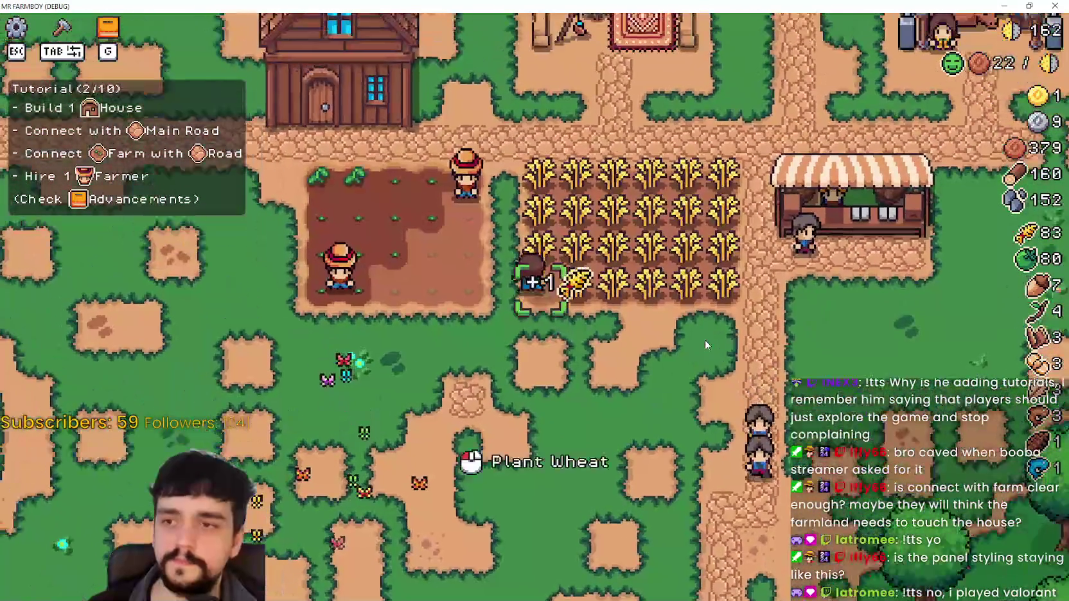
pyautogui.press('d')
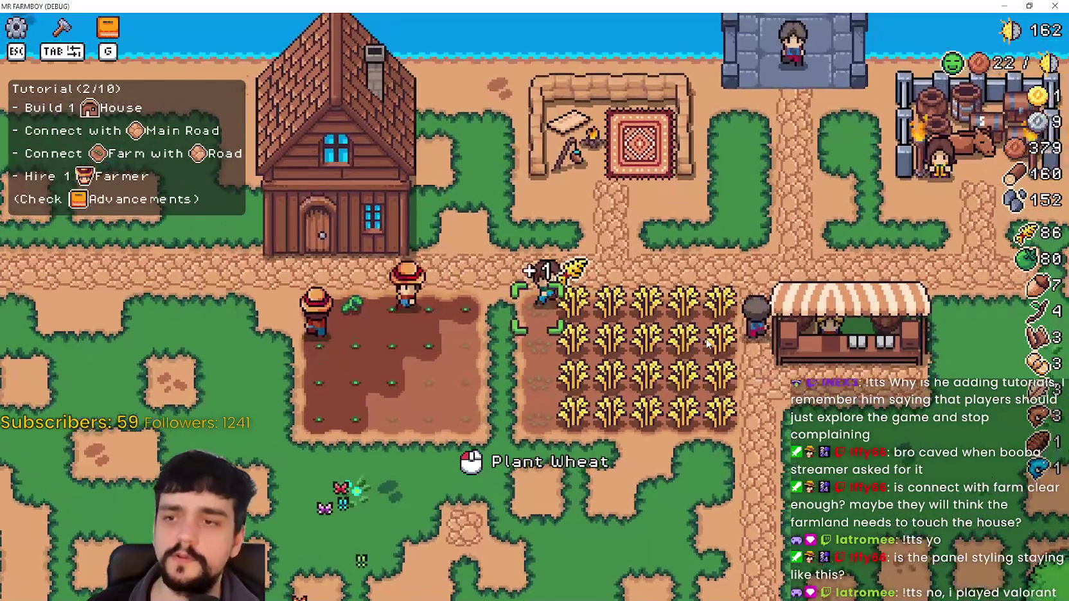
pyautogui.press('s')
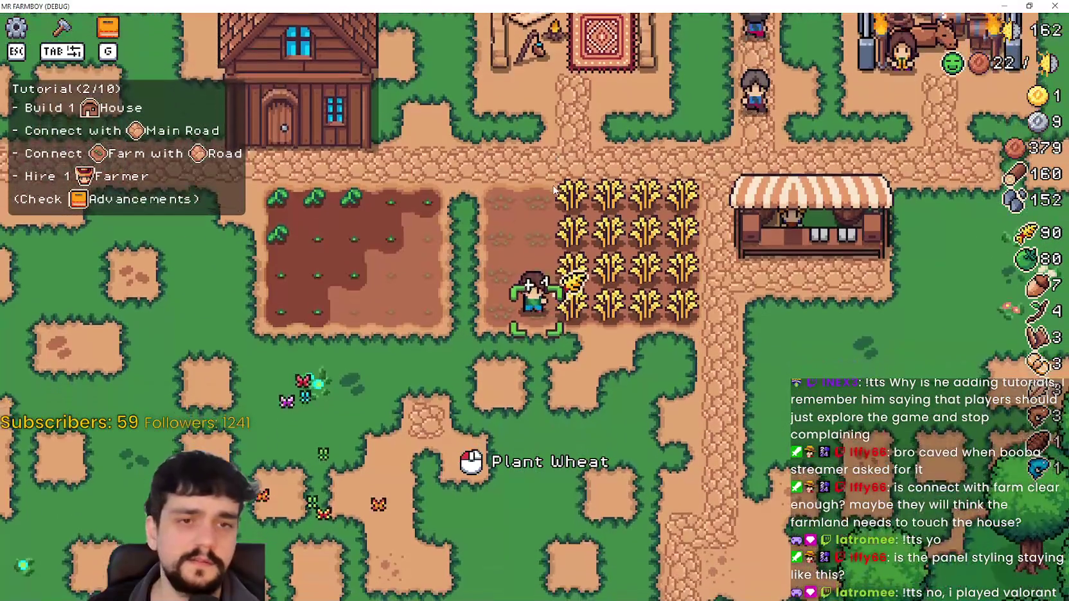
pyautogui.press('d')
pyautogui.press('w')
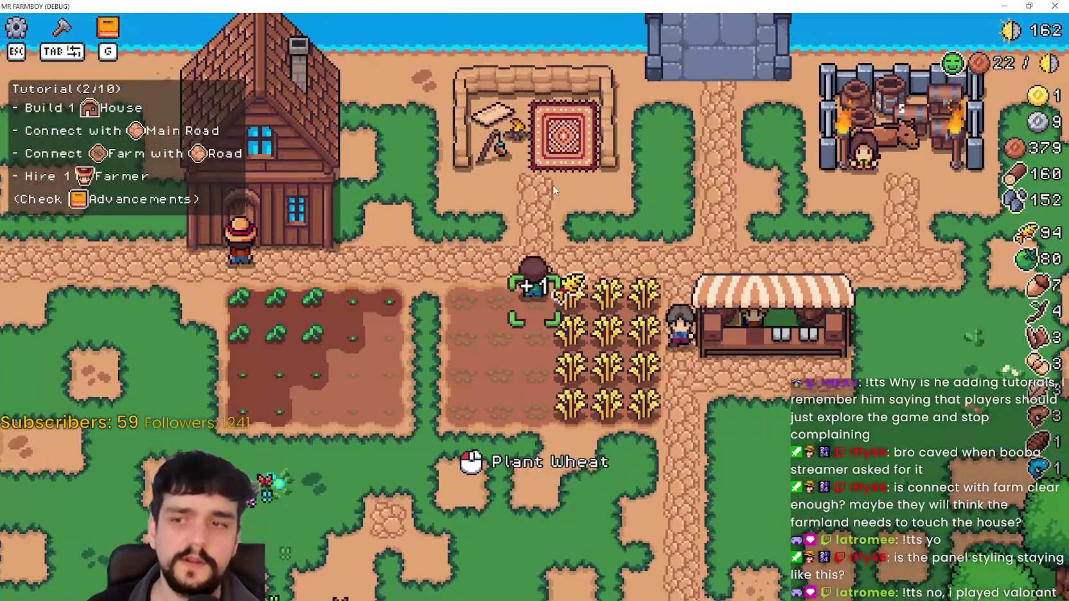
pyautogui.press('d')
pyautogui.press('s')
pyautogui.press('s')
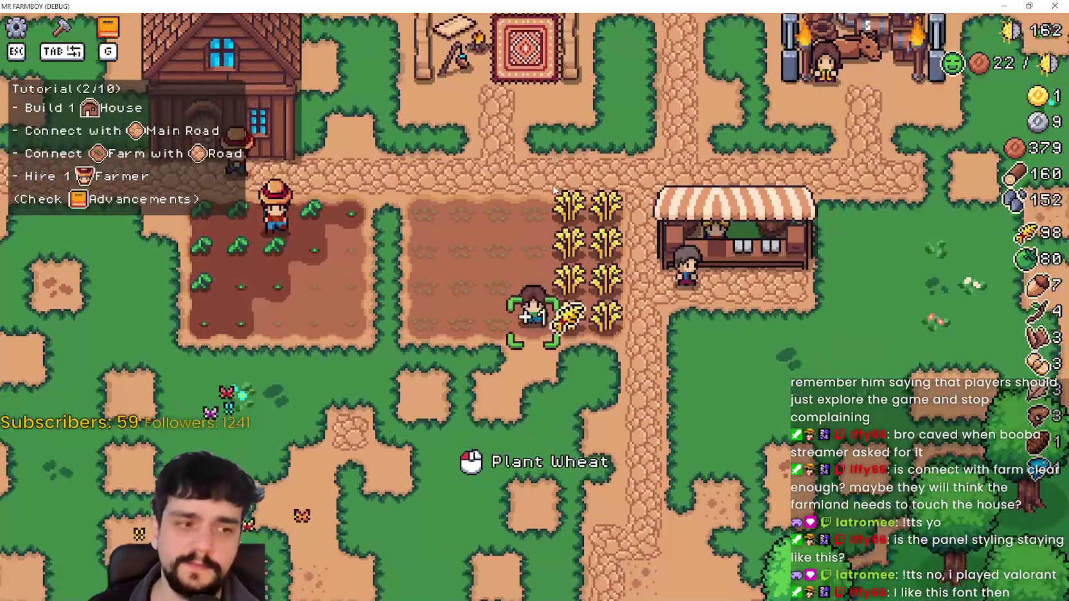
pyautogui.press('d')
pyautogui.press('w')
pyautogui.press('w')
pyautogui.press('w')
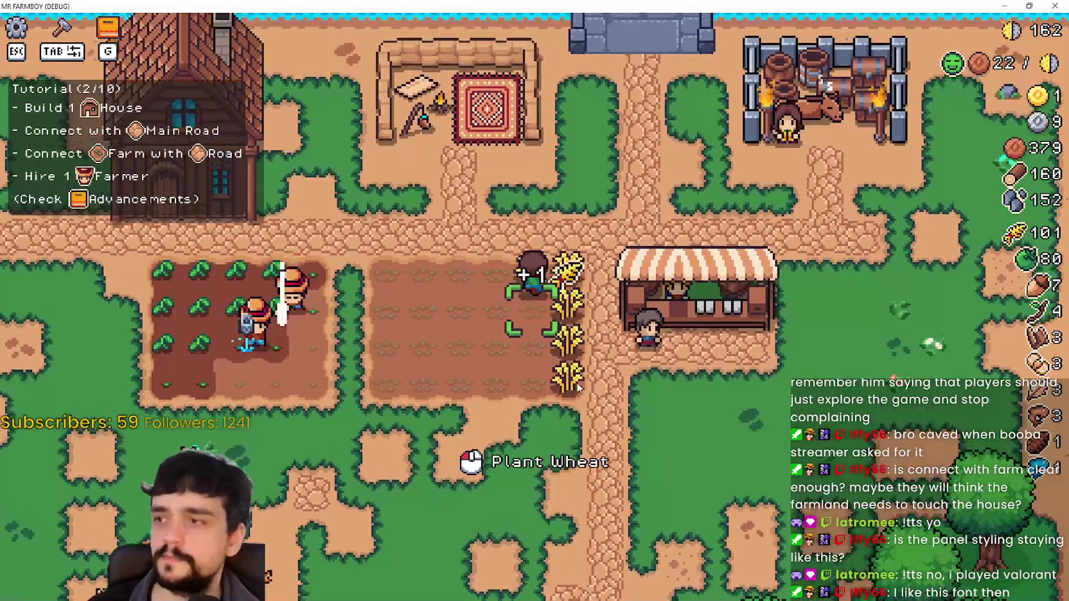
pyautogui.press('d')
pyautogui.press('s')
pyautogui.press('s')
pyautogui.press('s')
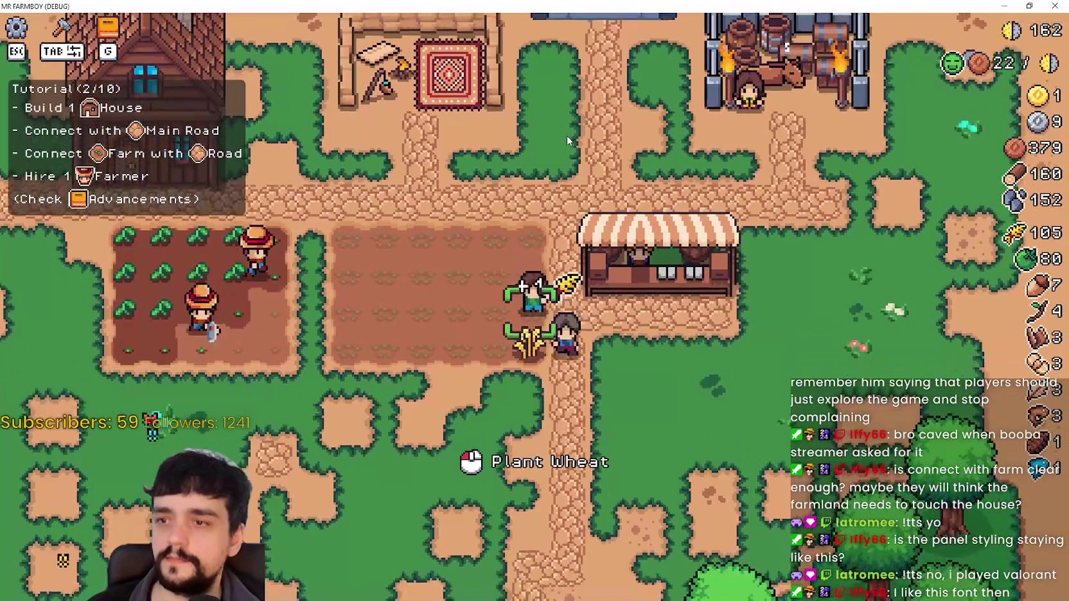
# Open and close the House details panel, then shrink the game window over the editor
pyautogui.scroll(-3, 601, 315)
pyautogui.press('a')
pyautogui.scroll(3, 602, 316)
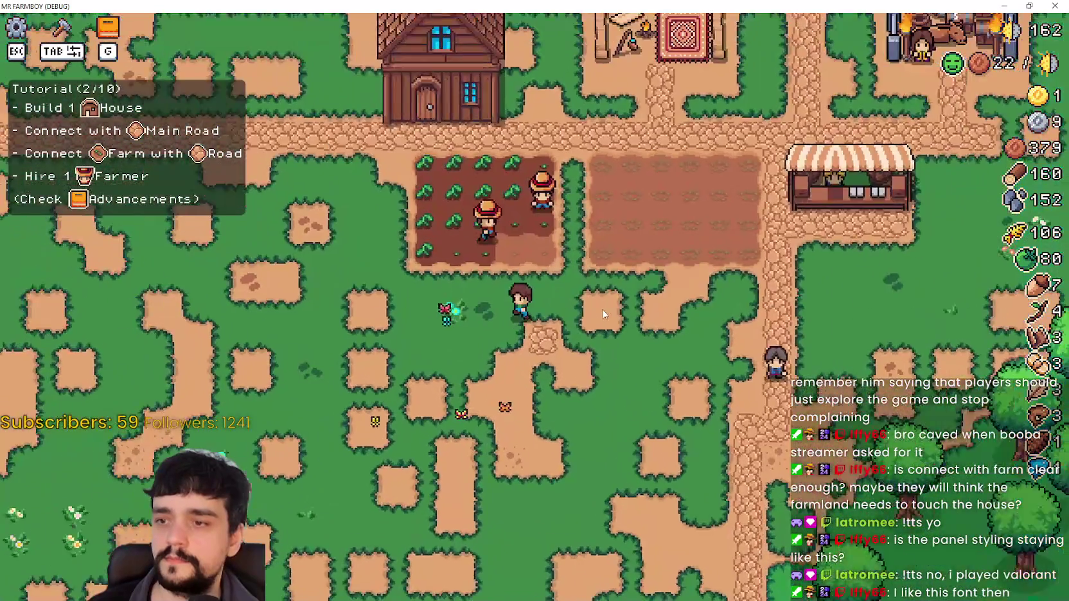
pyautogui.press('w')
pyautogui.press('d')
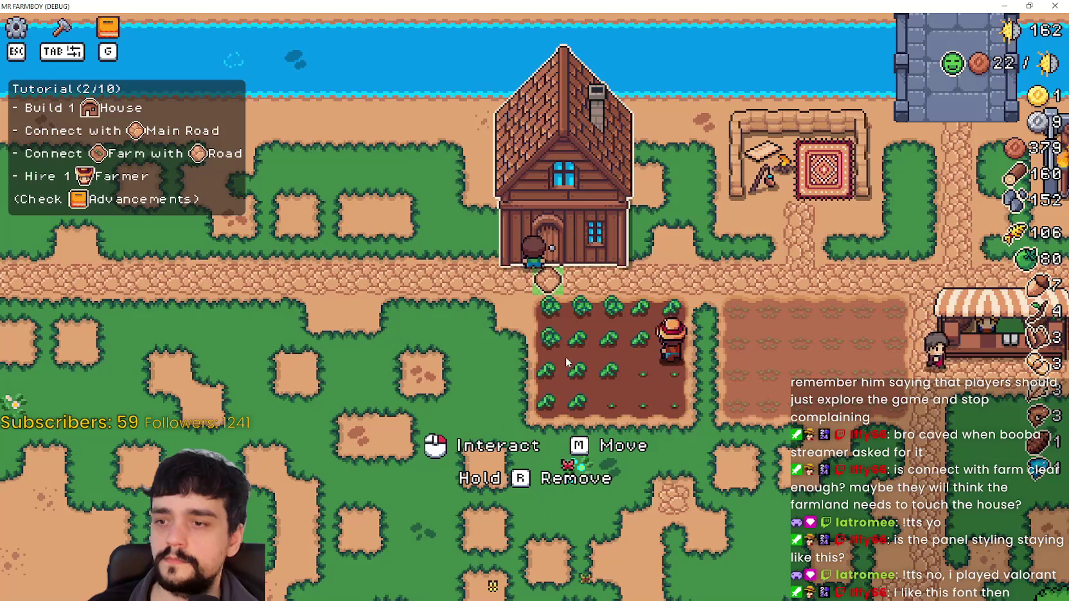
pyautogui.click(593, 341)
pyautogui.click(706, 132)
pyautogui.press('s')
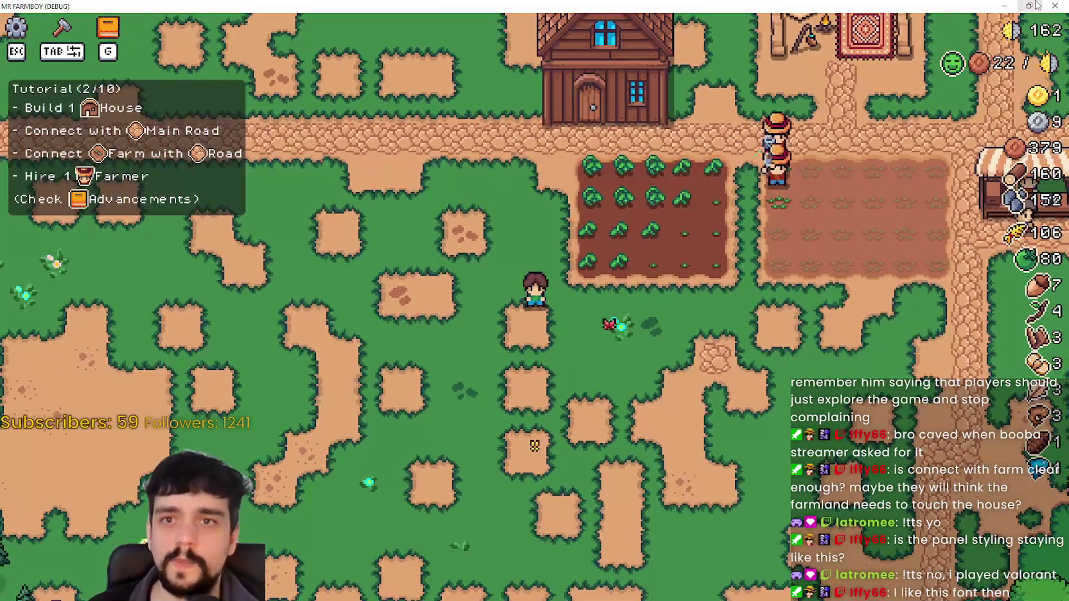
pyautogui.press('super+Down')
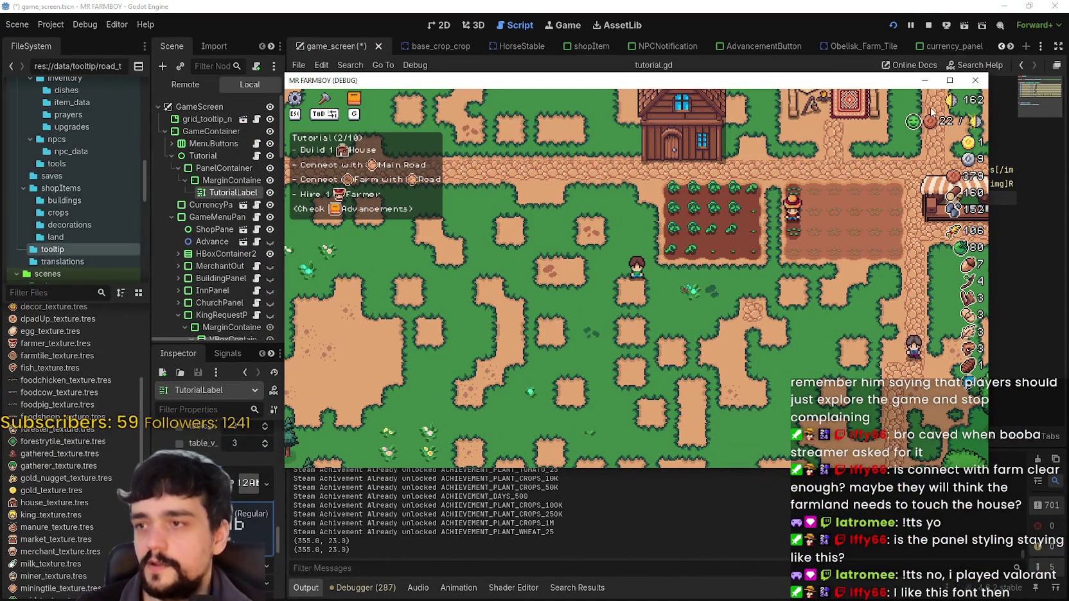
# Briefly view the game full screen, then stop the Mr Farmboy debug run
pyautogui.click(949, 79)
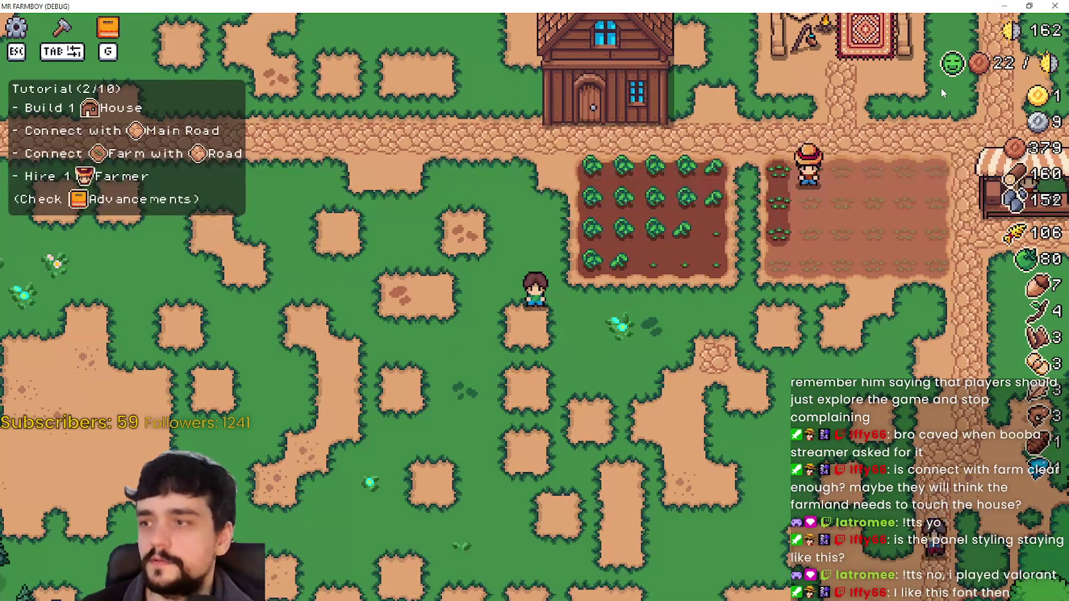
pyautogui.click(1028, 6)
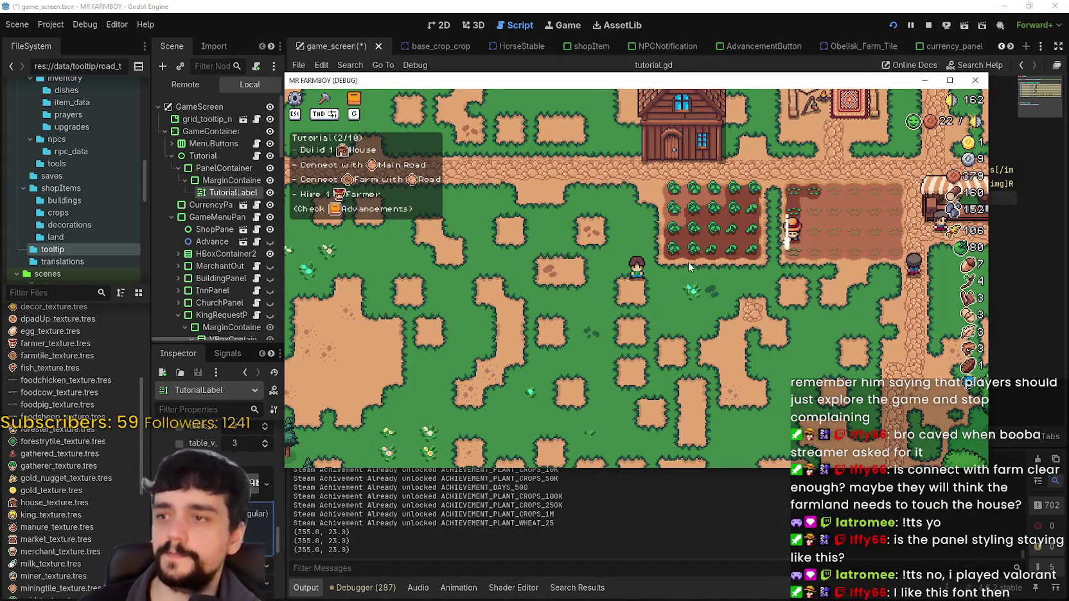
pyautogui.click(927, 26)
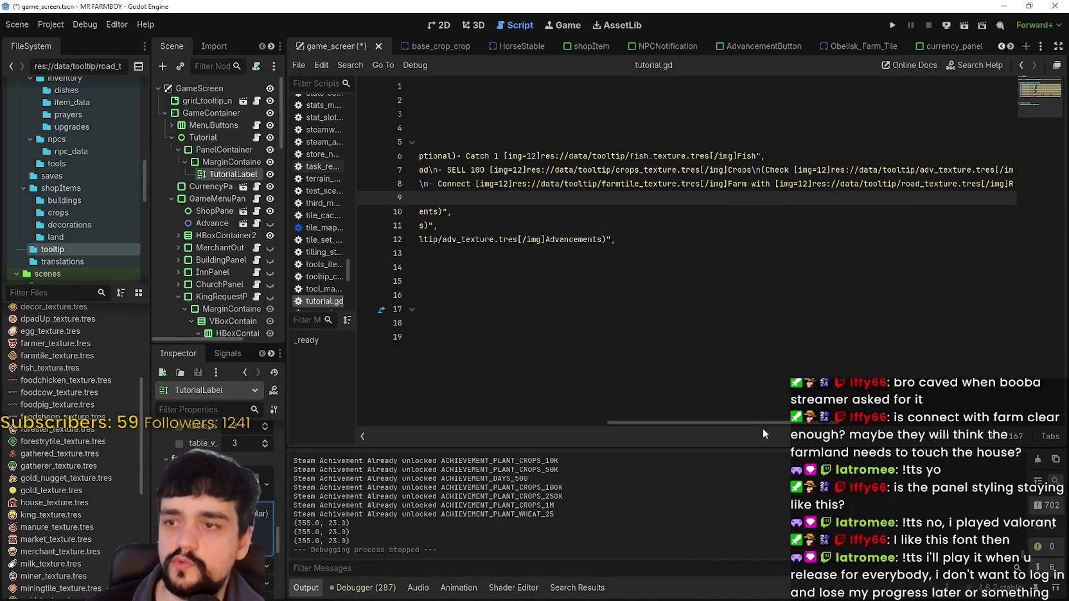
pyautogui.moveTo(767, 423)
pyautogui.mouseDown()
pyautogui.moveTo(580, 407)
pyautogui.moveTo(520, 351)
pyautogui.mouseUp()
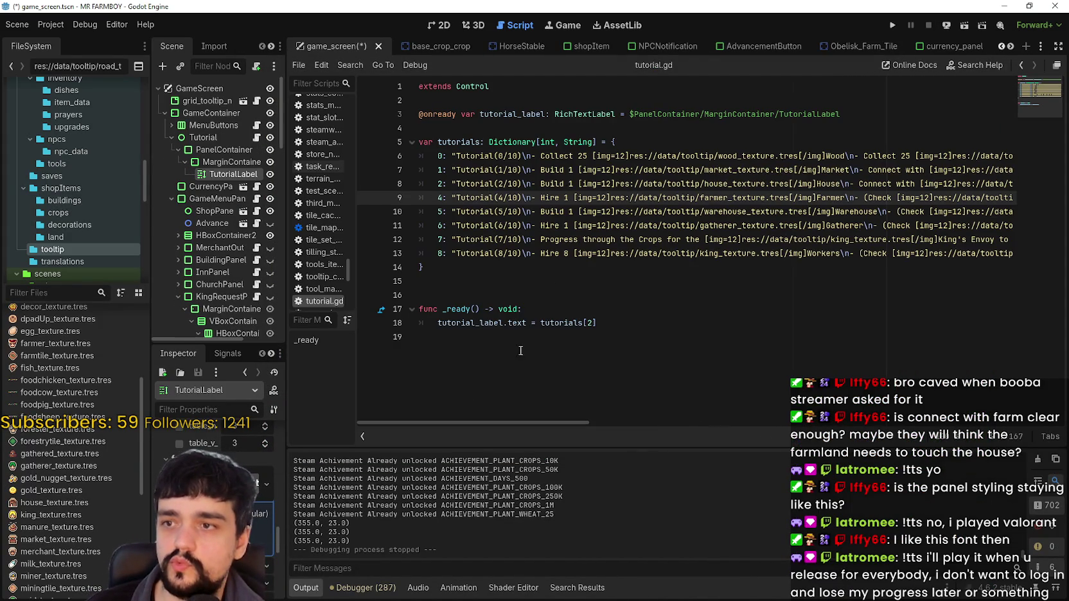
# Select the complete step 2 (House) line in tutorial.gd and copy it
pyautogui.click(571, 175)
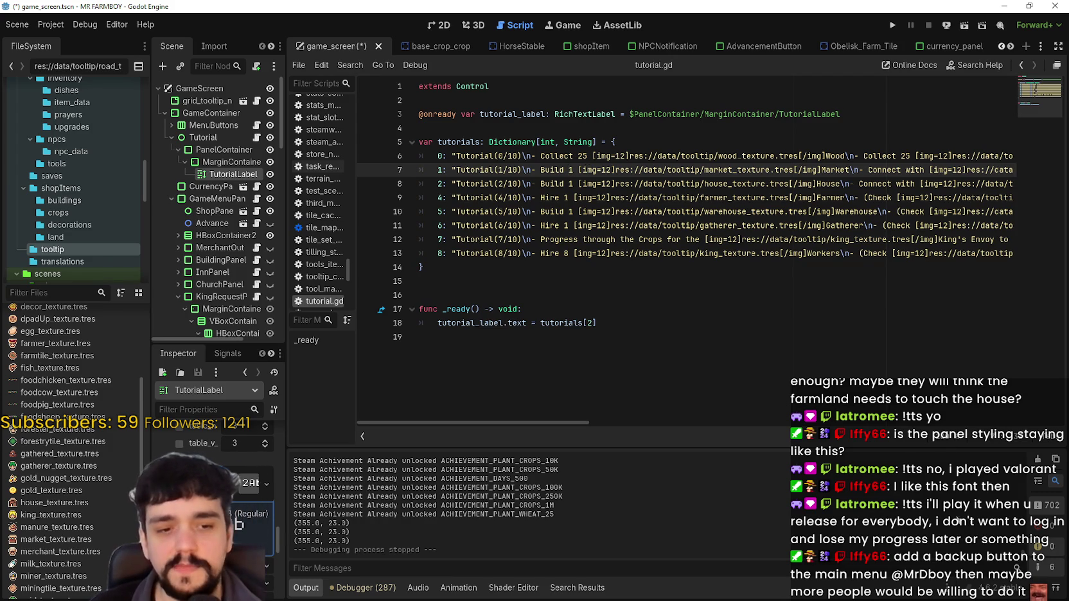
pyautogui.click(778, 252)
pyautogui.click(801, 173)
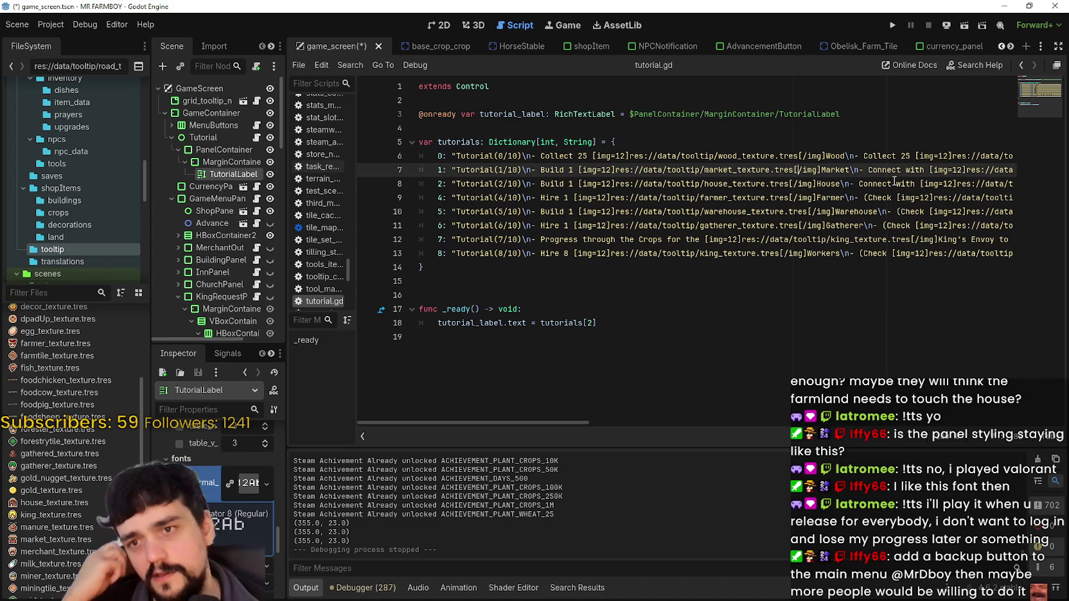
pyautogui.hscroll(10, 895, 181)
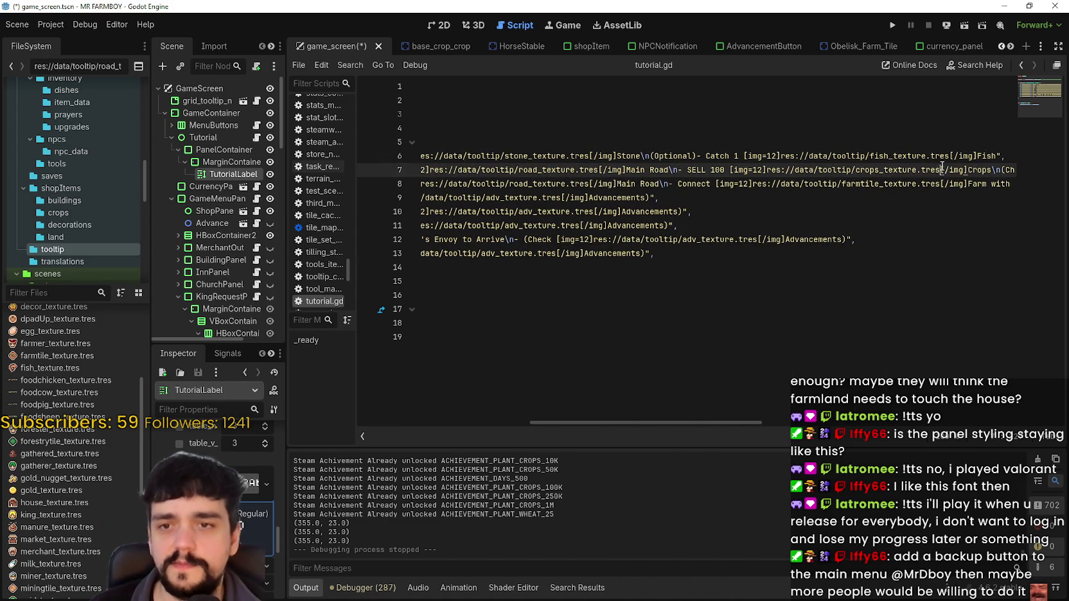
pyautogui.tripleClick(780, 188)
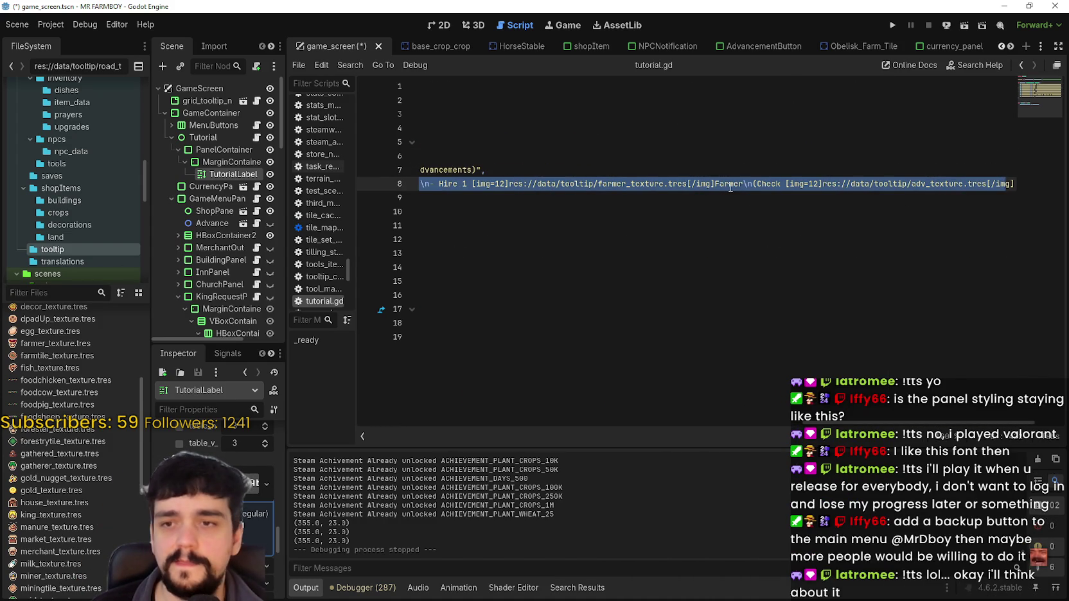
pyautogui.hotkey('shift', 'Up')
pyautogui.hscroll(-10, 643, 190)
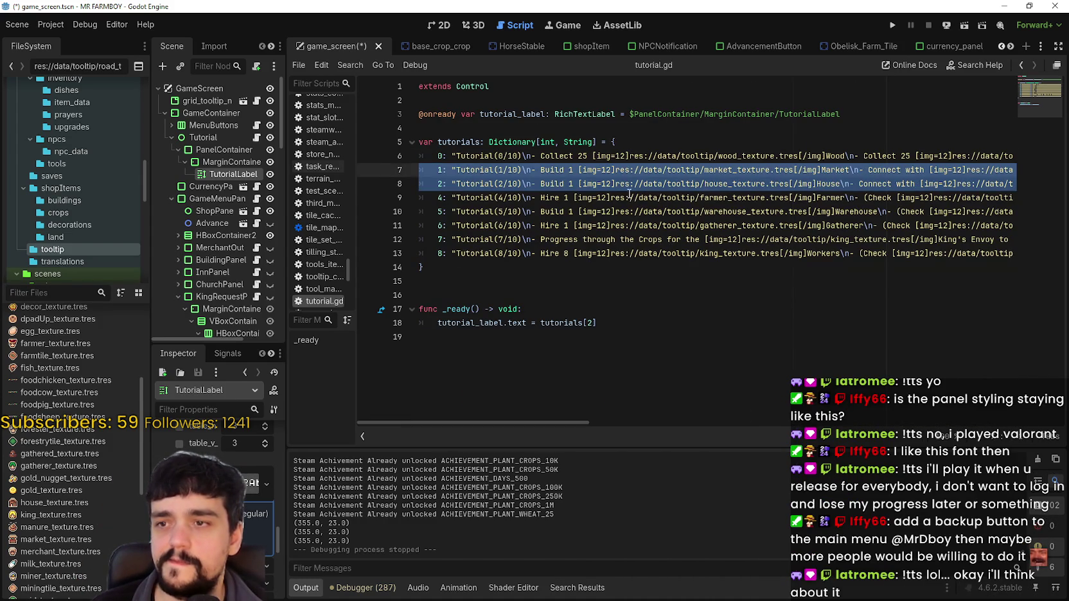
pyautogui.hotkey('shift', 'Down')
pyautogui.hscroll(10, 835, 194)
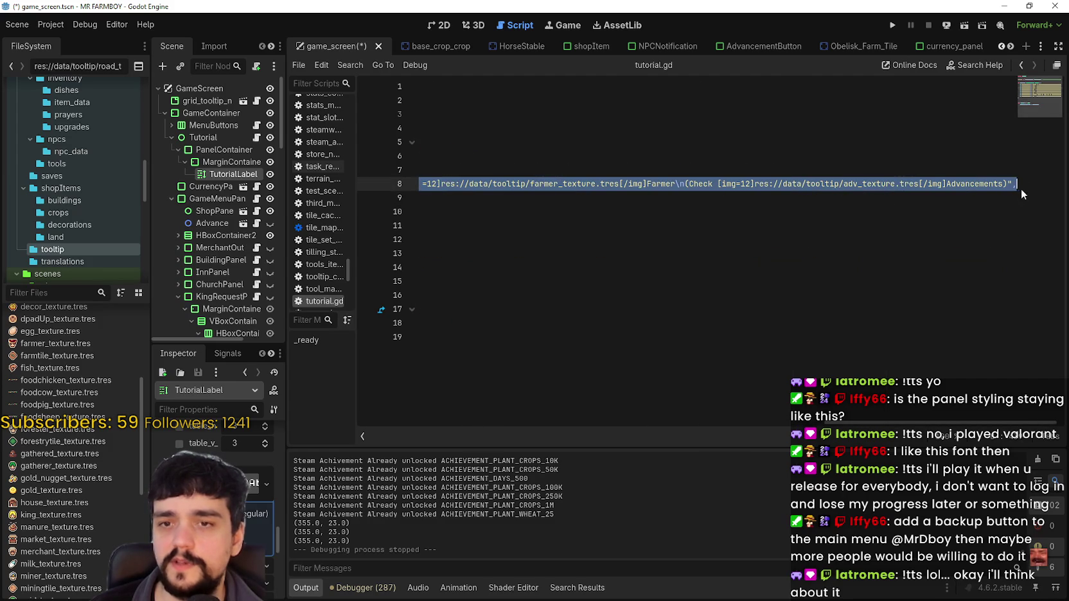
pyautogui.hotkey('ctrl', 'z')
pyautogui.hotkey('ctrl', 'z')
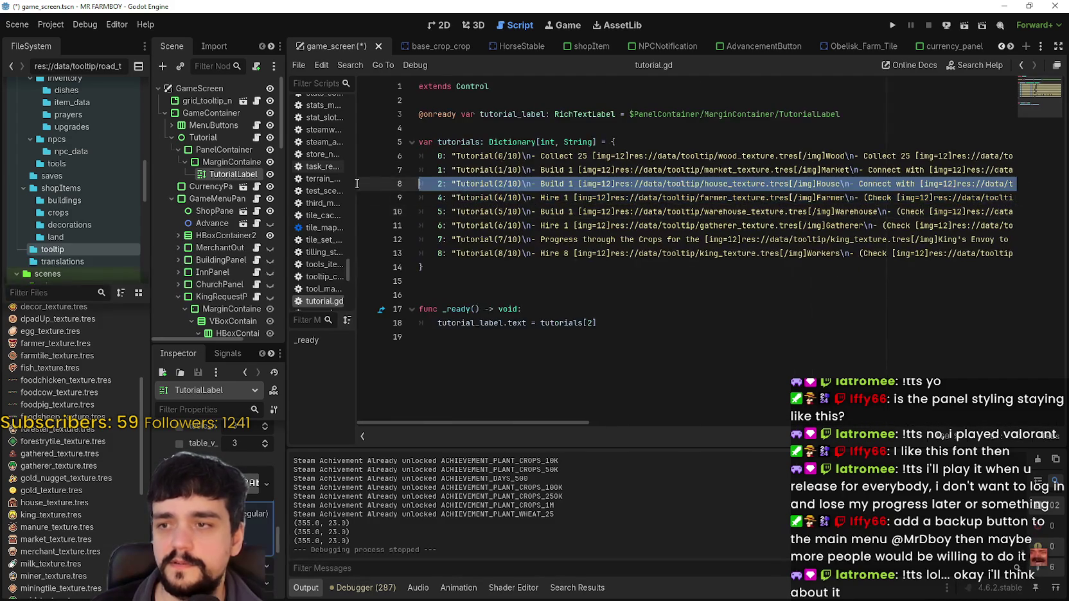
pyautogui.click(555, 196)
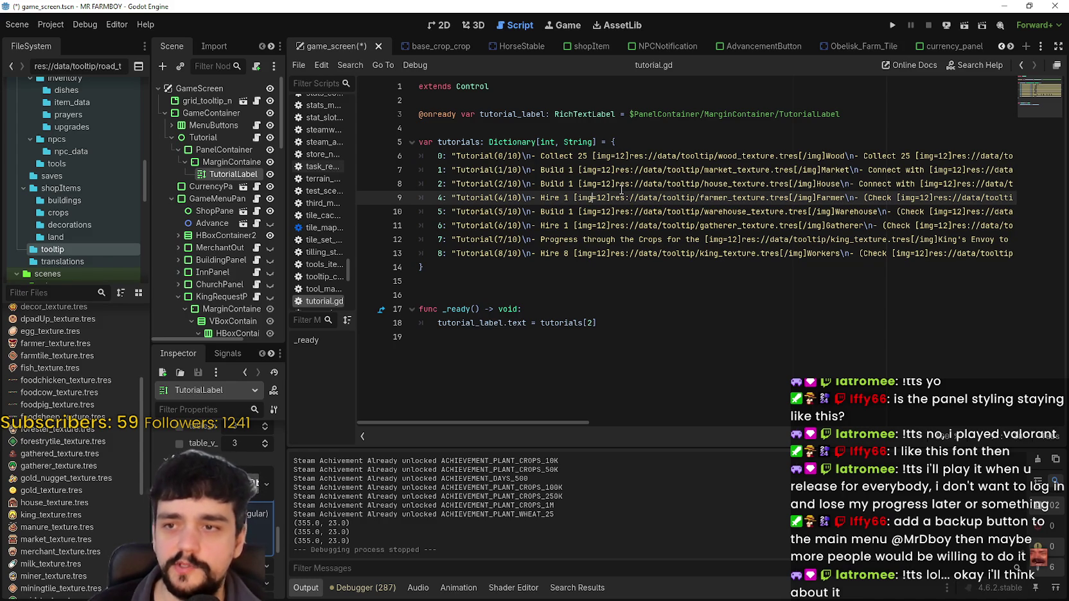
# Move the caret between the step 2, 4 and 5 lines to locate the Hire 1 Farmer entry
pyautogui.click(704, 185)
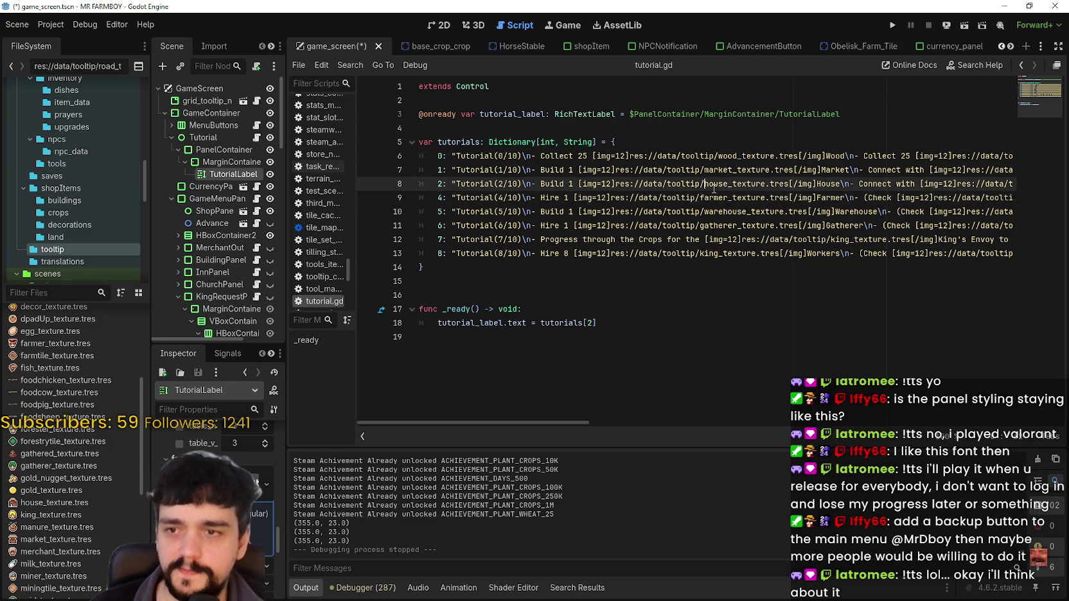
pyautogui.press('Down')
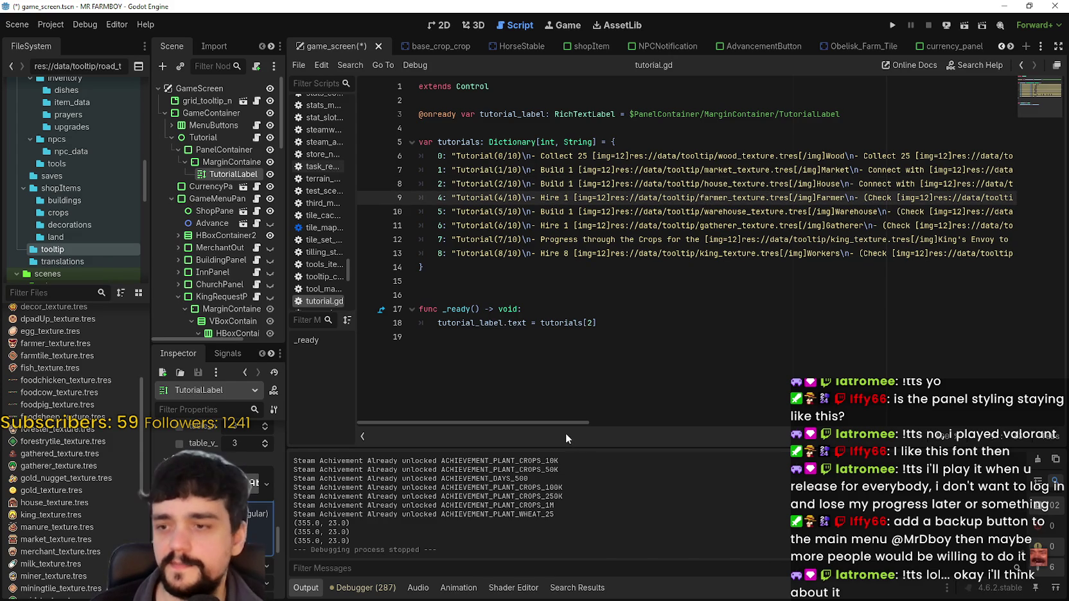
pyautogui.moveTo(559, 424)
pyautogui.mouseDown()
pyautogui.moveTo(868, 424)
pyautogui.moveTo(559, 424)
pyautogui.mouseUp()
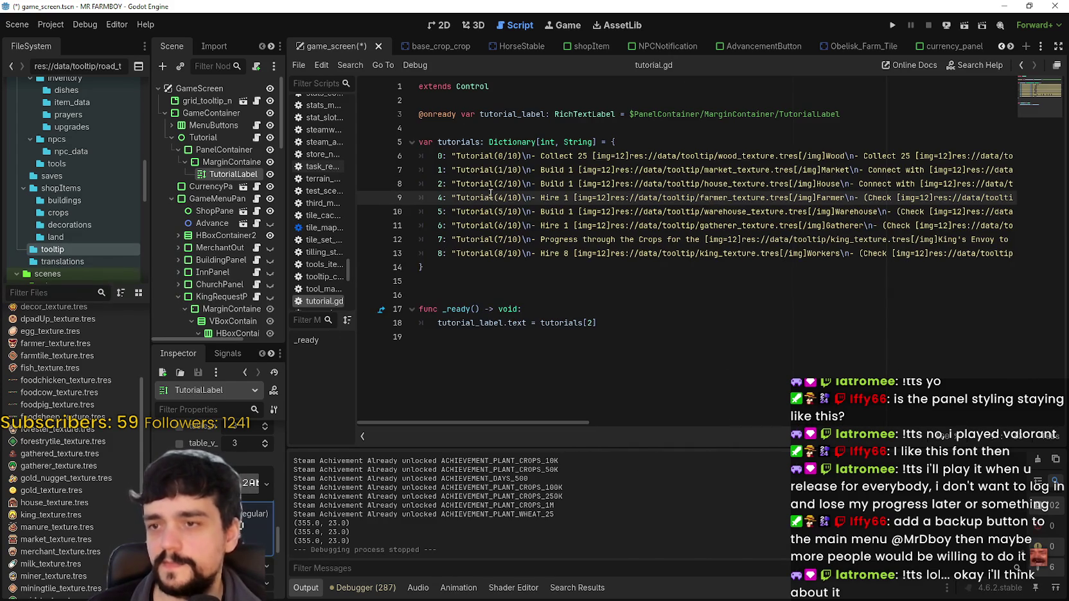
pyautogui.click(601, 216)
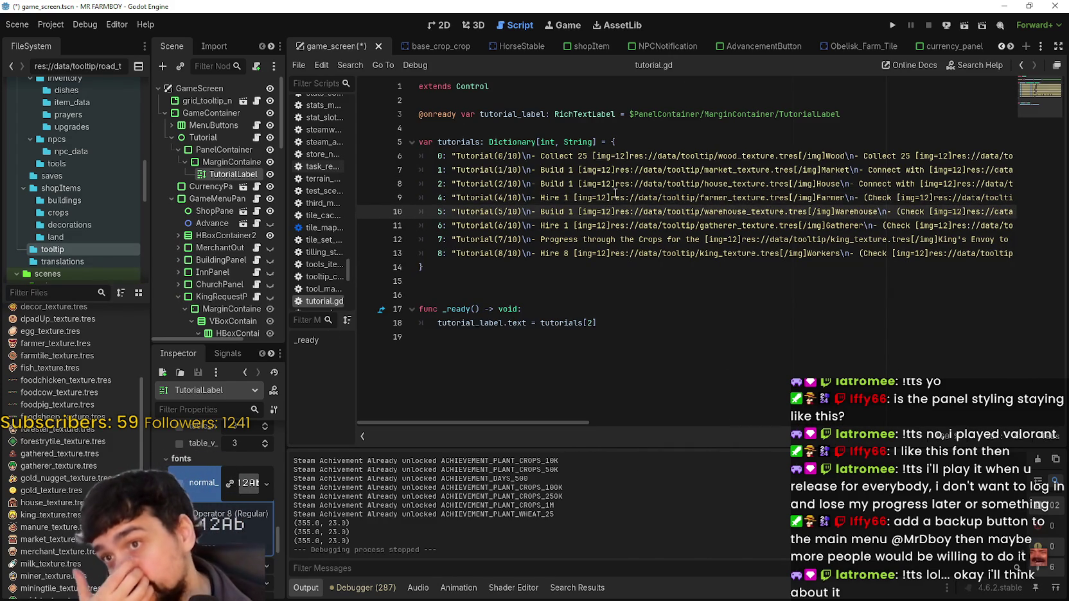
pyautogui.click(745, 185)
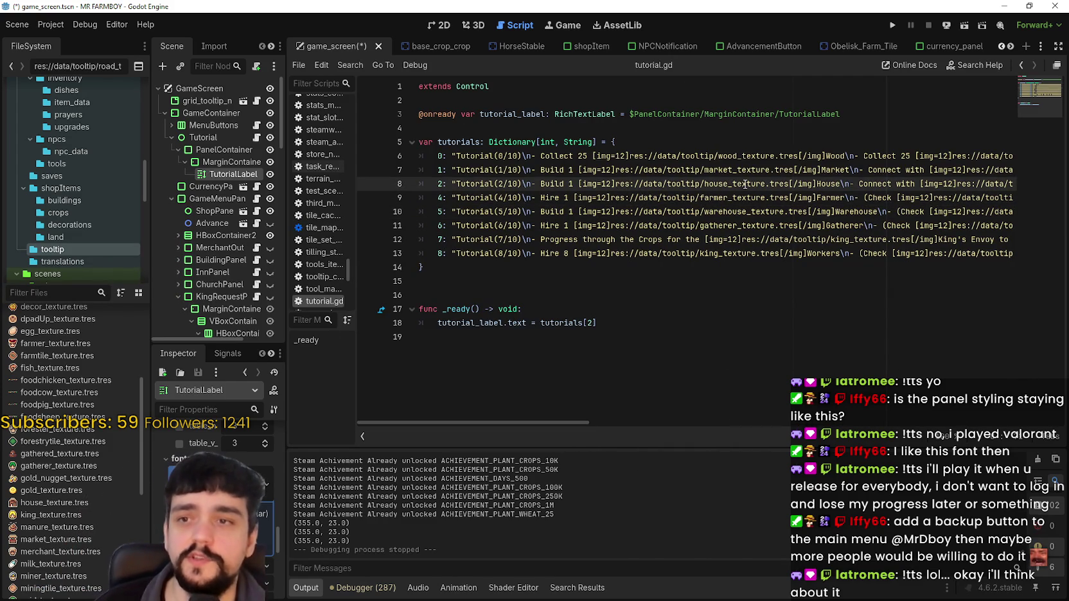
# Select and delete the step 4 Hire 1 Farmer line, keeping the Warehouse line intact
pyautogui.moveTo(571, 421)
pyautogui.mouseDown()
pyautogui.moveTo(637, 409)
pyautogui.moveTo(885, 403)
pyautogui.mouseUp()
pyautogui.hscroll(8, 770, 406)
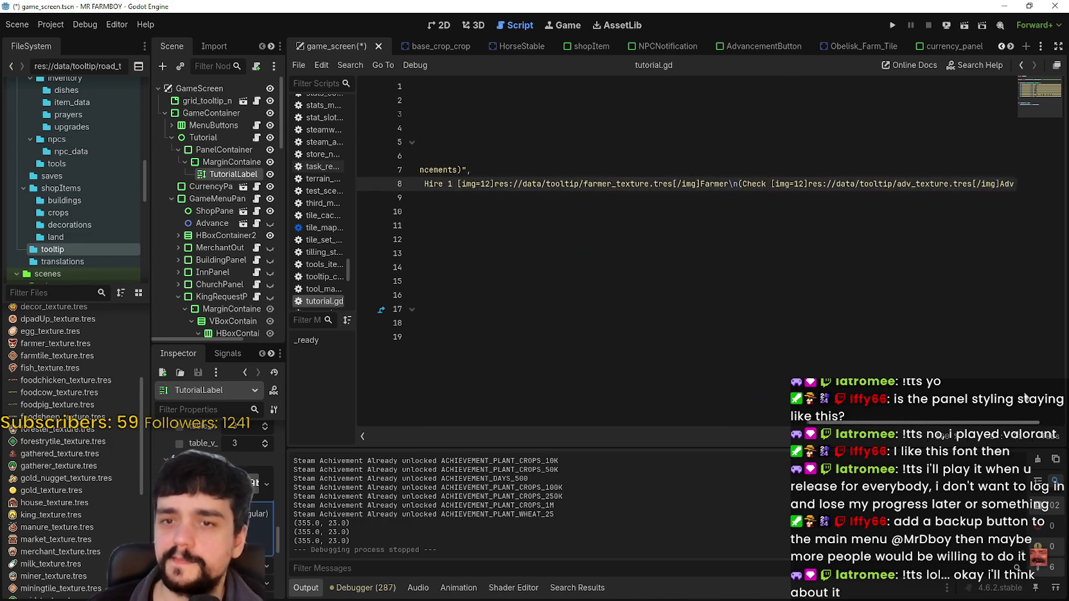
pyautogui.hscroll(-20, 707, 397)
pyautogui.hscroll(20, 639, 388)
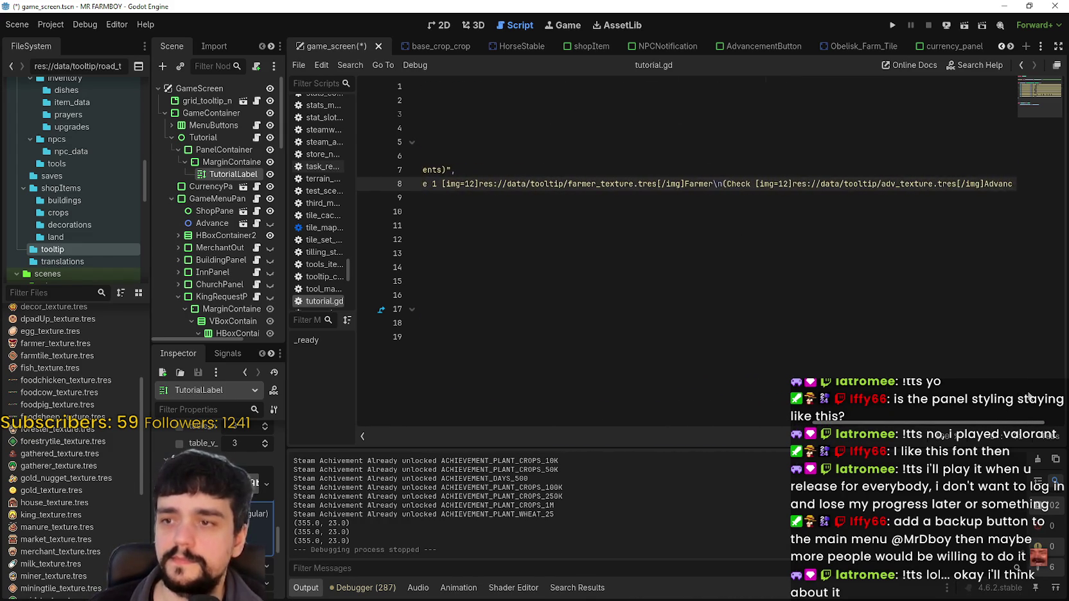
pyautogui.hscroll(-20, 501, 370)
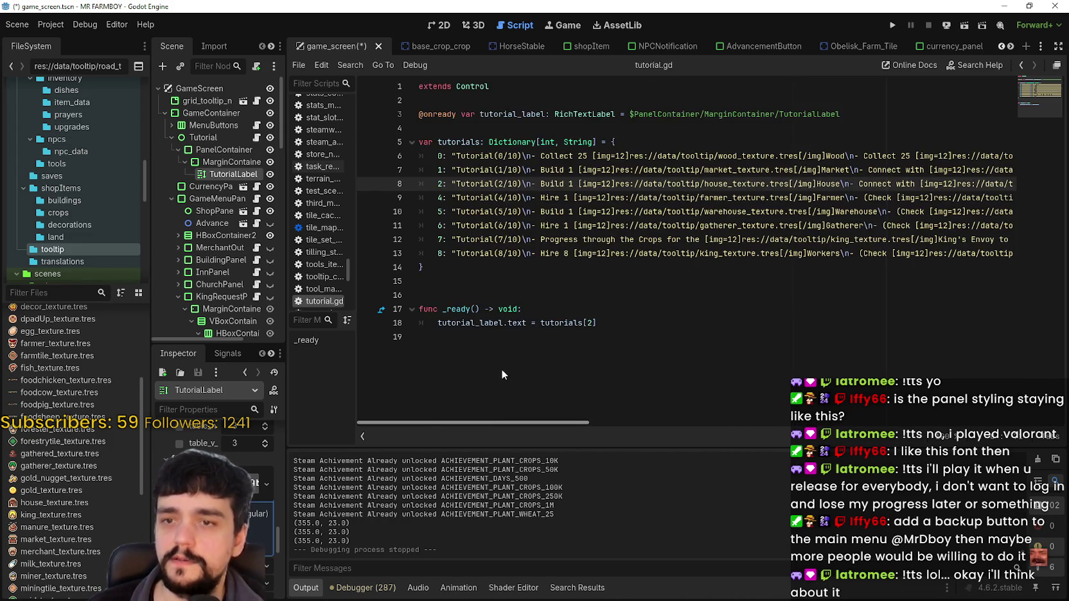
pyautogui.hscroll(20, 659, 405)
pyautogui.hscroll(-20, 482, 390)
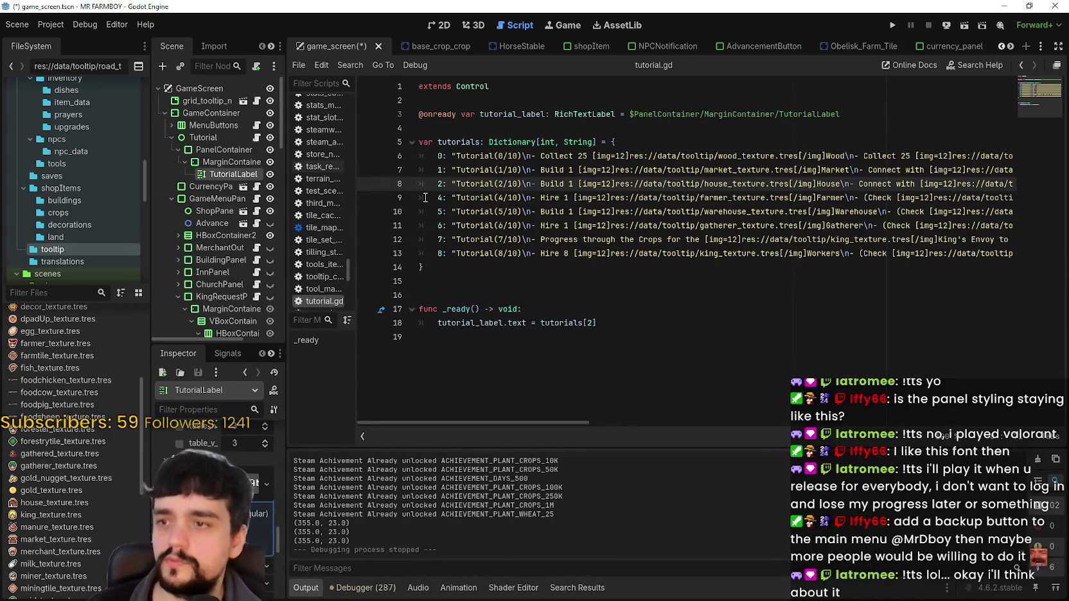
pyautogui.moveTo(424, 198); pyautogui.dragTo(1029, 210)
pyautogui.hotkey('ctrl', 'z')
pyautogui.hotkey('ctrl', 'z')
pyautogui.hotkey('ctrl', 'z')
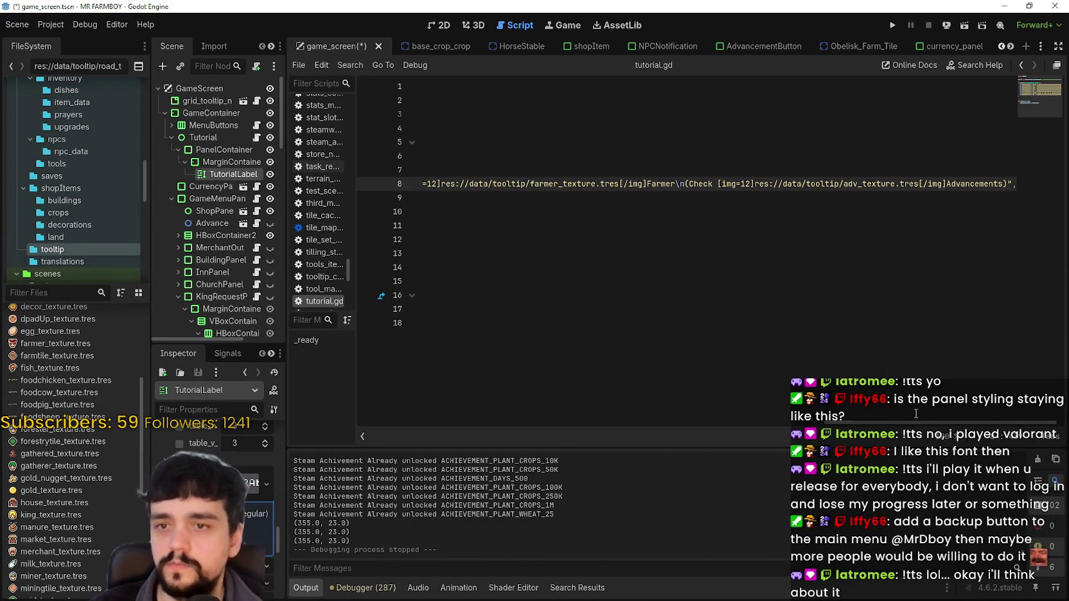
pyautogui.hotkey('ctrl', 'z')
pyautogui.hotkey('ctrl', 'z')
pyautogui.hotkey('ctrl', 'z')
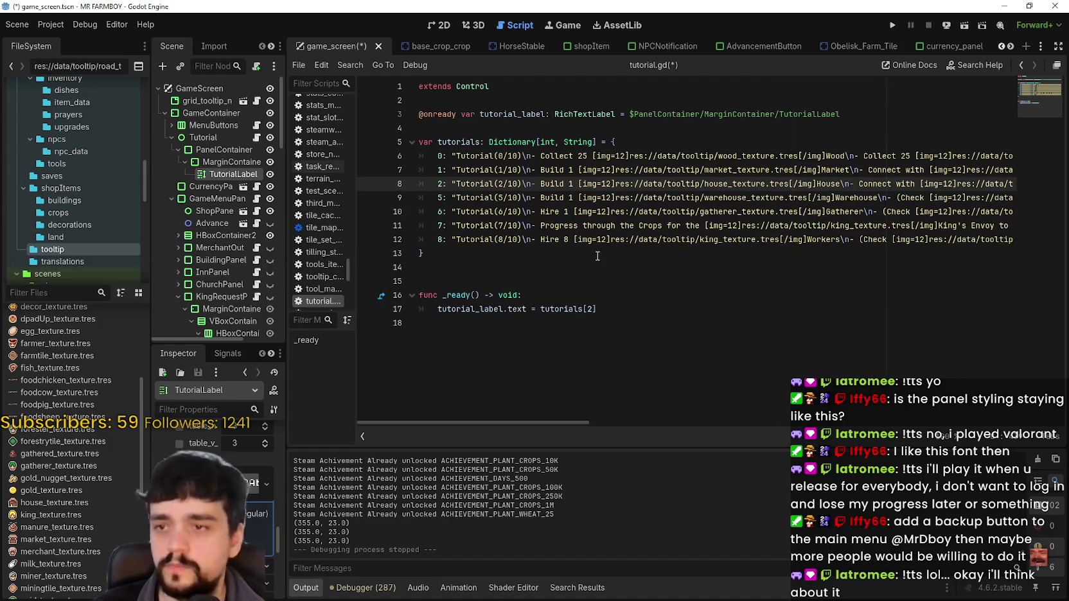
# Copy the House step line and paste it over the Warehouse step line
pyautogui.click(595, 196)
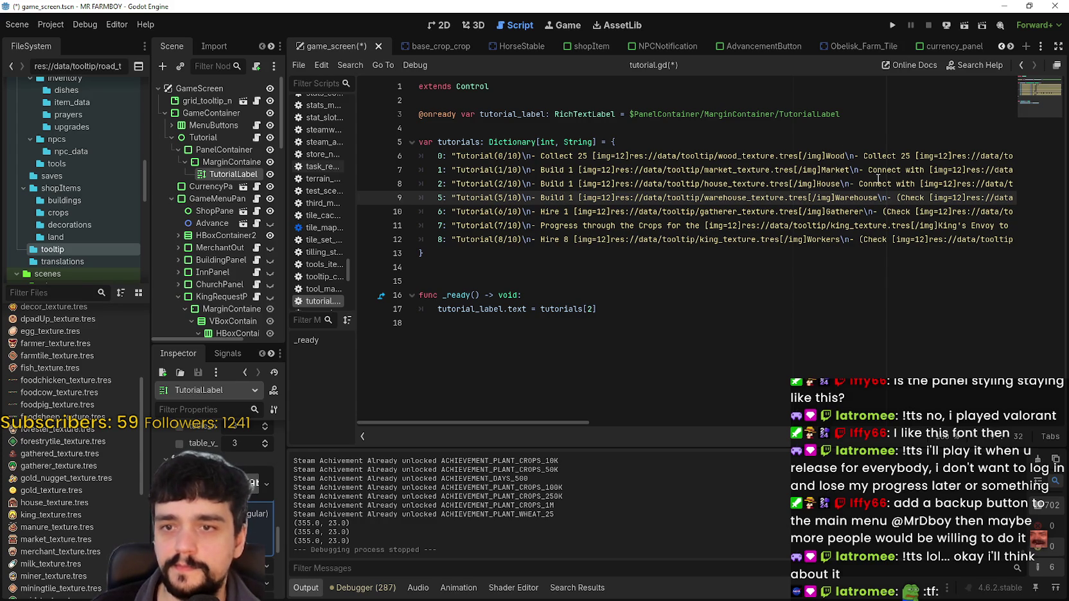
pyautogui.tripleClick(438, 185)
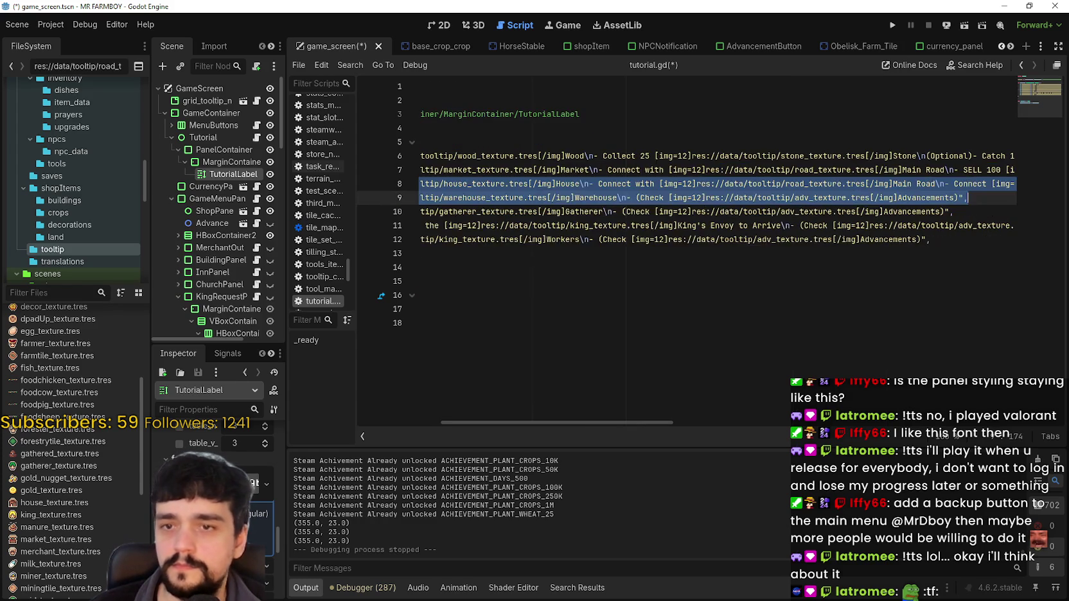
pyautogui.moveTo(646, 198)
pyautogui.mouseDown()
pyautogui.moveTo(407, 200)
pyautogui.moveTo(436, 200)
pyautogui.mouseUp()
pyautogui.hotkey('ctrl', 'v')
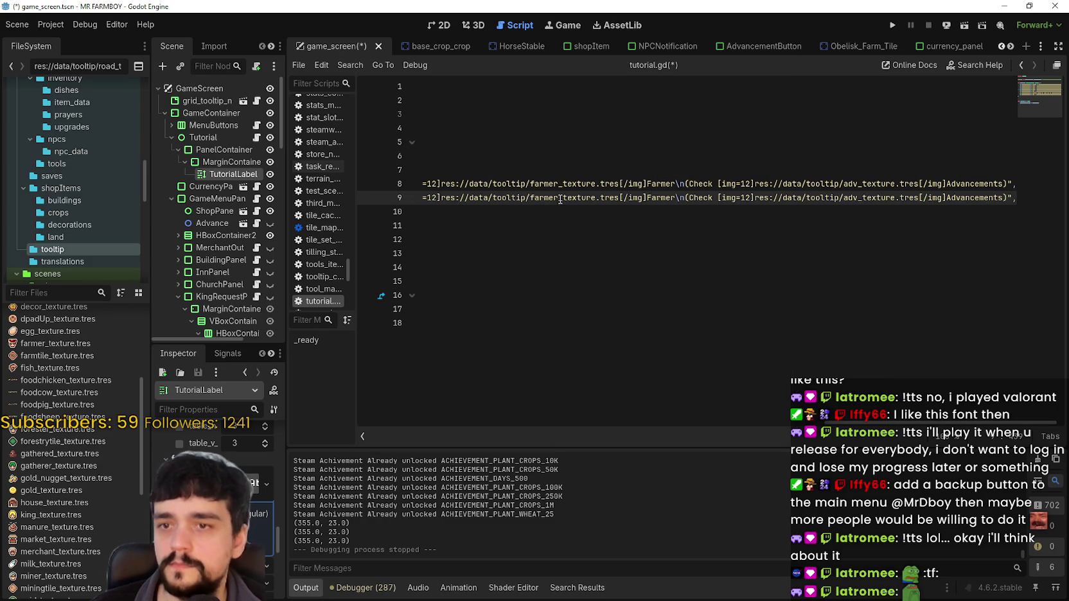
pyautogui.press('Home')
# Renumber the pasted line to key 3 and Tutorial(3/10), and rename House to Warehouse
pyautogui.doubleClick(442, 198)
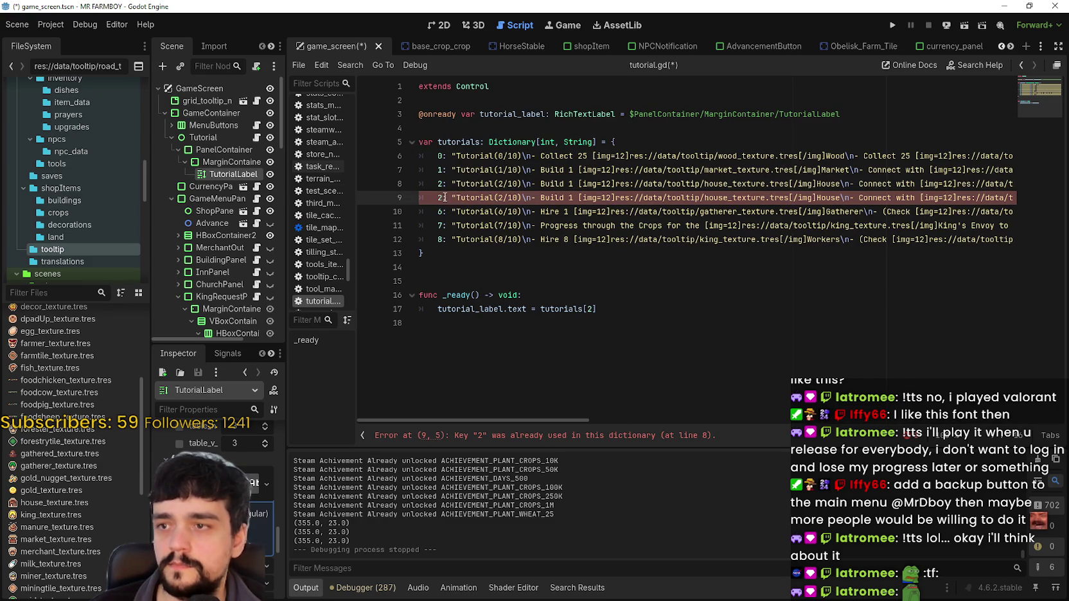
pyautogui.write('3')
pyautogui.doubleClick(501, 198)
pyautogui.write('3')
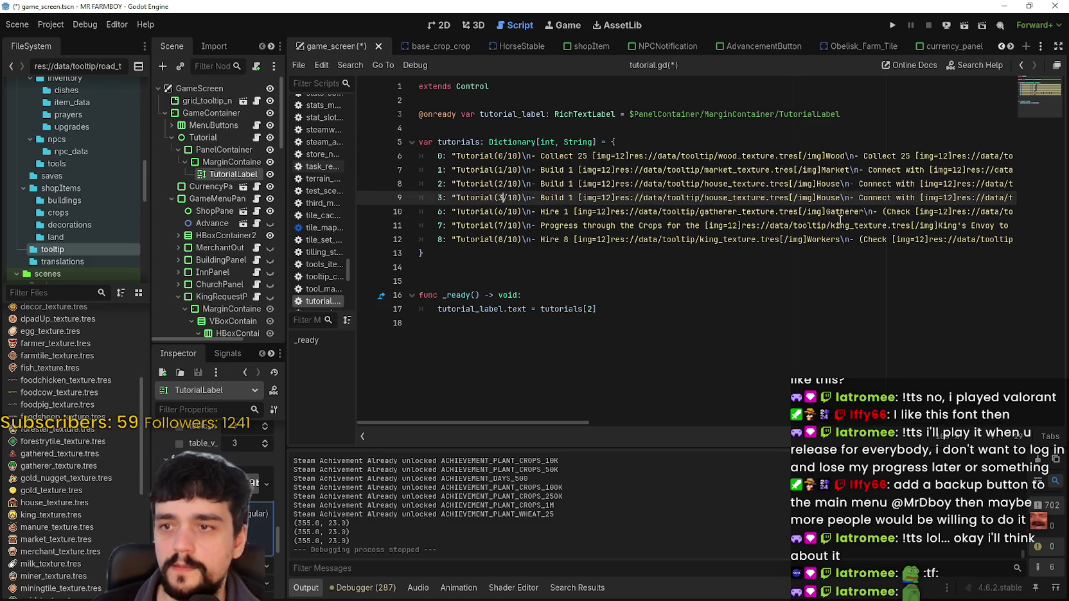
pyautogui.doubleClick(829, 198)
pyautogui.write('Warehouse')
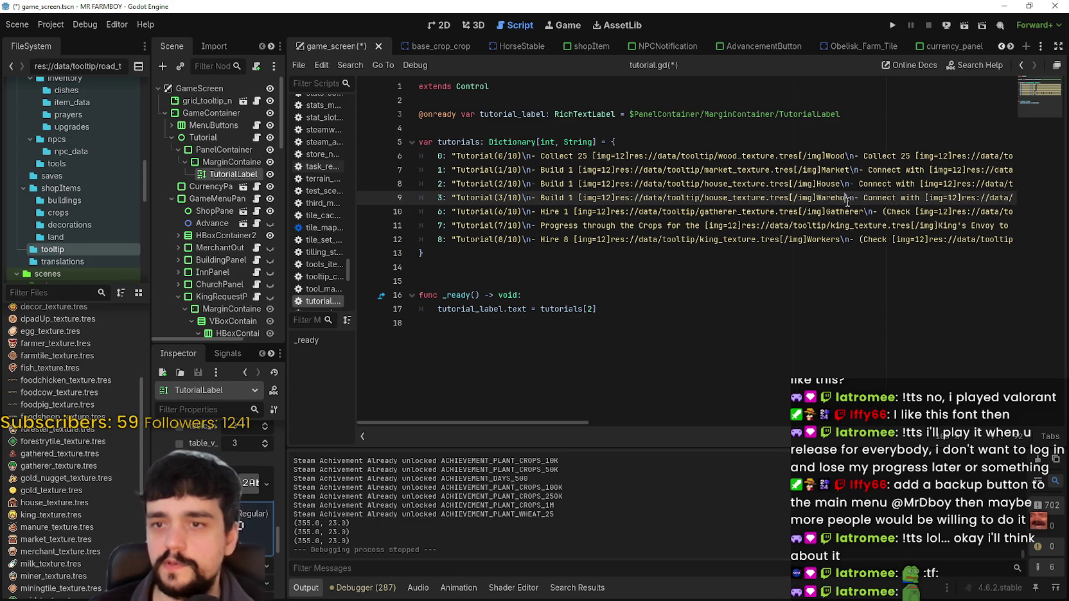
pyautogui.moveTo(556, 425); pyautogui.dragTo(675, 424)
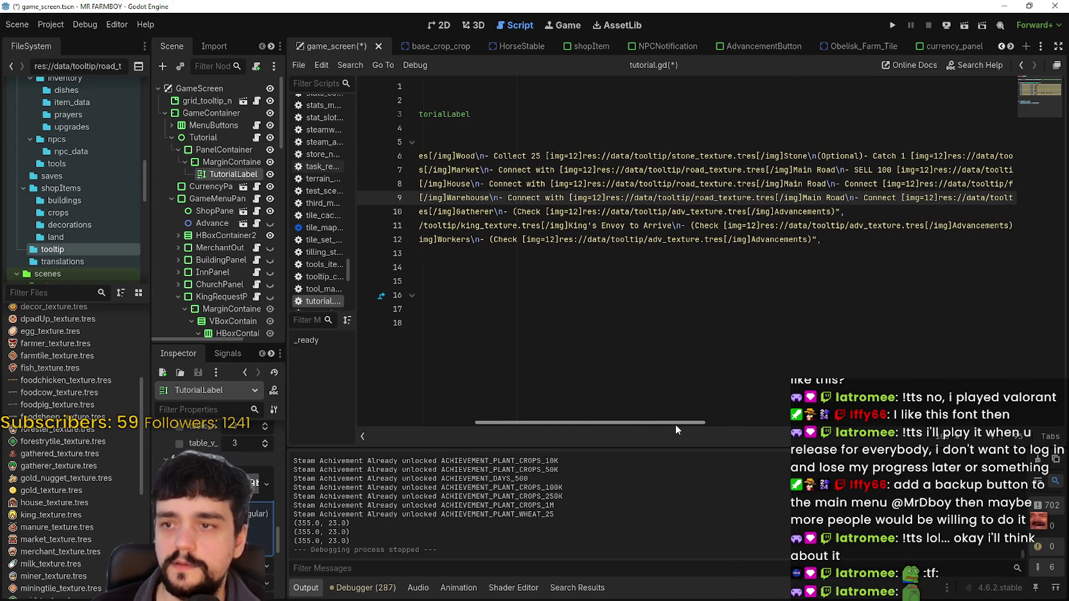
pyautogui.doubleClick(810, 197)
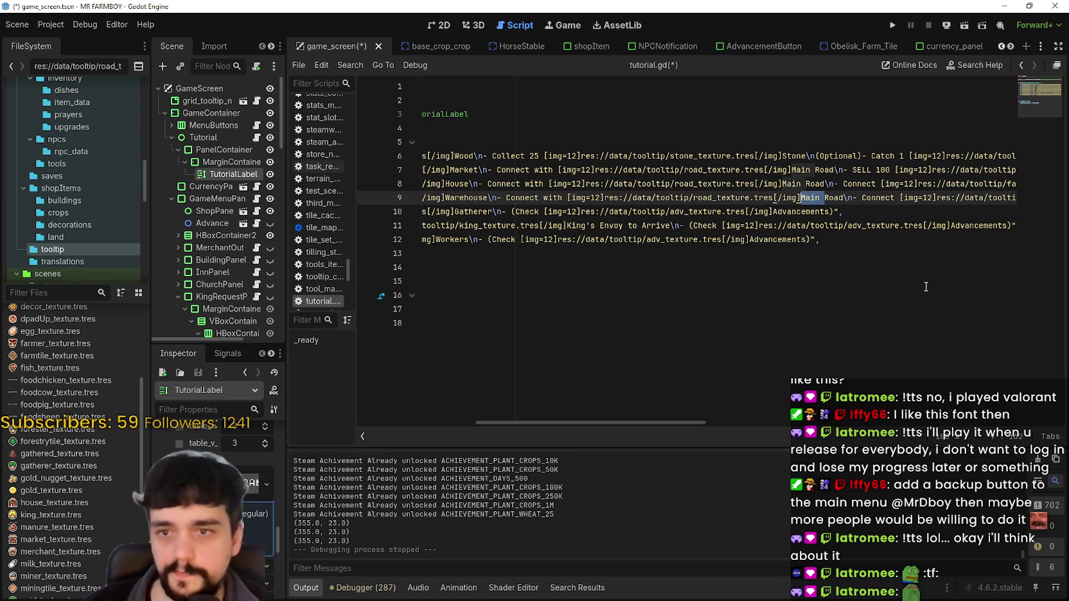
pyautogui.moveTo(653, 423); pyautogui.dragTo(782, 421)
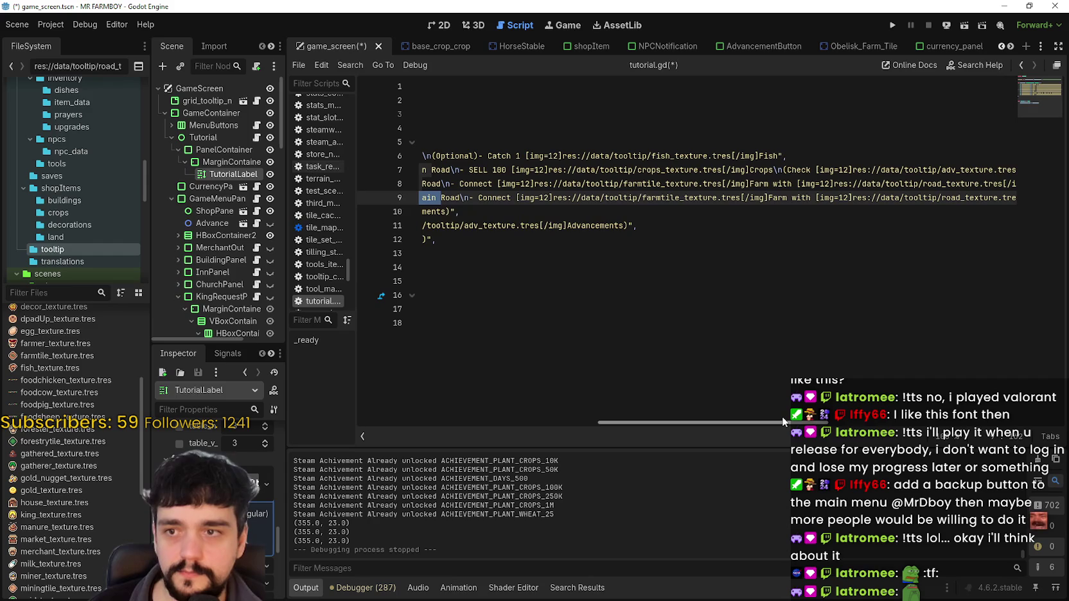
pyautogui.doubleClick(493, 199)
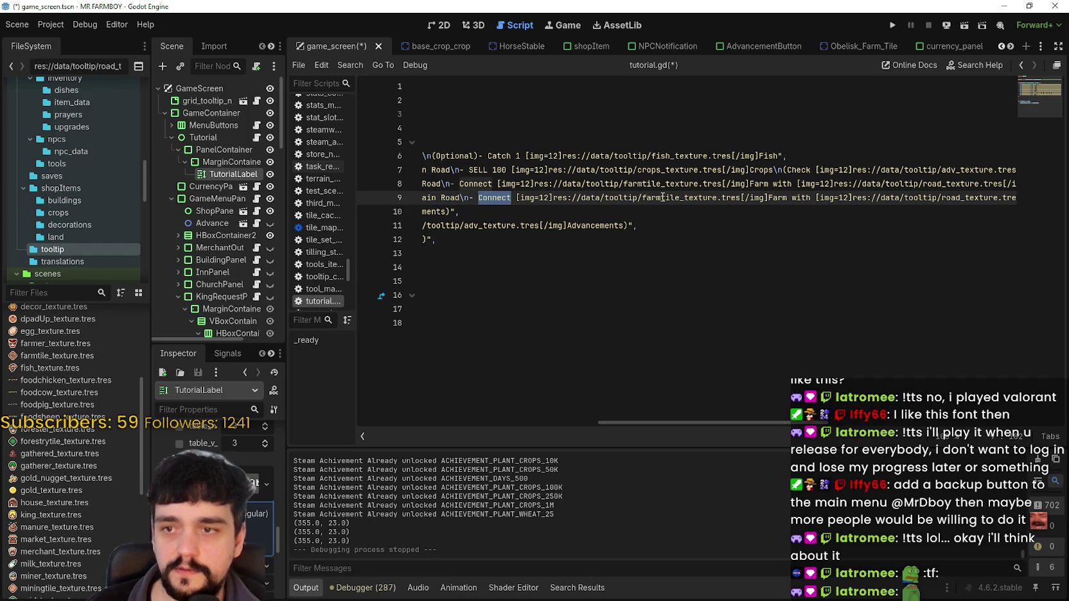
pyautogui.moveTo(755, 421)
pyautogui.mouseDown()
pyautogui.moveTo(431, 384)
pyautogui.moveTo(776, 426)
pyautogui.moveTo(509, 431)
pyautogui.mouseUp()
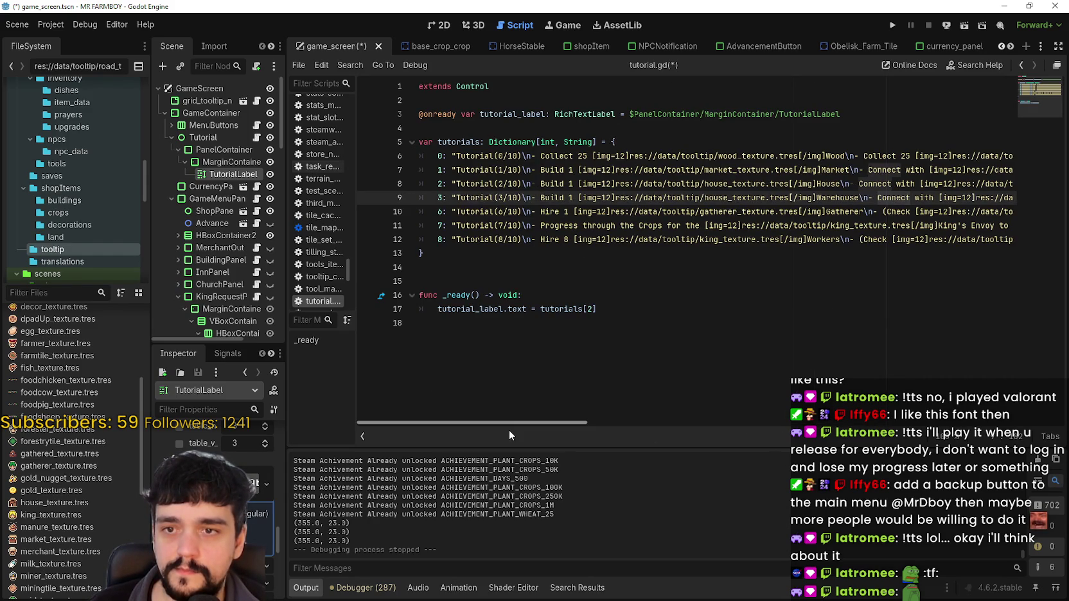
pyautogui.moveTo(509, 431)
pyautogui.mouseDown()
pyautogui.moveTo(773, 453)
pyautogui.moveTo(616, 444)
pyautogui.mouseUp()
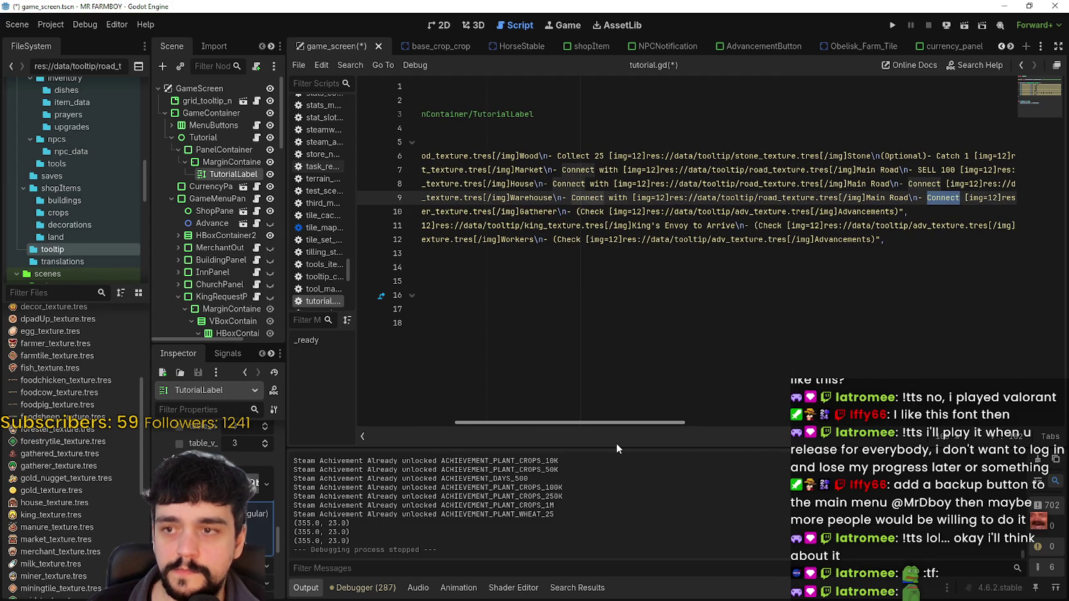
pyautogui.moveTo(616, 448)
pyautogui.mouseDown()
pyautogui.moveTo(800, 453)
pyautogui.moveTo(721, 436)
pyautogui.moveTo(813, 439)
pyautogui.mouseUp()
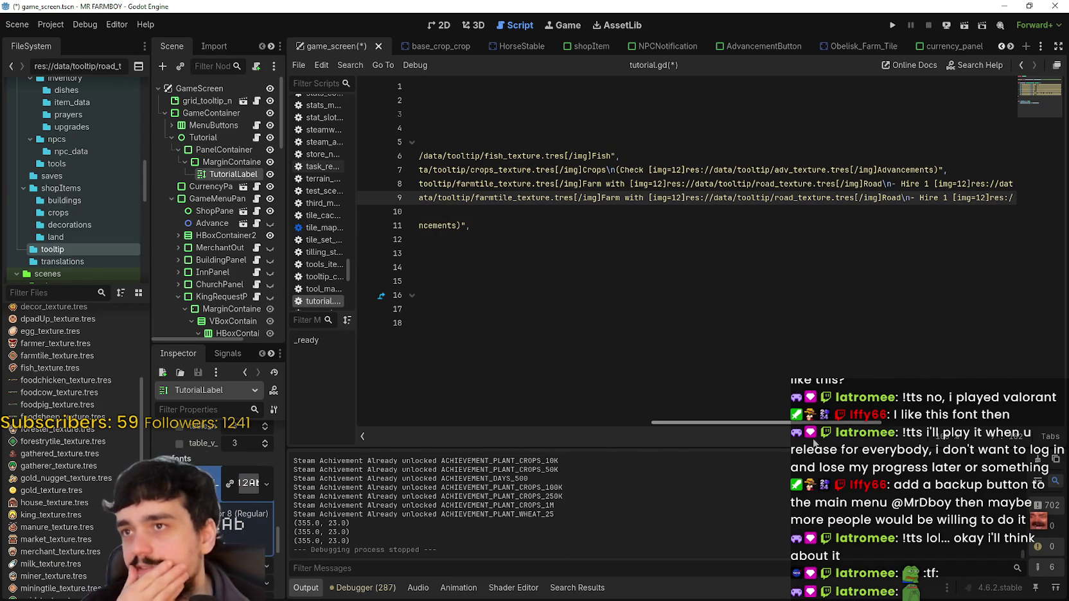
pyautogui.moveTo(814, 442)
pyautogui.mouseDown()
pyautogui.moveTo(1028, 422)
pyautogui.moveTo(658, 431)
pyautogui.moveTo(1054, 426)
pyautogui.mouseUp()
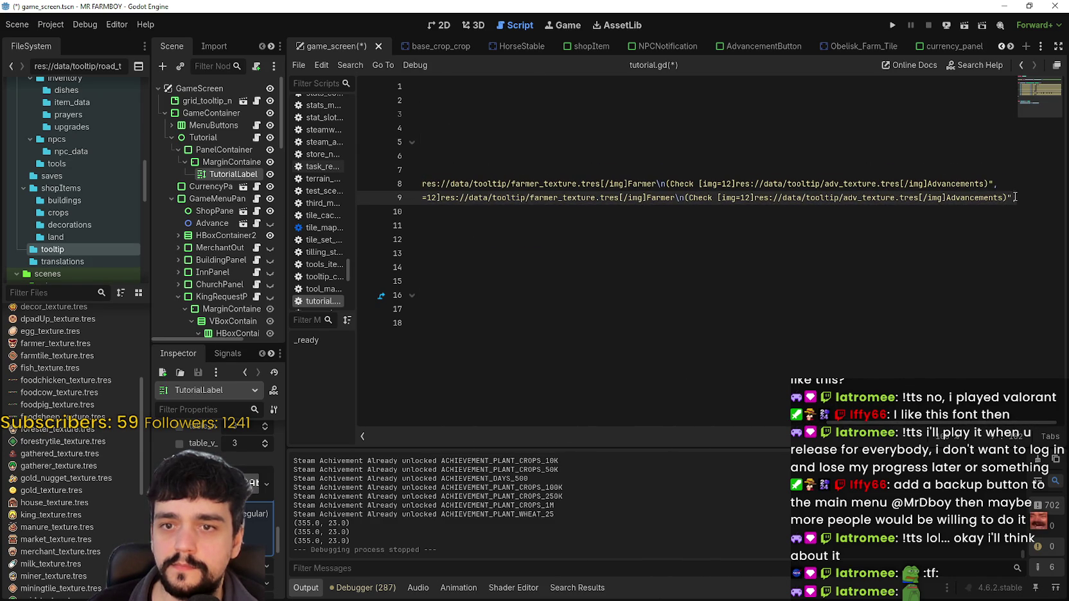
pyautogui.moveTo(918, 425); pyautogui.dragTo(444, 426)
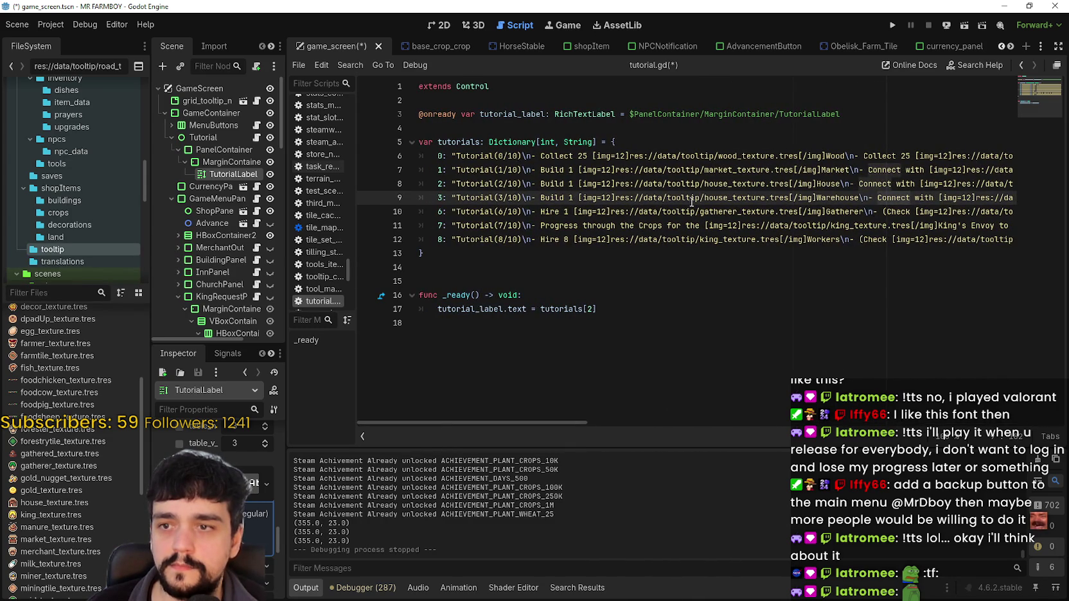
# Change step 3's icon path from house_texture.tres to warehouse_texture.tres
pyautogui.moveTo(726, 197); pyautogui.dragTo(703, 197)
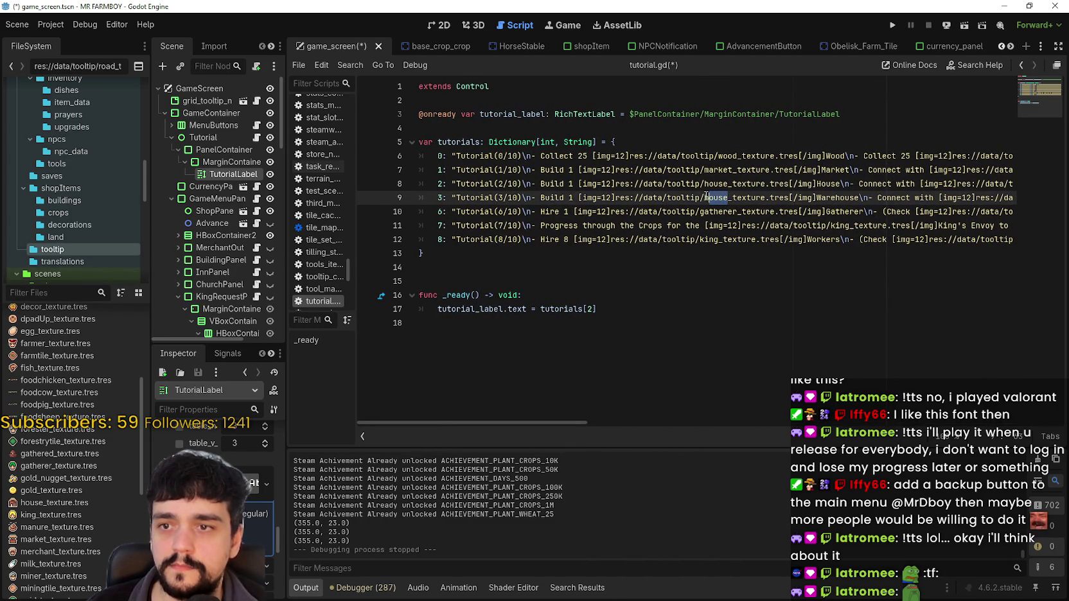
pyautogui.write('w')
pyautogui.press('BackSpace')
pyautogui.write('W')
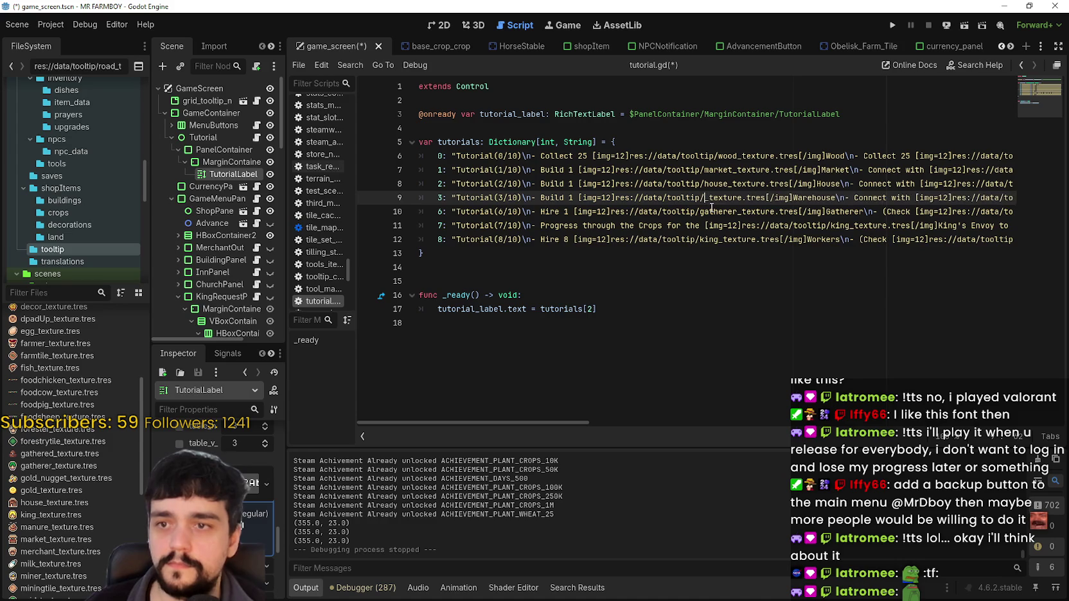
pyautogui.press('BackSpace')
pyautogui.write('warehouse')
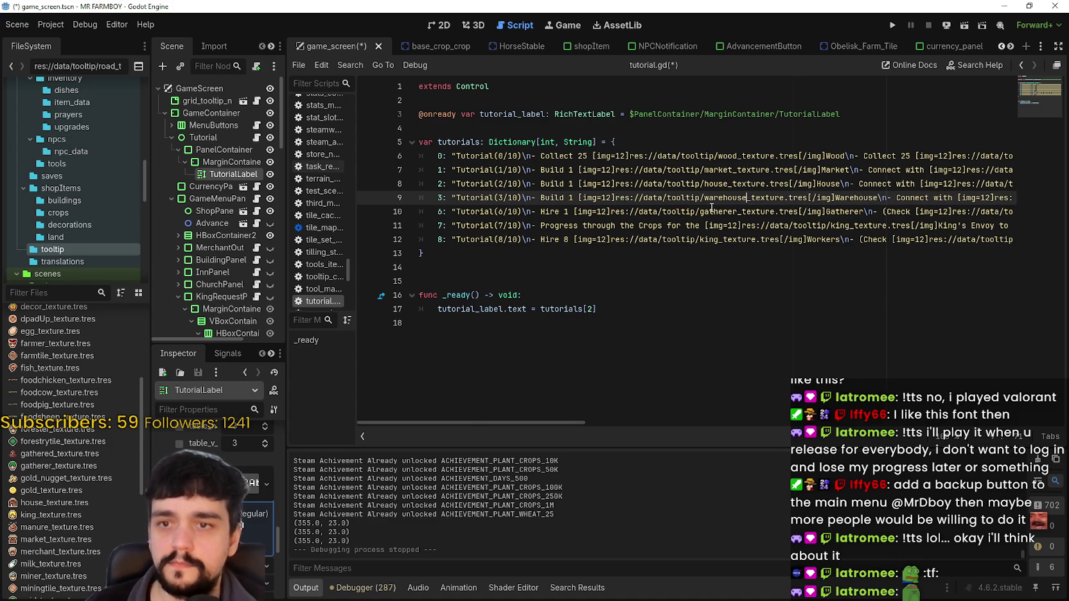
pyautogui.moveTo(481, 420); pyautogui.dragTo(783, 432)
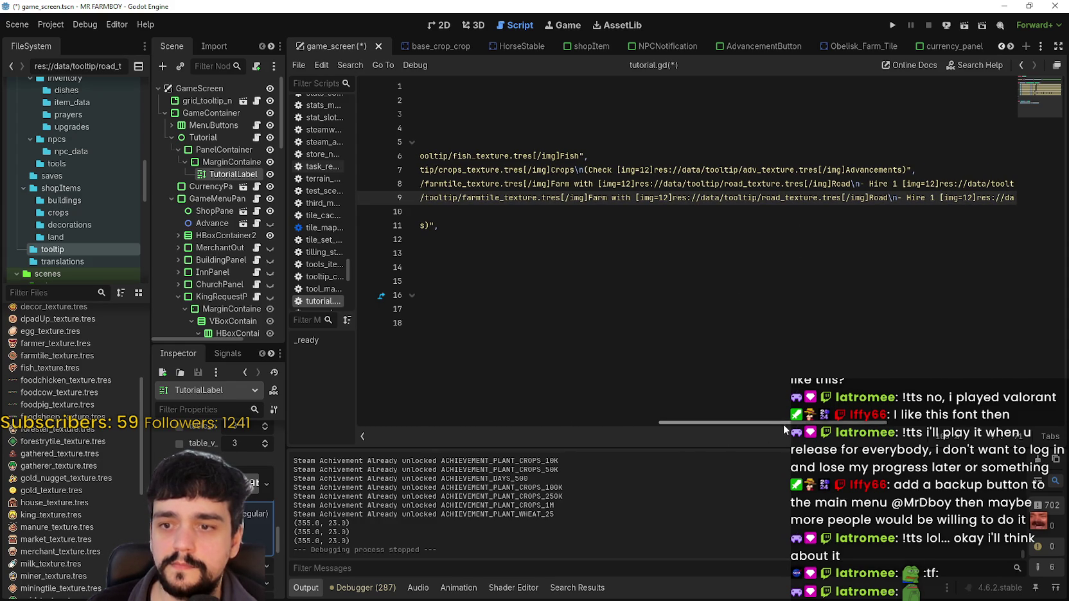
pyautogui.moveTo(783, 423); pyautogui.dragTo(770, 421)
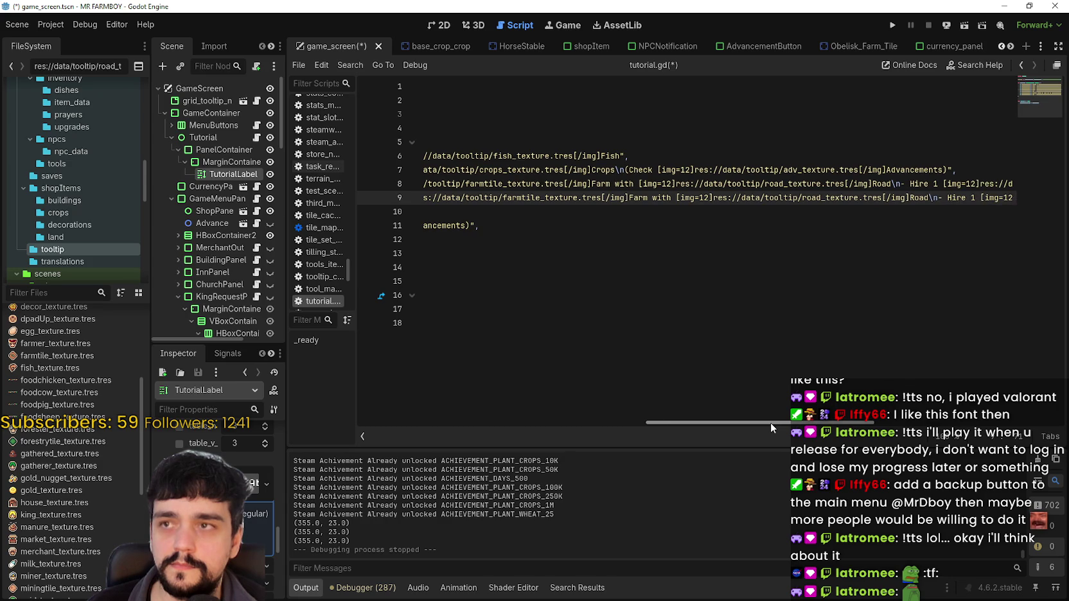
pyautogui.moveTo(771, 426); pyautogui.dragTo(862, 423)
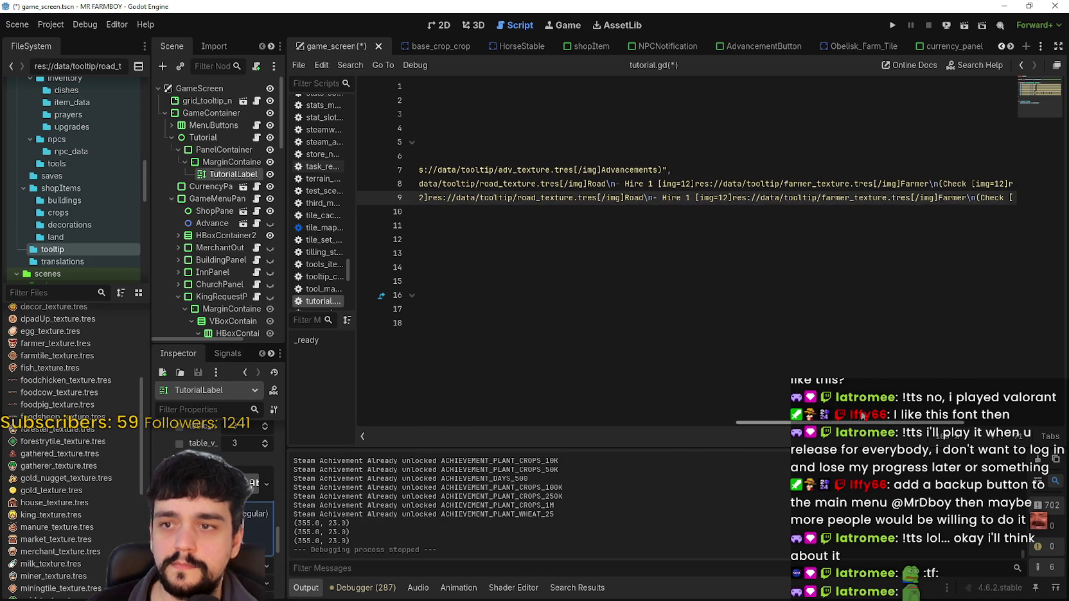
# Replace Farmer with Gatherer in step 3's text and save tutorial.gd
pyautogui.doubleClick(951, 198)
pyautogui.write('Gatherer')
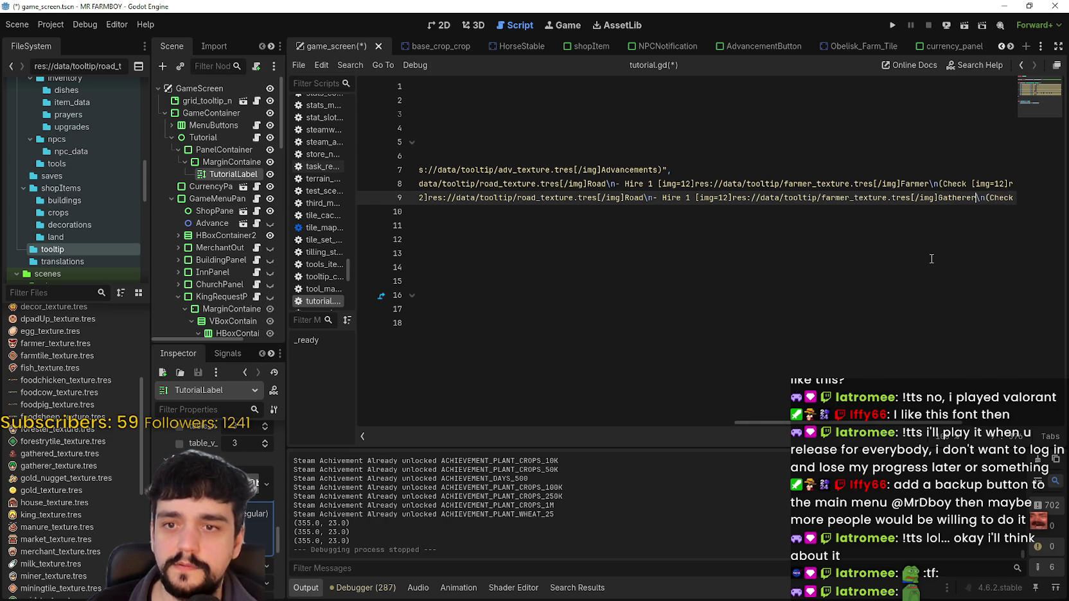
pyautogui.moveTo(897, 424)
pyautogui.mouseDown()
pyautogui.moveTo(1032, 424)
pyautogui.moveTo(466, 364)
pyautogui.moveTo(478, 359)
pyautogui.mouseUp()
pyautogui.hotkey('ctrl', 's')
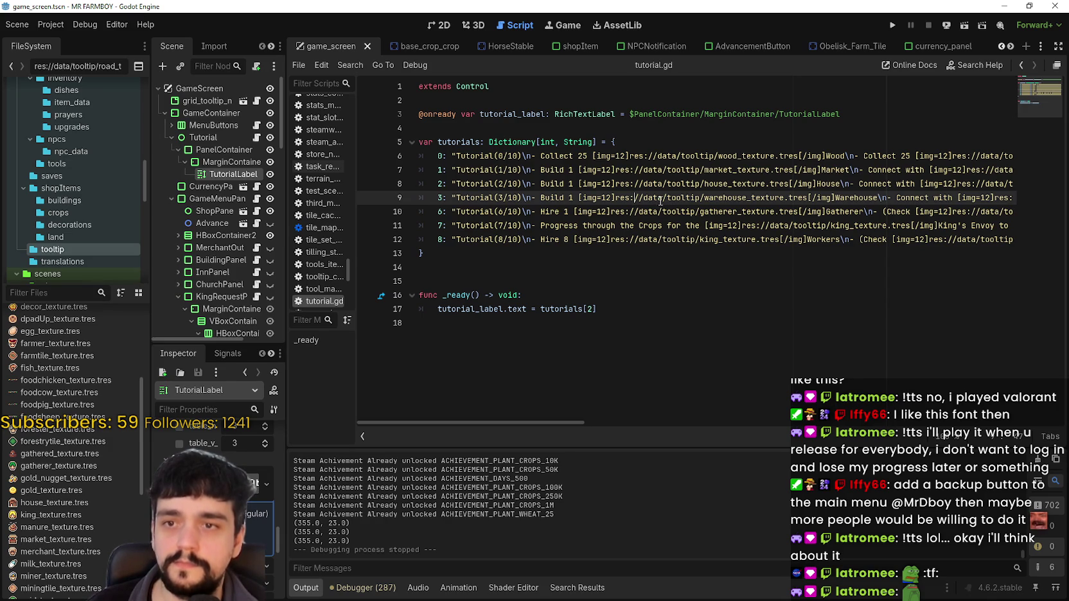
pyautogui.click(629, 212)
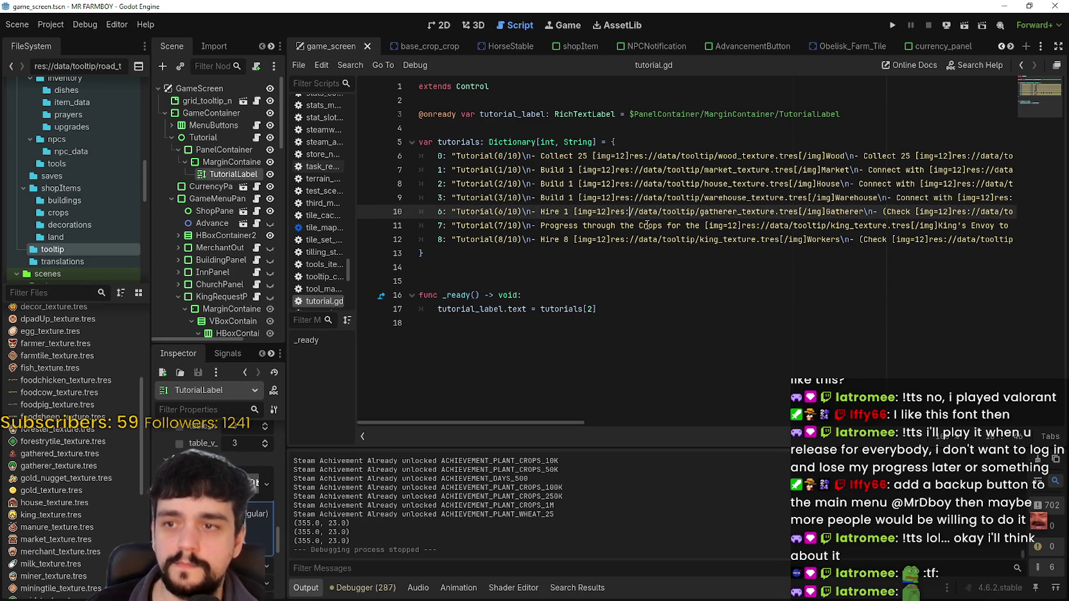
pyautogui.click(674, 231)
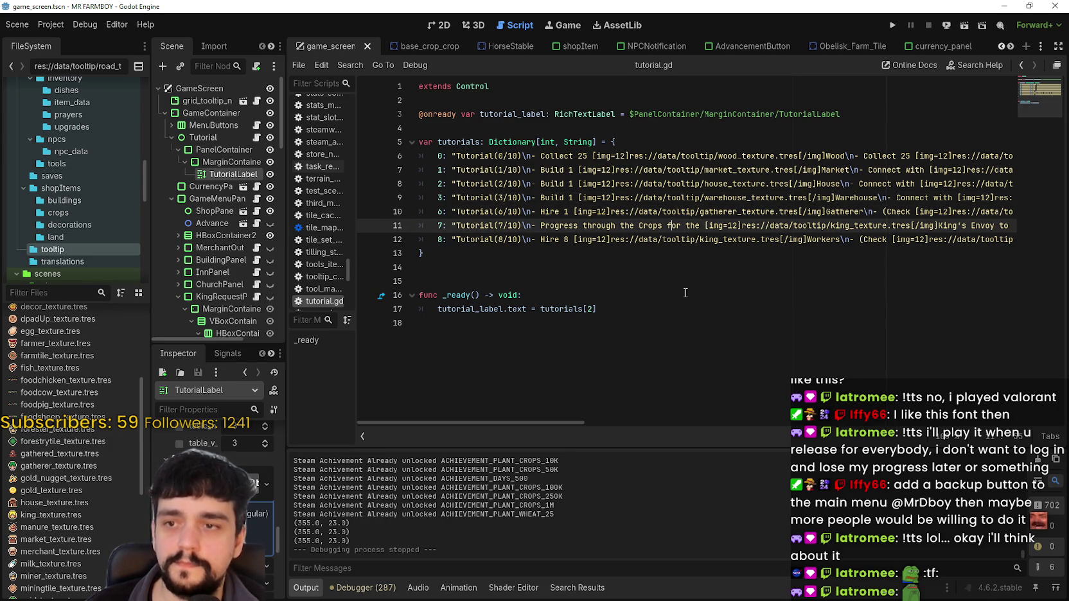
pyautogui.click(670, 240)
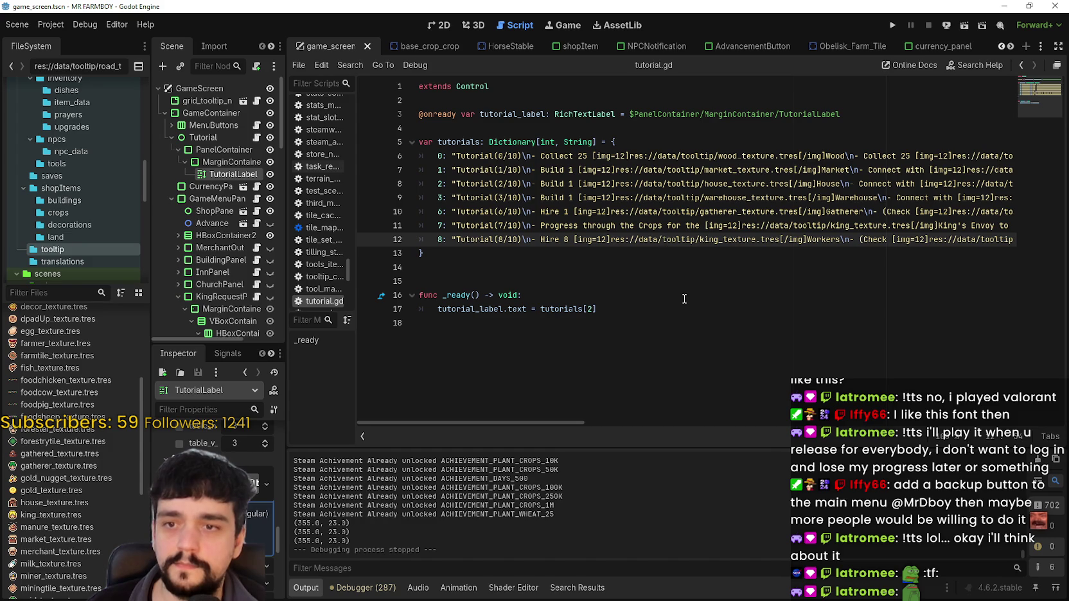
pyautogui.click(436, 212)
# Delete the duplicate Gatherer line, point the label at tutorials[3], and run the game
pyautogui.moveTo(964, 229); pyautogui.dragTo(1057, 207)
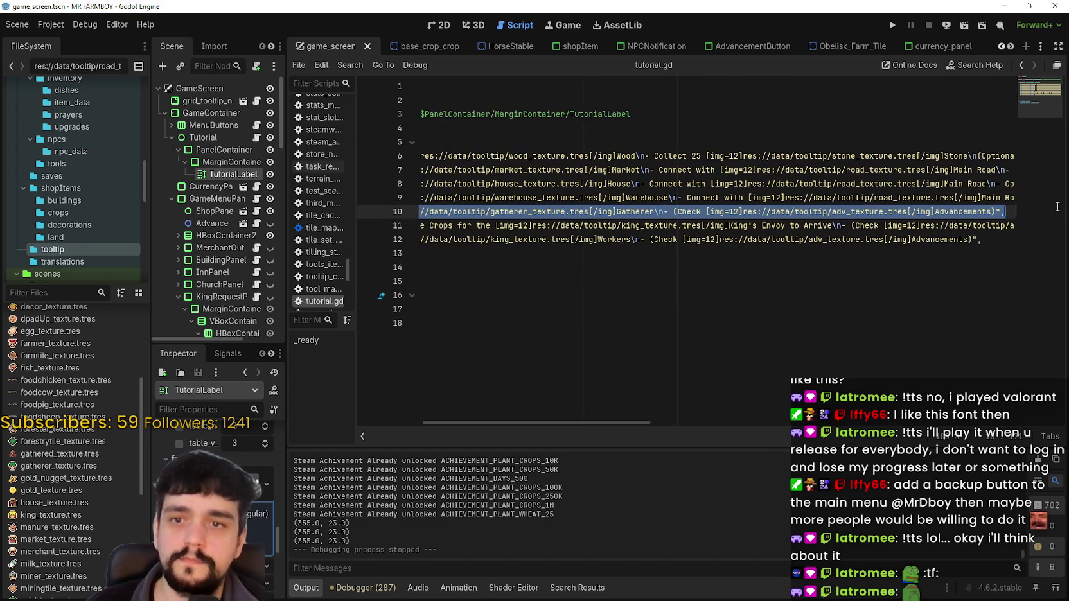
pyautogui.press('BackSpace')
pyautogui.press('BackSpace')
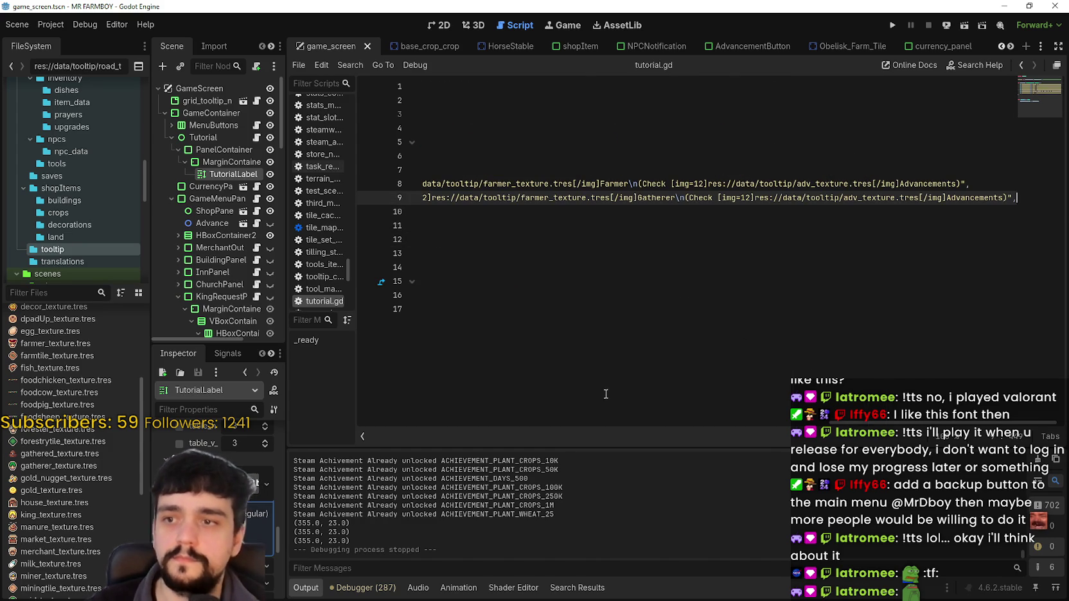
pyautogui.moveTo(946, 424); pyautogui.dragTo(460, 403)
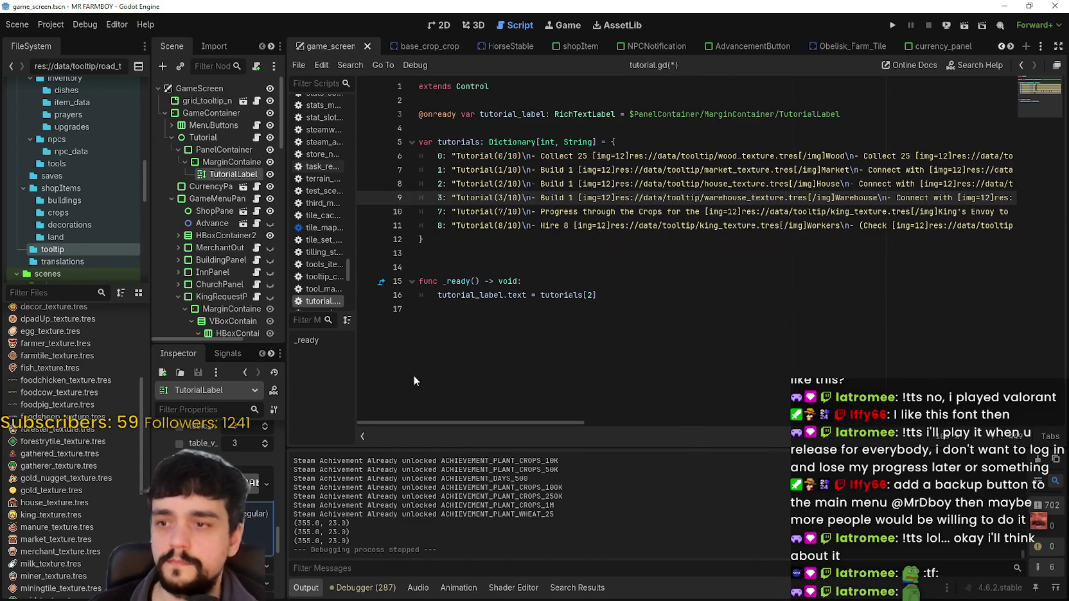
pyautogui.click(594, 294)
pyautogui.write('3')
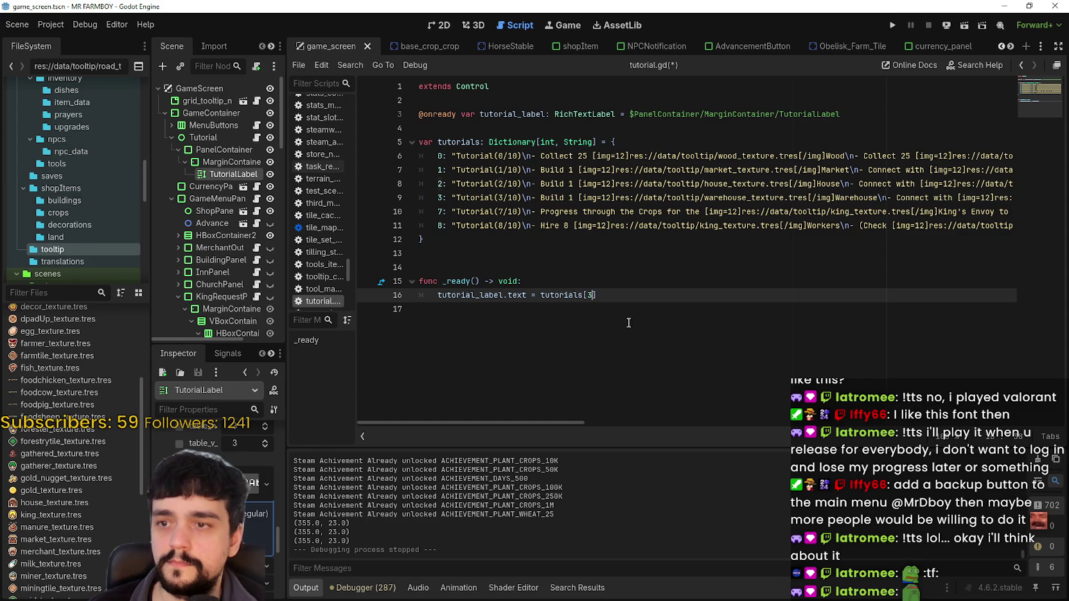
pyautogui.press('F5')
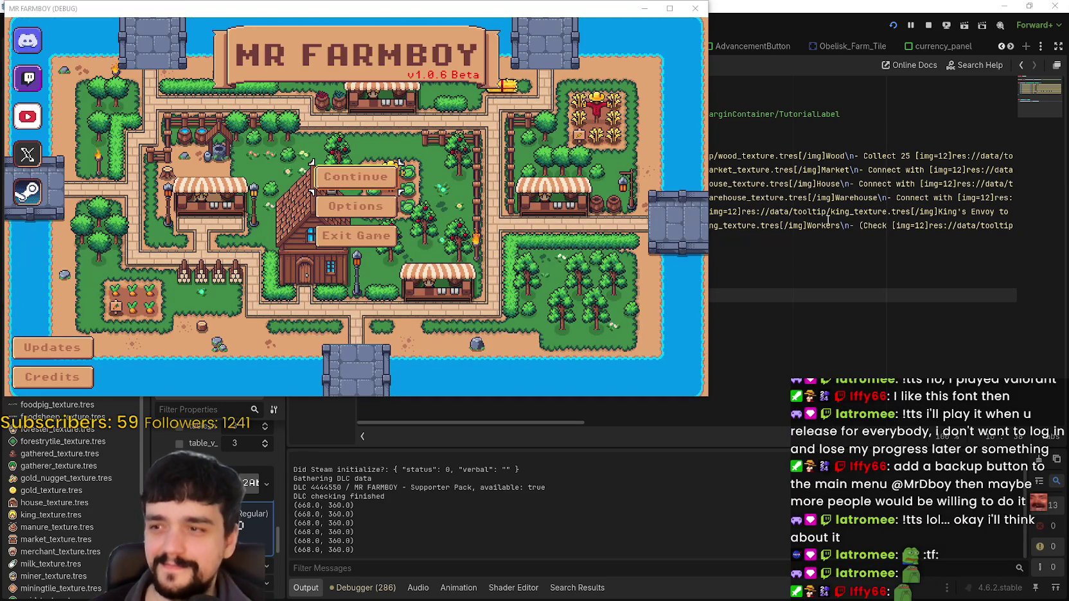
# Load a save game from the Continue list in the running Mr Farmboy
pyautogui.click(316, 175)
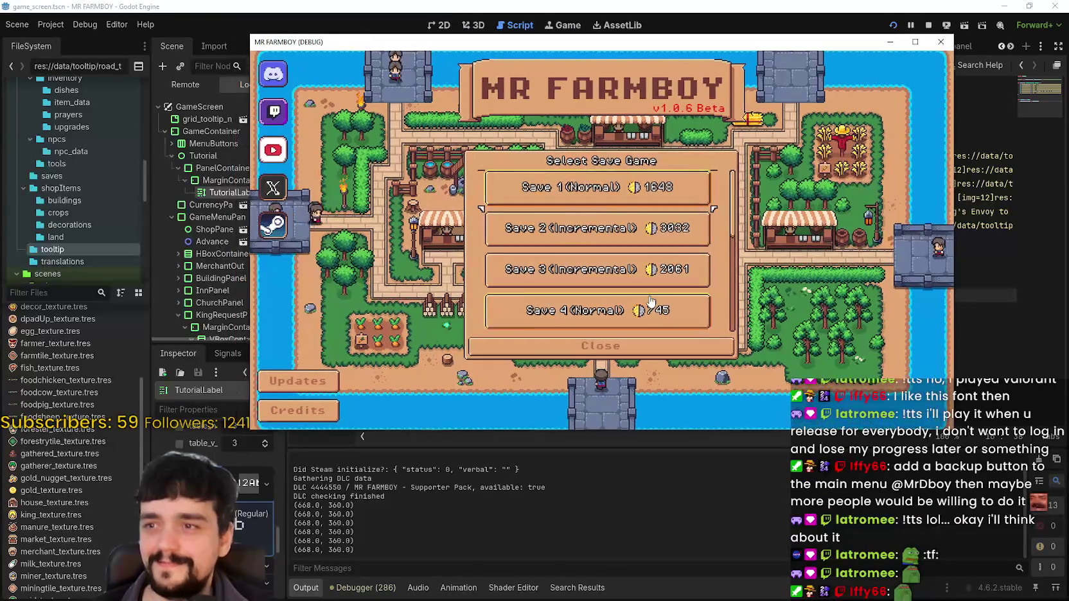
pyautogui.click(645, 265)
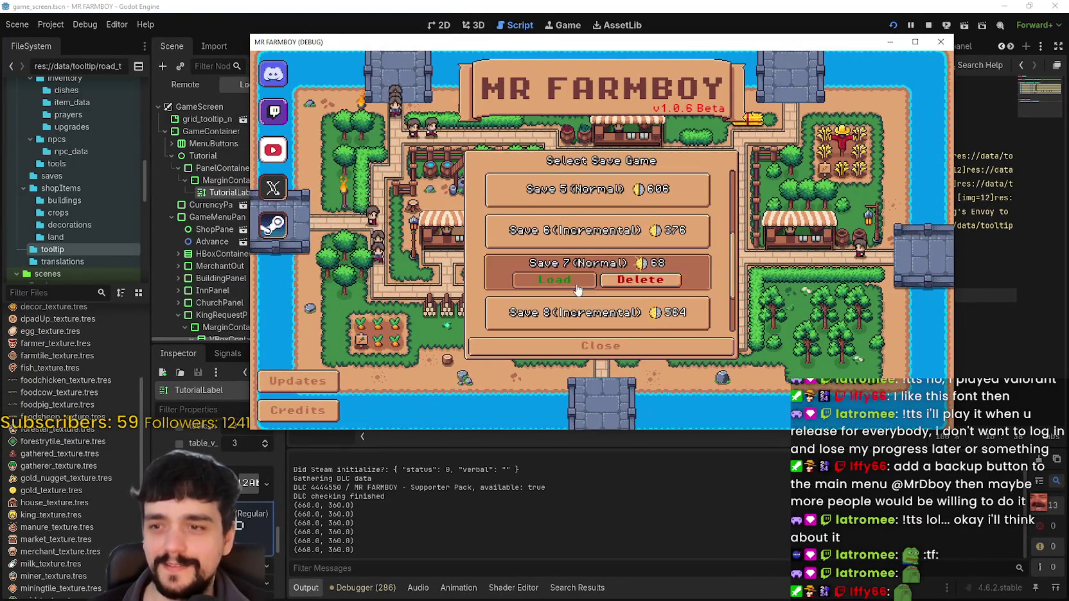
pyautogui.click(570, 278)
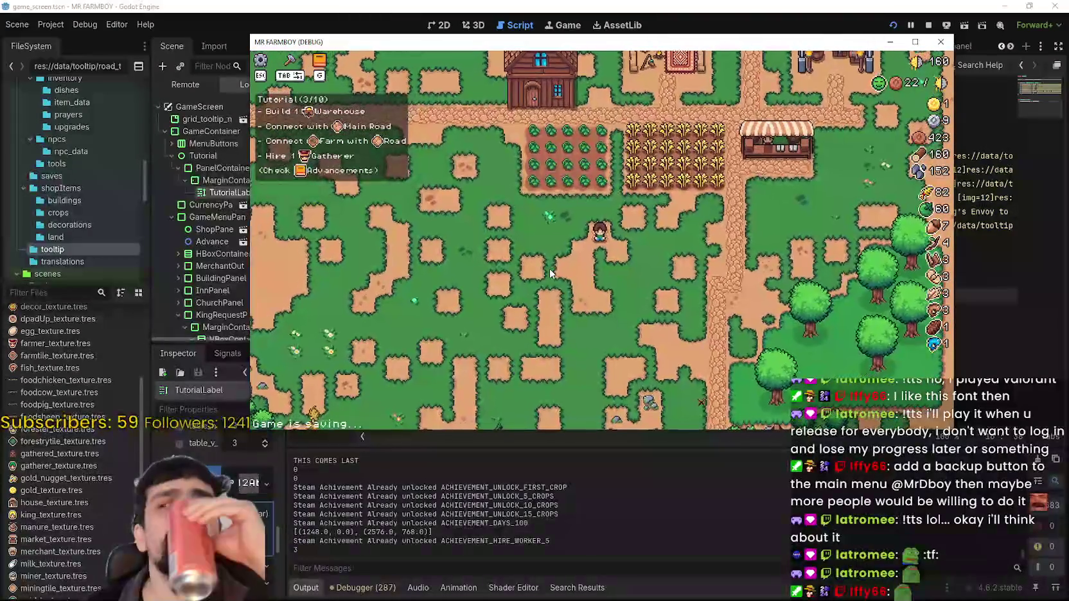
# Walk around the maximized game to view the Tutorial (3/10) Warehouse checklist, then return to tutorial.gd
pyautogui.click(915, 42)
pyautogui.press('a')
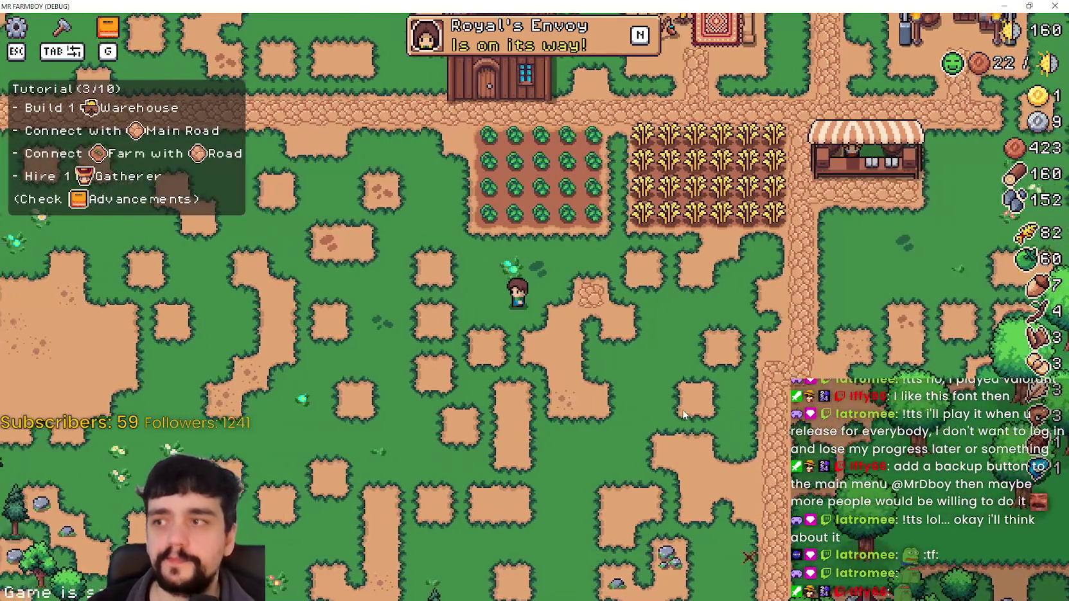
pyautogui.press('w')
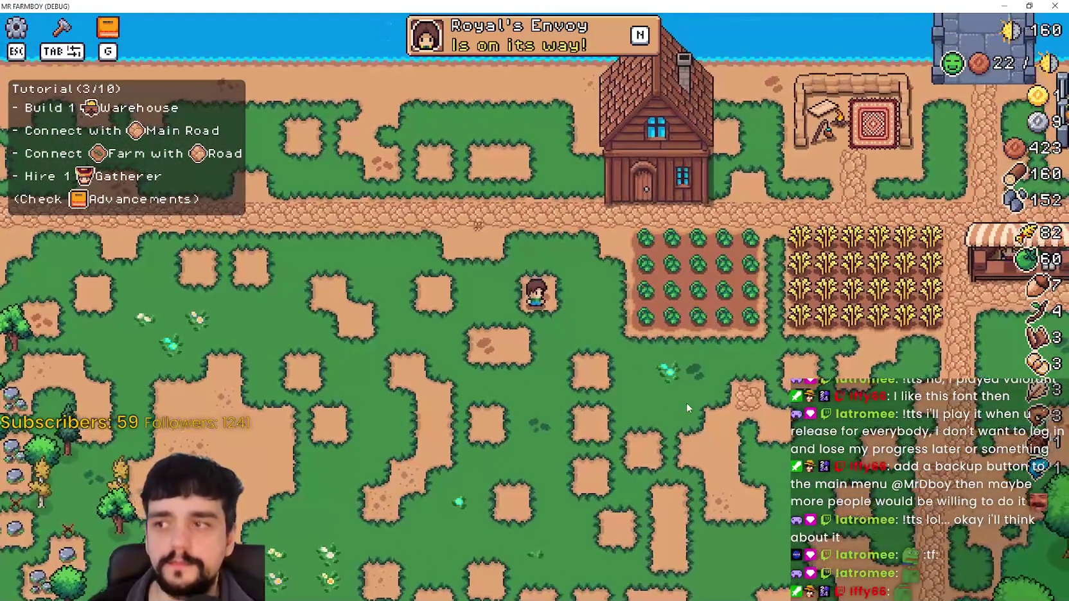
pyautogui.click(1009, 7)
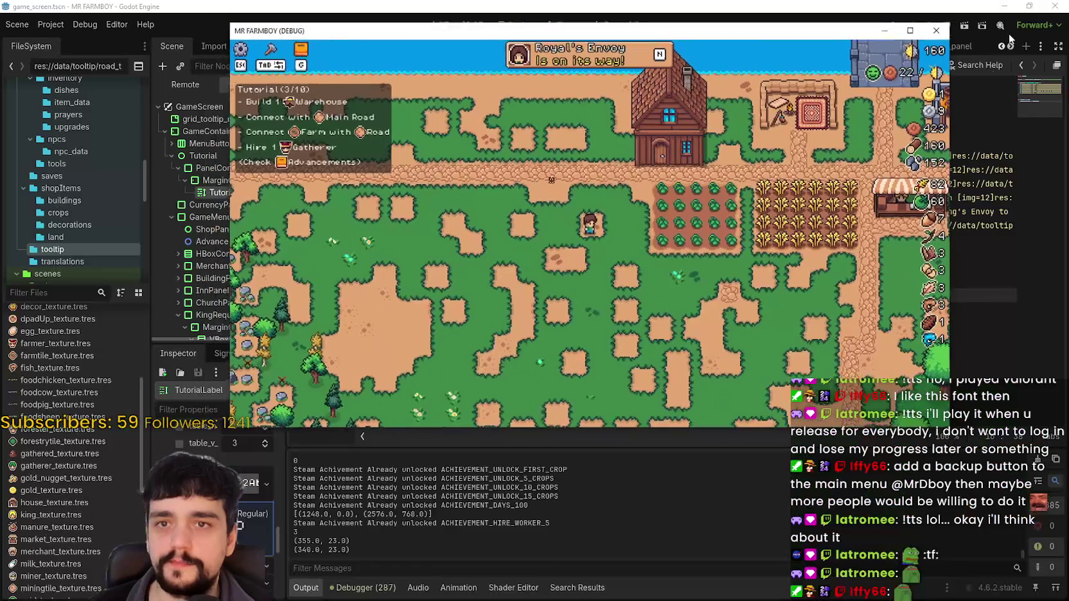
pyautogui.click(970, 221)
# Point line 9's Hire 1 Gatherer icon to gatherer_texture.tres and save tutorial.gd
pyautogui.click(934, 198)
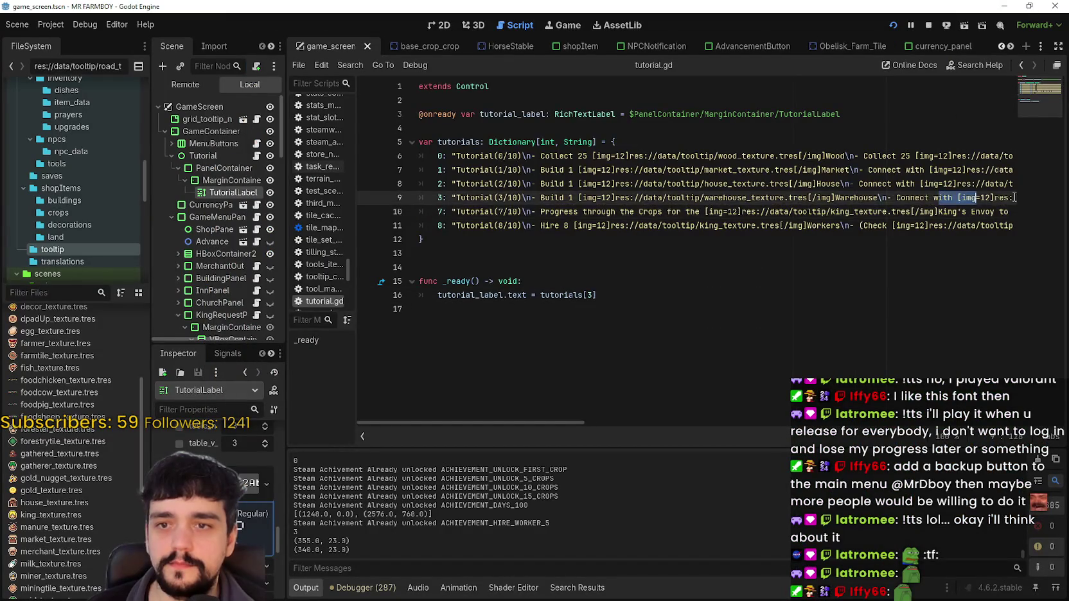
pyautogui.hscroll(5, 933, 198)
pyautogui.click(861, 198)
pyautogui.hscroll(5, 862, 200)
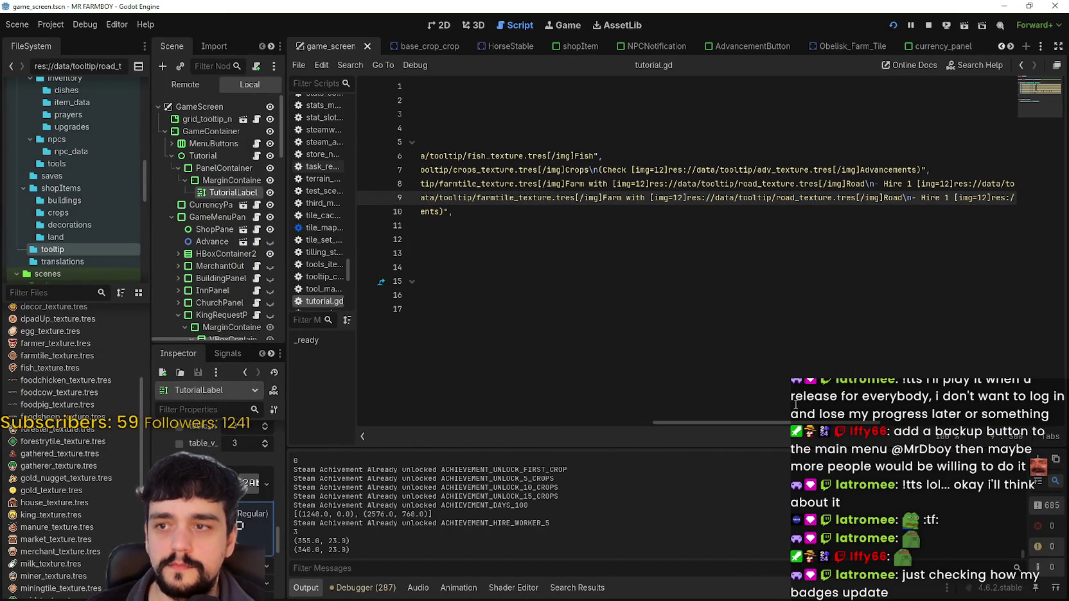
pyautogui.hscroll(5, 868, 215)
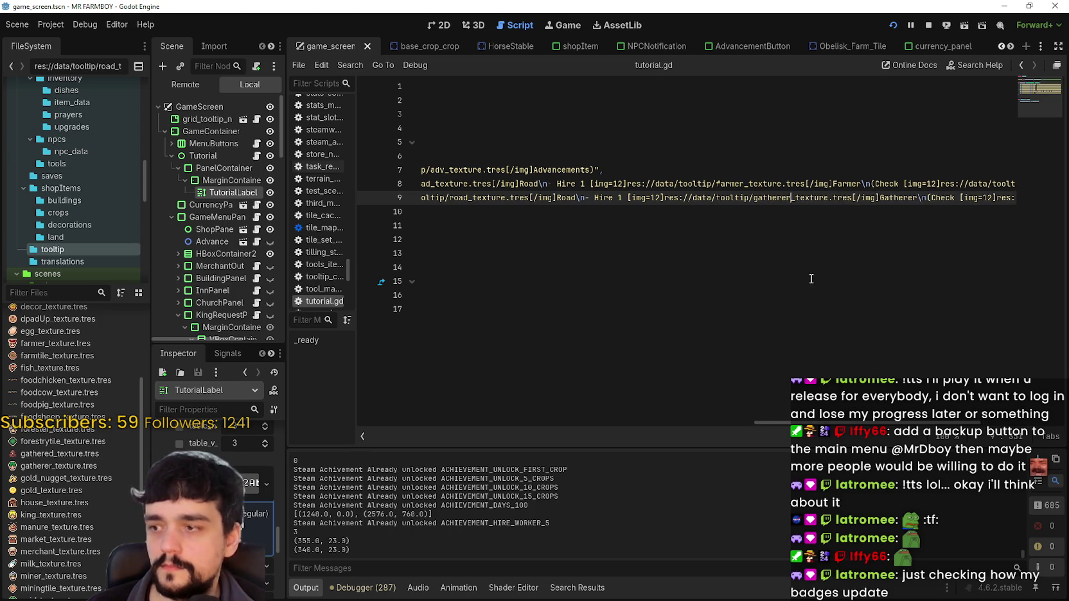
pyautogui.hotkey('ctrl', 's')
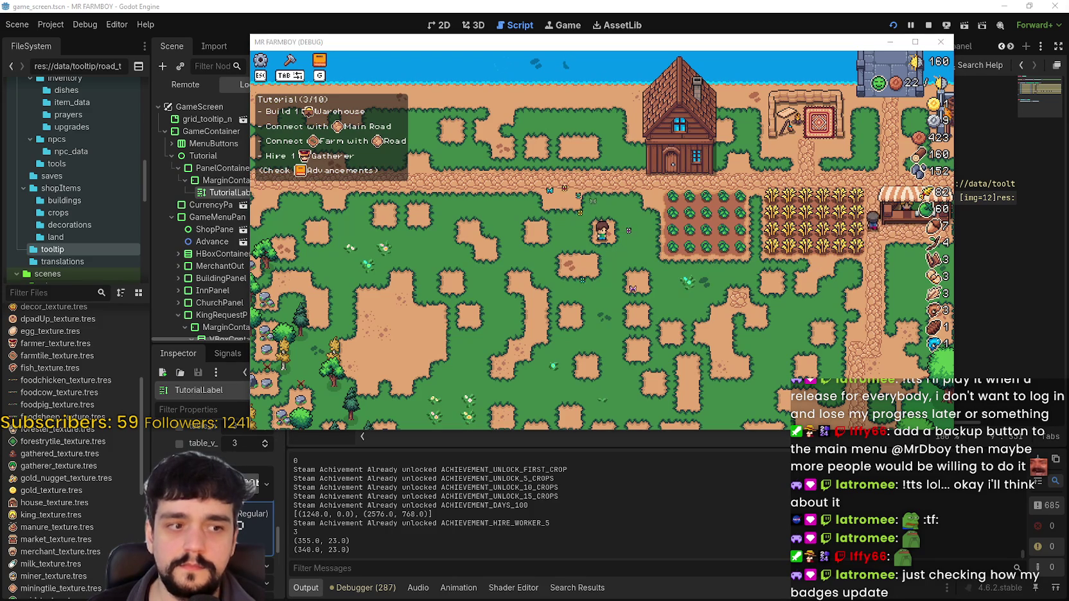
# Walk the farmer around to check the Hire 1 Gatherer icon, then stop the running game
pyautogui.press('a')
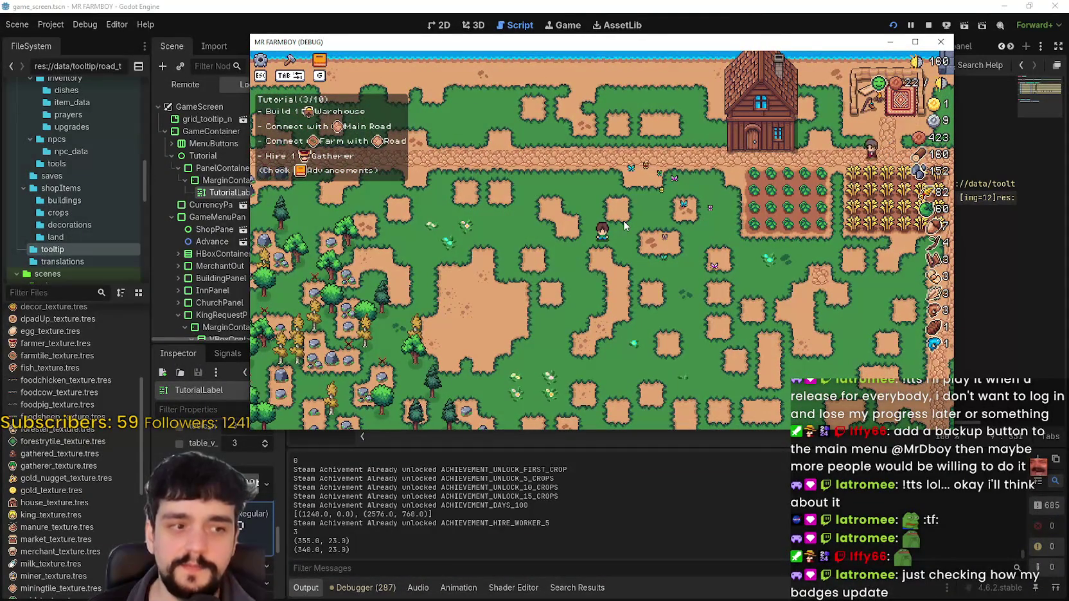
pyautogui.press('a')
pyautogui.press('w')
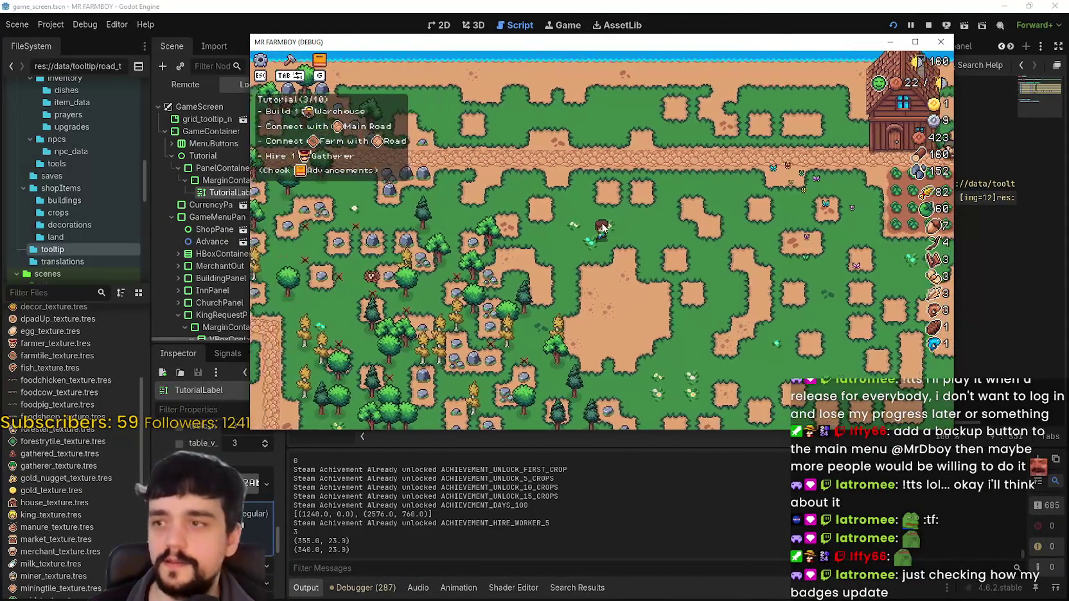
pyautogui.press('d')
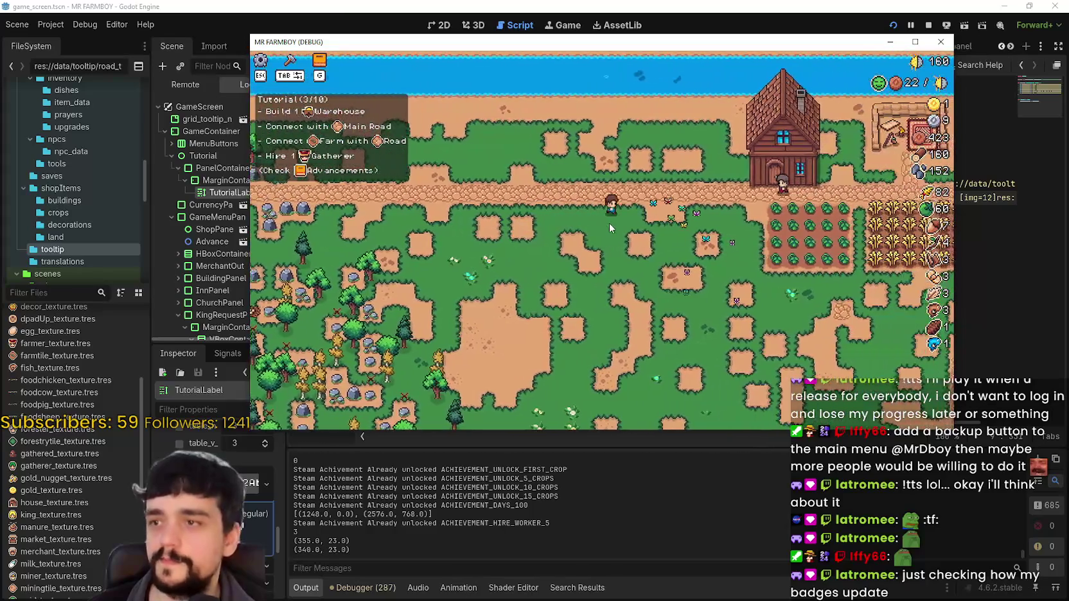
pyautogui.press('s')
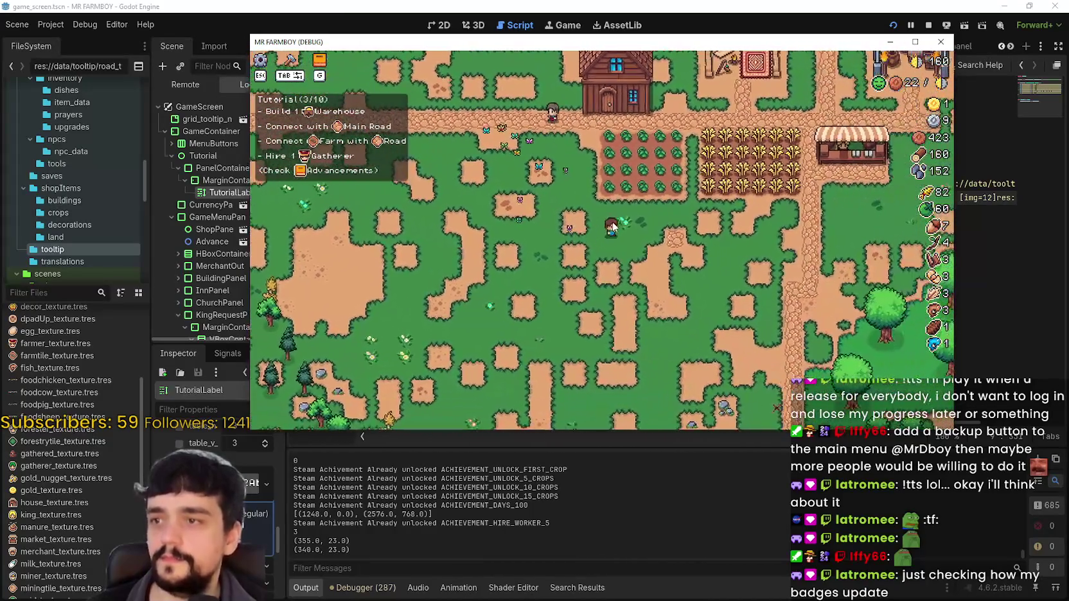
pyautogui.press('w')
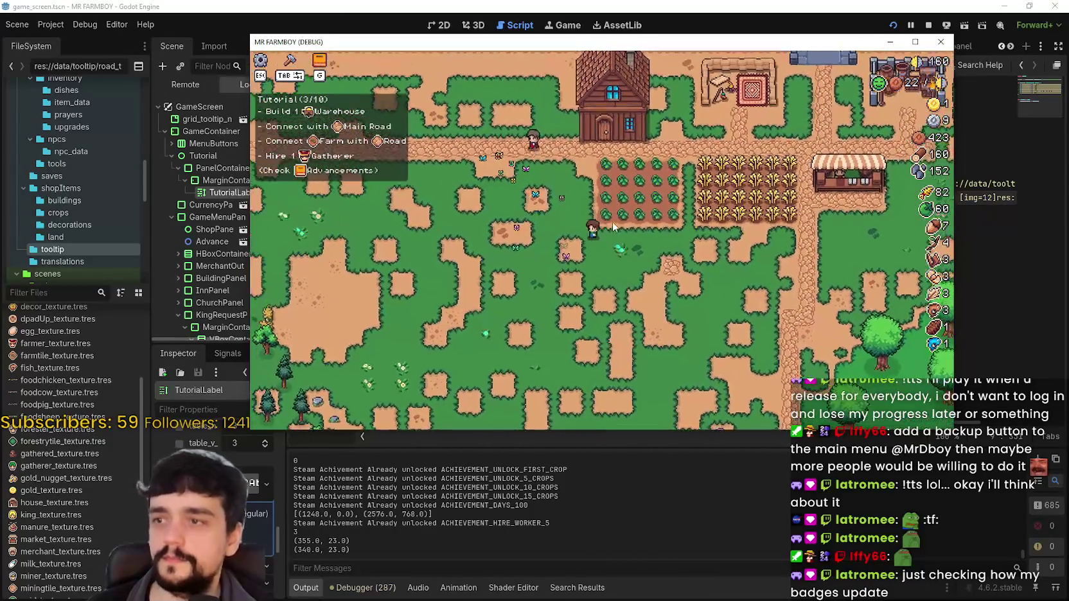
pyautogui.scroll(2, 614, 226)
pyautogui.press('s')
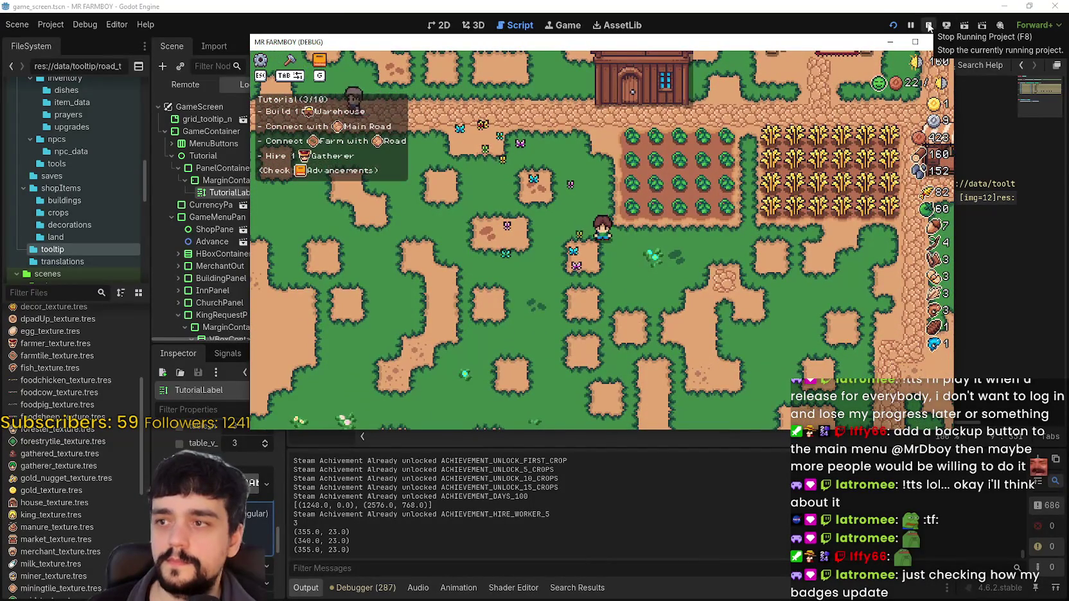
pyautogui.click(929, 26)
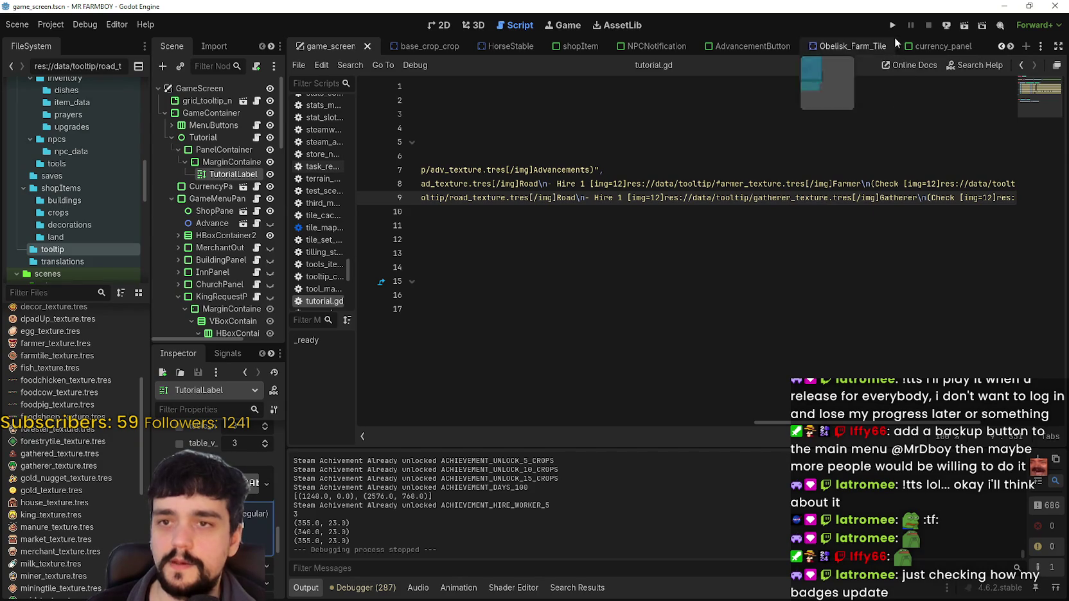
# Relaunch Mr Farmboy in windowed mode and load Save 7 from the Continue list
pyautogui.click(893, 25)
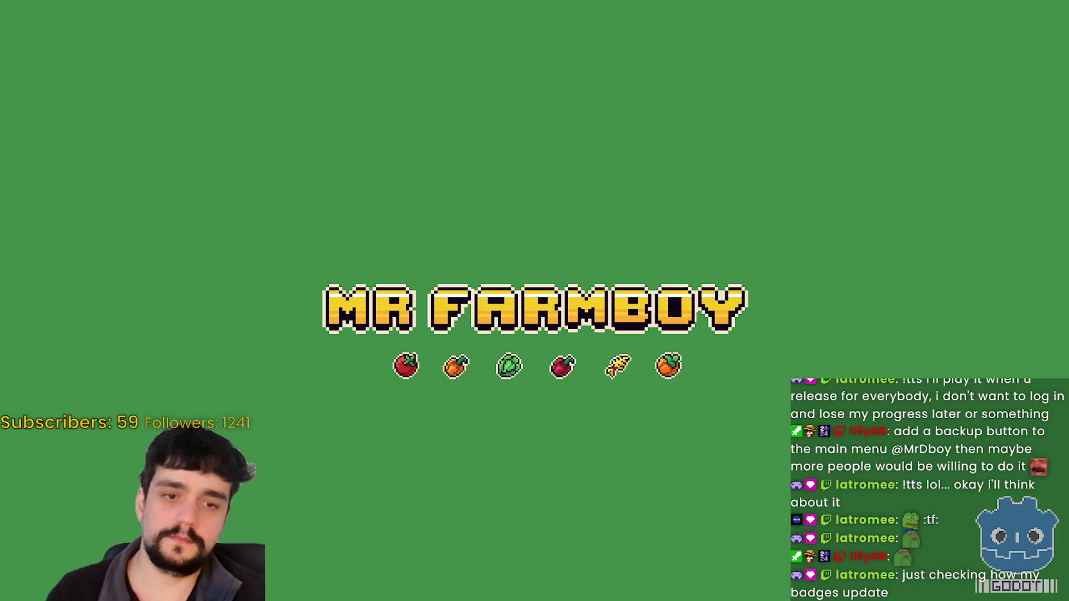
pyautogui.press('F11')
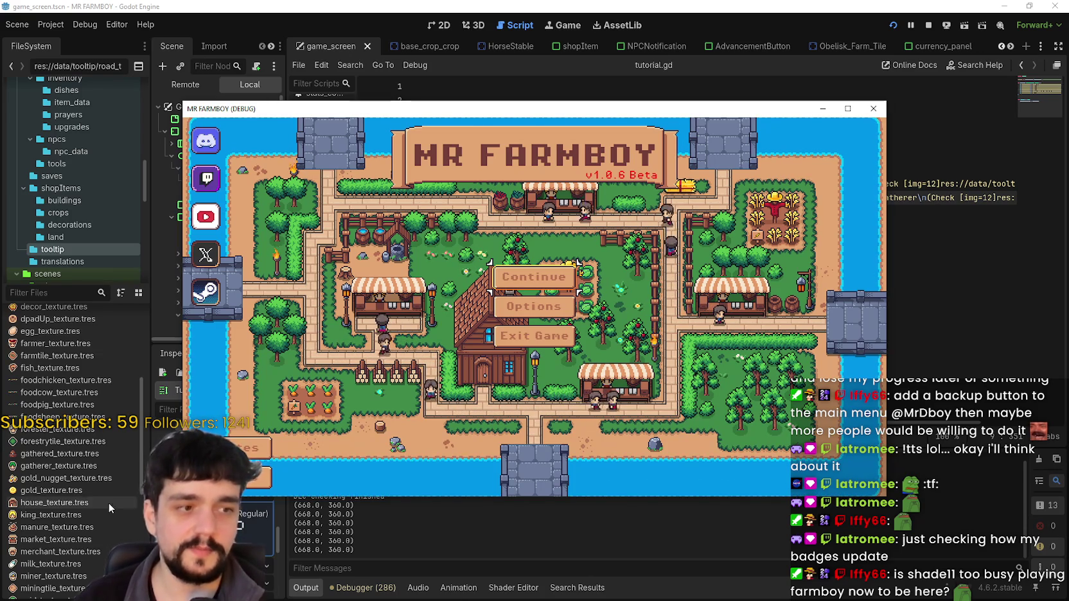
pyautogui.click(569, 280)
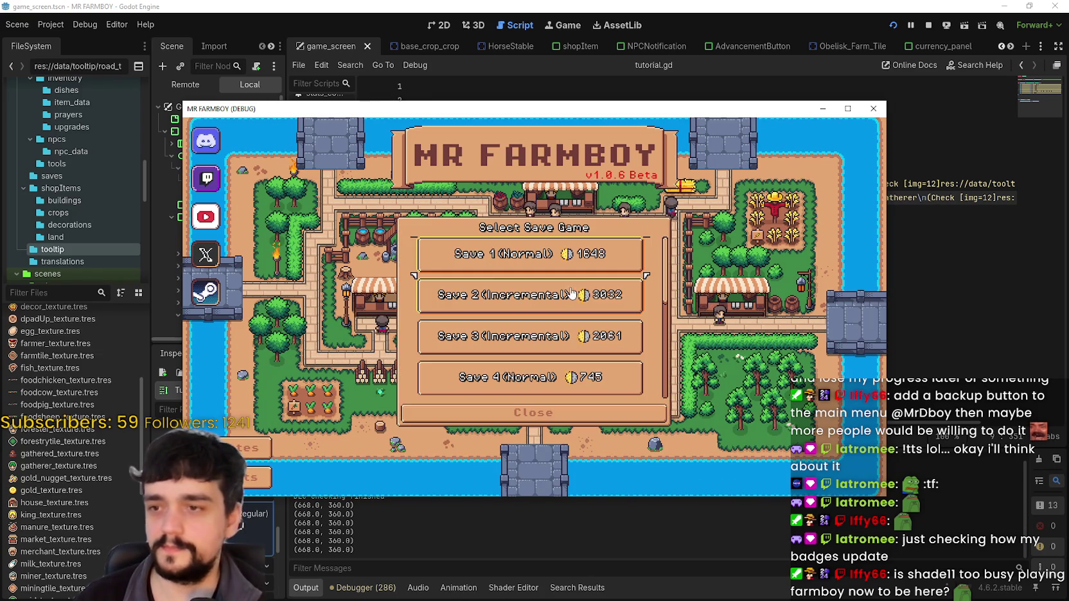
pyautogui.click(848, 109)
pyautogui.scroll(-4, 562, 371)
pyautogui.scroll(-1, 562, 371)
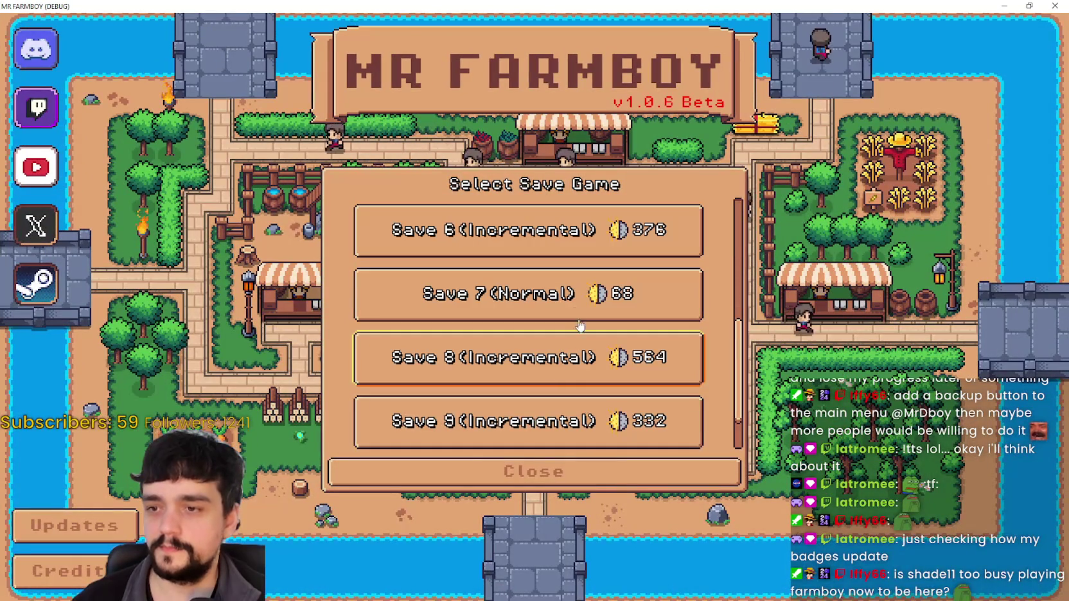
pyautogui.click(578, 308)
pyautogui.click(461, 307)
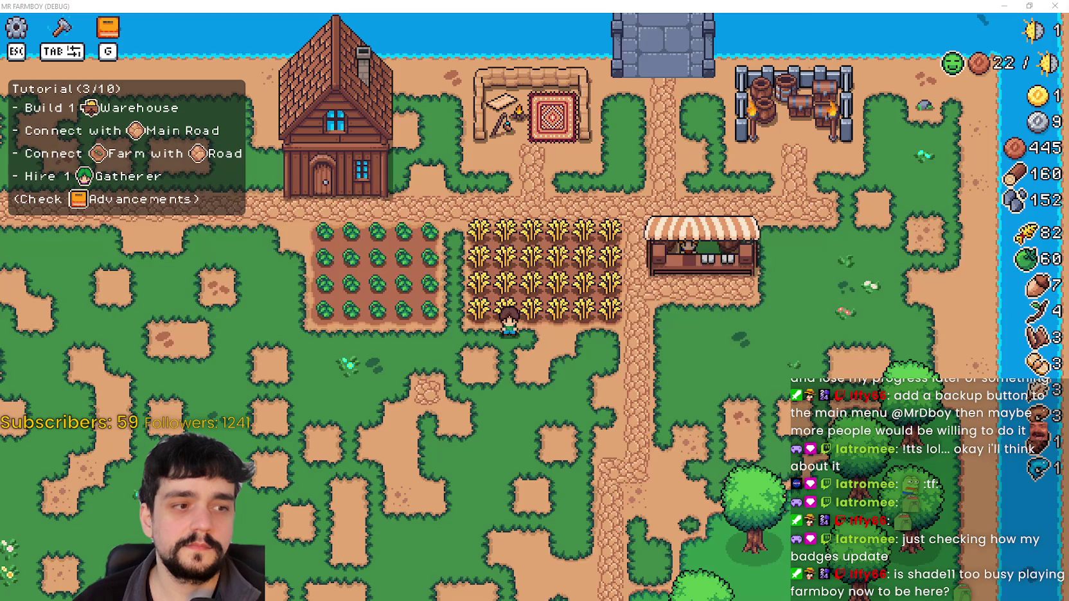
# Harvest the bottom row of the tomato field
pyautogui.press('w')
pyautogui.press('a')
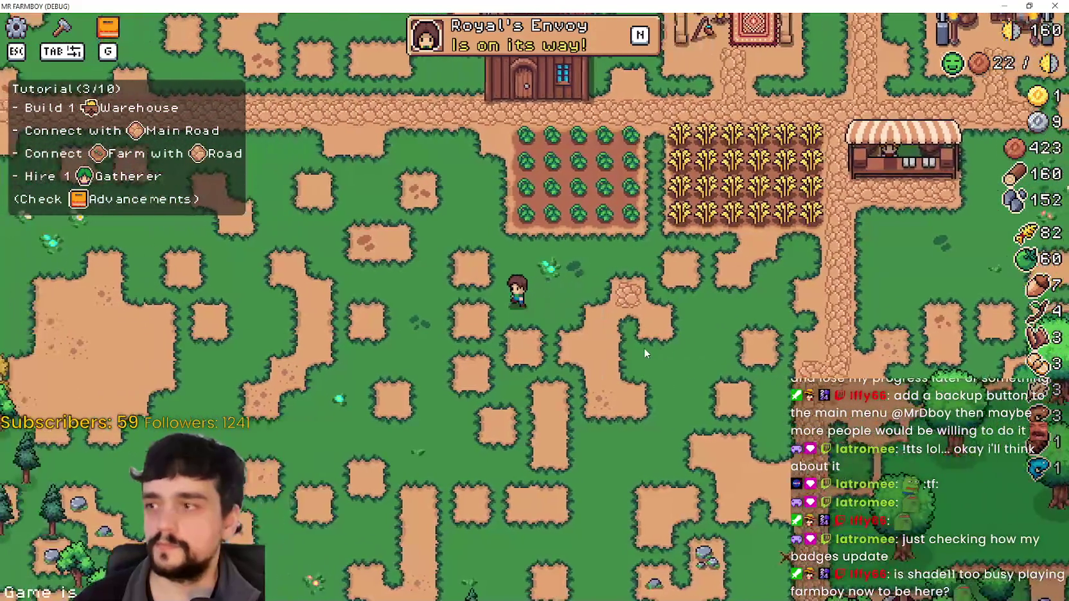
pyautogui.scroll(3, 644, 353)
pyautogui.press('d')
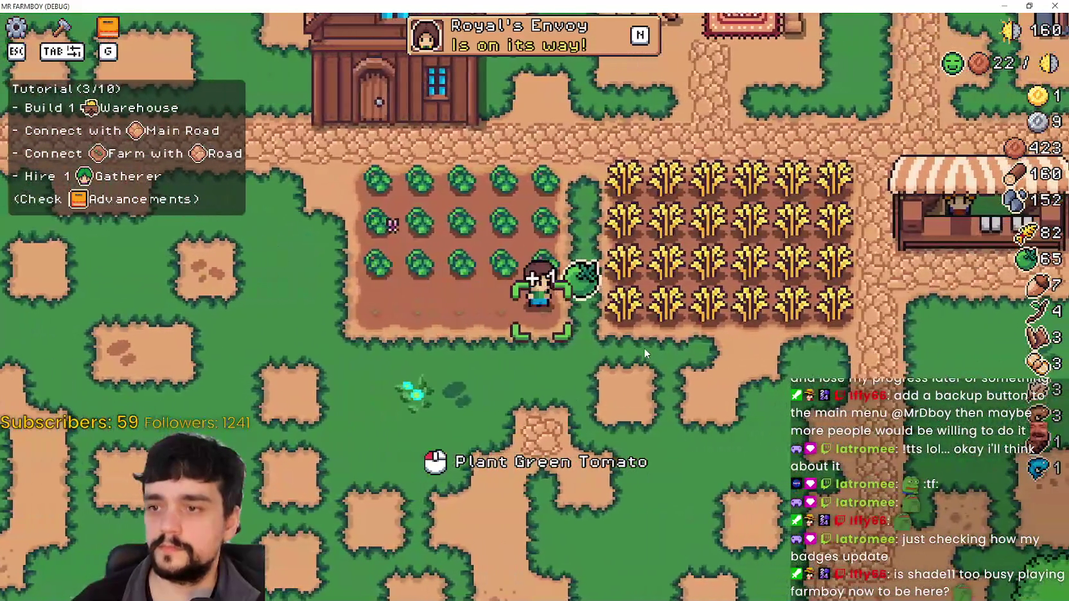
pyautogui.scroll(-3, 644, 348)
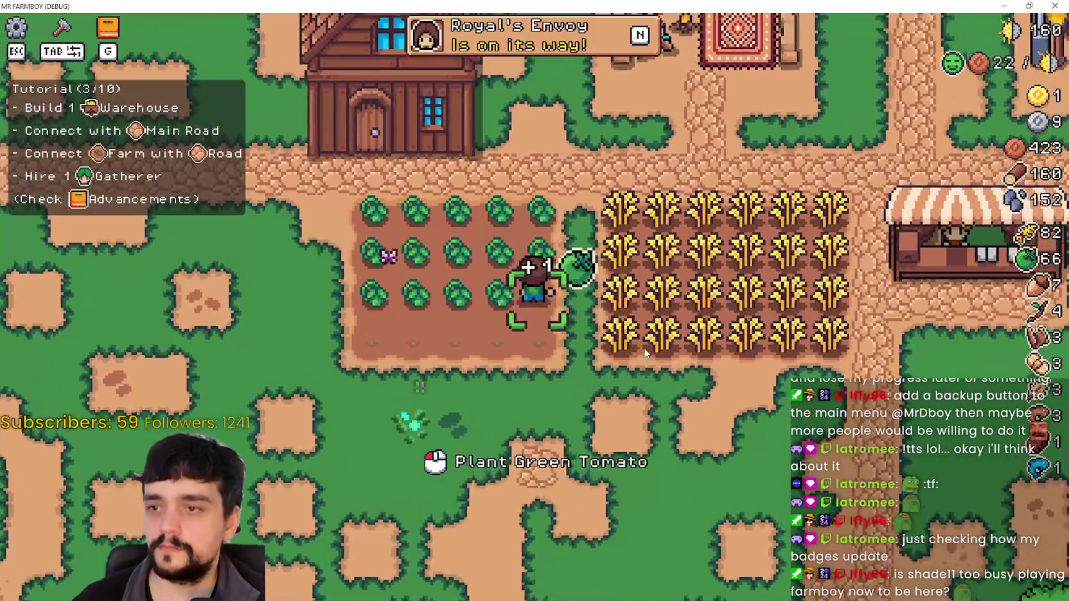
pyautogui.press('a')
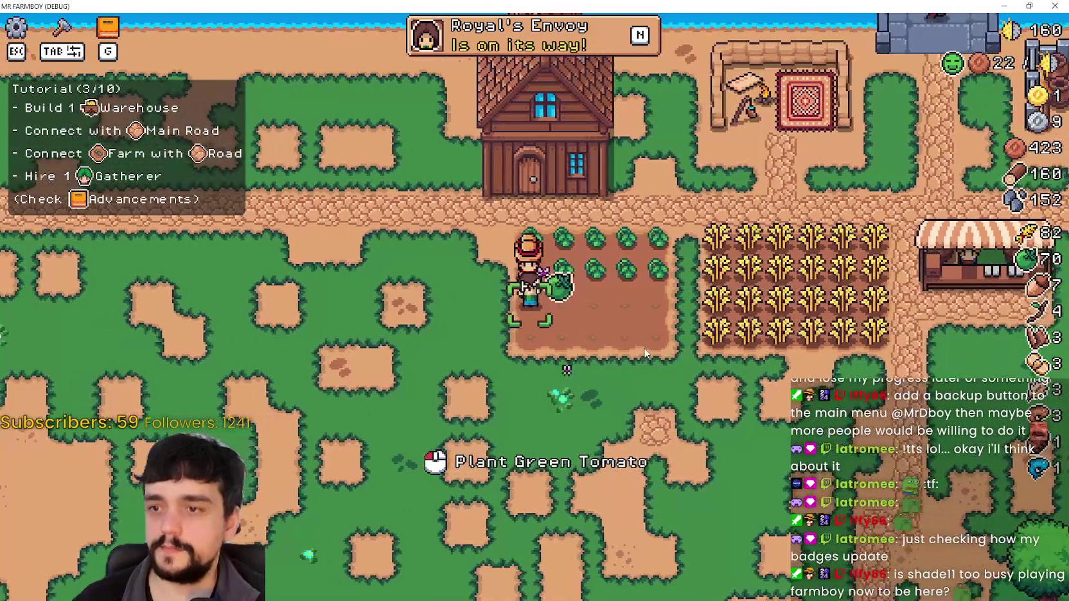
# Harvest the third, second and top rows of the wheat field
pyautogui.press('d')
pyautogui.press('d')
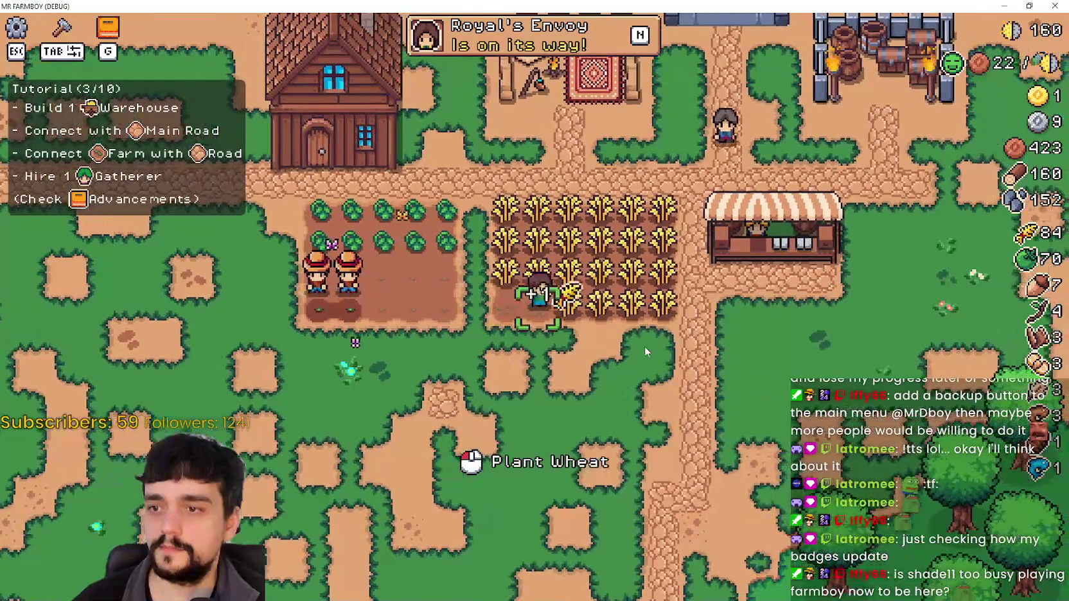
pyautogui.press('w')
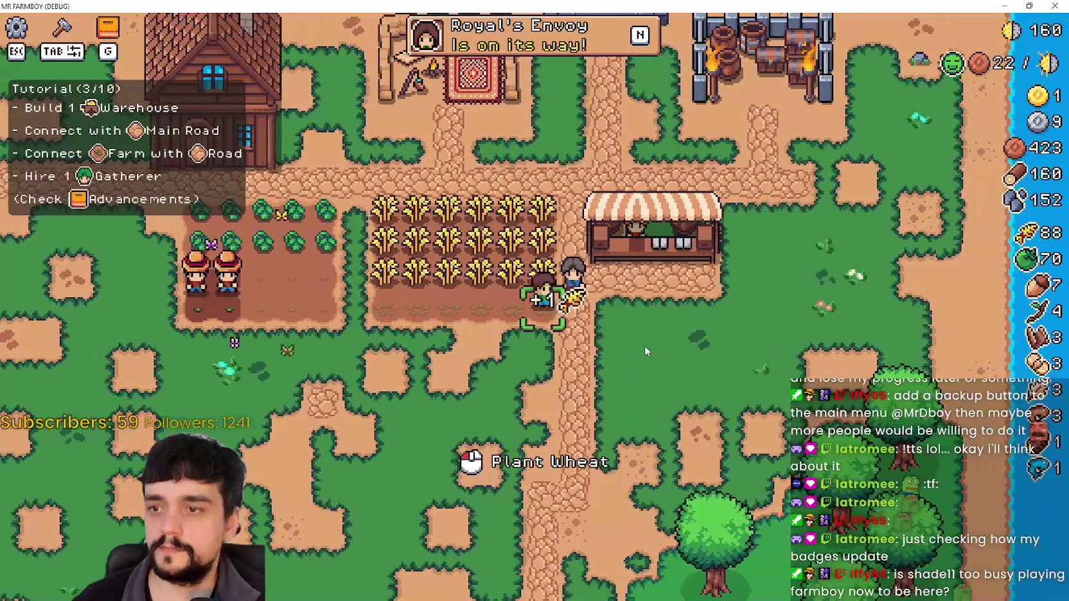
pyautogui.press('a')
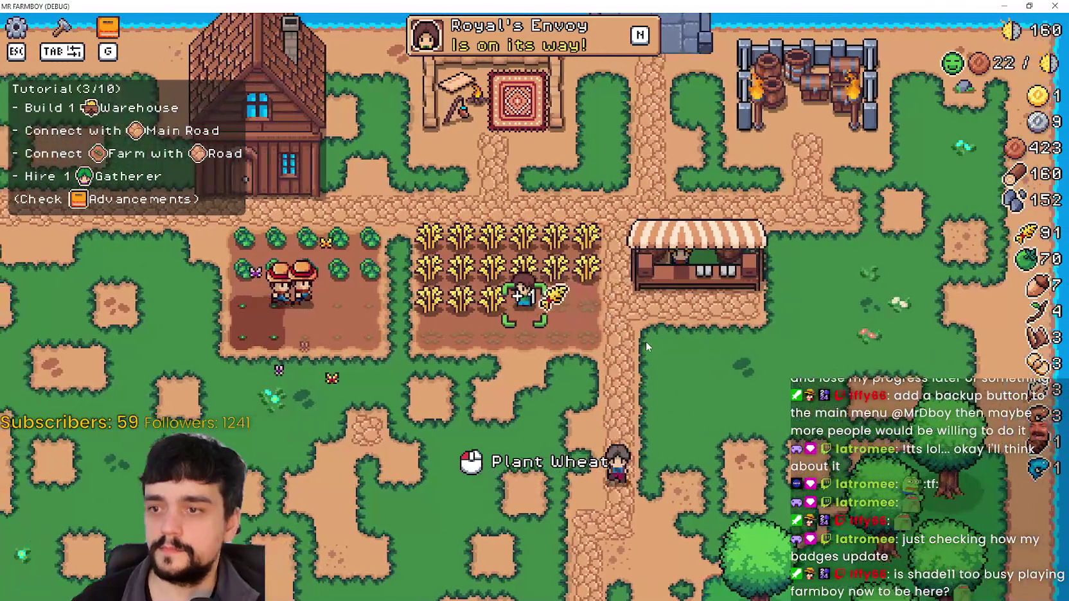
pyautogui.press('w')
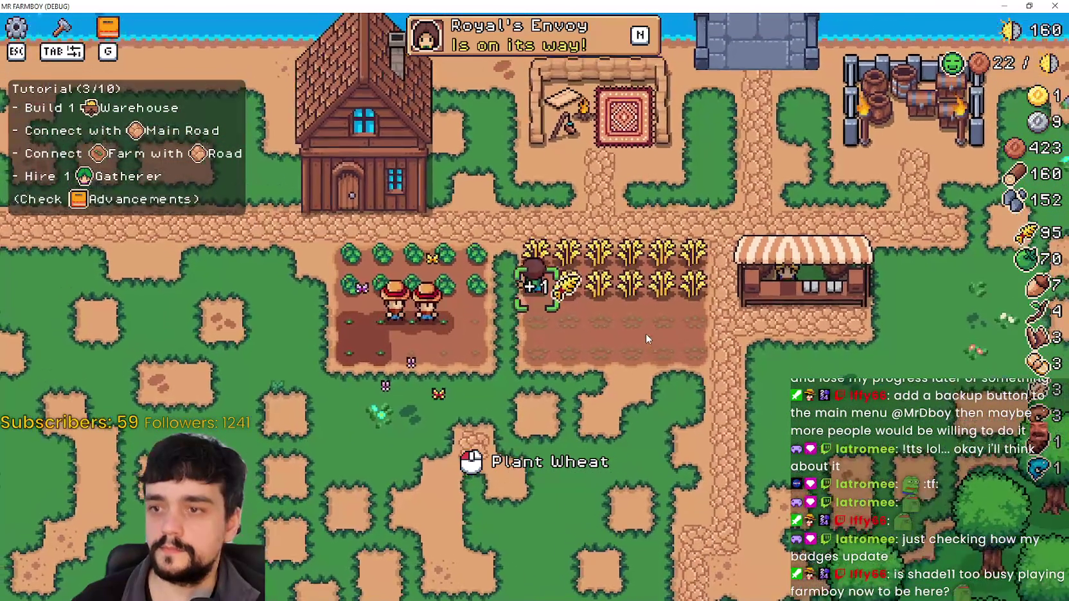
pyautogui.press('d')
pyautogui.press('d')
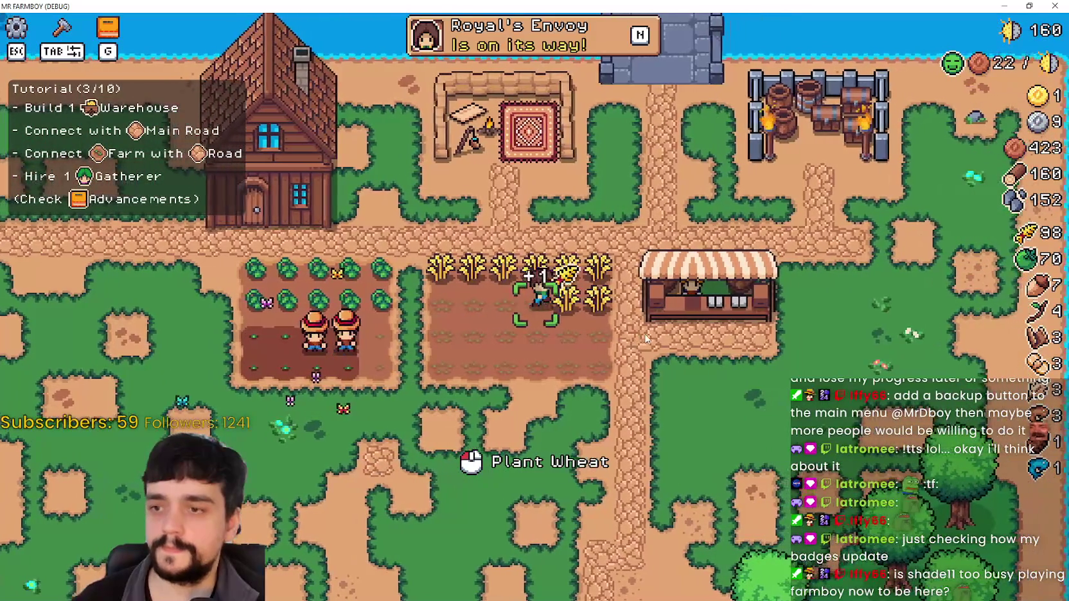
pyautogui.press('w')
pyautogui.press('a')
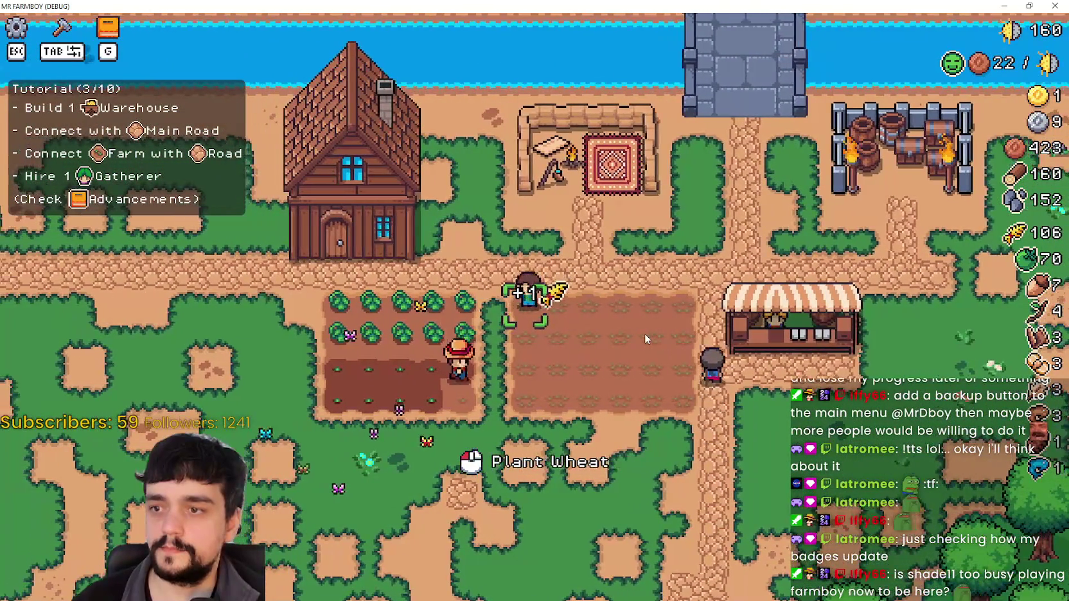
# Walk to the market stall and check its wheat stock
pyautogui.press('s')
pyautogui.press('d')
pyautogui.press('w')
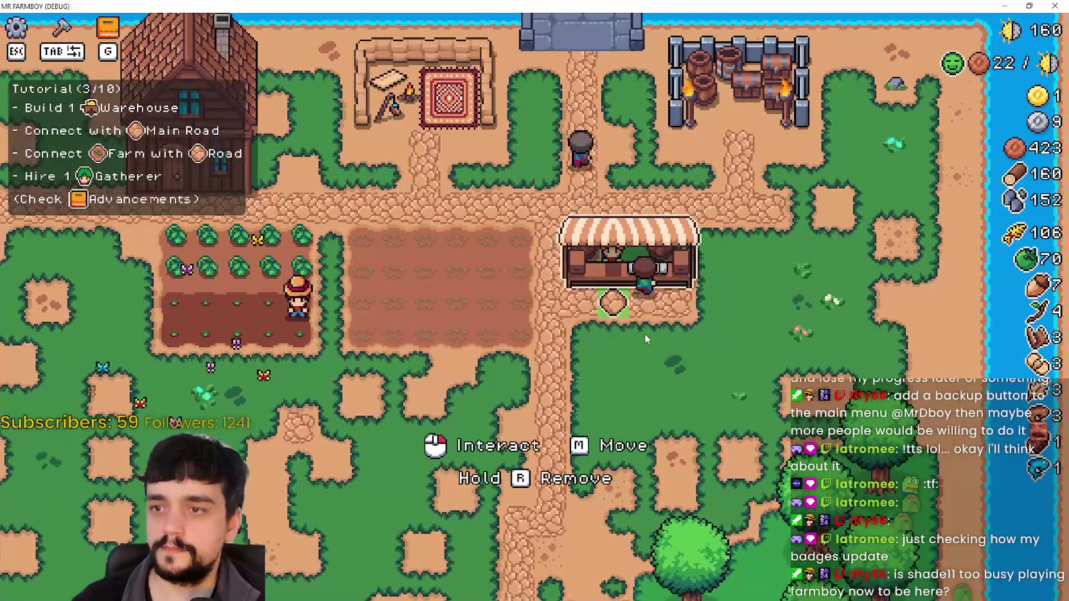
pyautogui.press('e')
pyautogui.press('Escape')
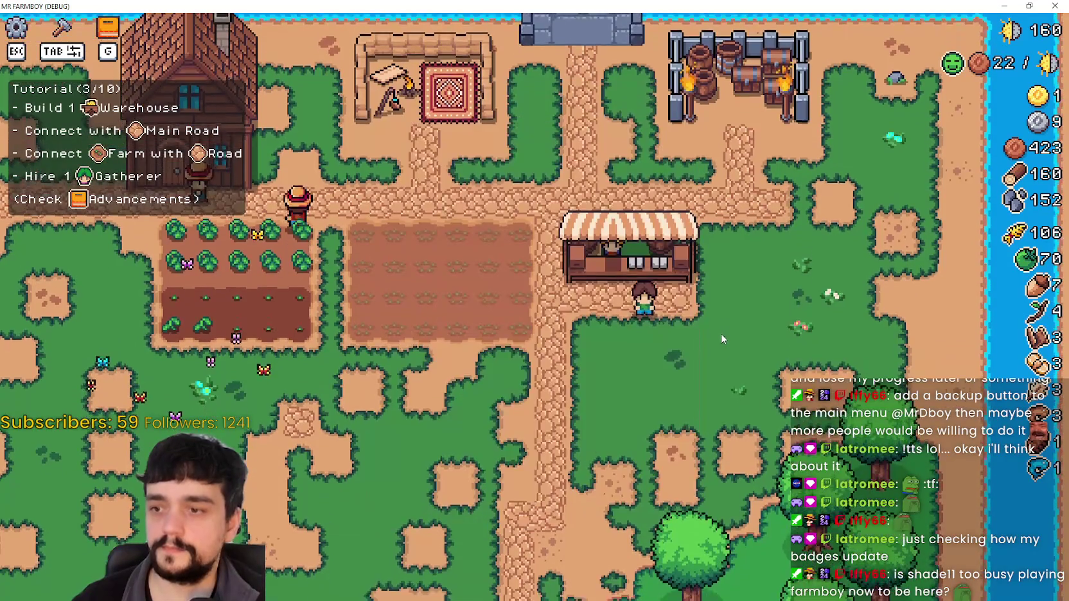
pyautogui.press('e')
pyautogui.press('Escape')
# Walk the farmer around the map, briefly shrinking the game window over the editor and back
pyautogui.press('s')
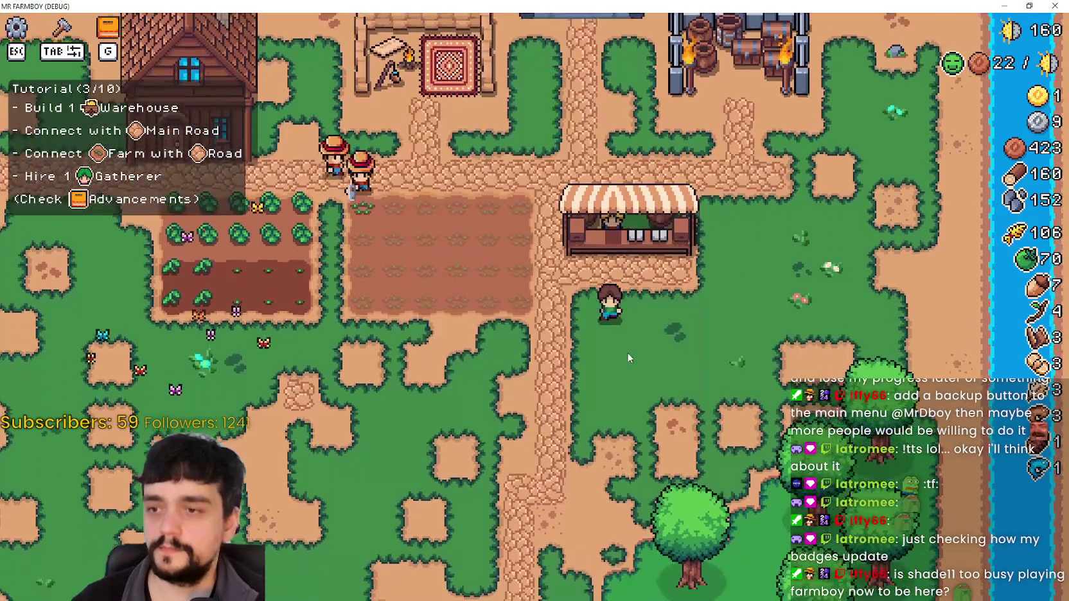
pyautogui.press('a')
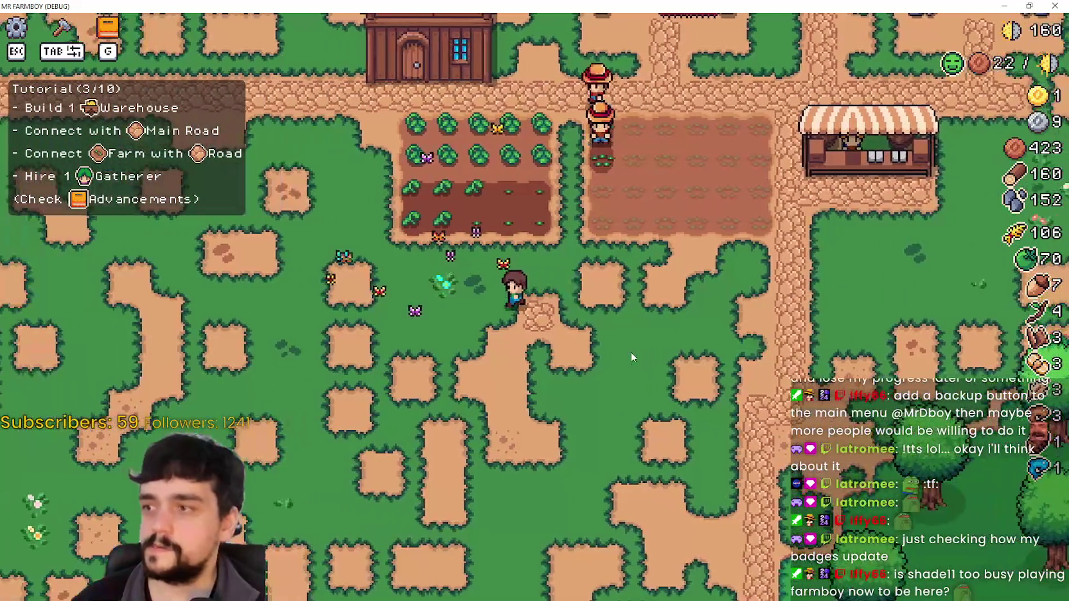
pyautogui.press('w')
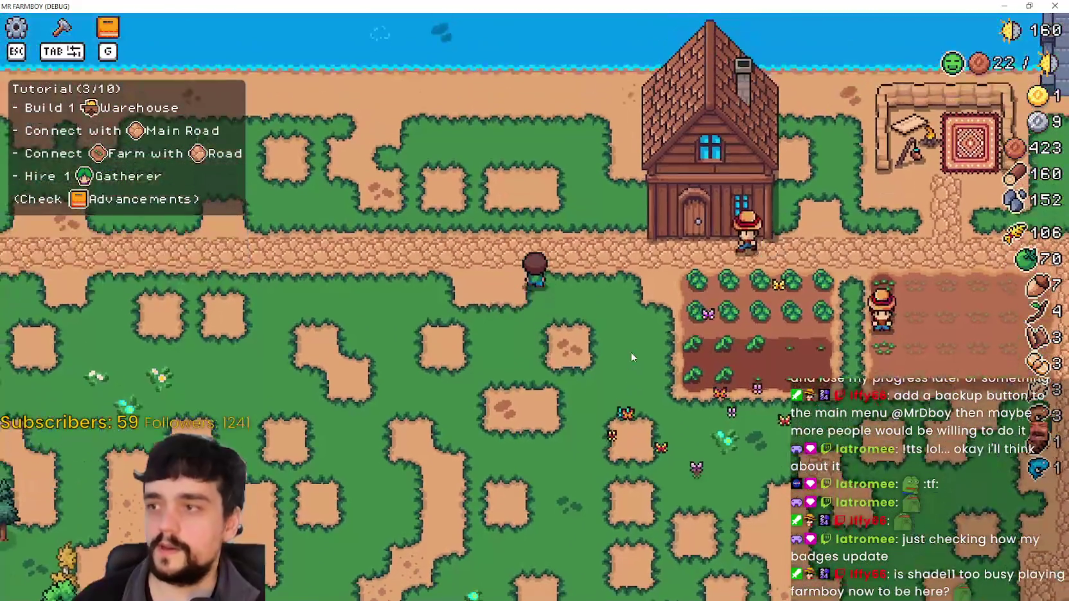
pyautogui.press('d')
pyautogui.press('s')
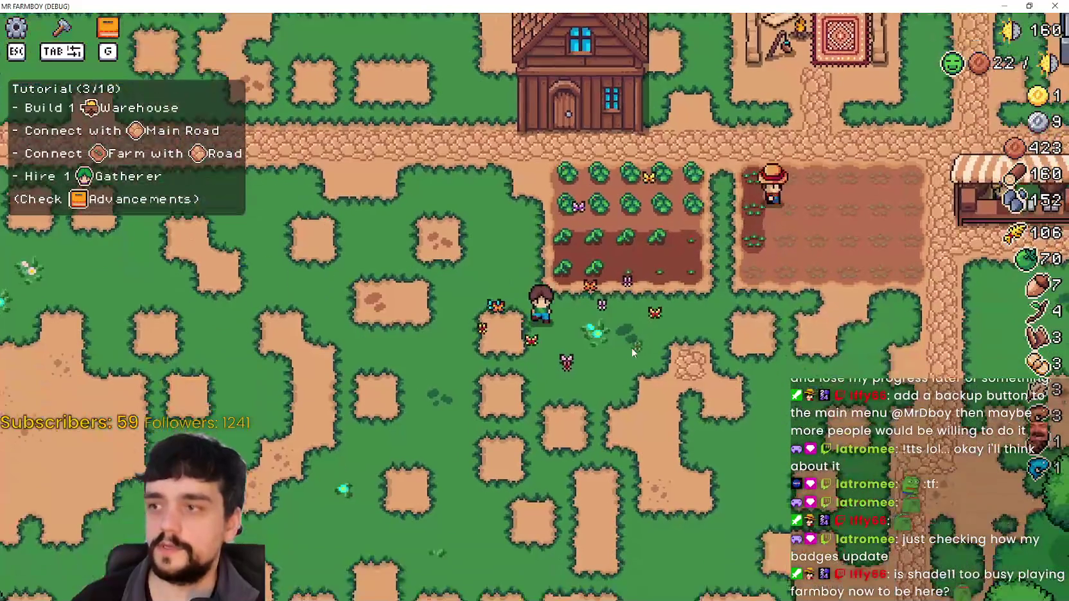
pyautogui.press('d')
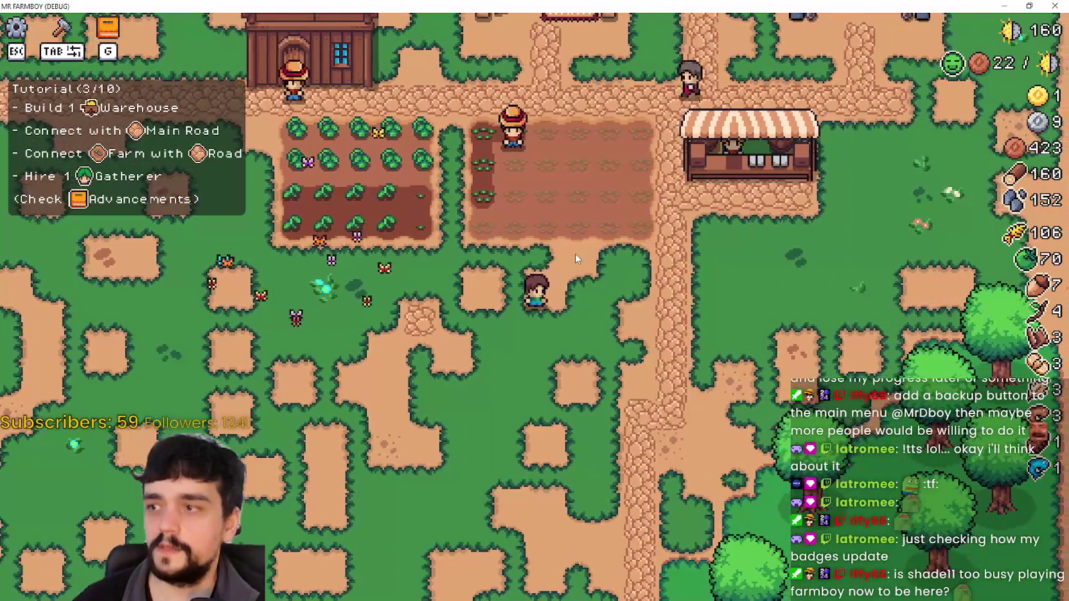
pyautogui.press('a')
pyautogui.press('w')
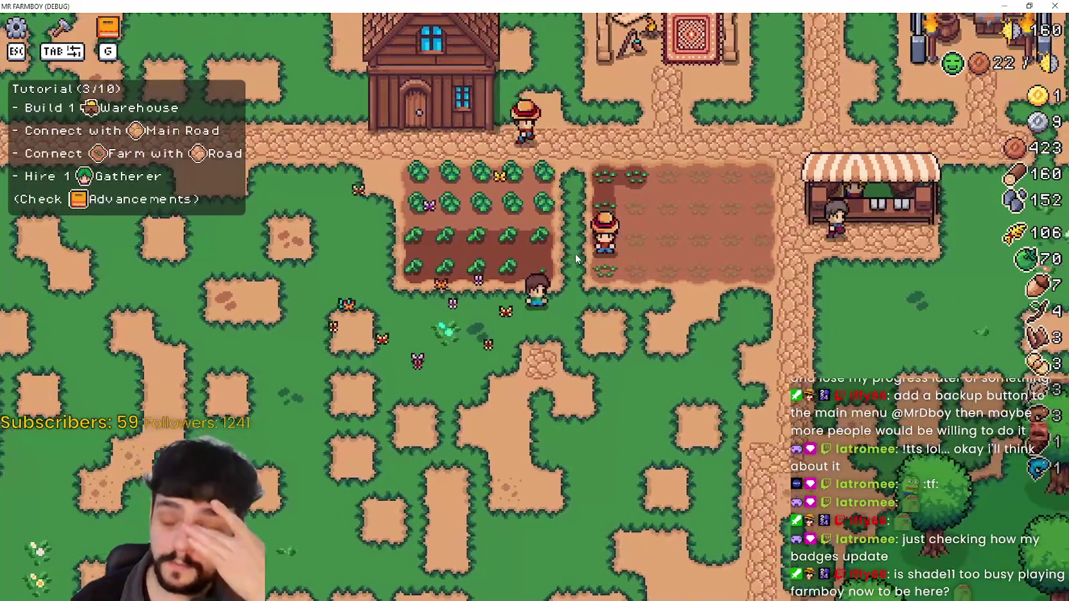
pyautogui.press('d')
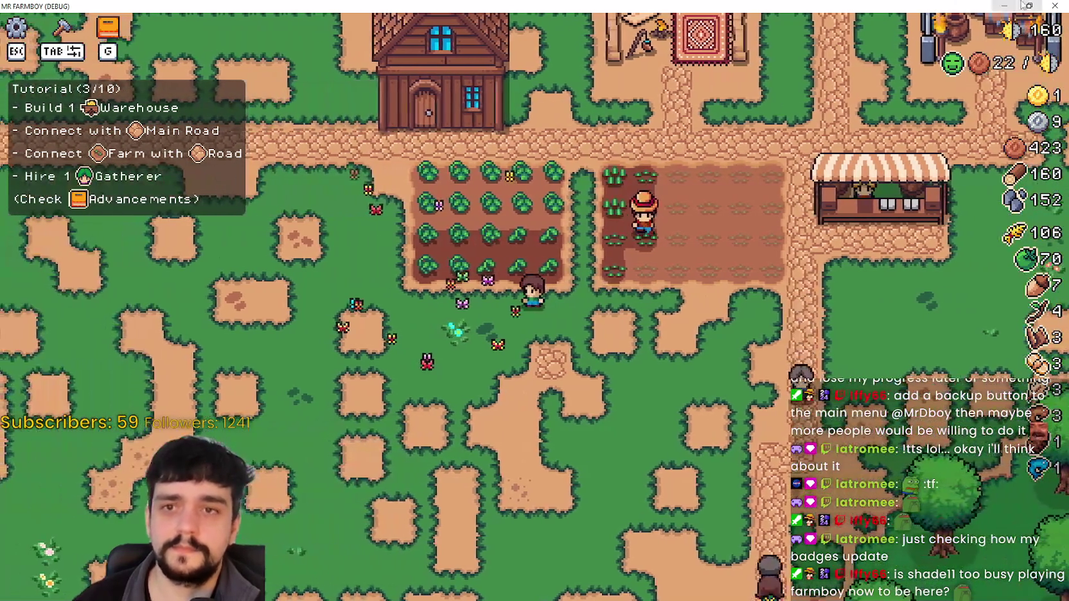
pyautogui.click(1021, 8)
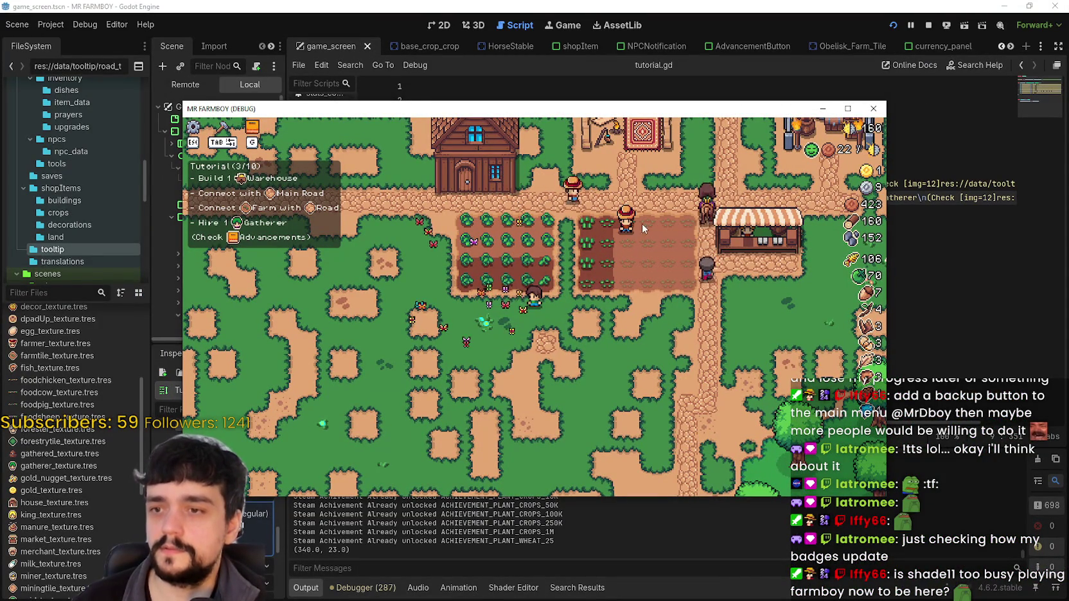
pyautogui.press('a')
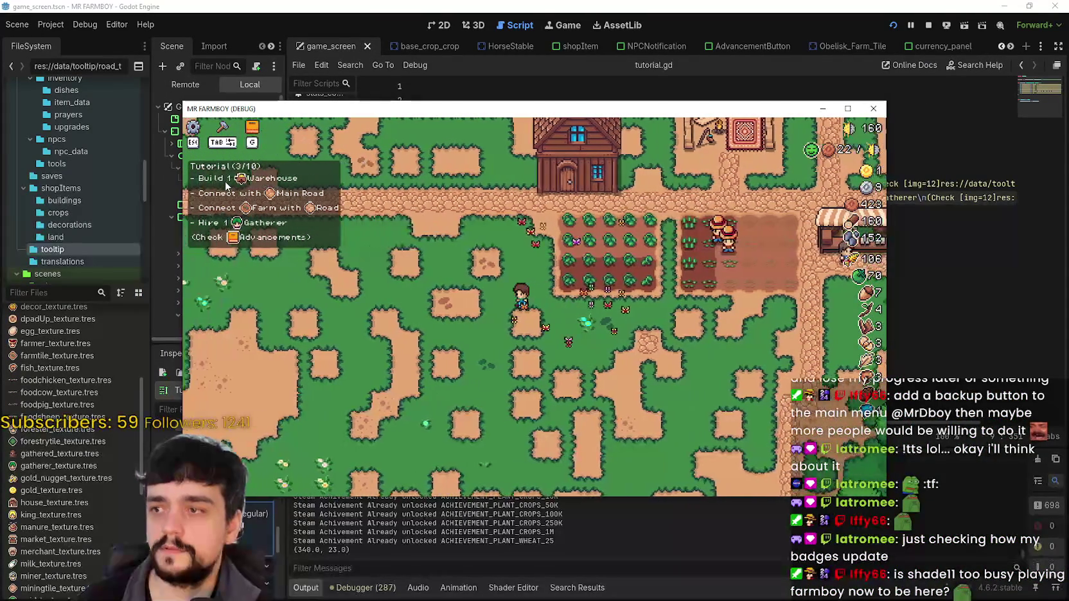
pyautogui.click(848, 110)
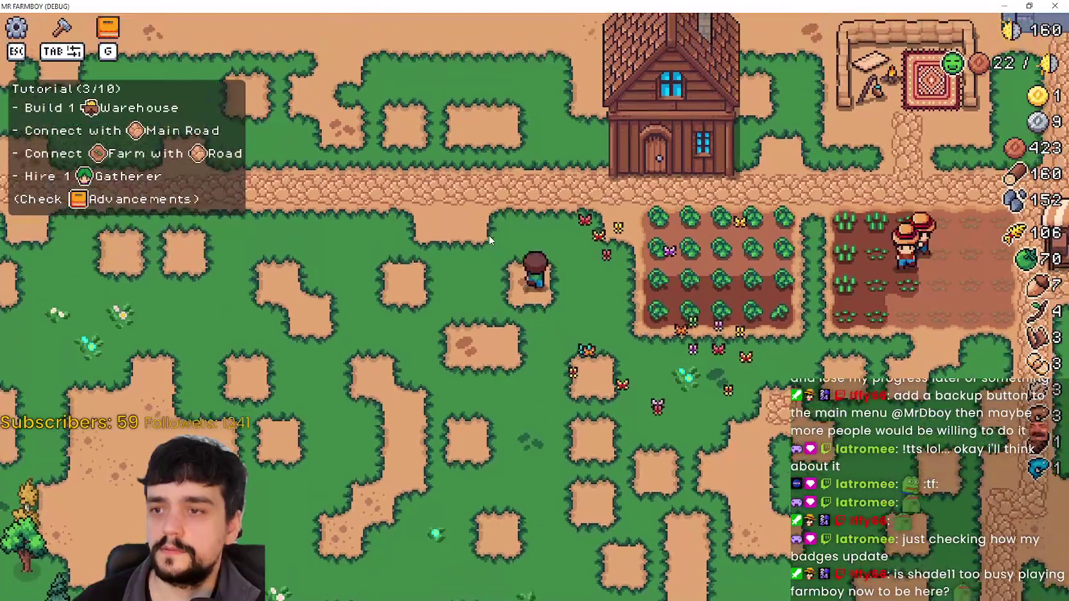
# Walk back to the green tomato plot and harvest ripe tomatoes, bringing tomatoes to 74
pyautogui.press('a')
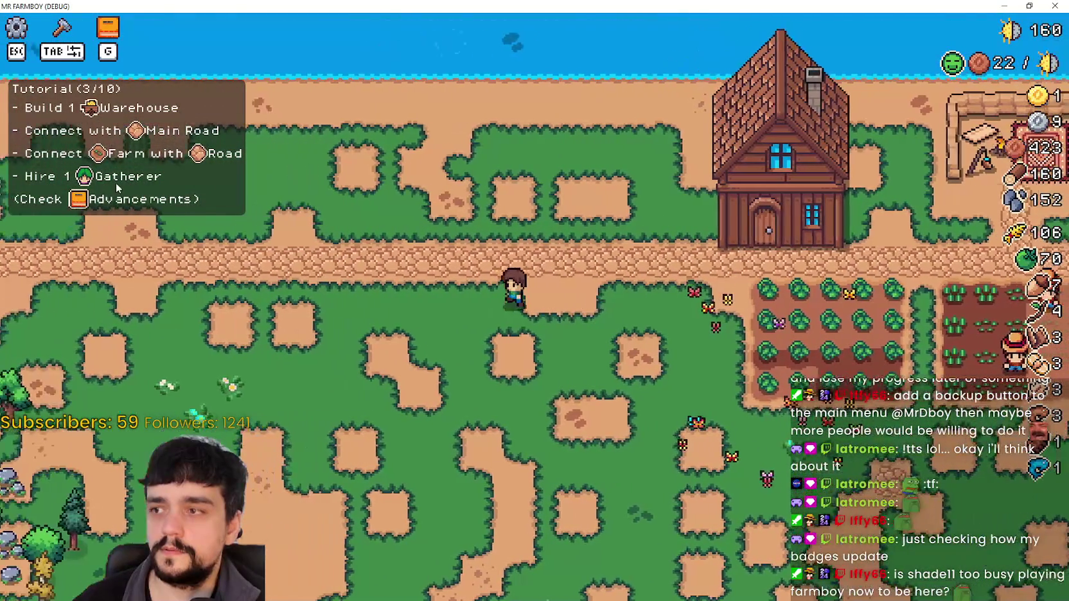
pyautogui.press('d')
pyautogui.press('s')
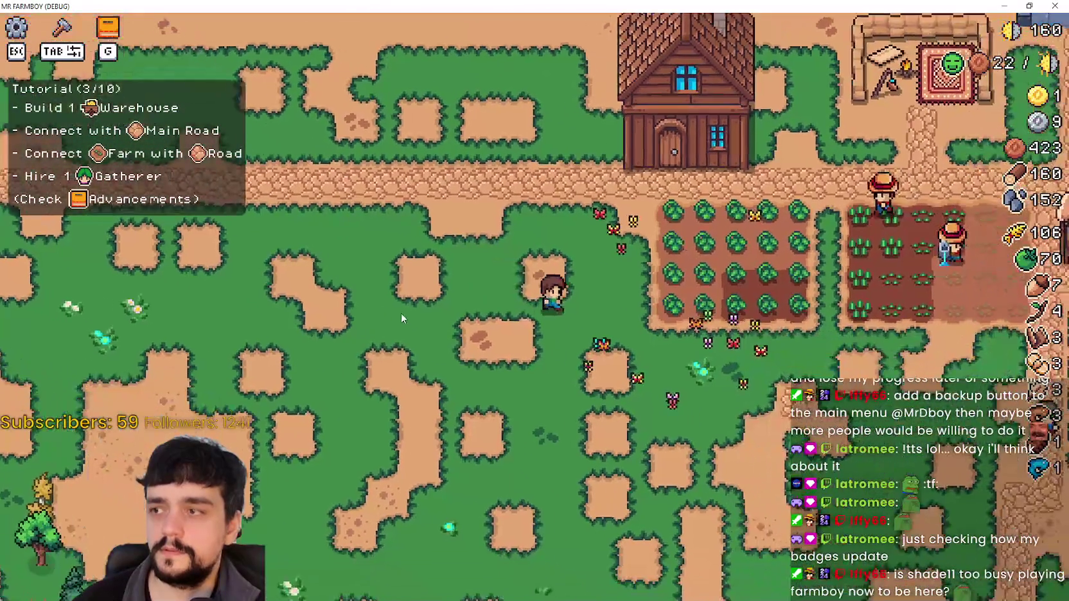
pyautogui.press('w')
pyautogui.press('a')
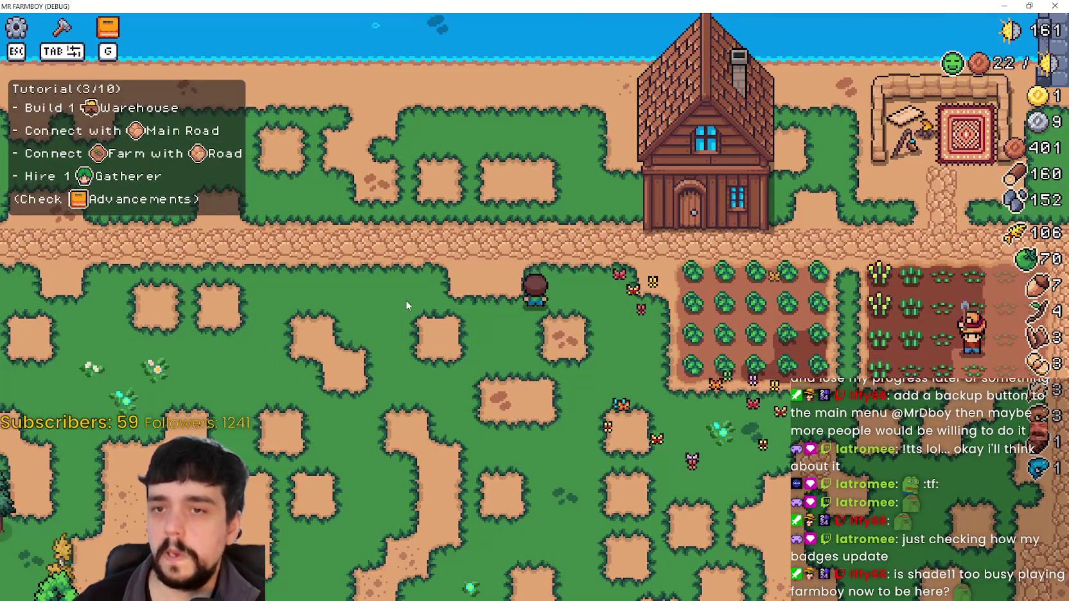
pyautogui.press('d')
pyautogui.press('s')
pyautogui.press('d')
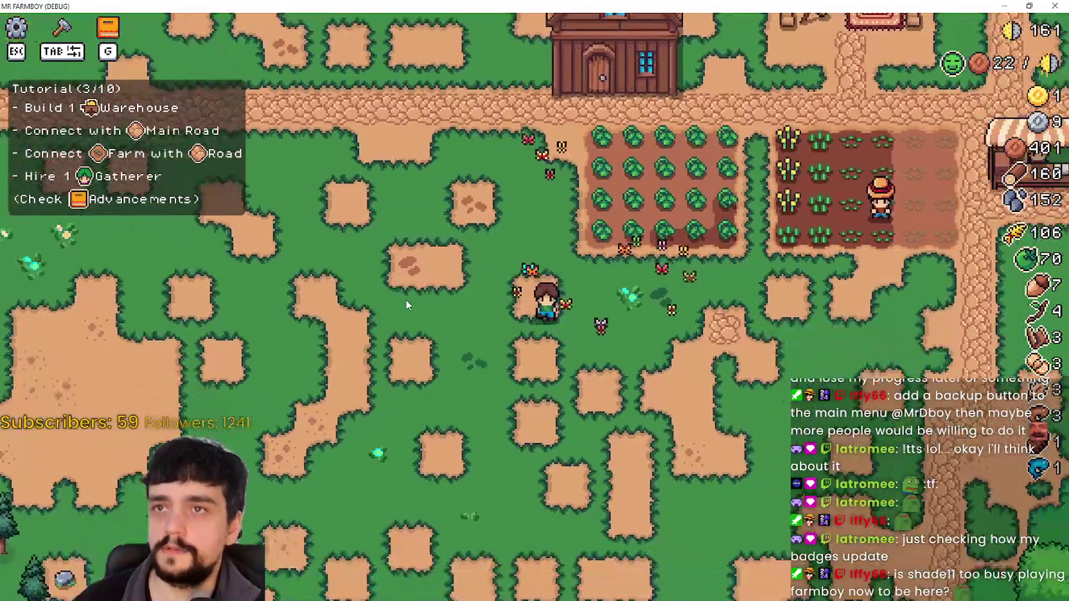
pyautogui.press('d')
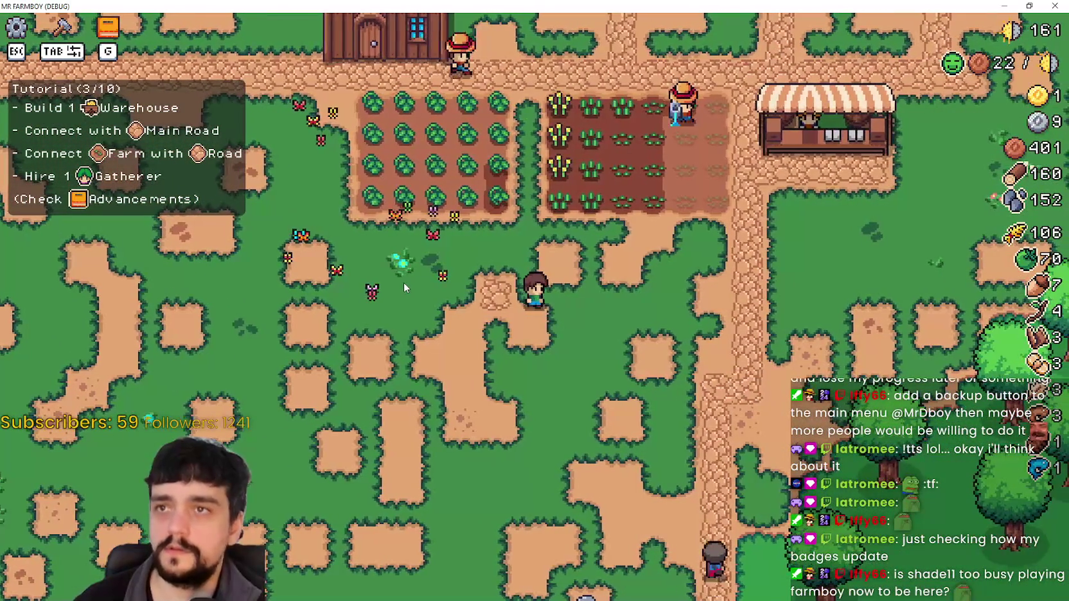
pyautogui.press('d')
pyautogui.press('d')
pyautogui.press('w')
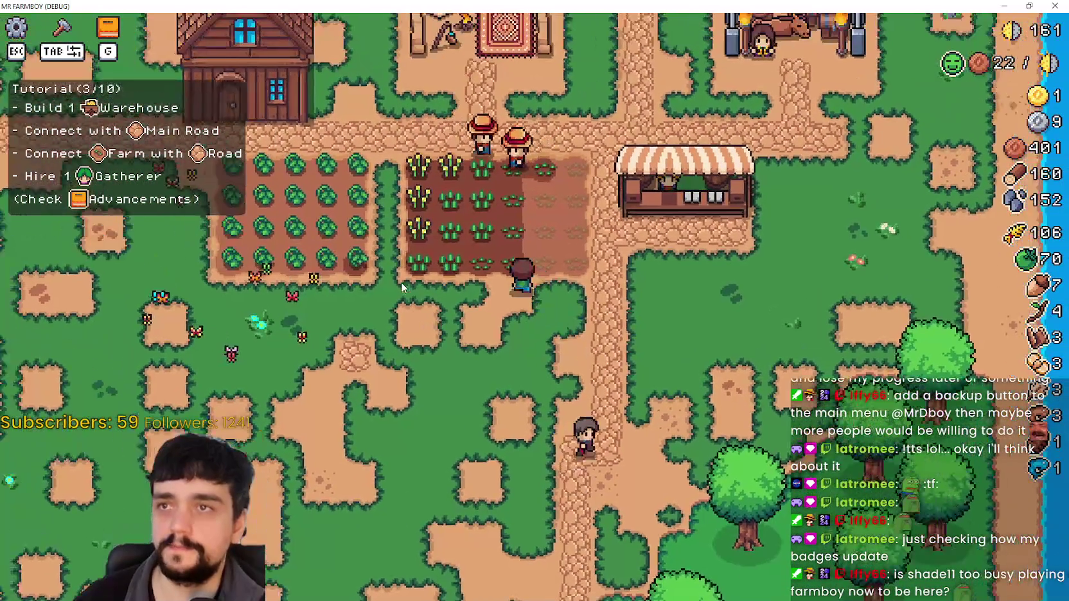
pyautogui.press('a')
pyautogui.press('a')
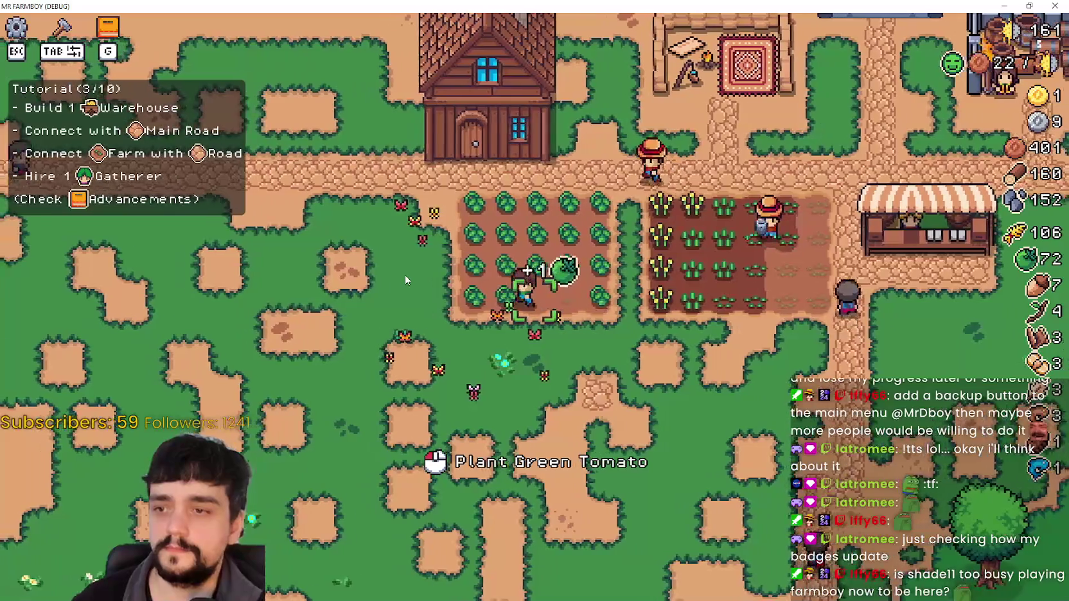
pyautogui.press('w')
pyautogui.press('a')
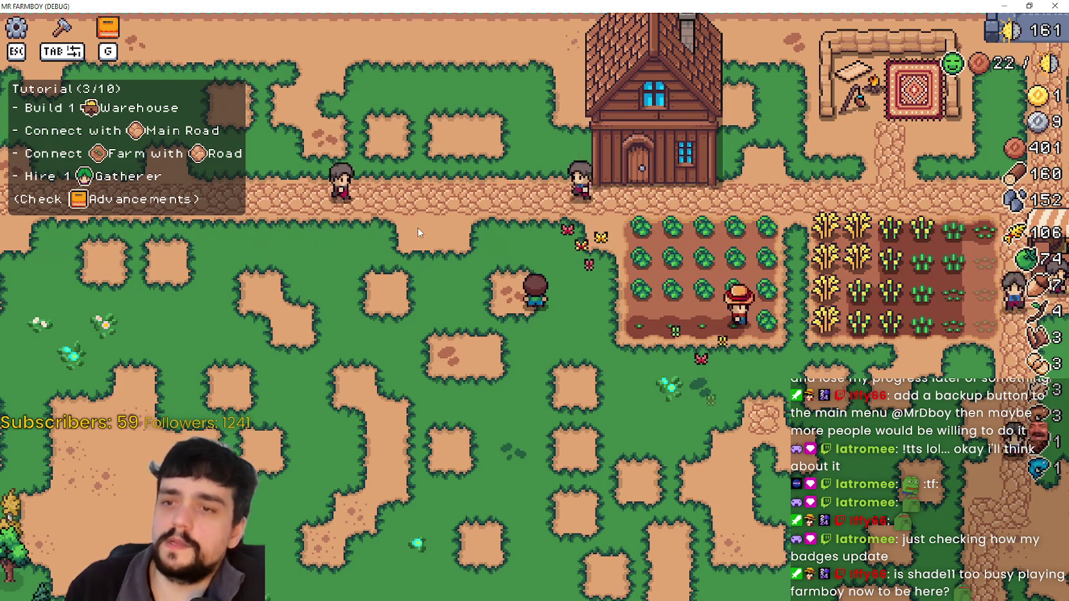
# Check the Carriers requirement under the Advancements Workers tab, then open the House's hirable workers list
pyautogui.hotkey('w', 'd')
pyautogui.press('g')
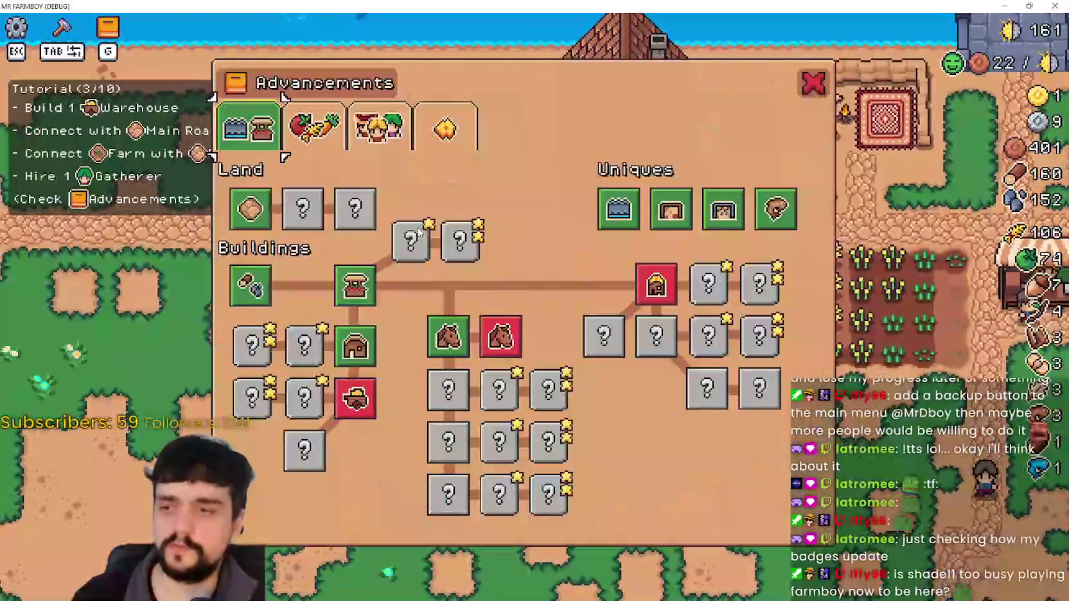
pyautogui.click(379, 128)
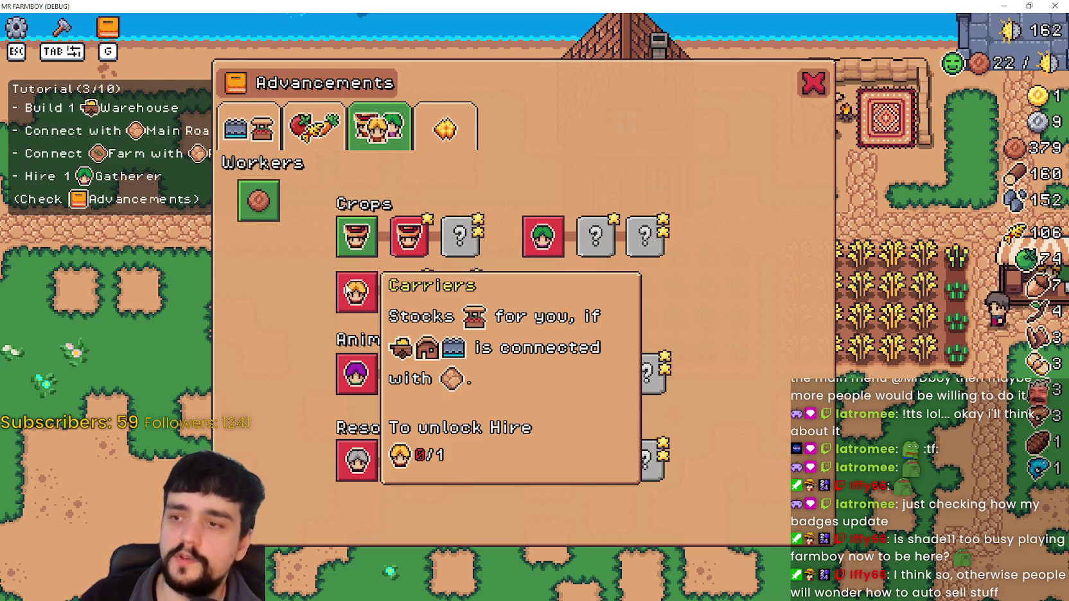
pyautogui.press('Escape')
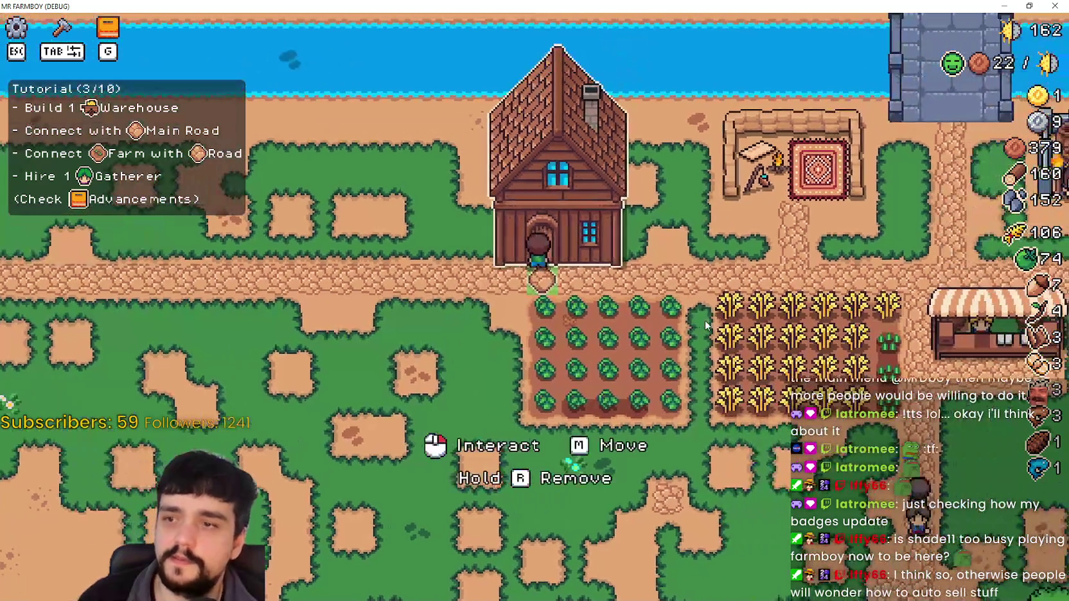
pyautogui.click(705, 326)
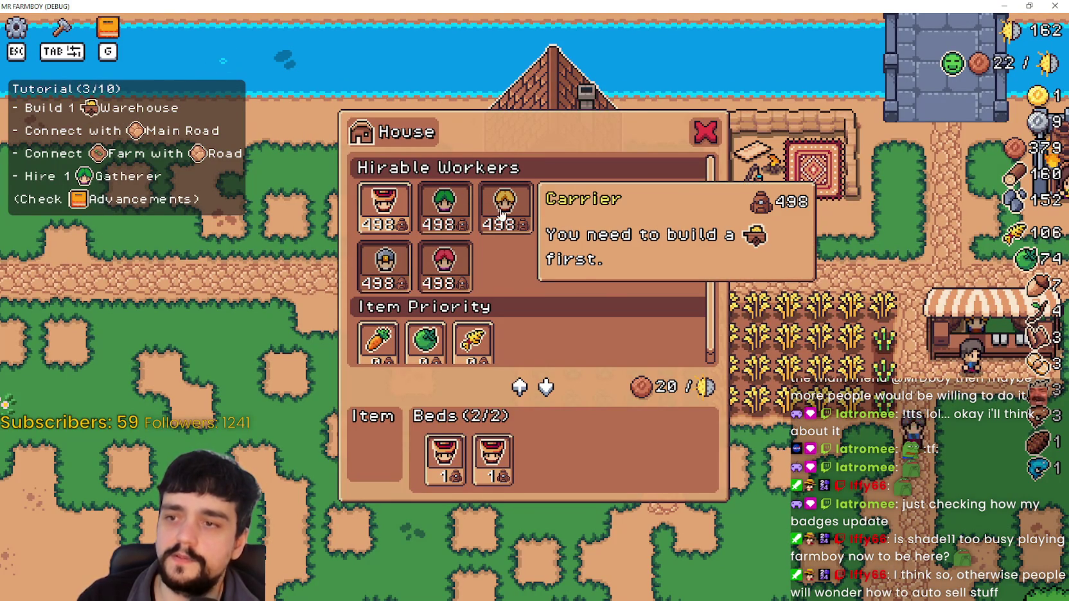
# Review the Carriers and Gatherers unlock requirements in Advancements, then switch to the Crops, Land and Trees tree
pyautogui.press('Escape')
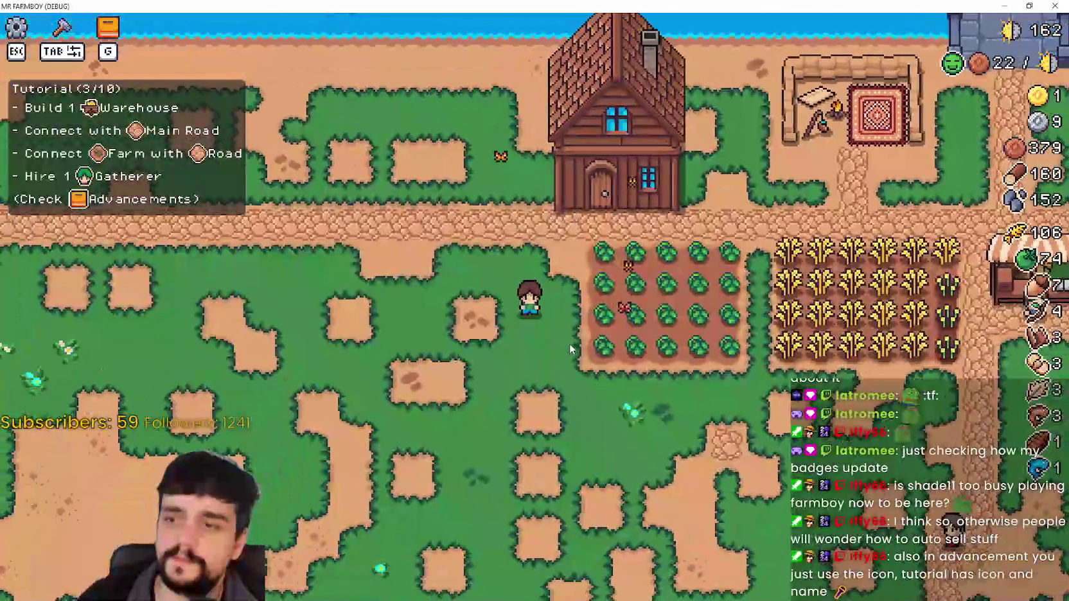
pyautogui.press('g')
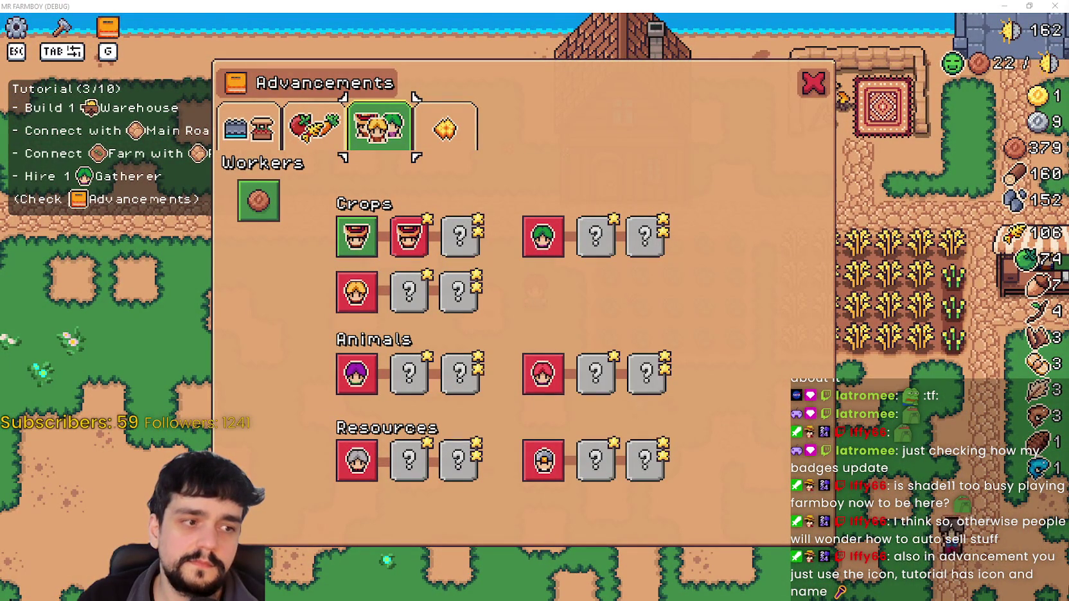
pyautogui.moveTo(370, 293)
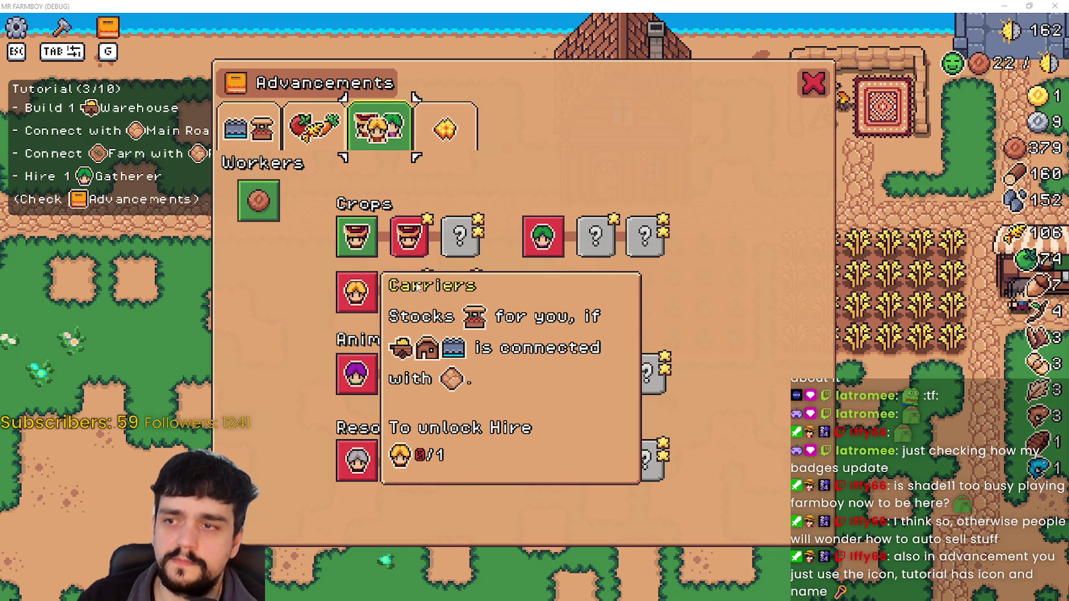
pyautogui.moveTo(535, 235)
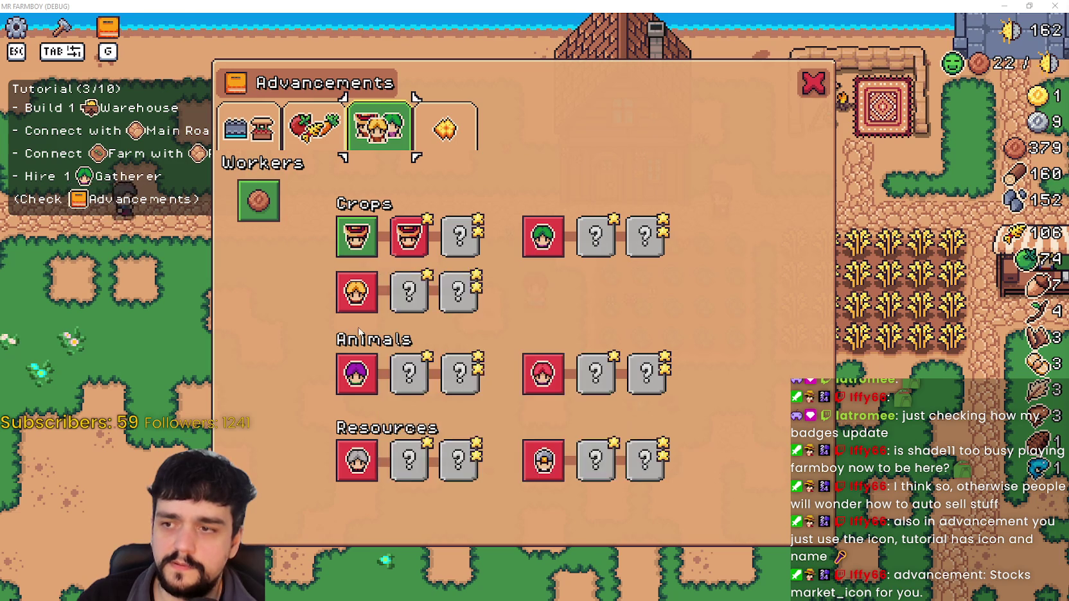
pyautogui.click(255, 122)
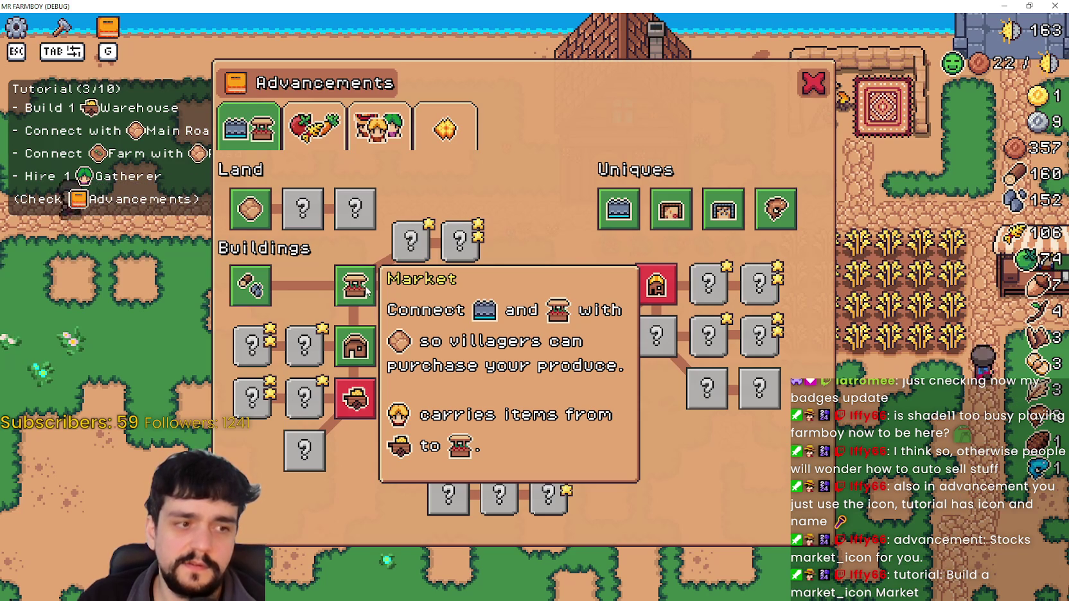
pyautogui.press('Tab')
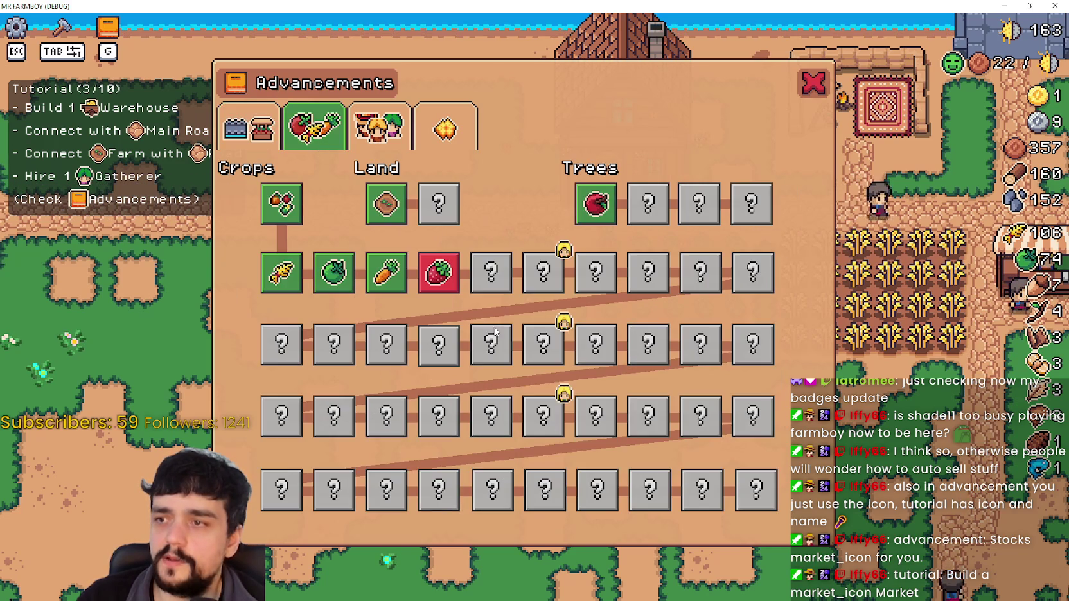
# Harvest the wheat and tomato rows, bringing wheat to 119 and tomatoes to 85
pyautogui.click(811, 89)
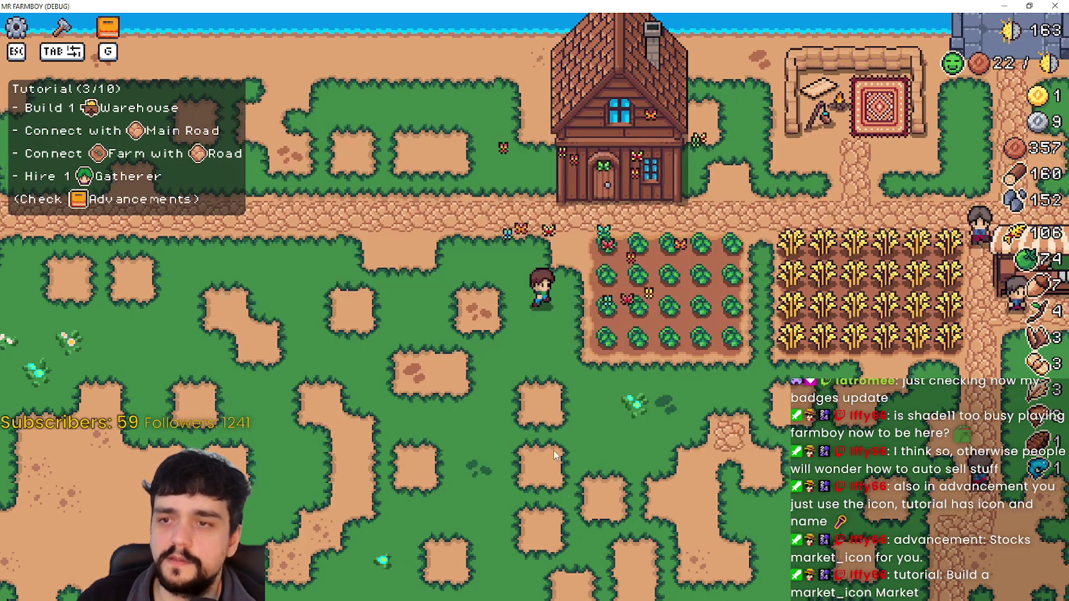
pyautogui.press('d')
pyautogui.press('d')
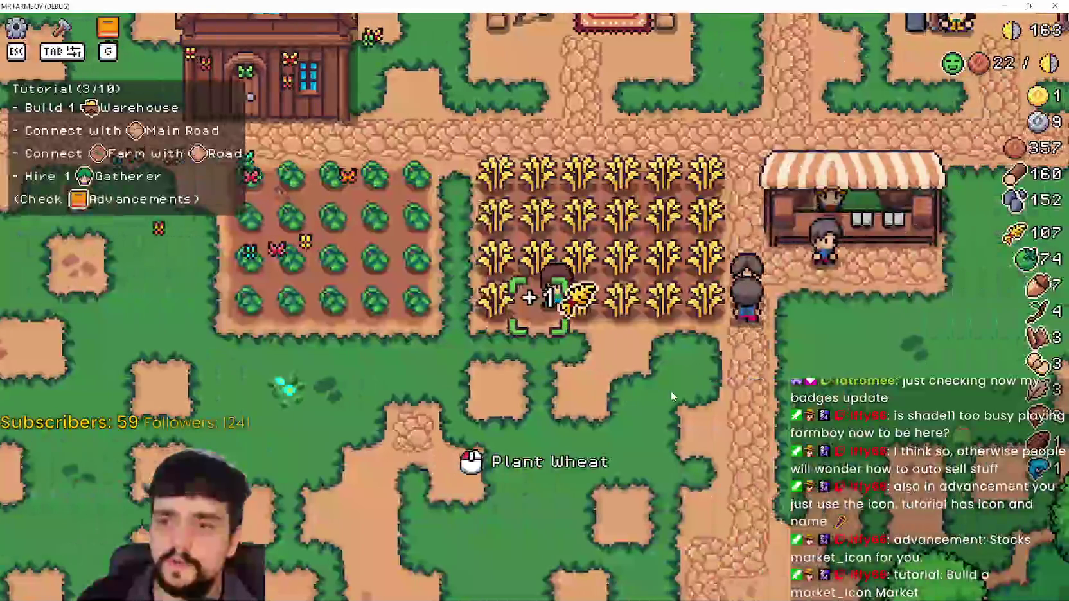
pyautogui.click(671, 391)
pyautogui.press('a')
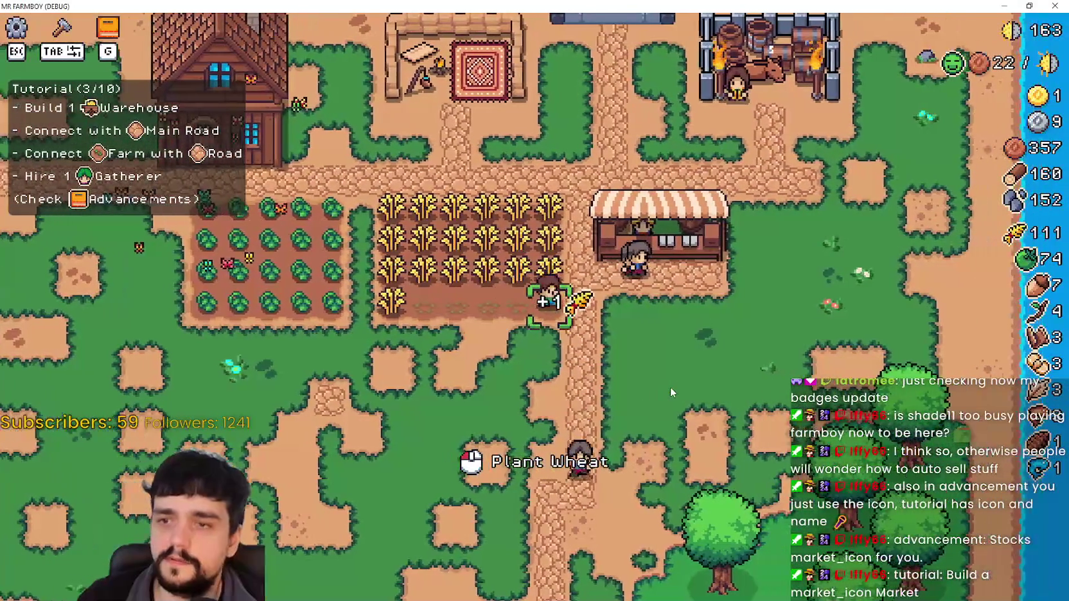
pyautogui.press('a')
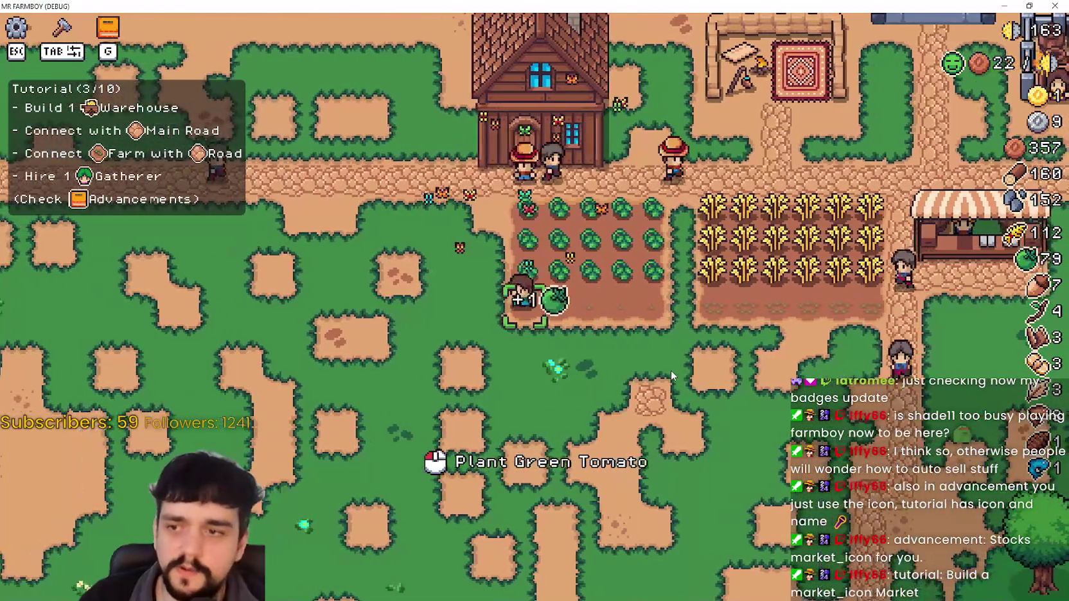
pyautogui.press('a')
pyautogui.press('w')
pyautogui.press('d')
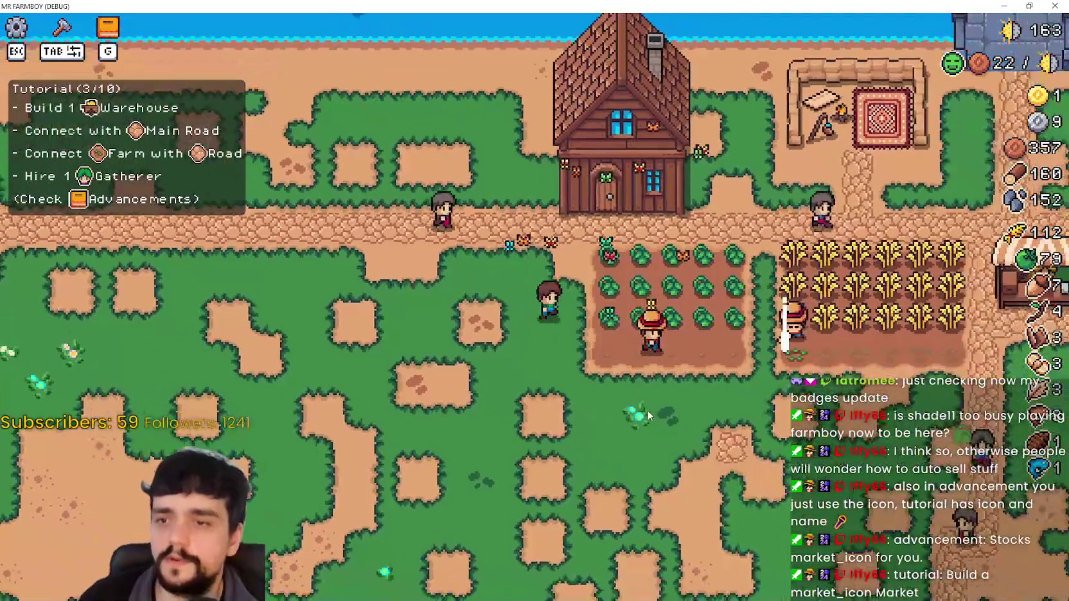
pyautogui.press('w')
pyautogui.press('d')
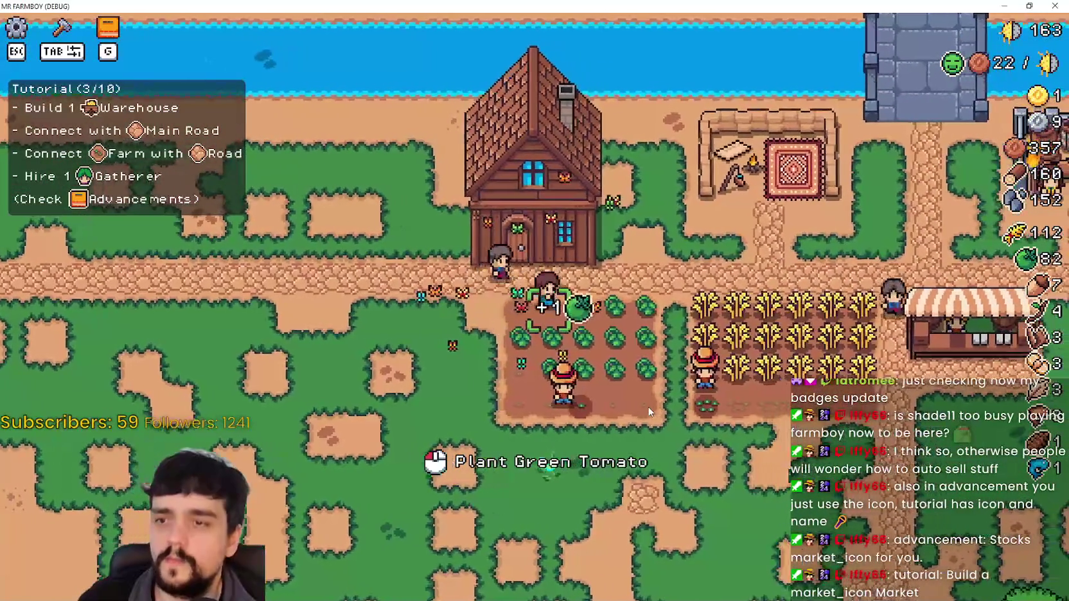
pyautogui.press('d')
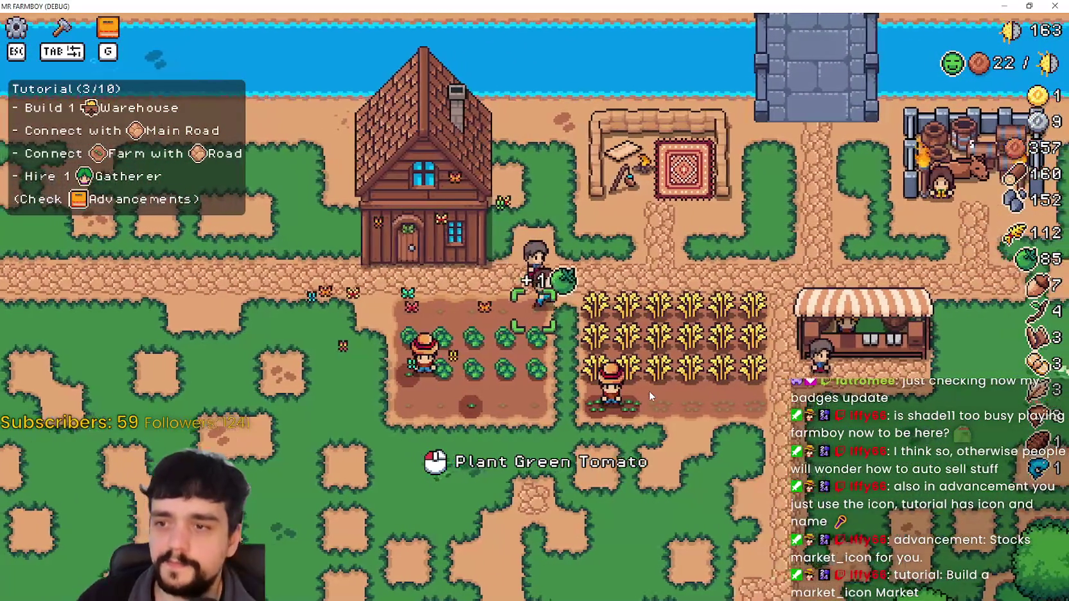
pyautogui.press('d')
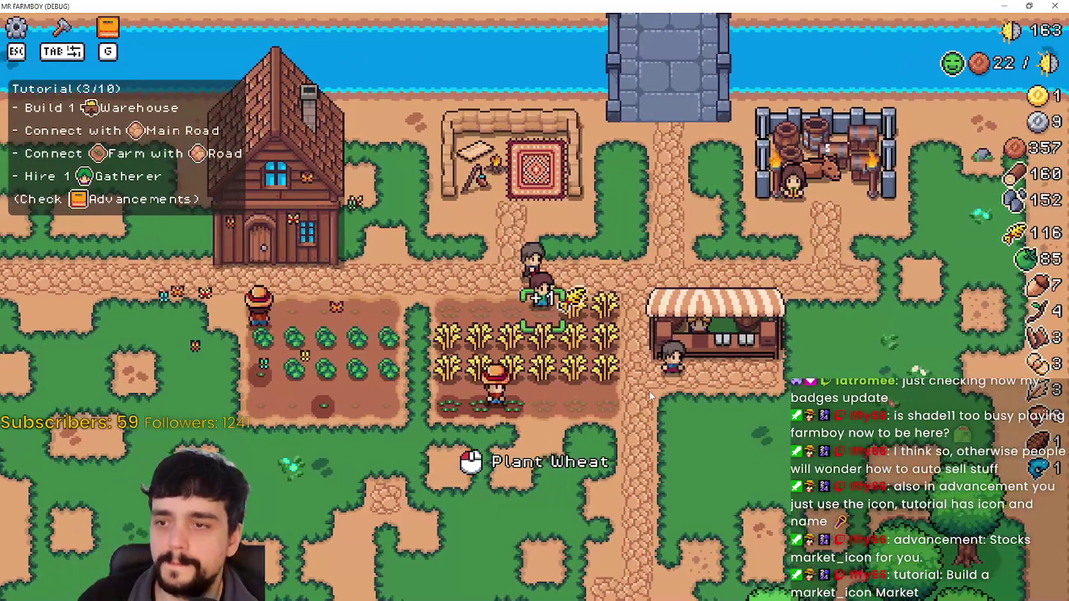
# Glance at the market inventory, House workers list and Advancements, then shrink the game window
pyautogui.press('s')
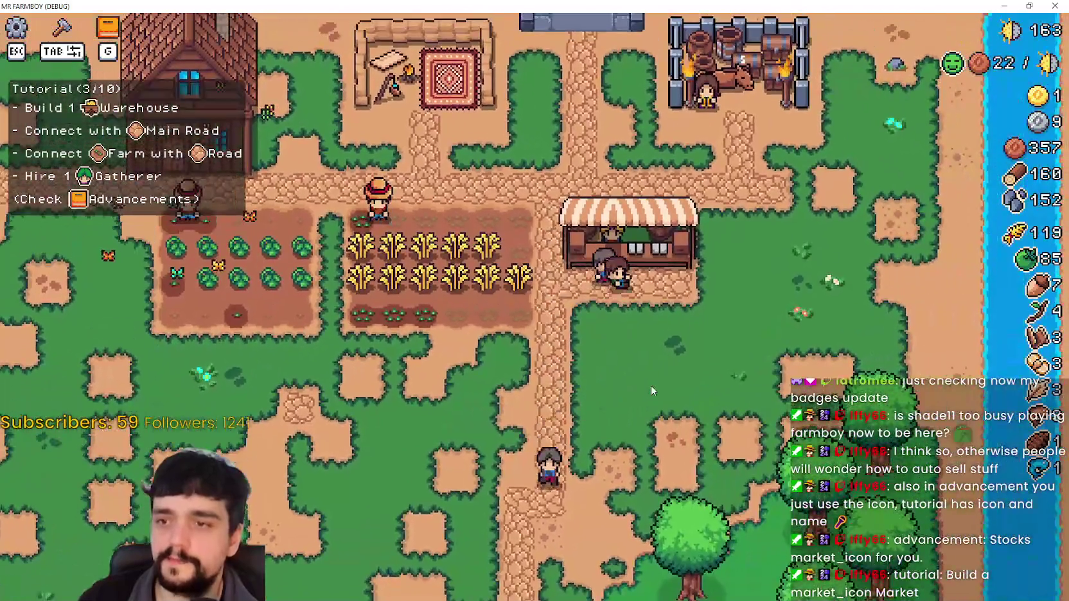
pyautogui.click(630, 250)
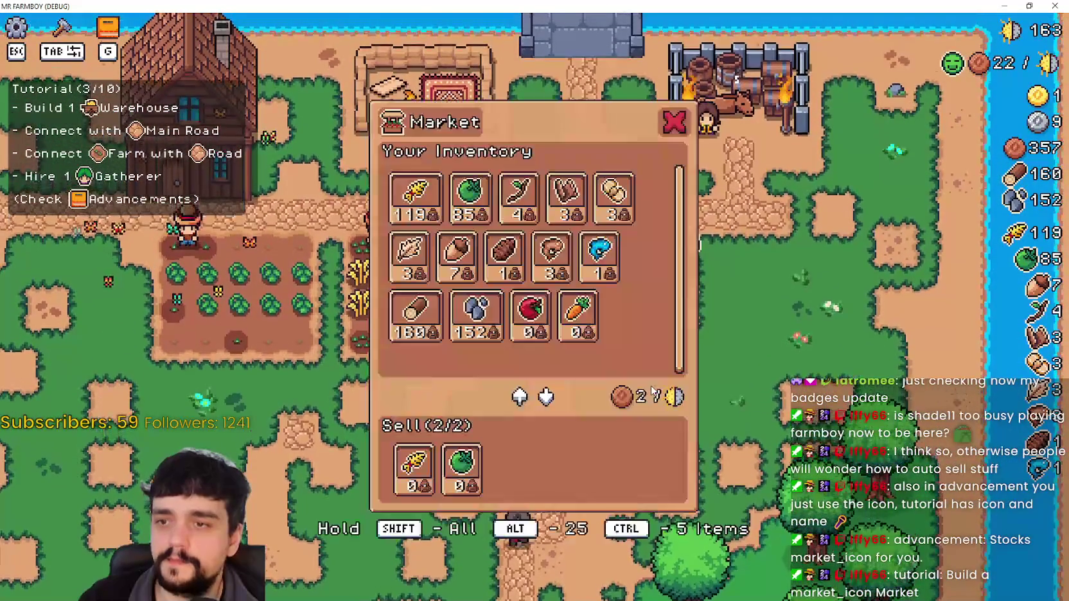
pyautogui.press('Escape')
pyautogui.press('a')
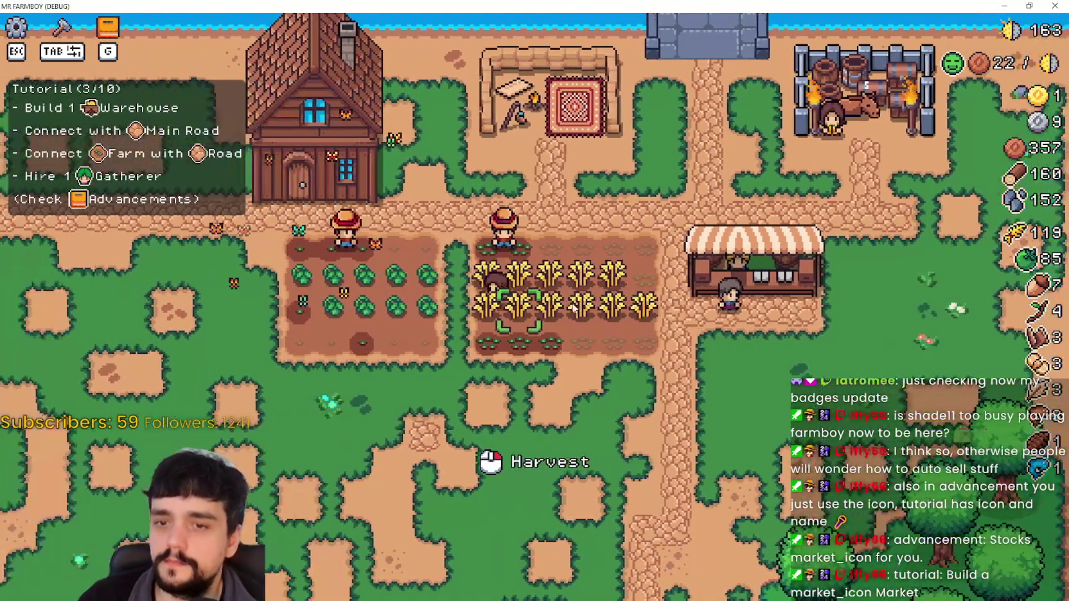
pyautogui.press('w')
pyautogui.click(571, 297)
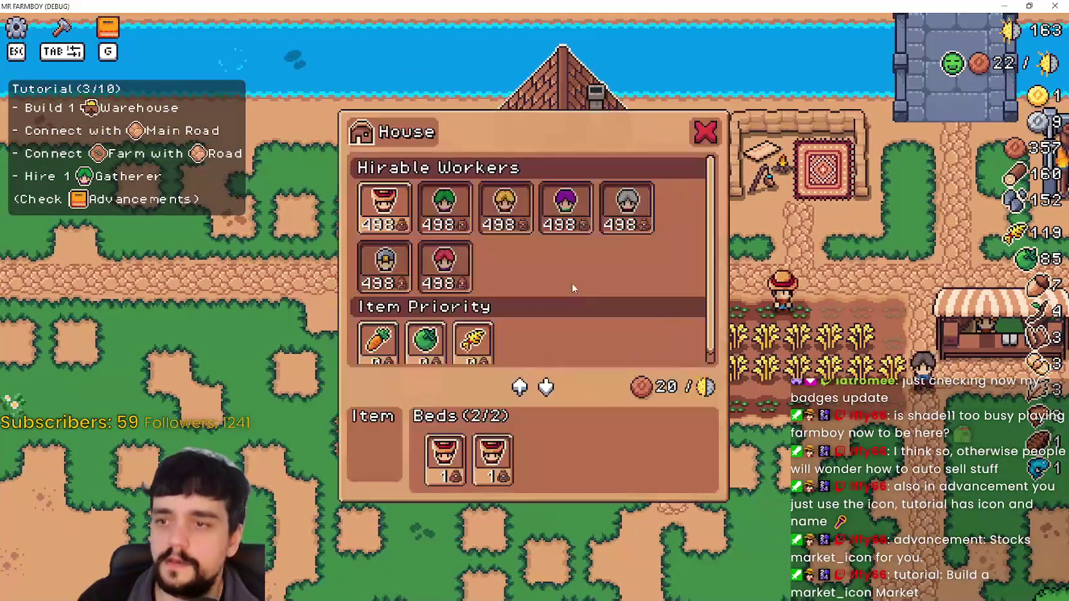
pyautogui.press('Escape')
pyautogui.press('s')
pyautogui.press('g')
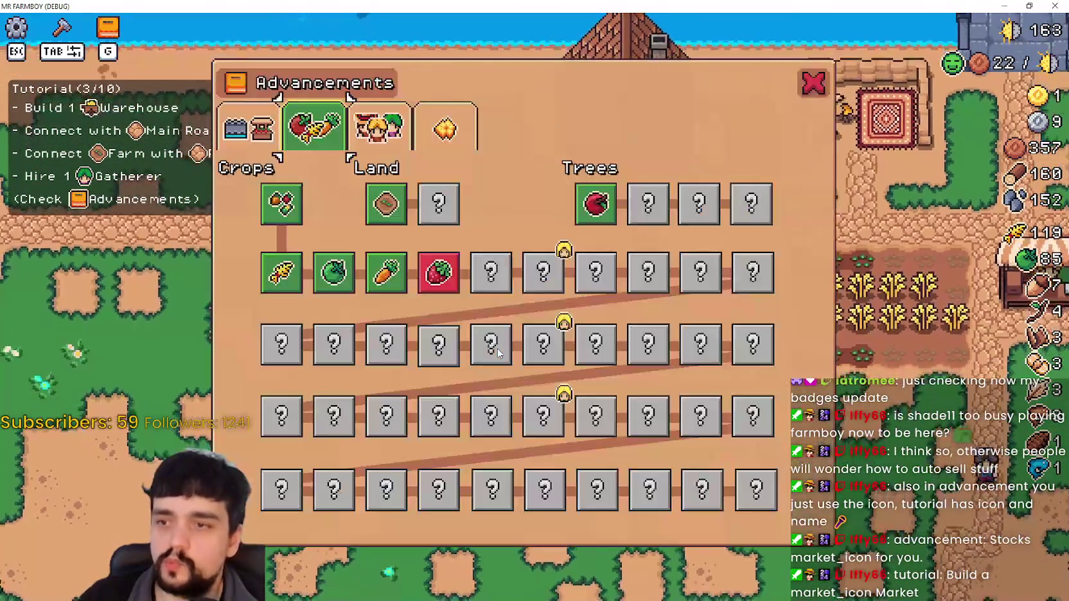
pyautogui.click(808, 82)
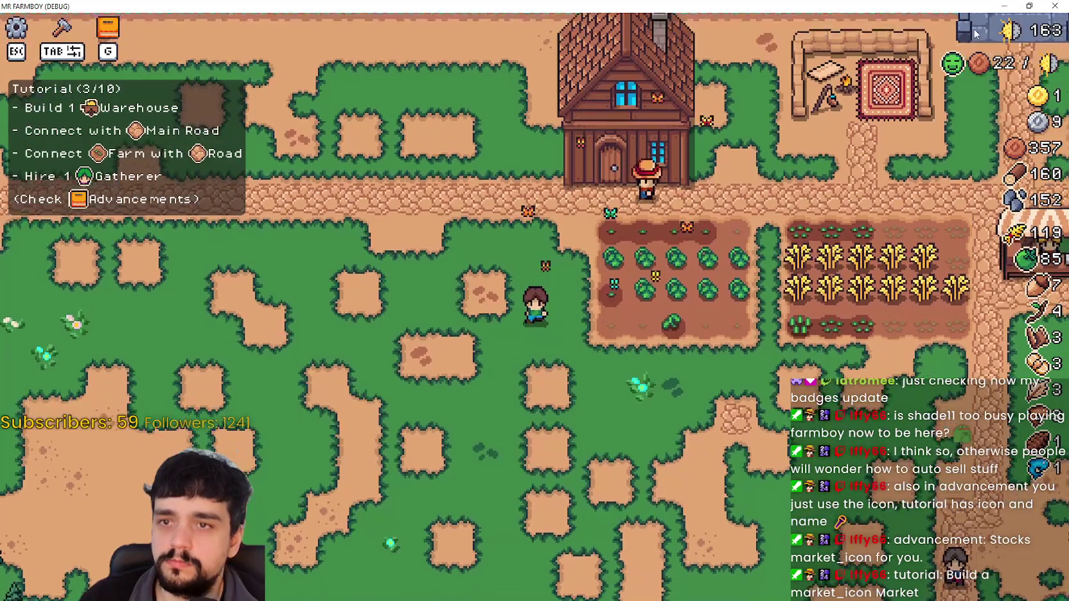
pyautogui.click(1029, 6)
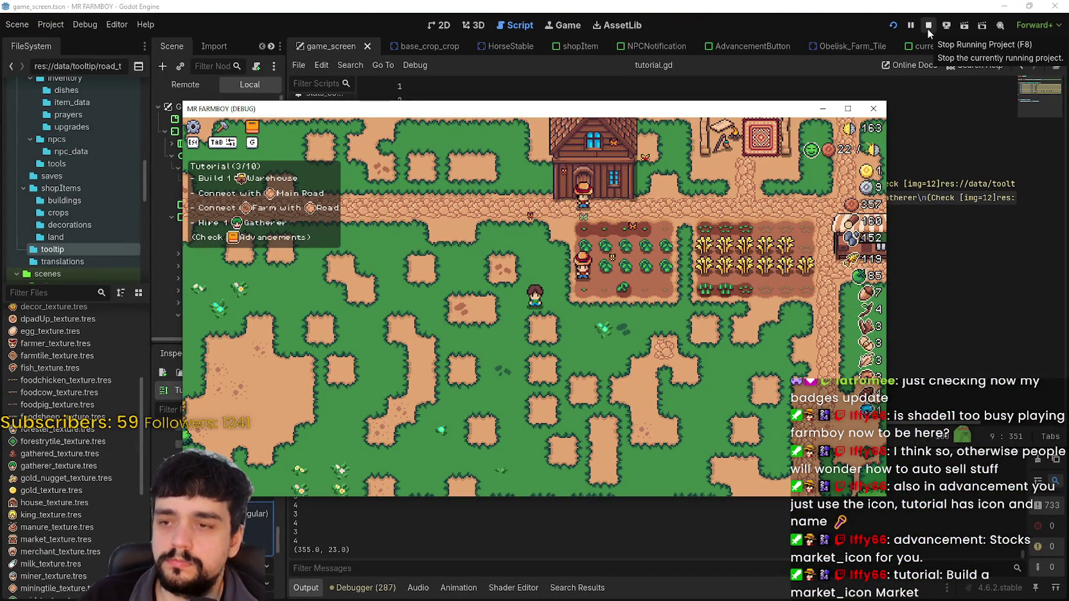
# Stop the running Mr Farmboy game and return to tutorial.gd
pyautogui.press('d')
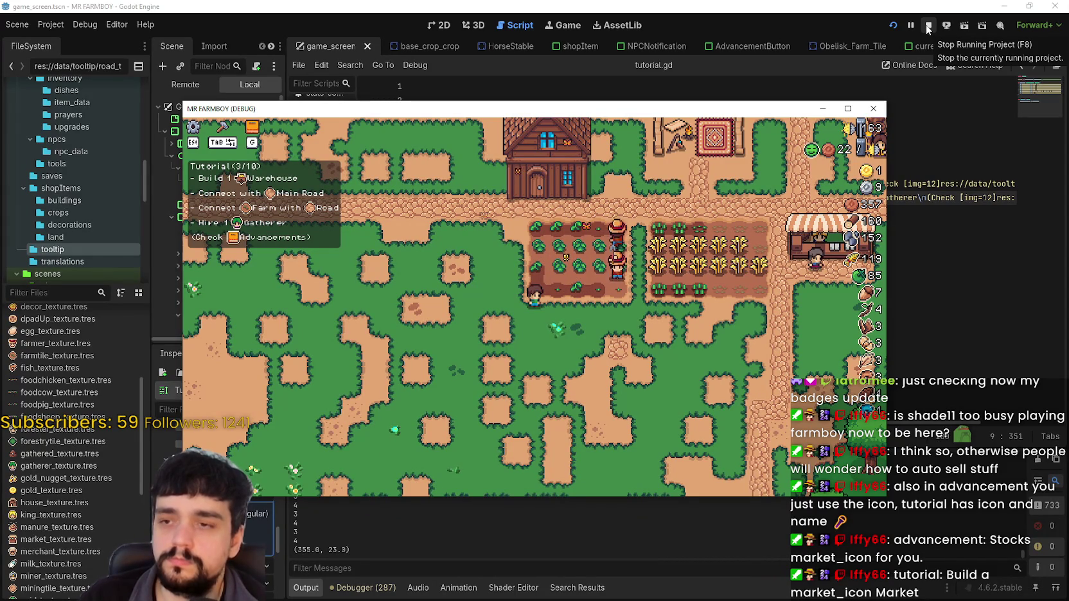
pyautogui.click(927, 27)
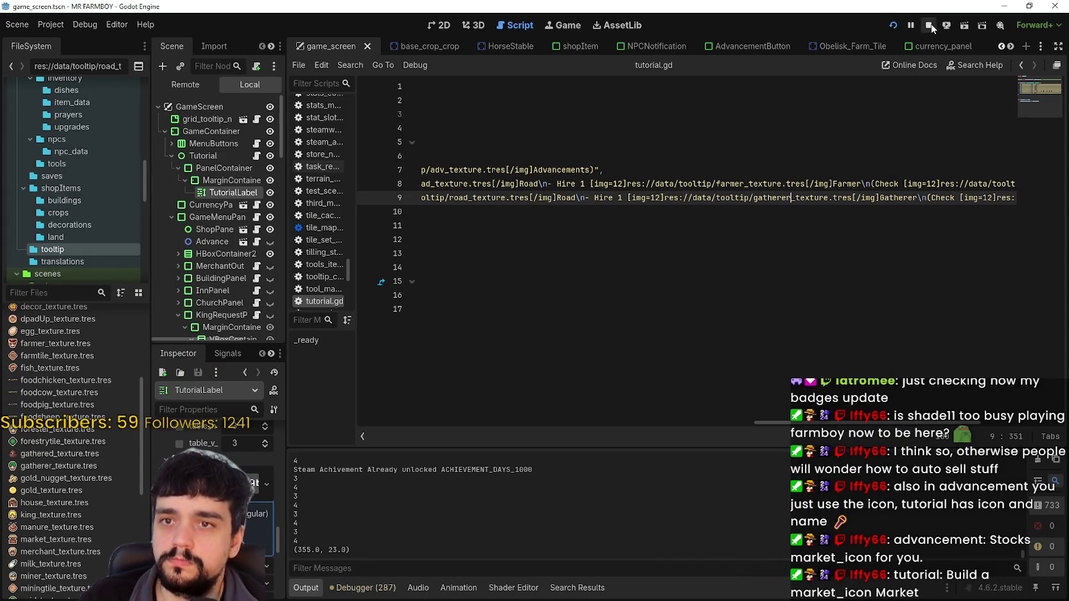
pyautogui.click(597, 209)
# Duplicate the step 3 Warehouse line below itself and place the caret on the copy's key
pyautogui.moveTo(597, 209); pyautogui.dragTo(532, 186)
pyautogui.click(532, 184)
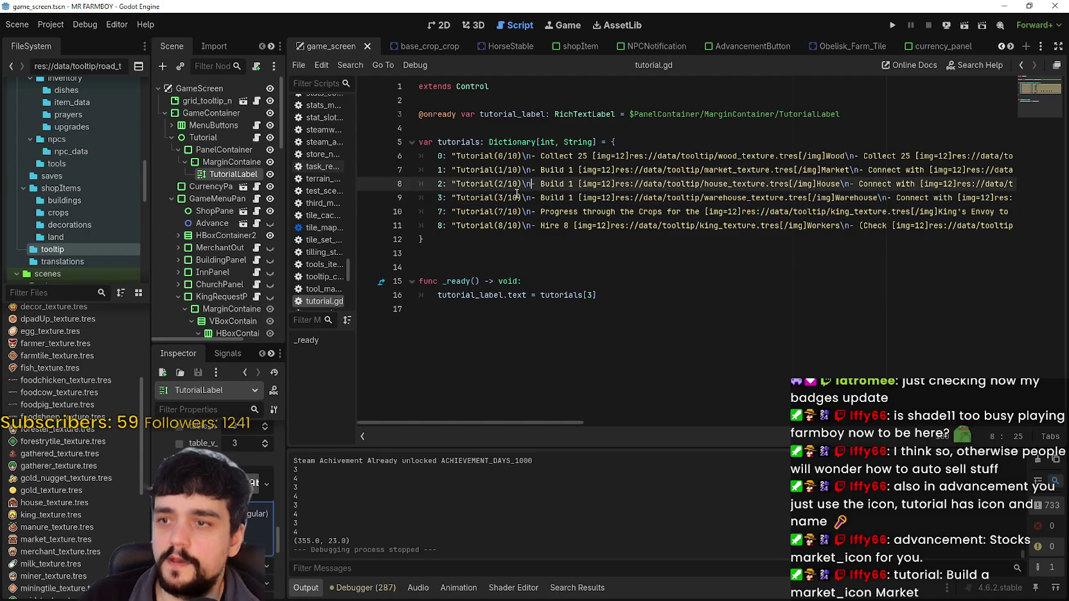
pyautogui.press('Down')
pyautogui.press('Left')
pyautogui.press('Left')
pyautogui.press('Left')
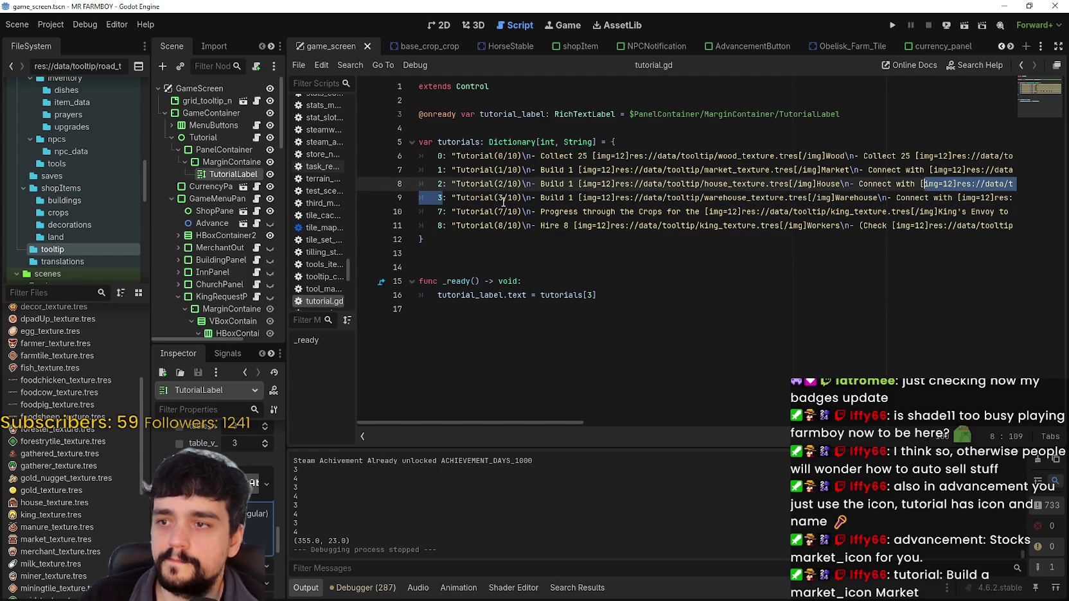
pyautogui.hotkey('shift', 'End')
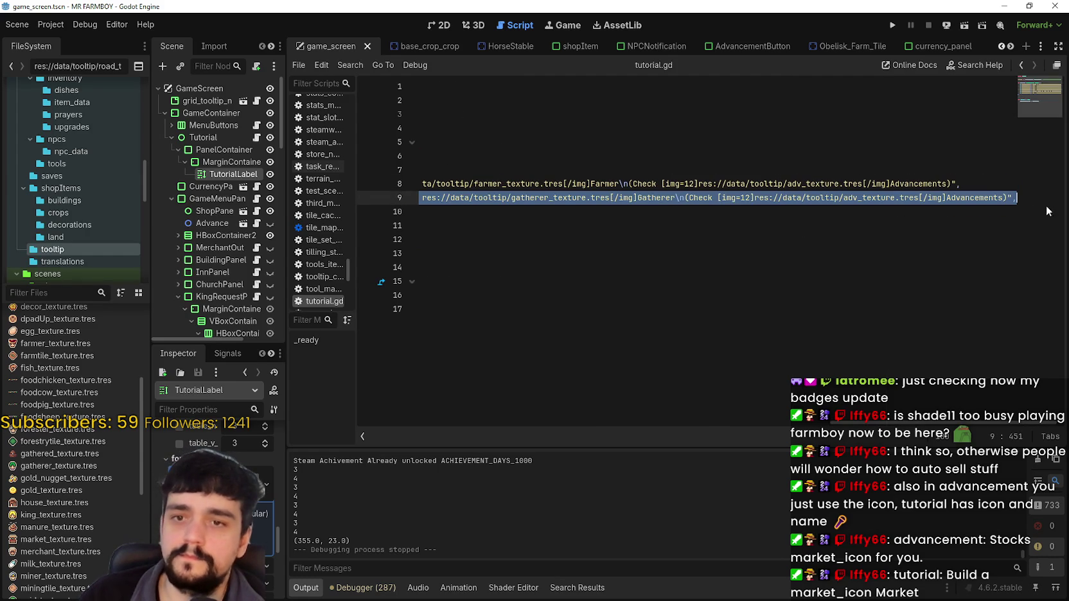
pyautogui.hotkey('ctrl', 'c')
pyautogui.press('End')
pyautogui.press('Return')
pyautogui.hotkey('ctrl', 'v')
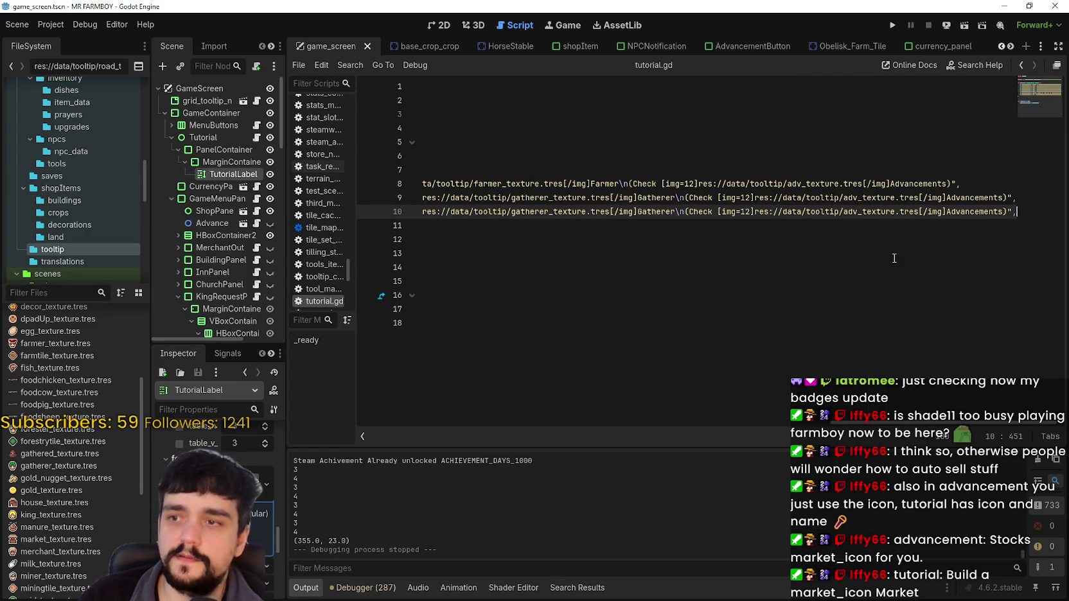
pyautogui.moveTo(698, 207); pyautogui.dragTo(357, 203)
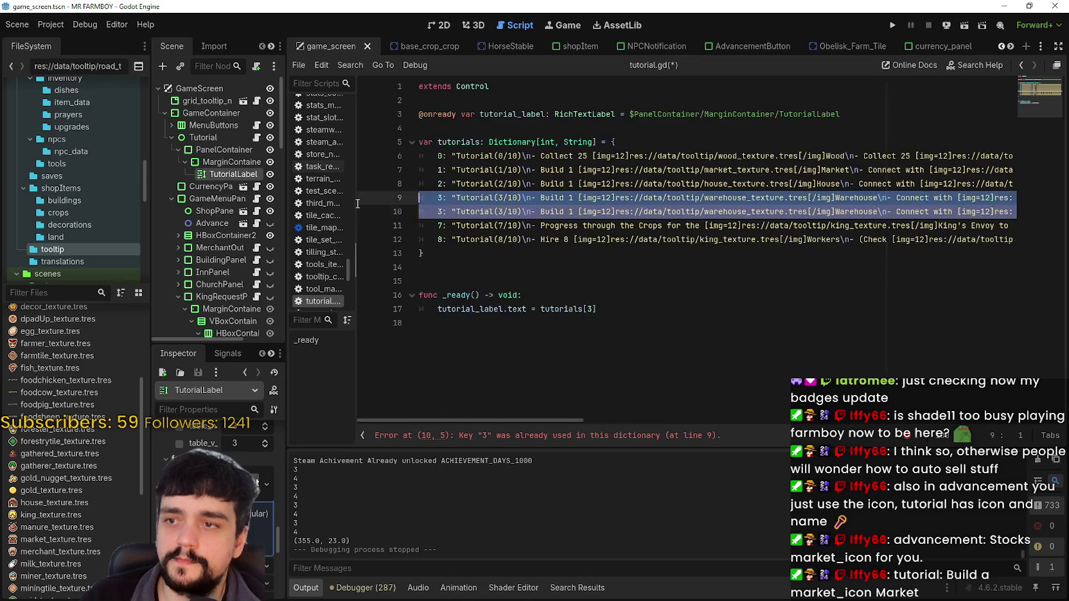
pyautogui.click(482, 196)
pyautogui.click(439, 211)
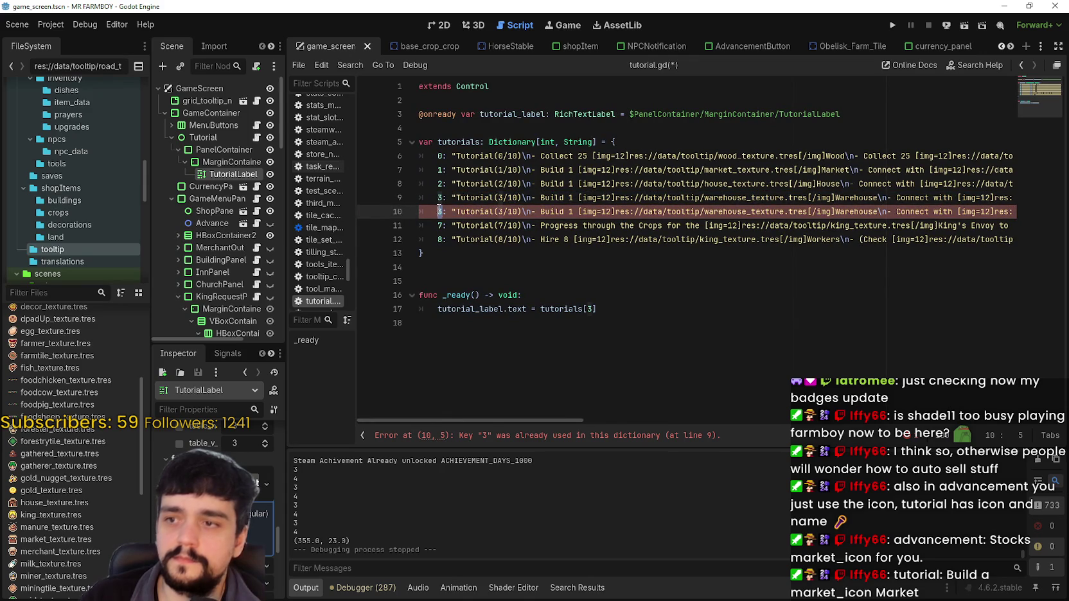